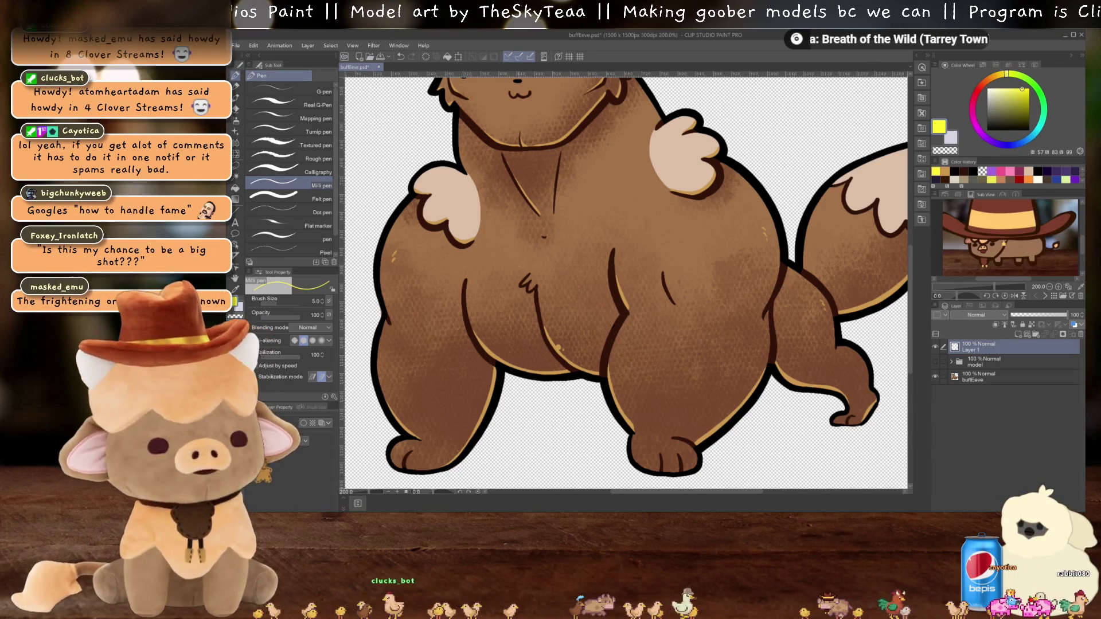
Step: Switch from the buffEeve layer to Layer 1 and shift the view toward the belly
click(991, 375)
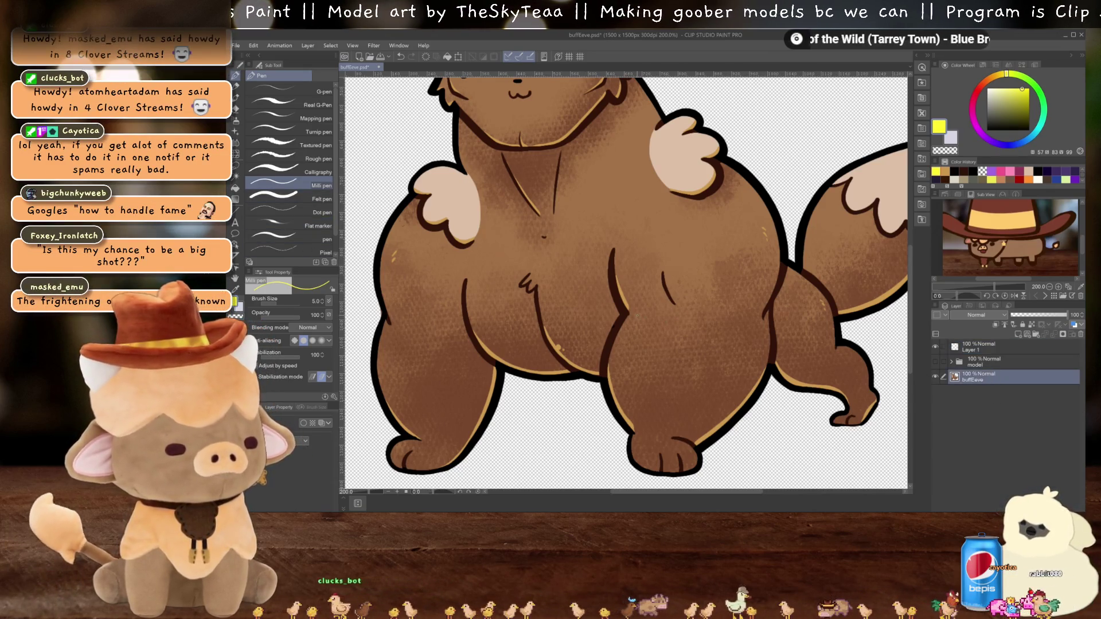
scroll(605, 290, down, 2)
scroll(605, 290, up, 4)
scroll(605, 290, down, 2)
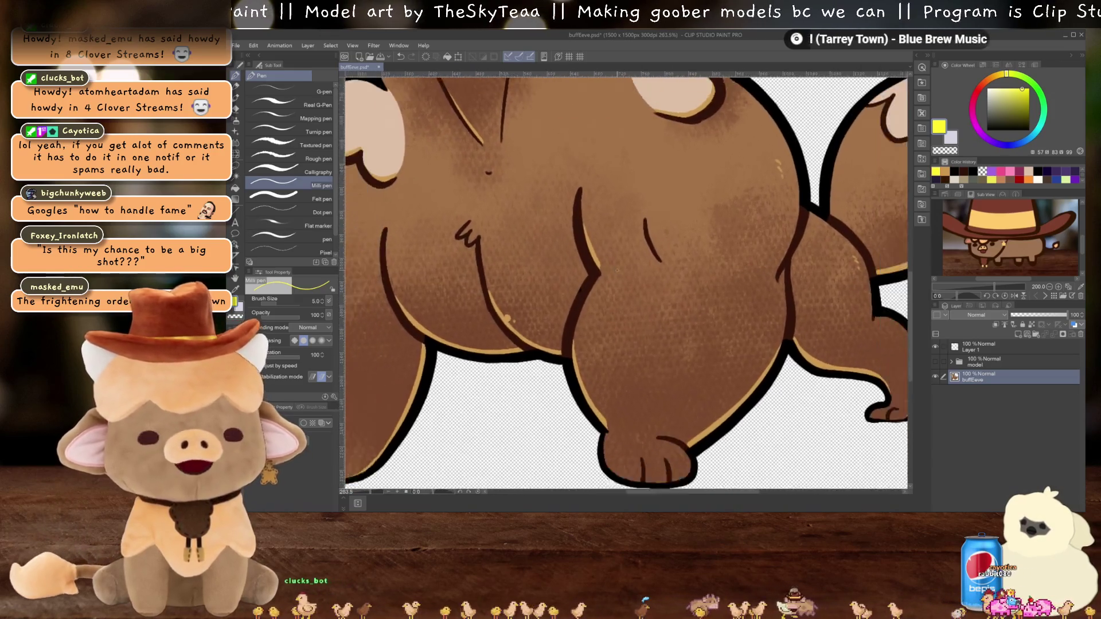
scroll(617, 272, down, 1)
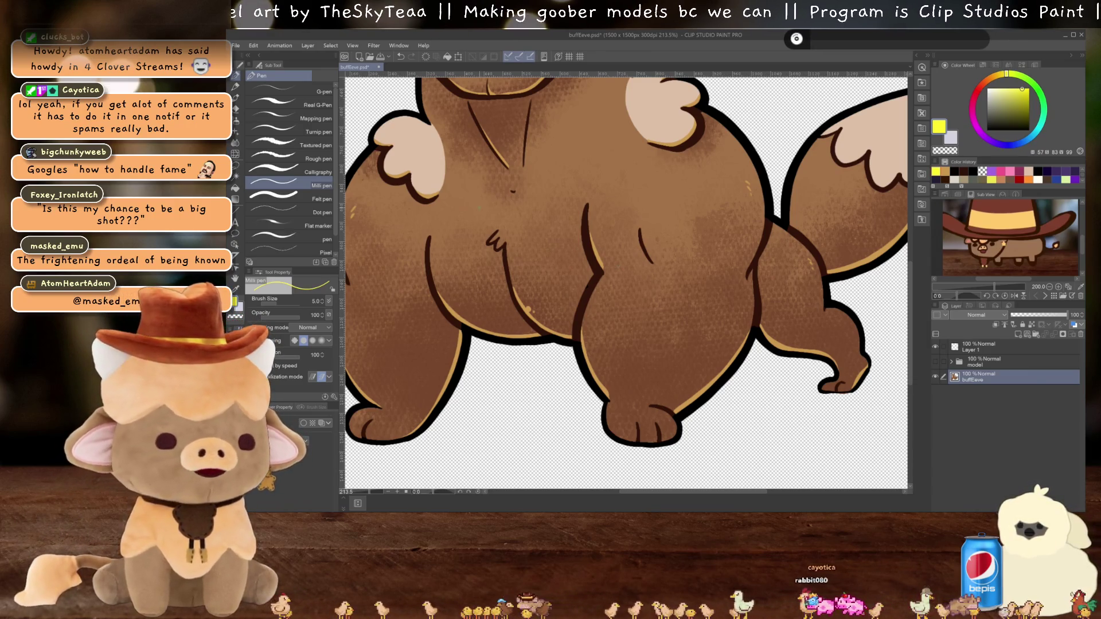
scroll(447, 200, up, 1)
scroll(665, 197, up, 3)
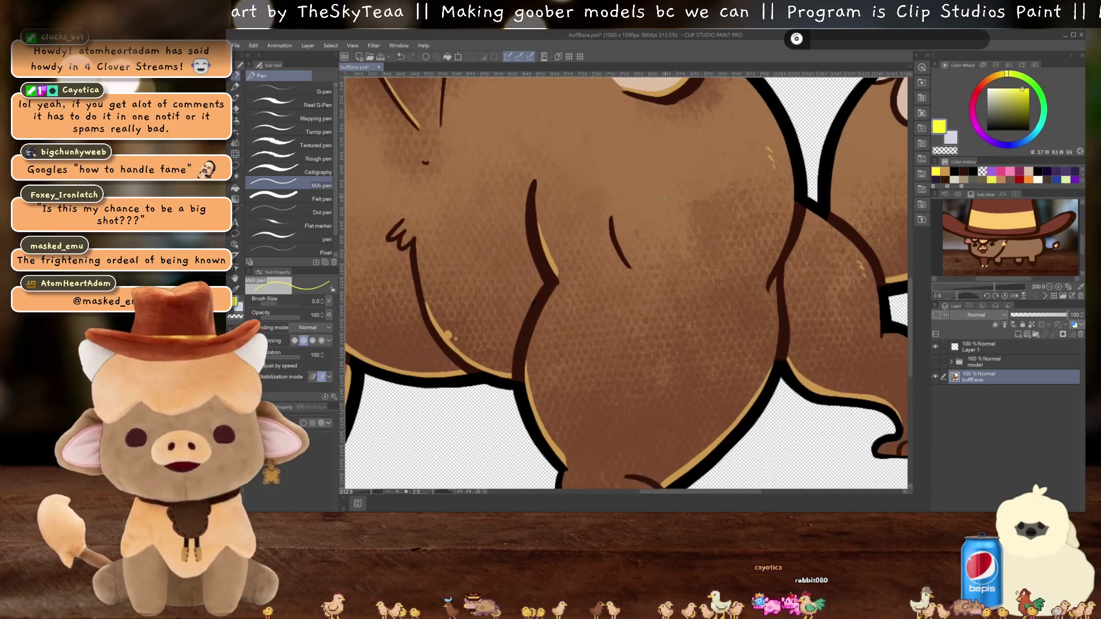
scroll(614, 225, down, 3)
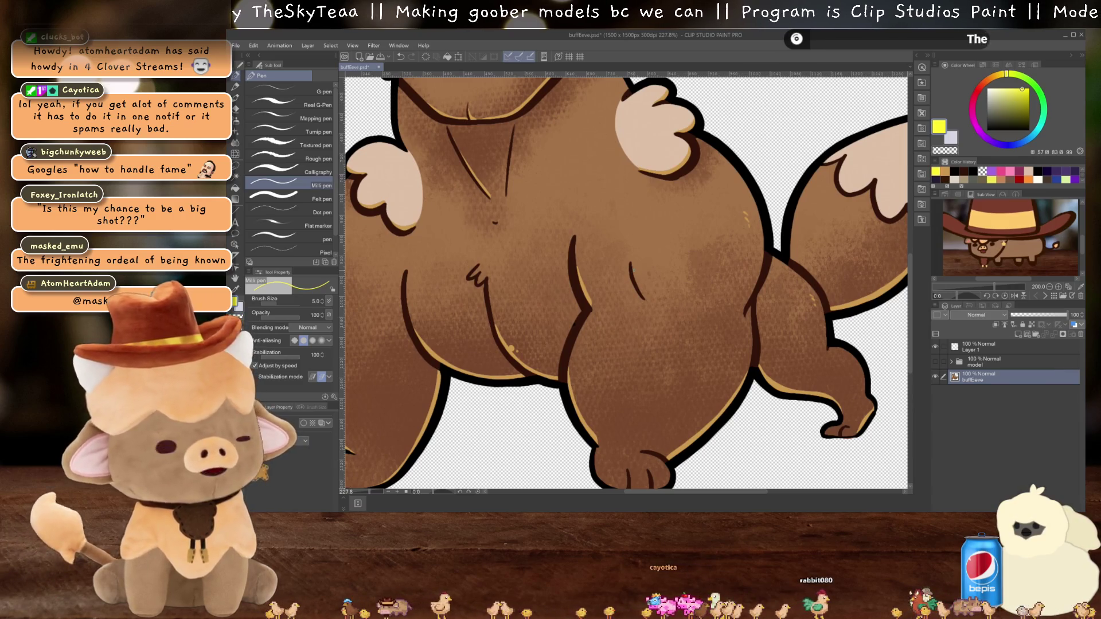
click(991, 348)
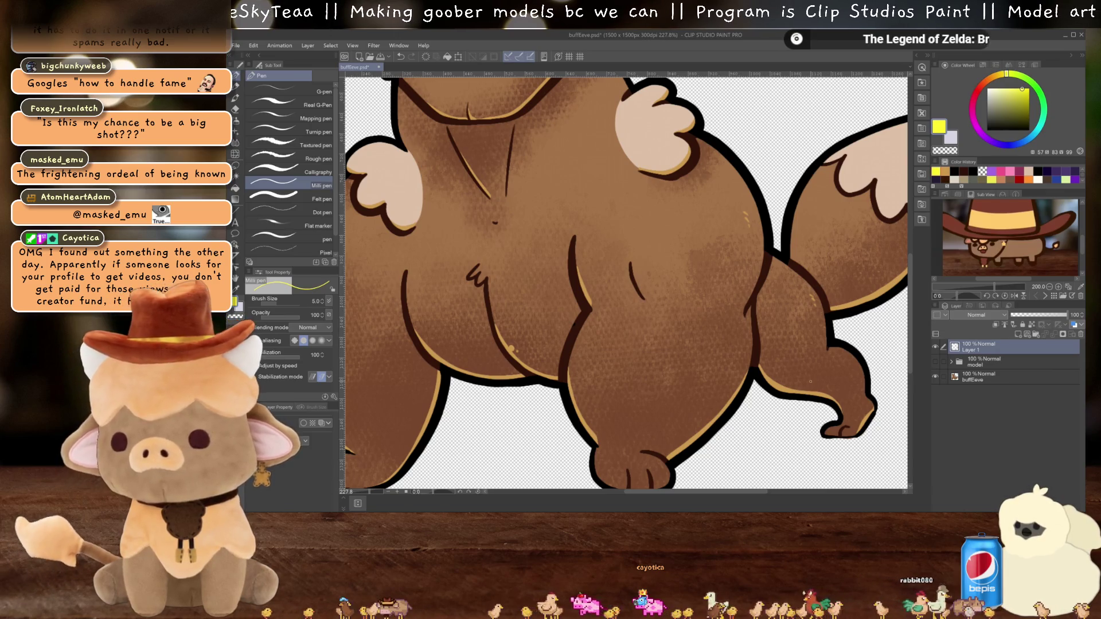
mouse_move(765, 438)
mouse_down()
mouse_move(815, 421)
mouse_move(823, 437)
mouse_up()
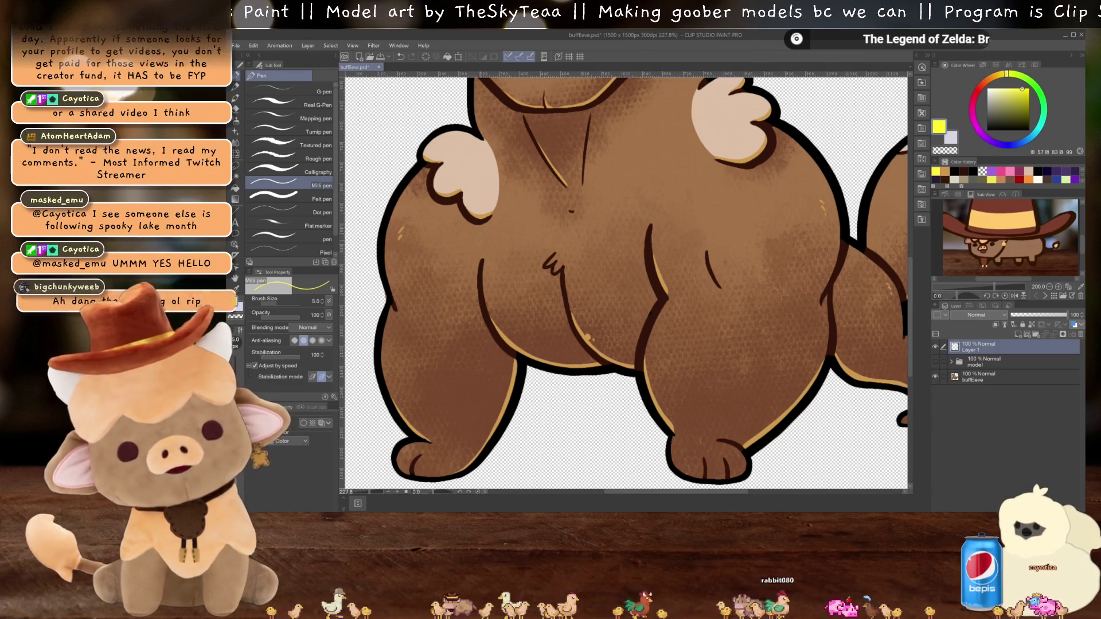
Step: Draw a yellow guide stroke down the belly's left side, redrawing it once
drag(490, 225, 481, 255)
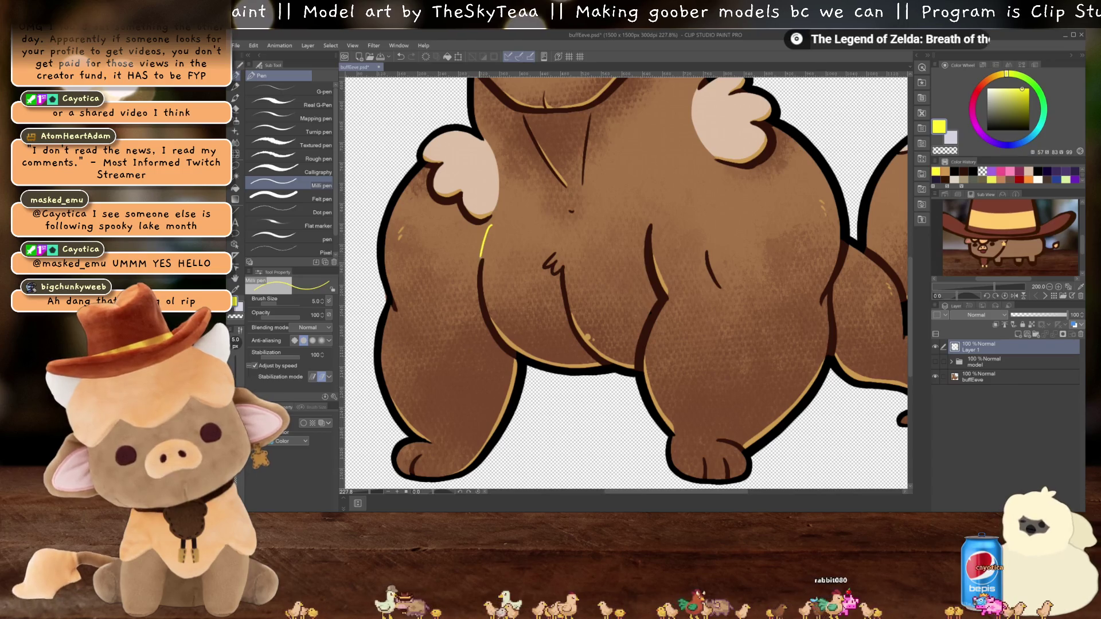
key(ctrl+z)
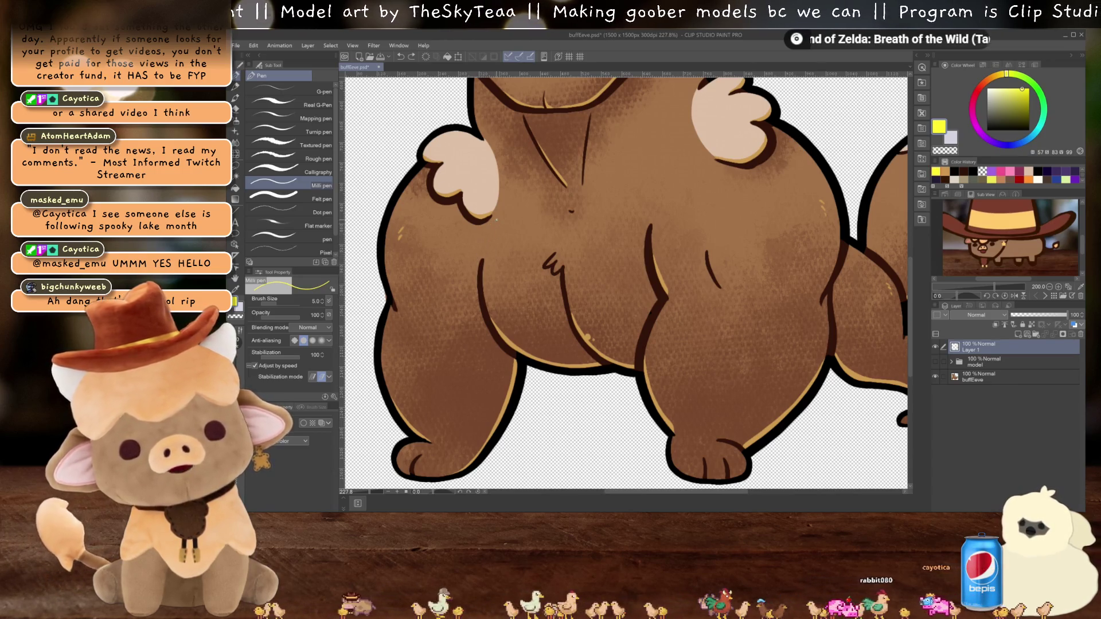
drag(496, 219, 482, 319)
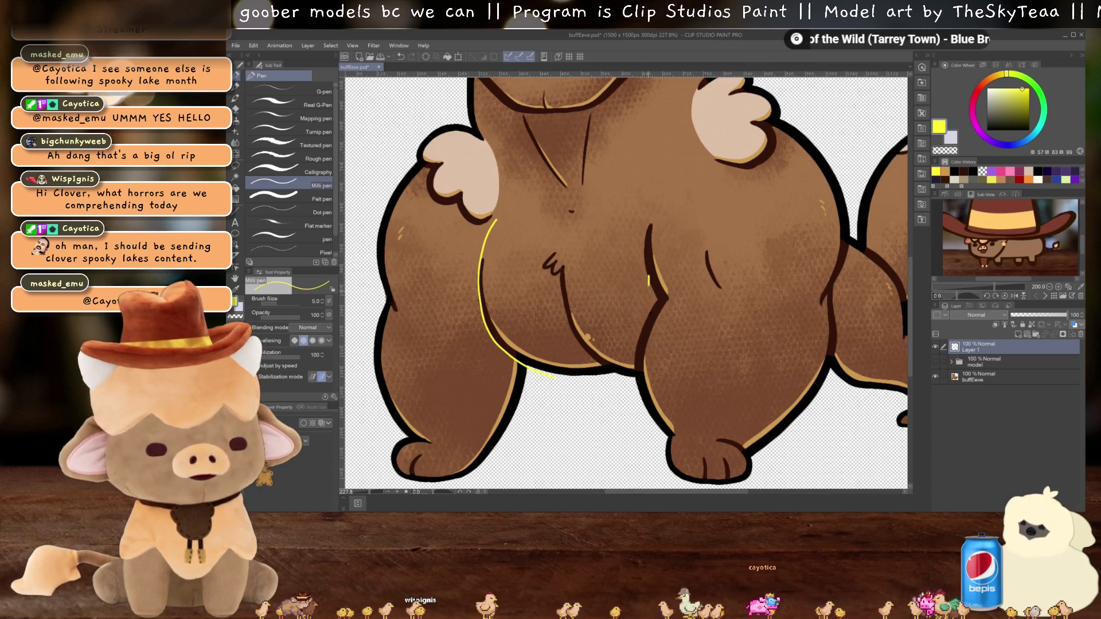
Step: Trace the yellow guide along the belly's bottom and right edge, then across the chest top
mouse_move(643, 317)
mouse_down()
mouse_move(631, 349)
mouse_move(559, 376)
mouse_up()
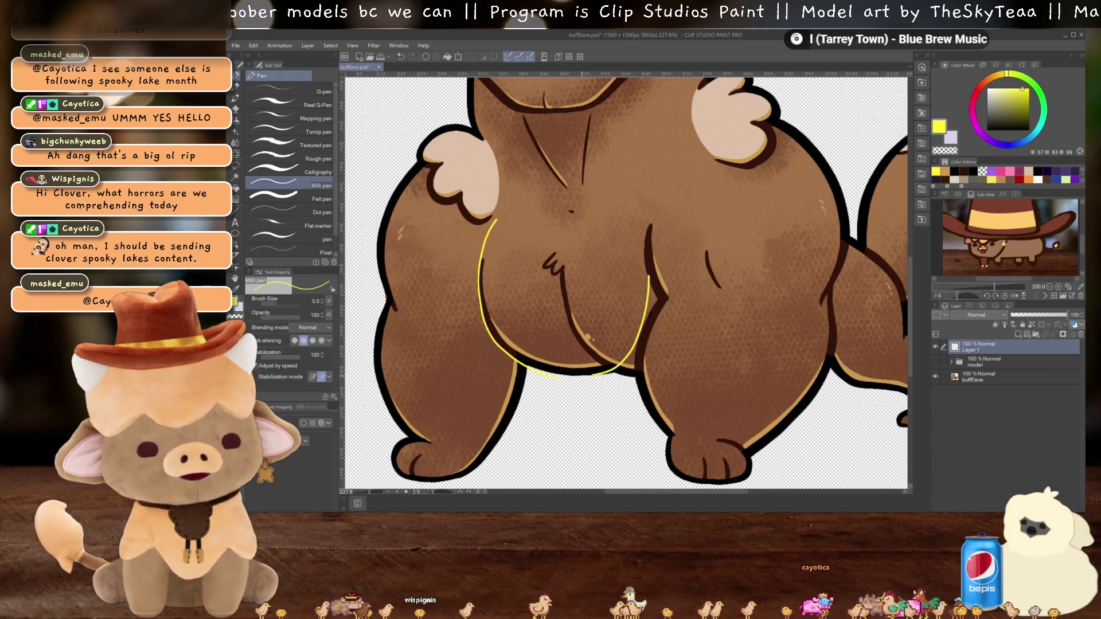
key(ctrl+z)
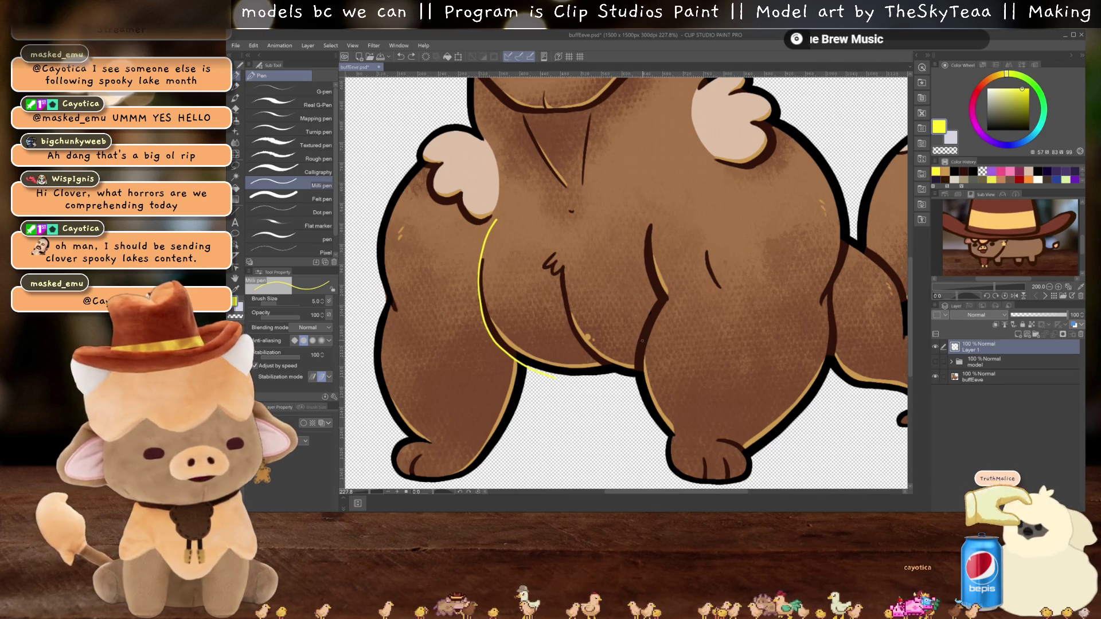
drag(630, 367, 553, 376)
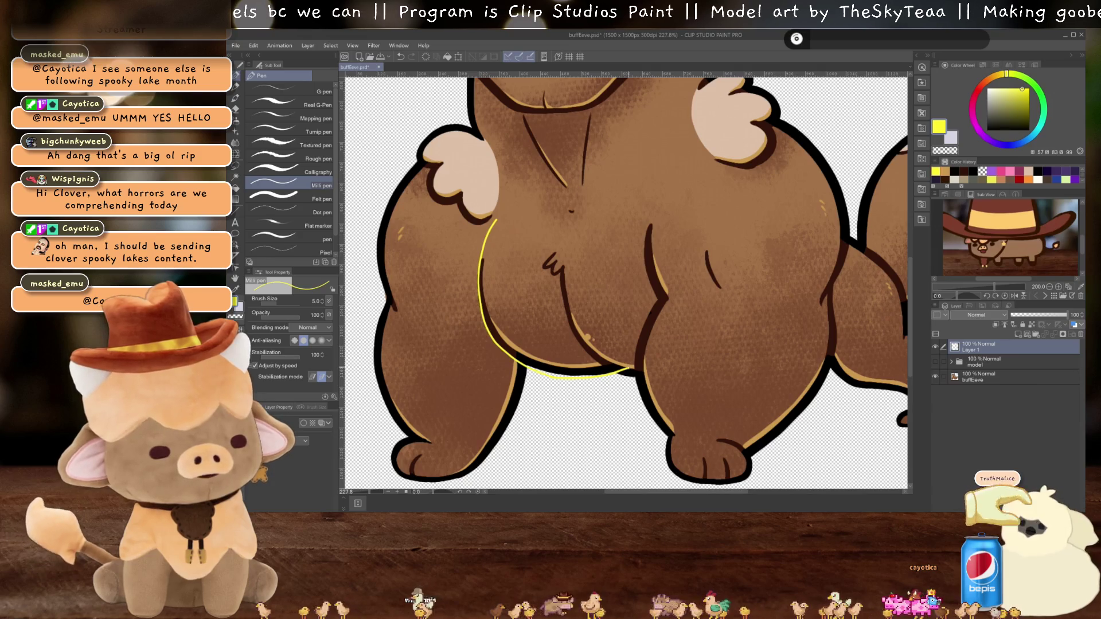
drag(640, 344, 632, 369)
key(ctrl+z)
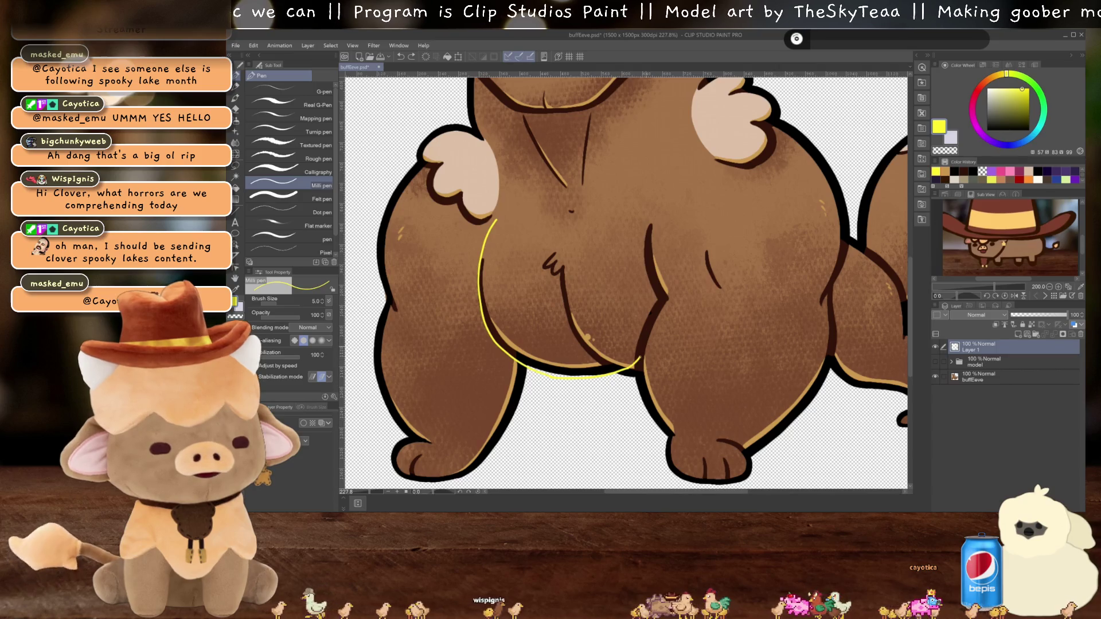
drag(650, 302, 632, 368)
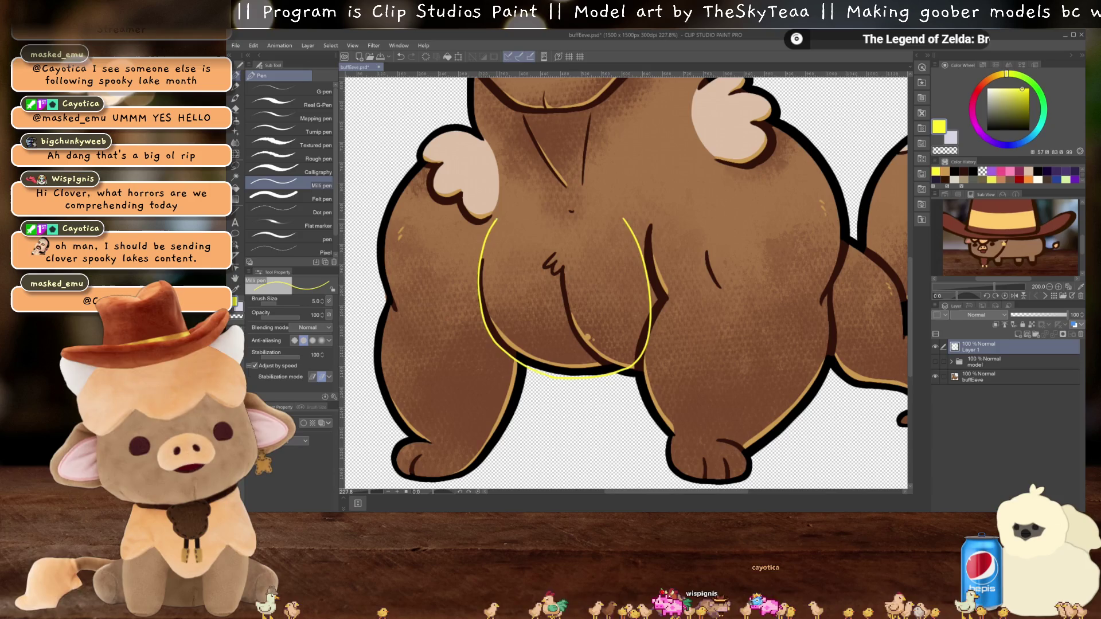
drag(496, 219, 624, 218)
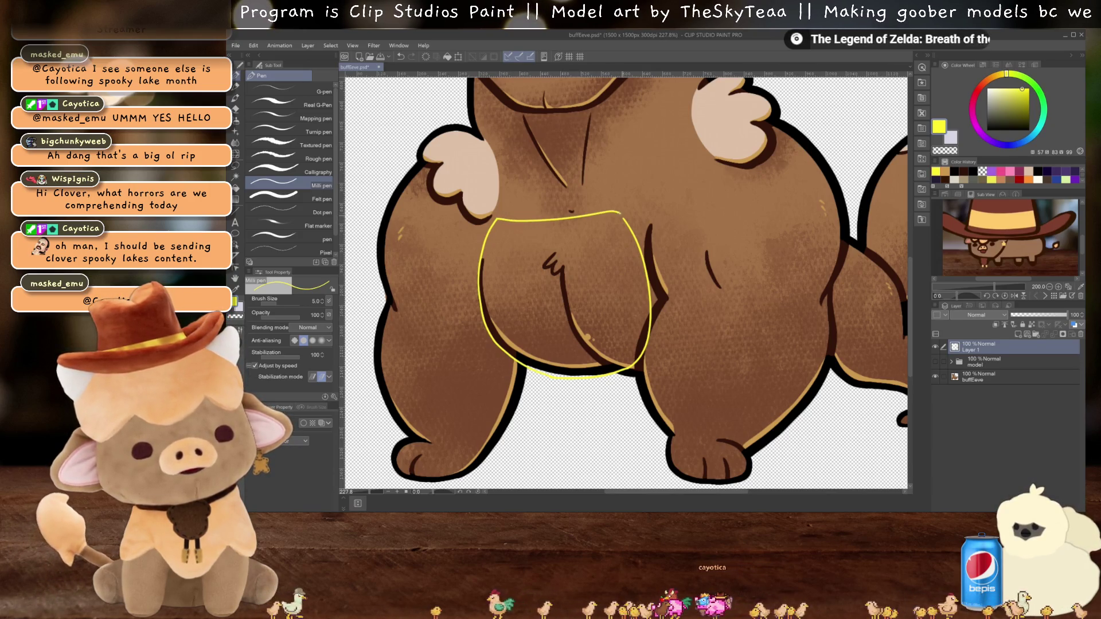
Step: Fill the closed yellow outline solid yellow
key(g)
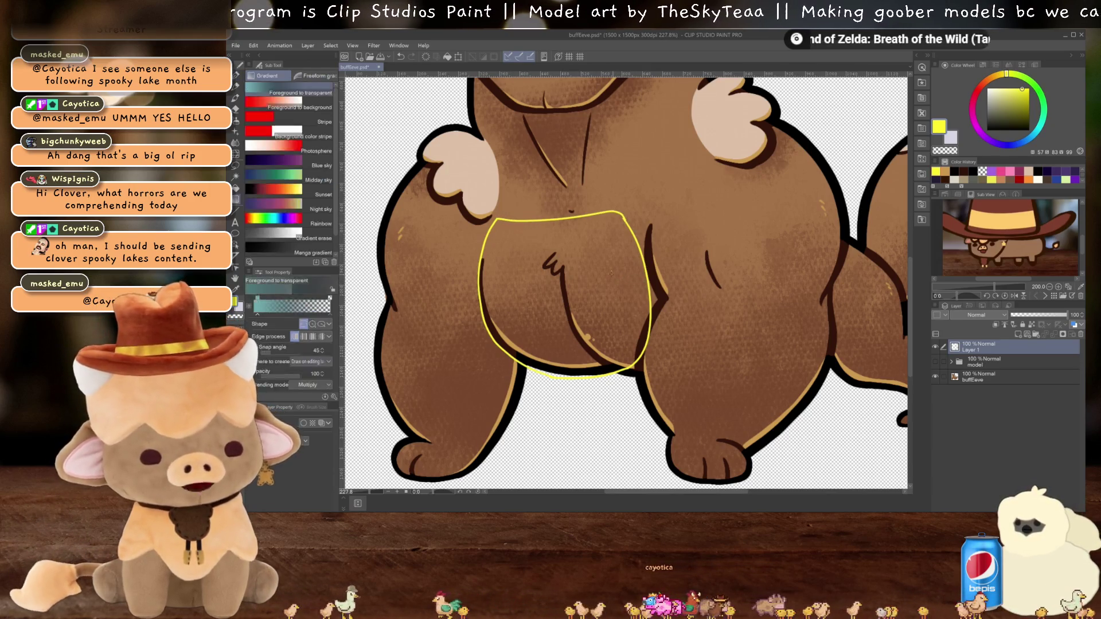
key(g)
click(646, 315)
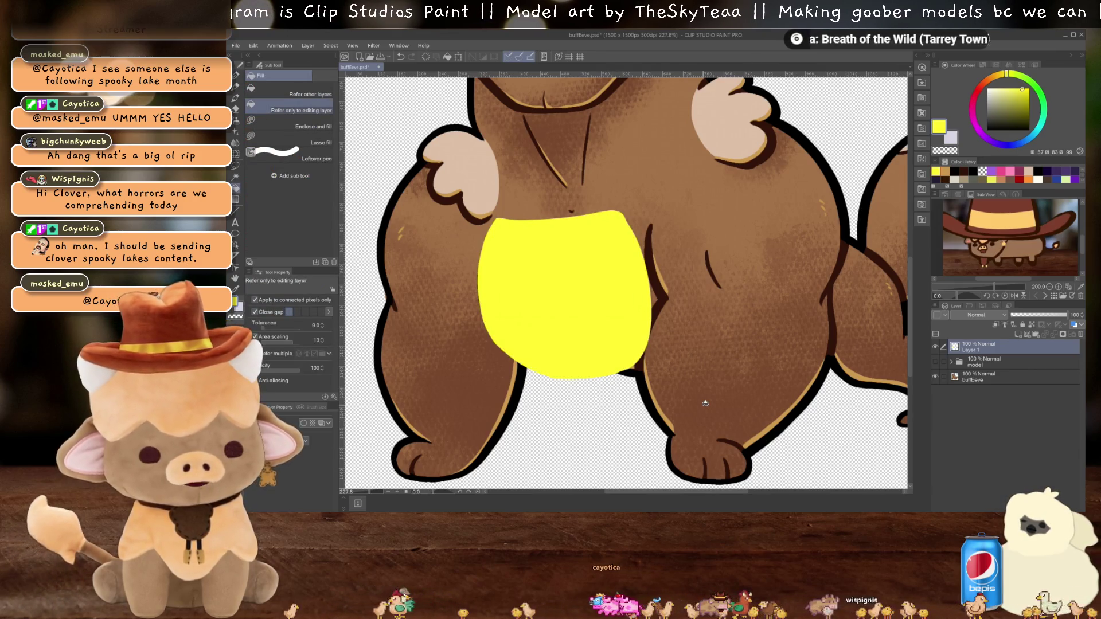
Step: Select the yellow shape, hide Layer 1, and copy that buffEeve area to a new layer
key(w)
click(614, 312)
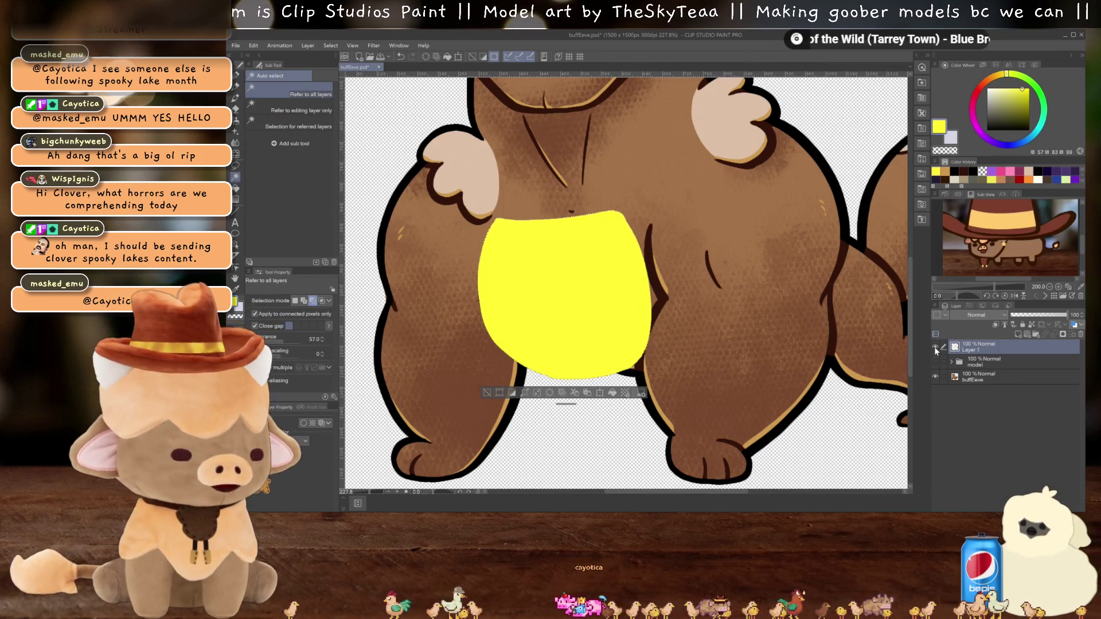
click(935, 346)
click(986, 376)
key(ctrl+c)
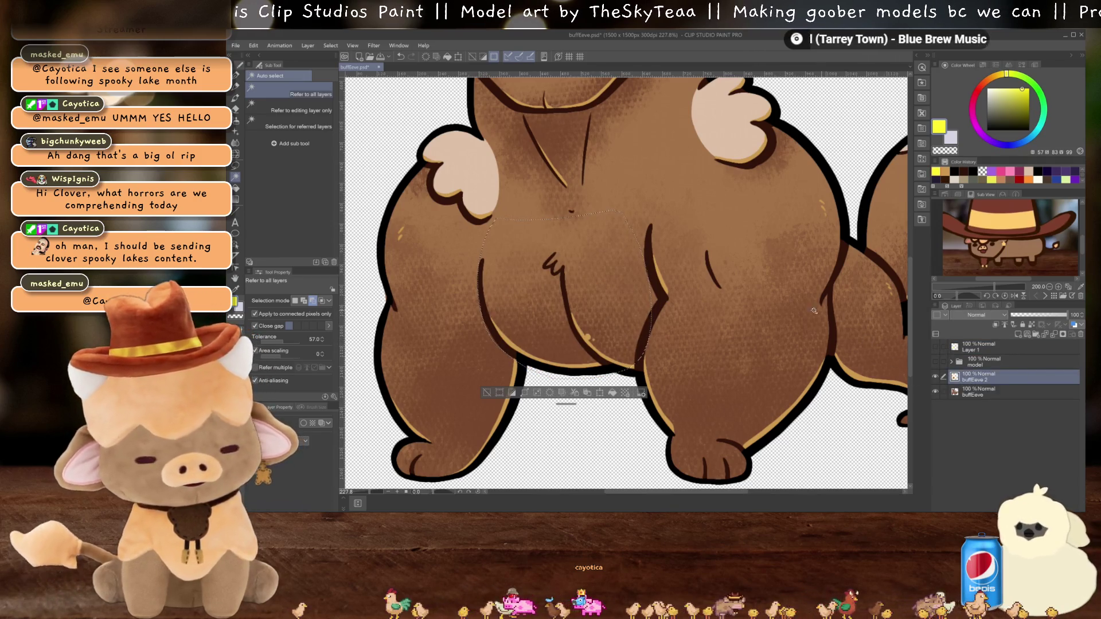
key(ctrl+v)
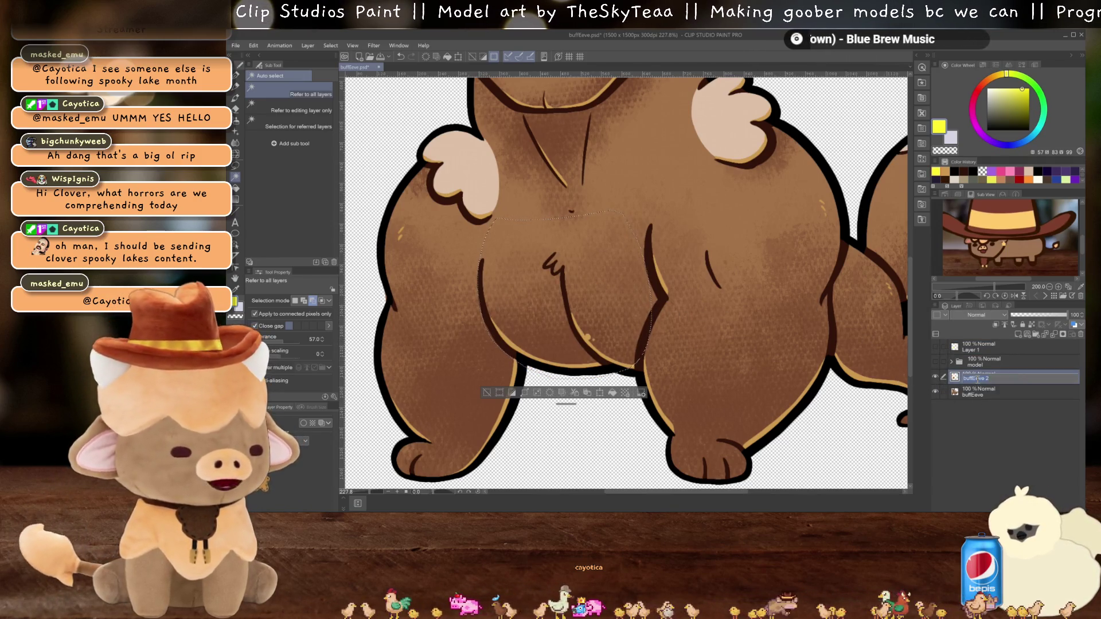
Step: Rename the new buffEeve 2 layer to 'pec'
double_click(977, 380)
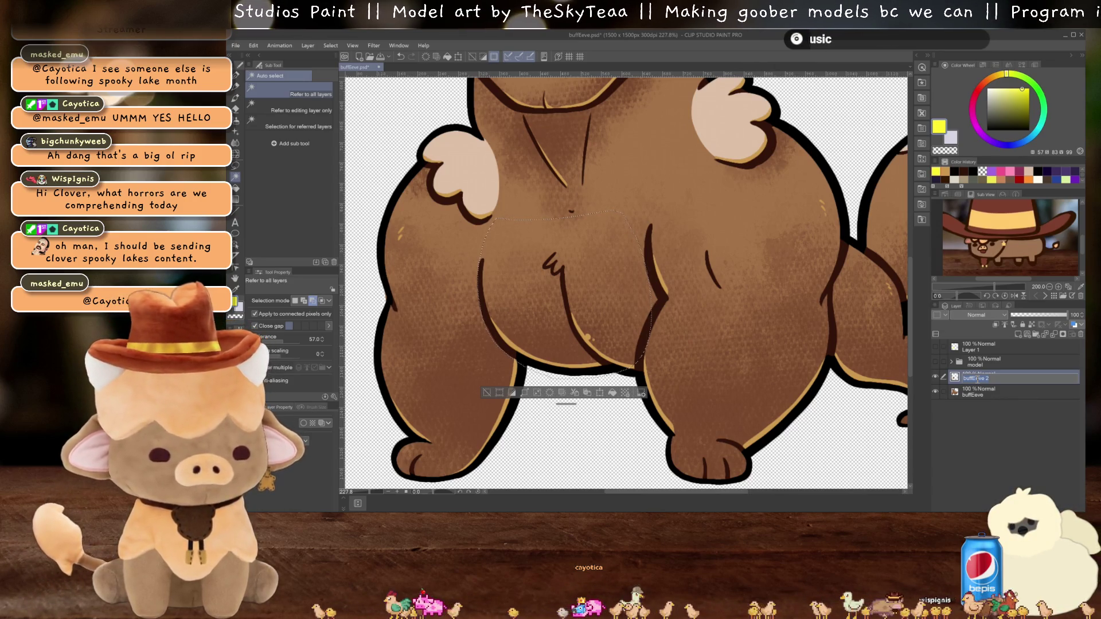
text(peak)
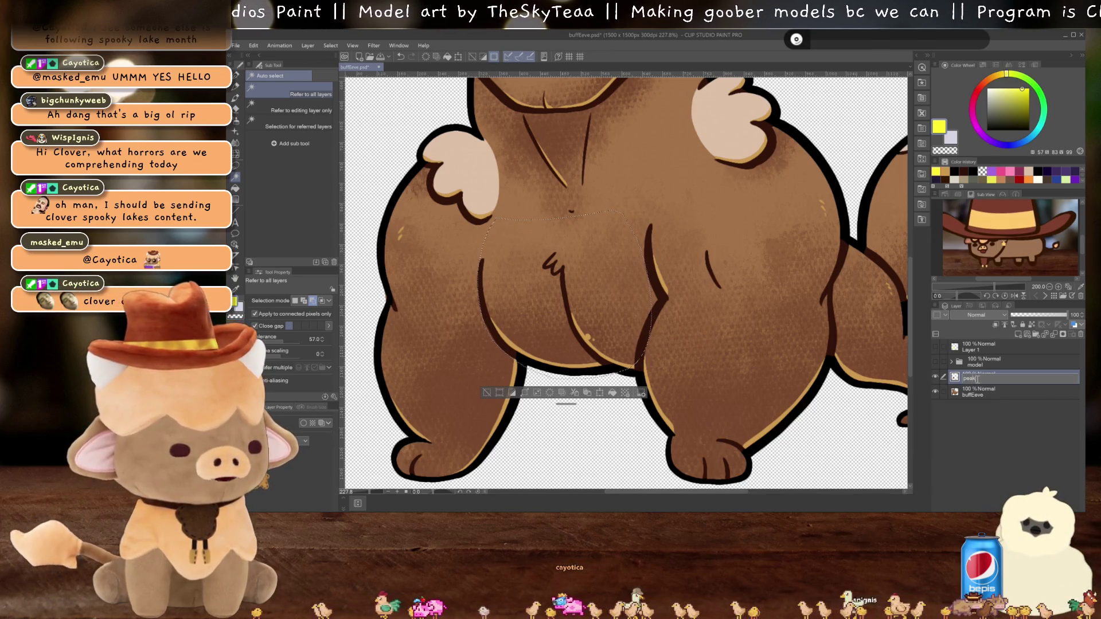
key(BackSpace)
key(BackSpace)
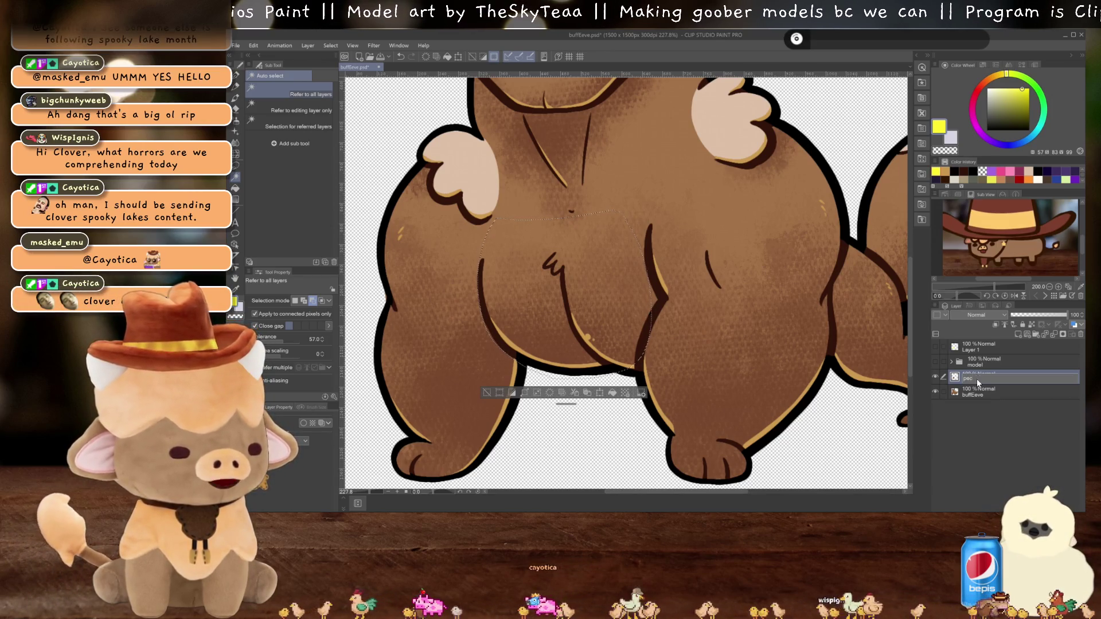
key(Return)
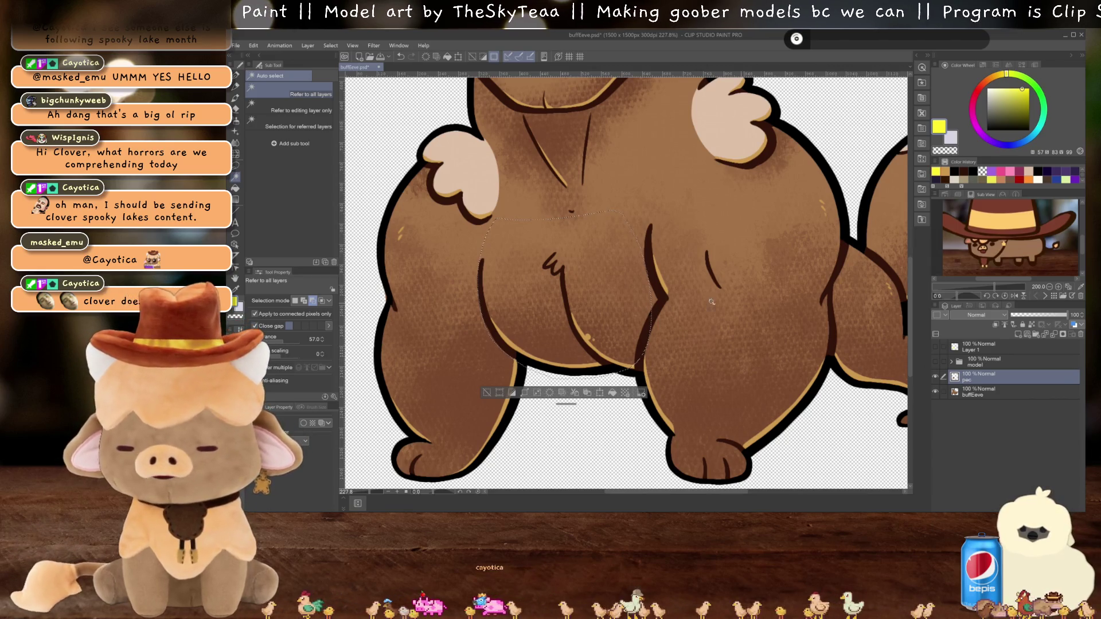
scroll(503, 283, up, 3)
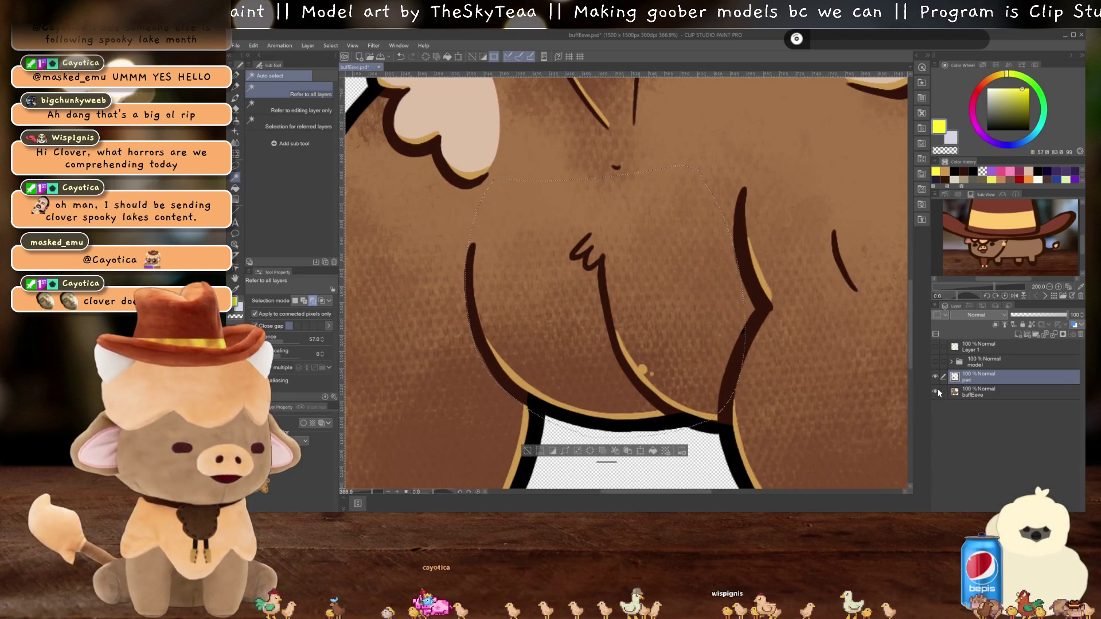
Step: Hide buffEeve, show and expand the model folder, and move pec above body
click(936, 391)
scroll(552, 275, up, 1)
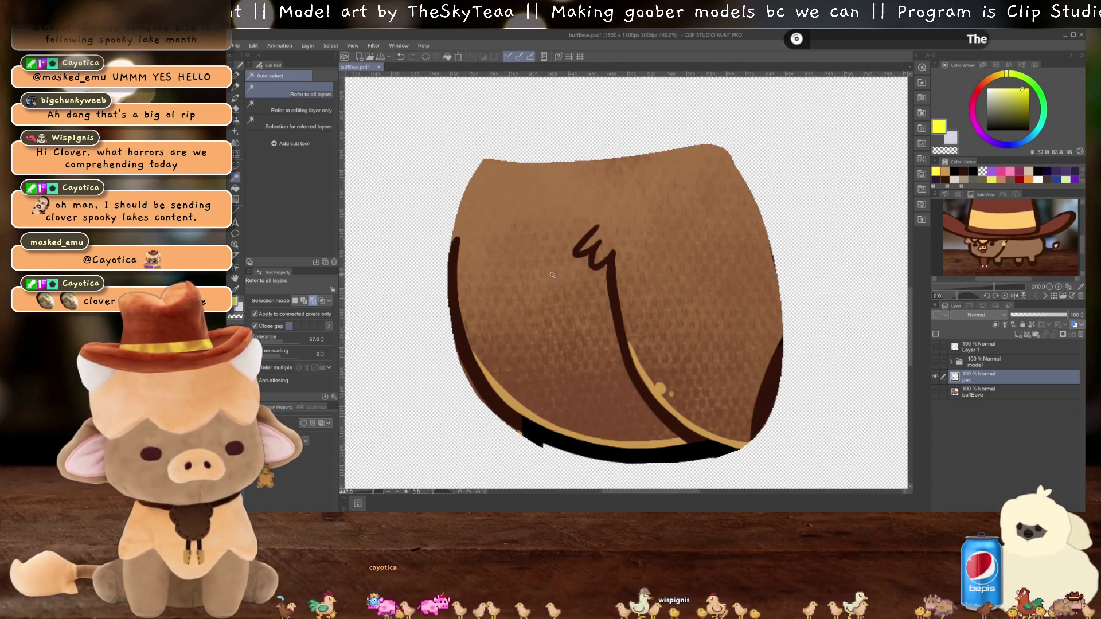
scroll(552, 275, down, 2)
click(935, 362)
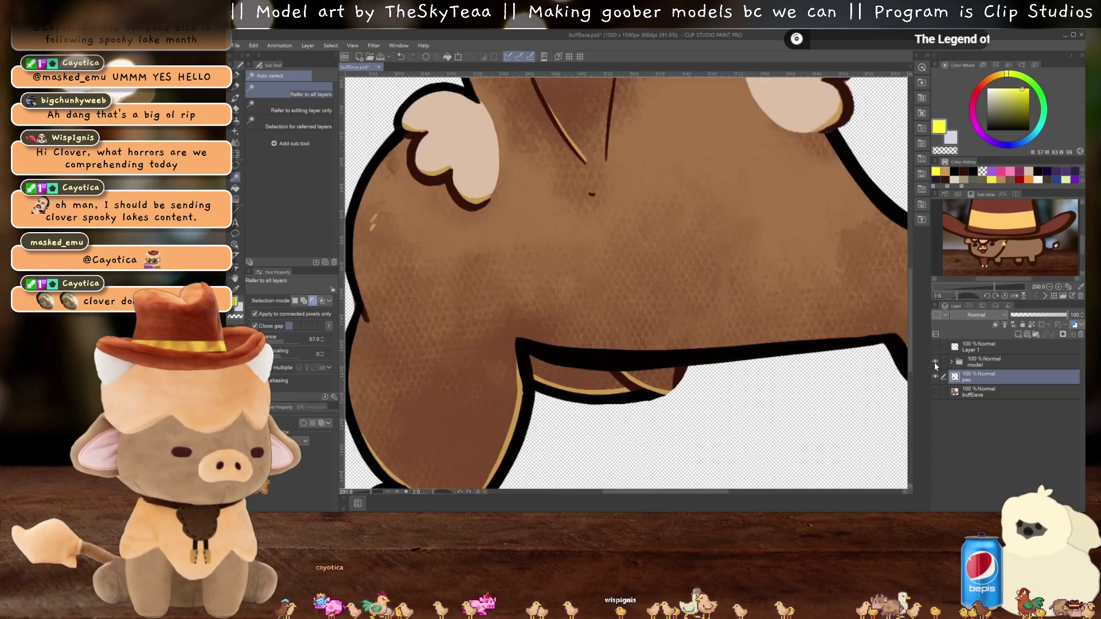
click(952, 362)
drag(980, 437, 980, 426)
Step: Hide body, make pec a reference layer, and sample the chest's brown colour
scroll(655, 332, down, 2)
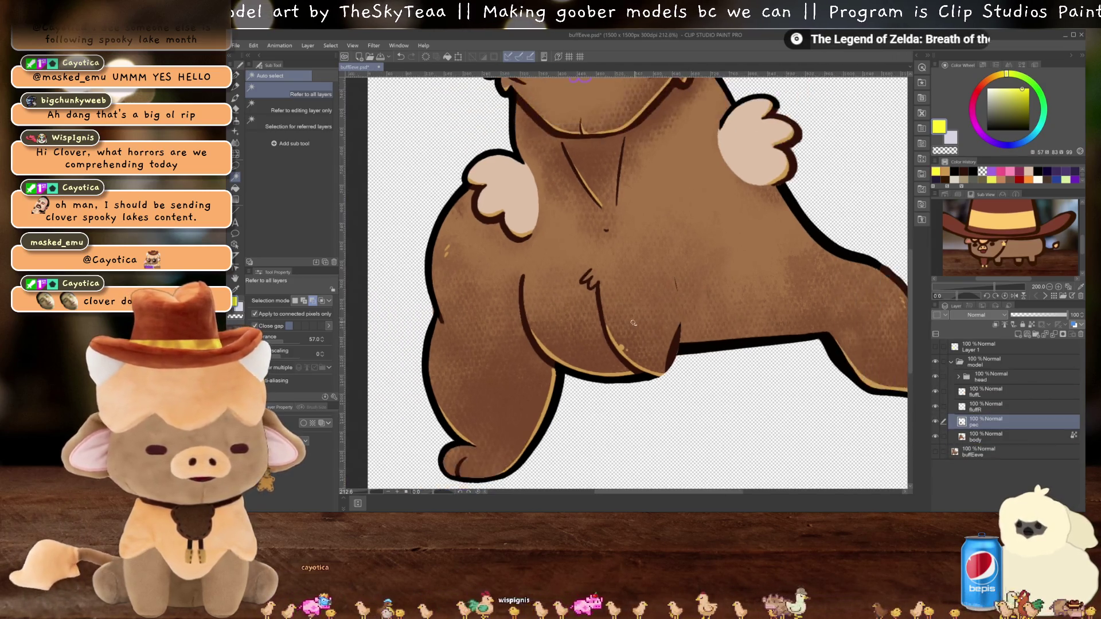
scroll(654, 331, up, 3)
click(935, 437)
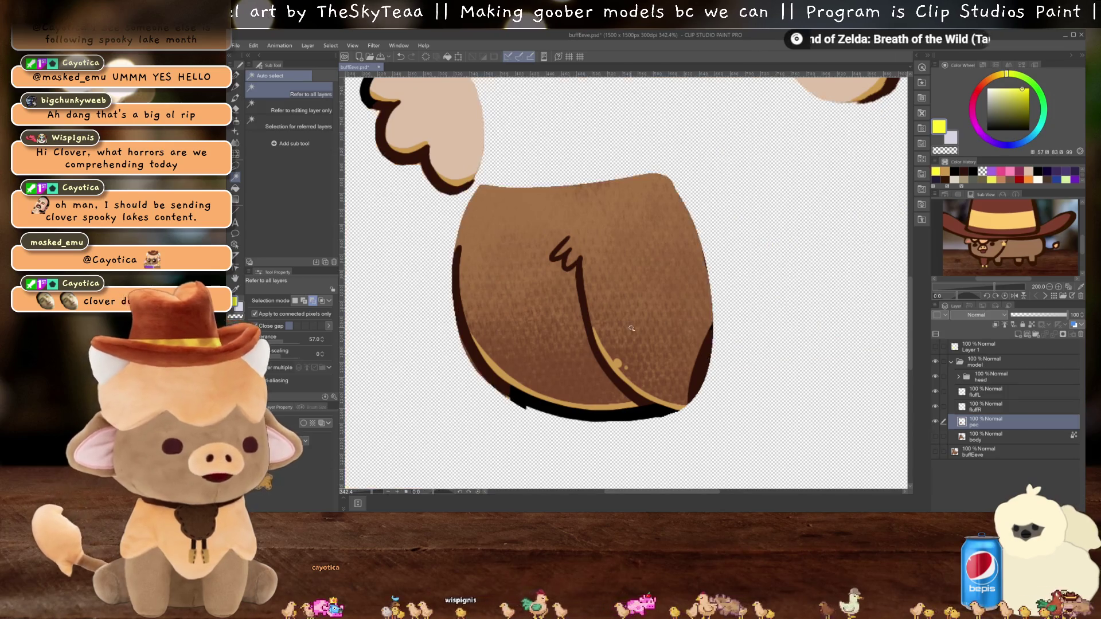
click(1031, 325)
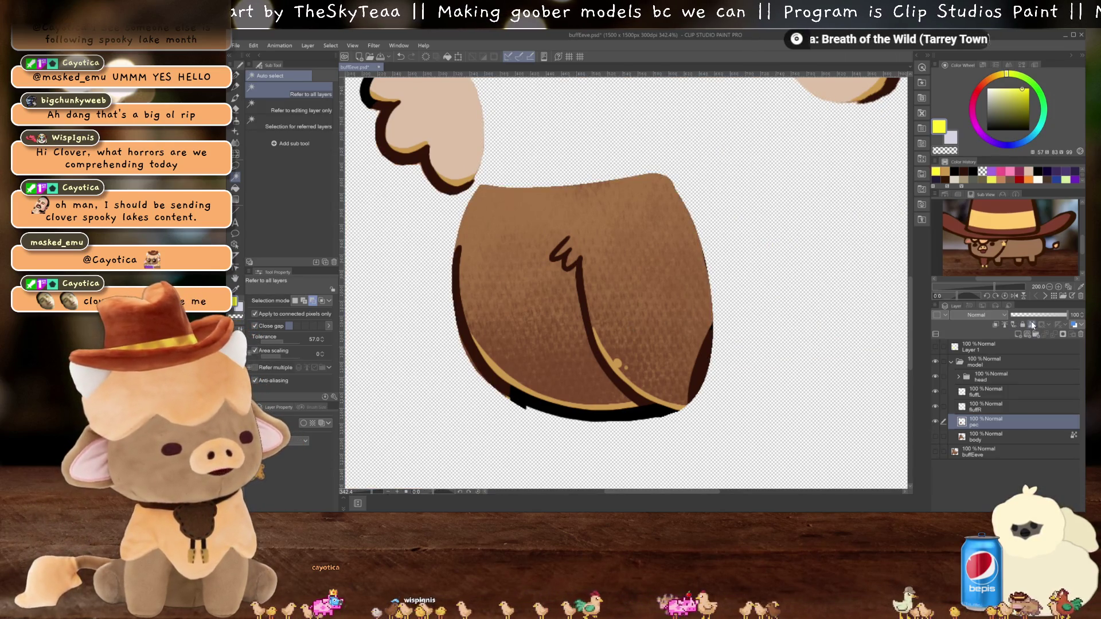
alt+click(528, 313)
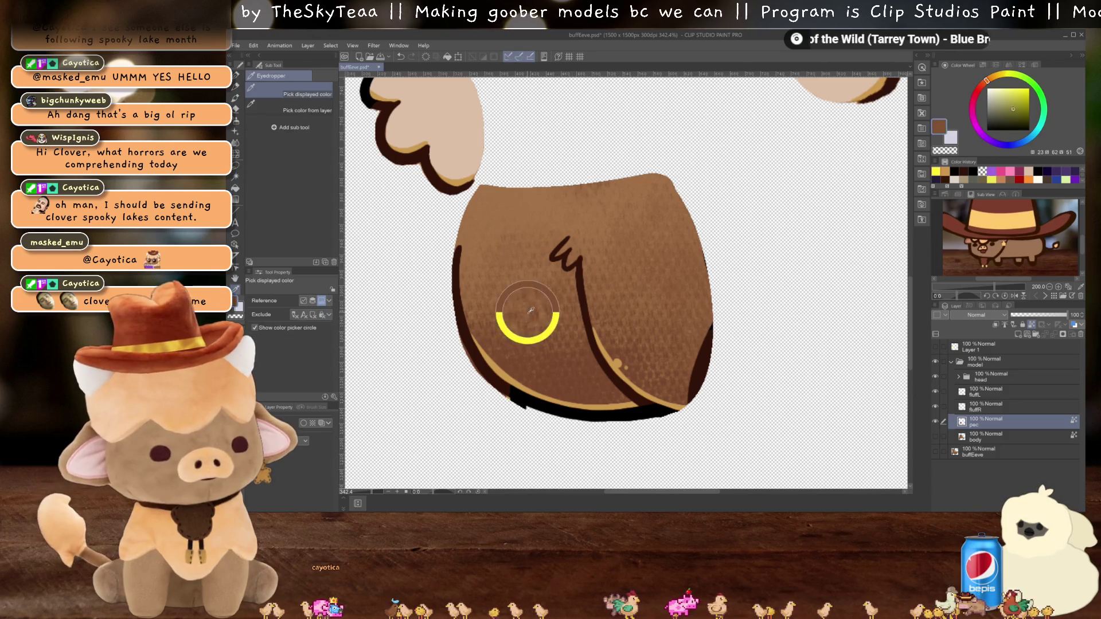
Step: Copy-stamp brown texture over the pec's crease lines, 4-shaped squiggle and lower-right shading
key(b)
key(j)
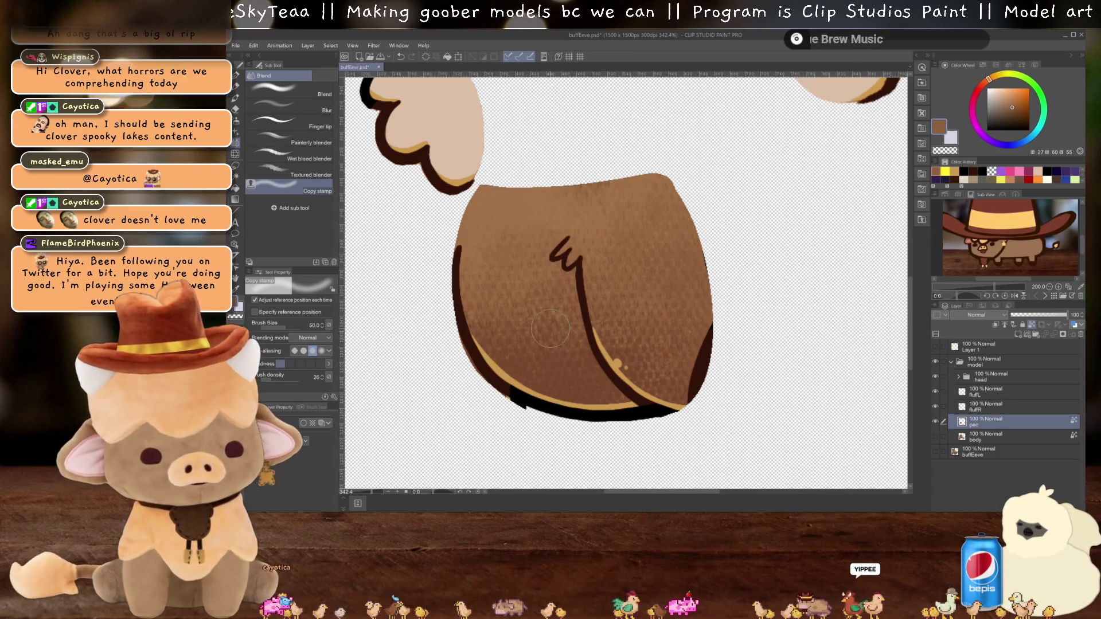
drag(581, 327, 641, 358)
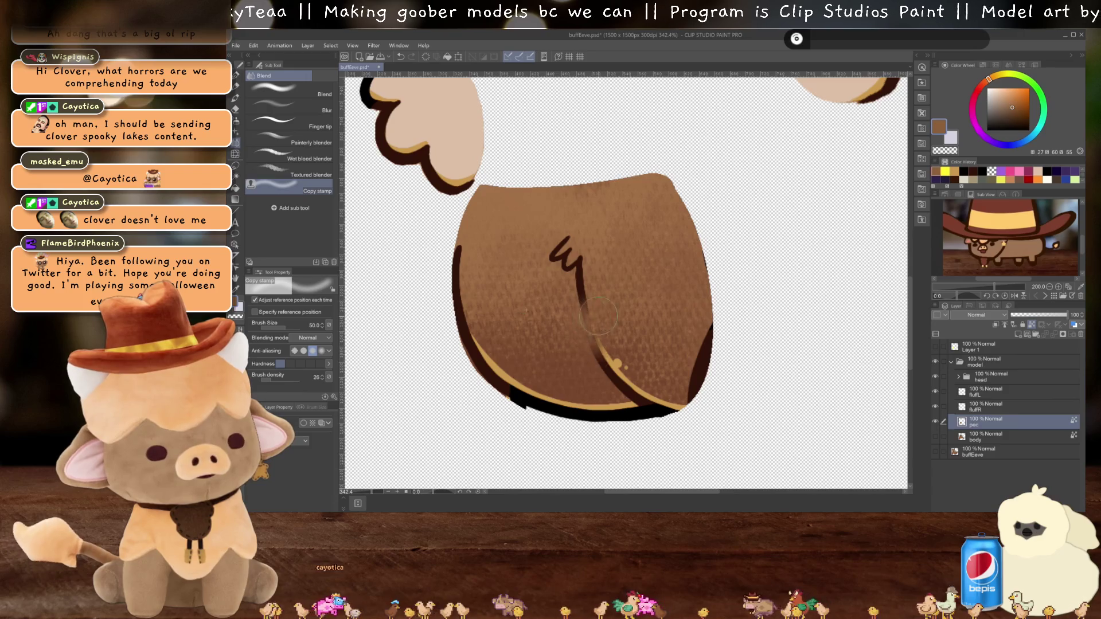
key(ctrl+z)
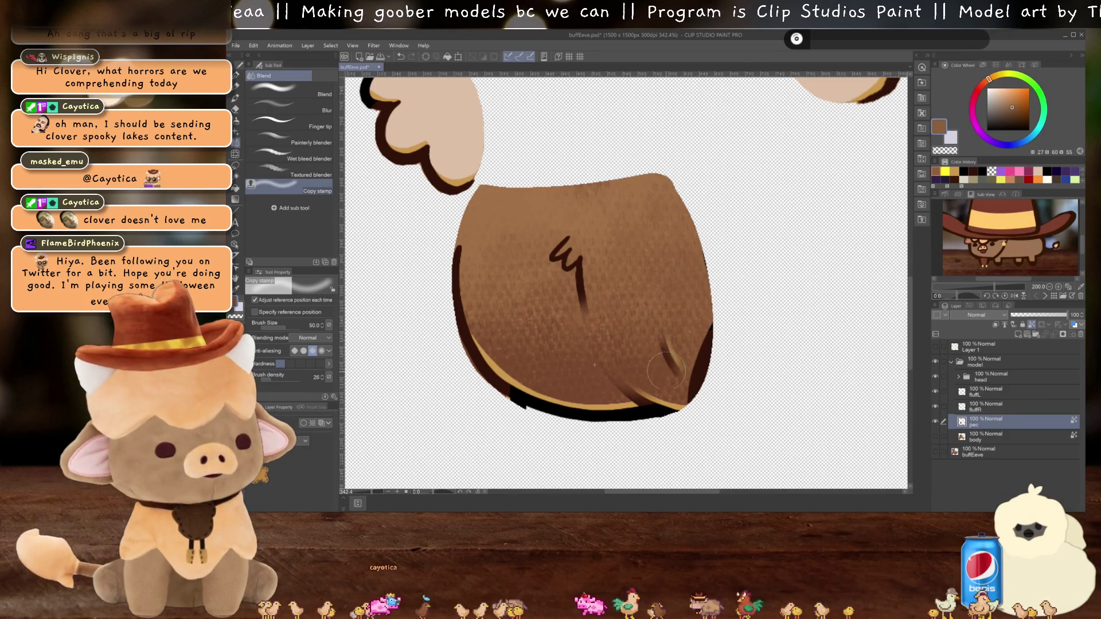
key(ctrl+z)
drag(583, 310, 631, 396)
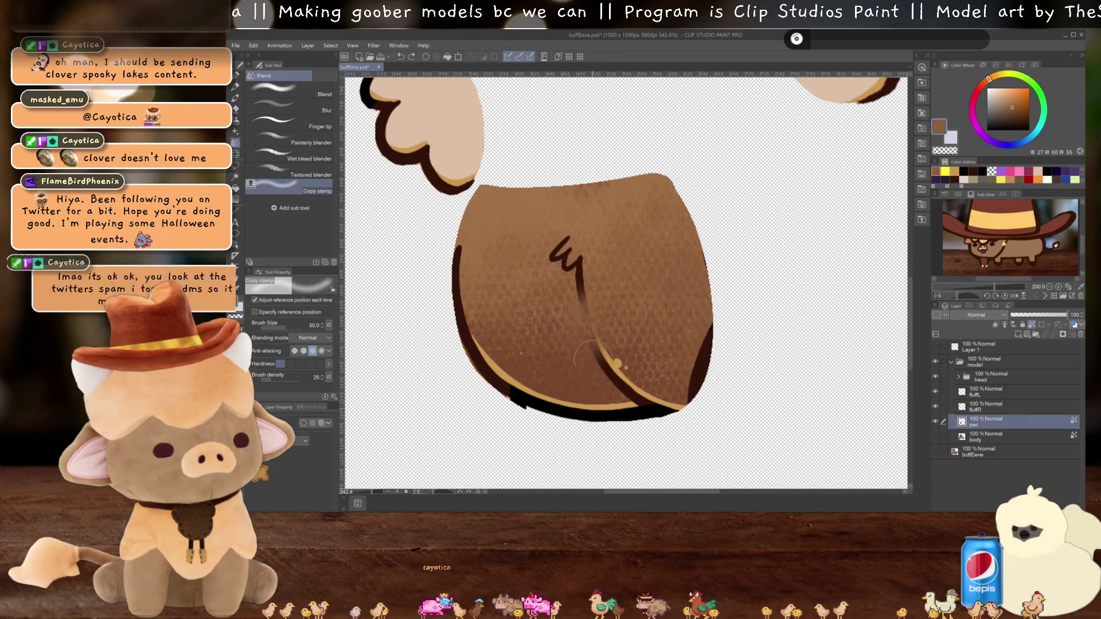
drag(582, 301, 553, 246)
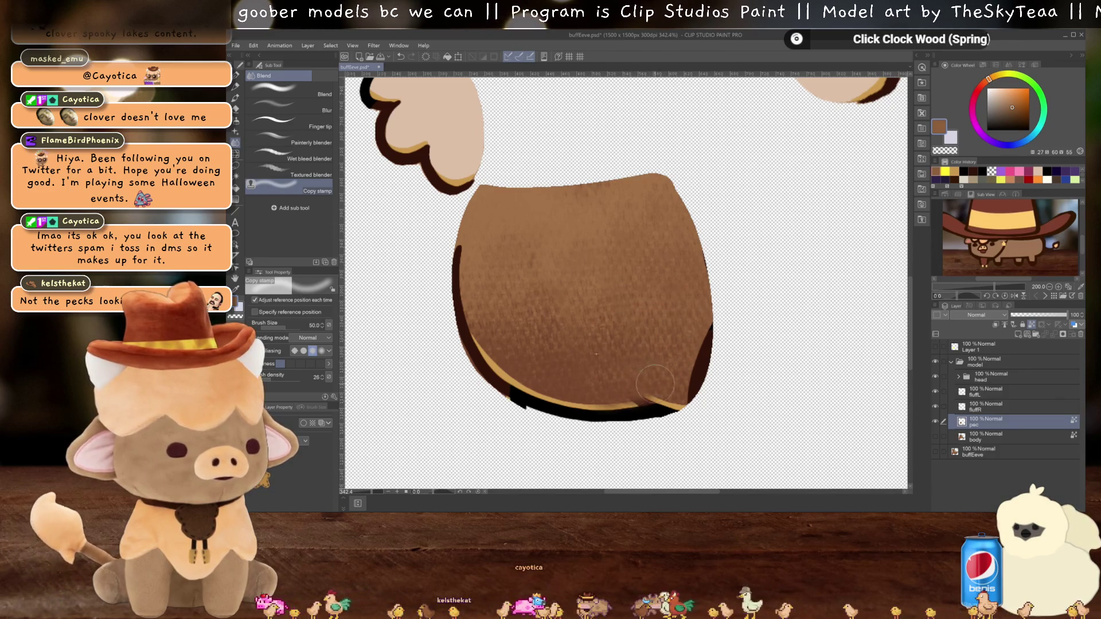
drag(688, 383, 704, 338)
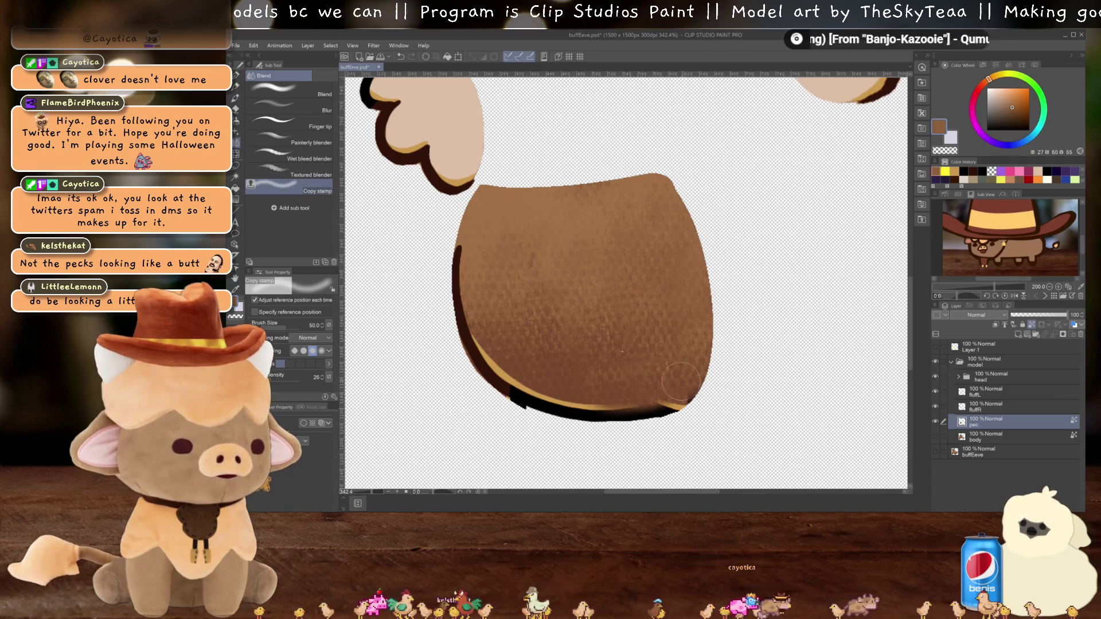
Step: Add an empty Layer 2 above pec and clear the eraser's size value
click(1022, 335)
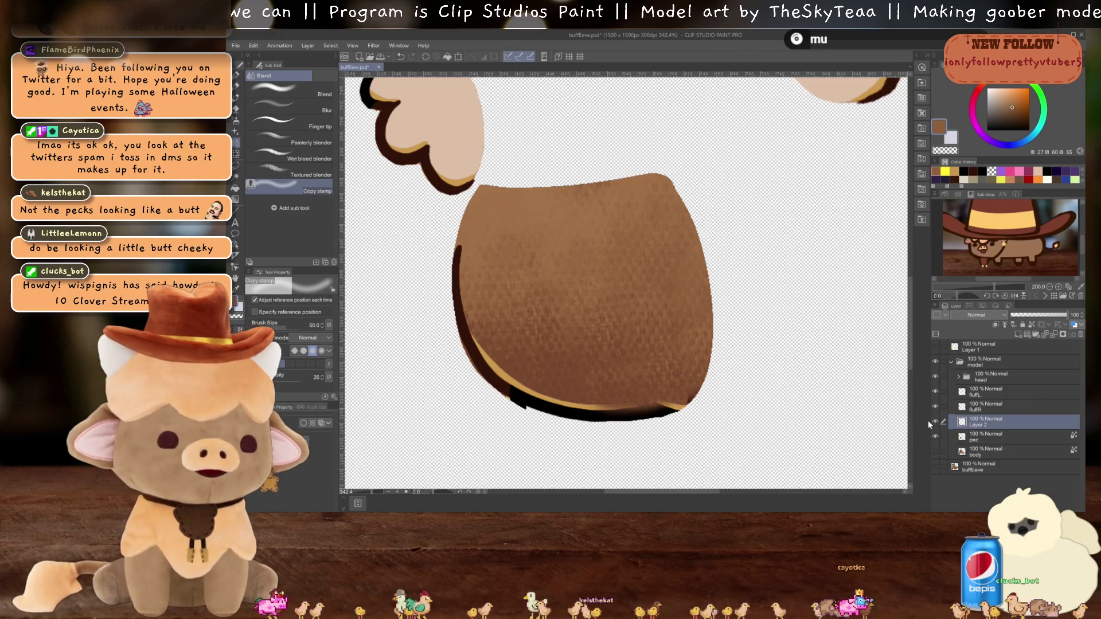
key(e)
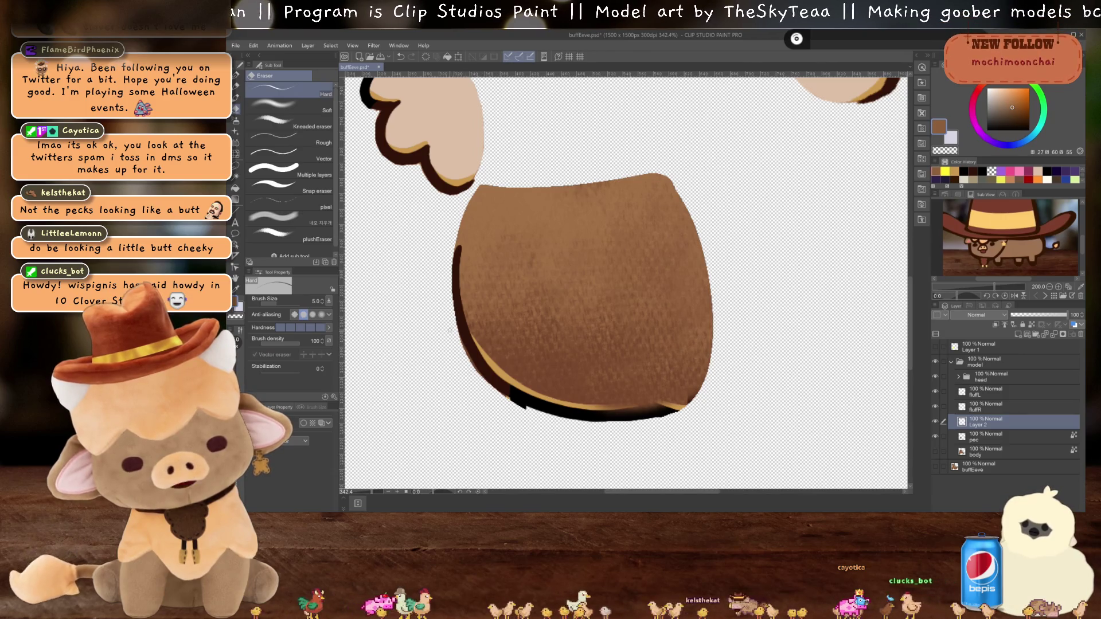
click(316, 298)
key(BackSpace)
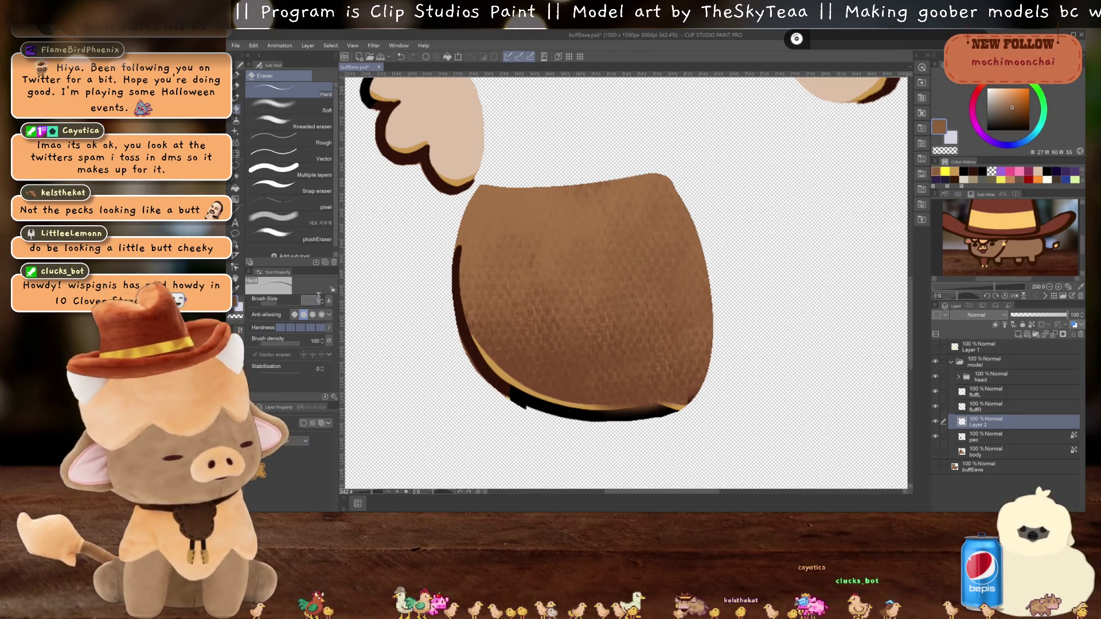
Step: Set the eraser size to 10 and sample black from the bottom outline on Layer 2
key(Return)
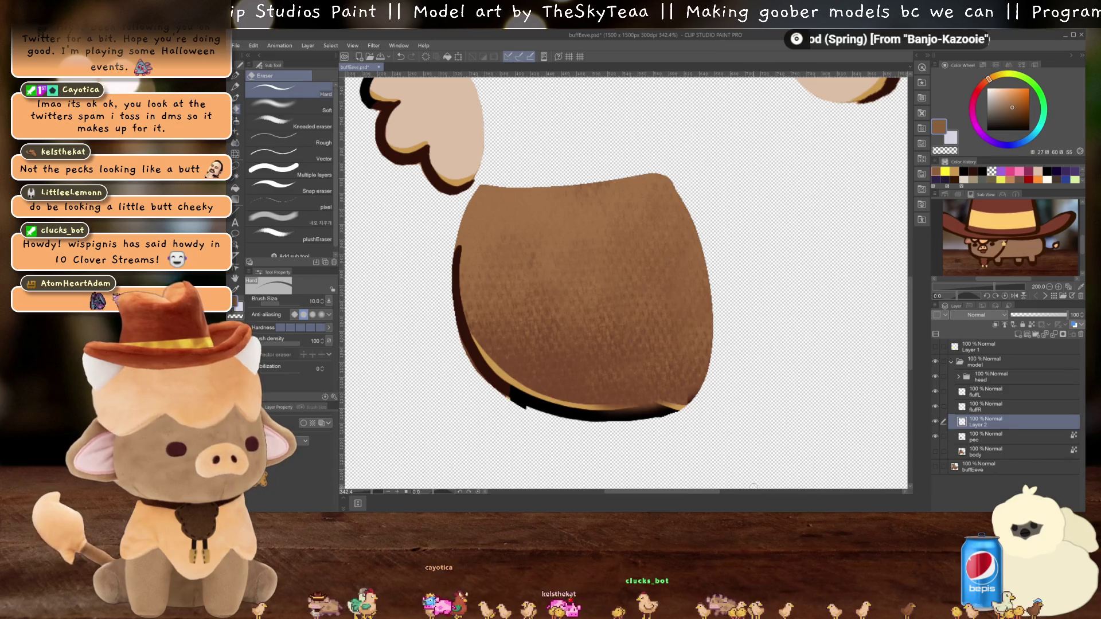
click(986, 437)
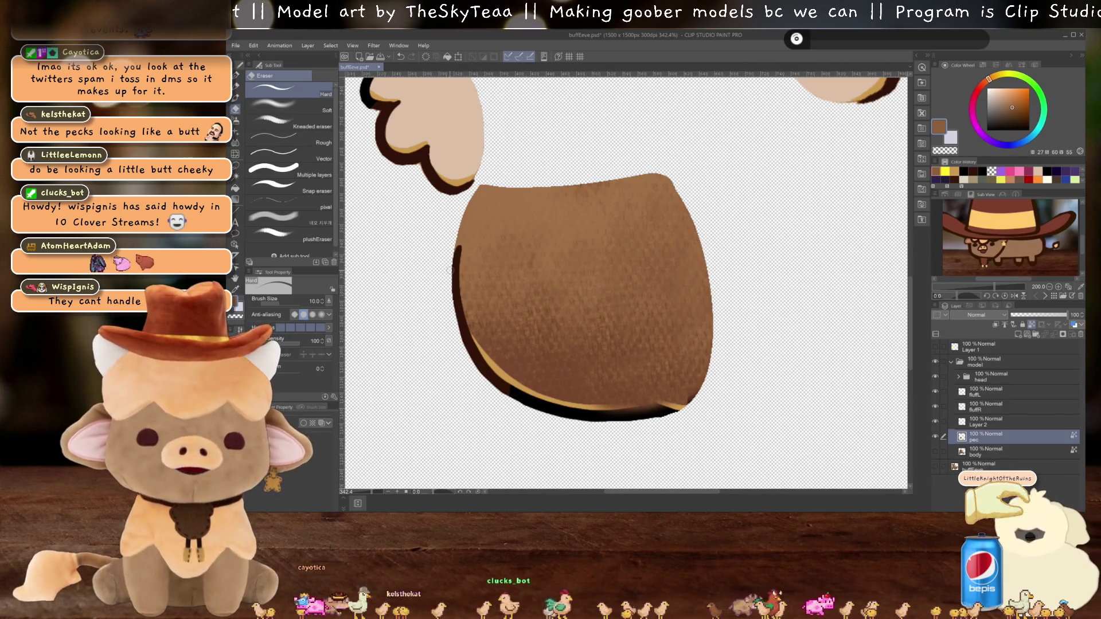
click(987, 422)
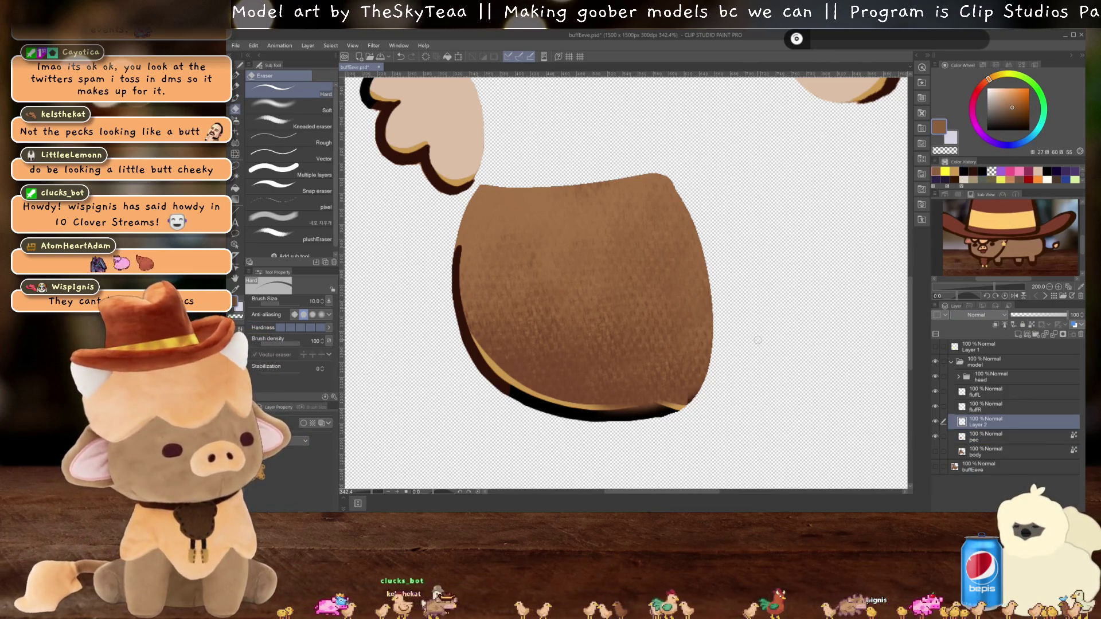
key(i)
click(646, 412)
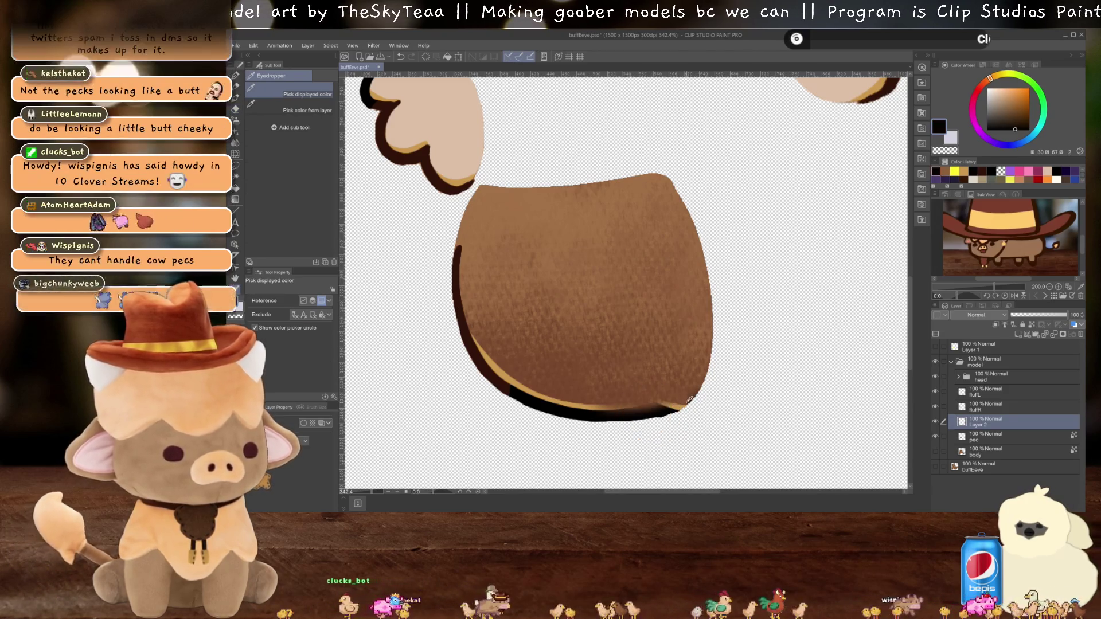
Step: Fill the tan strip at the bottom-right edge black, then add Layer 3 above pec
key(p)
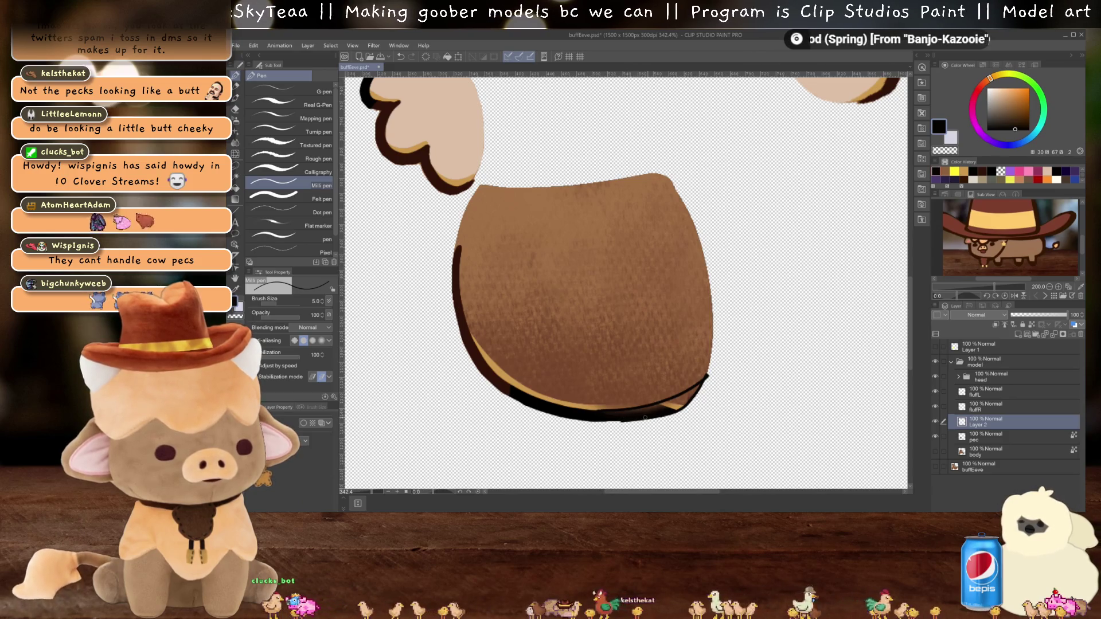
key(g)
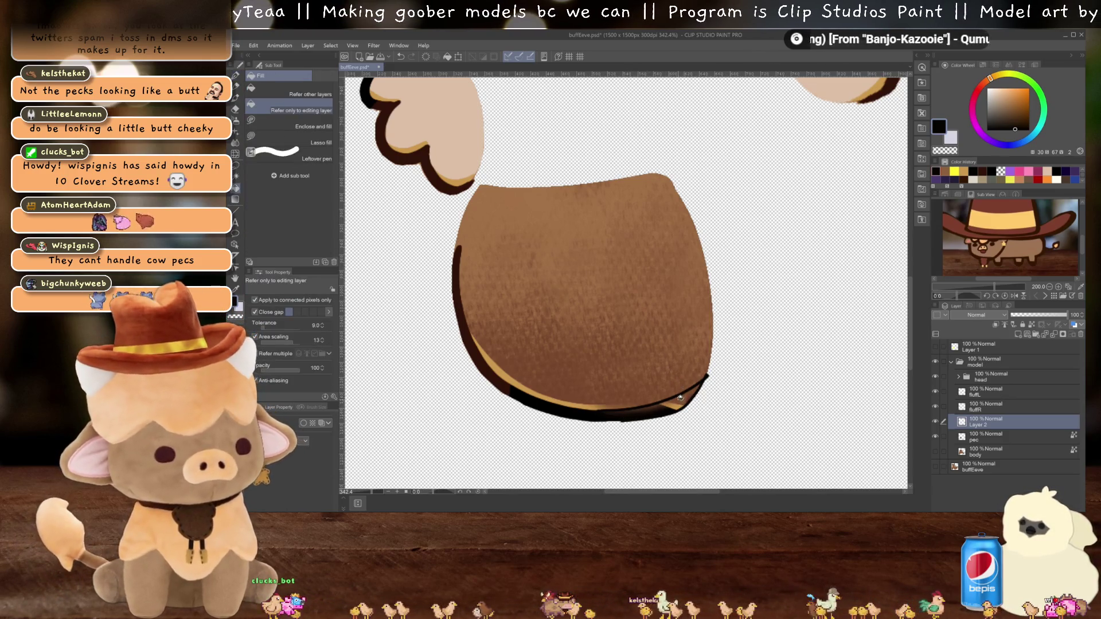
click(681, 397)
key(p)
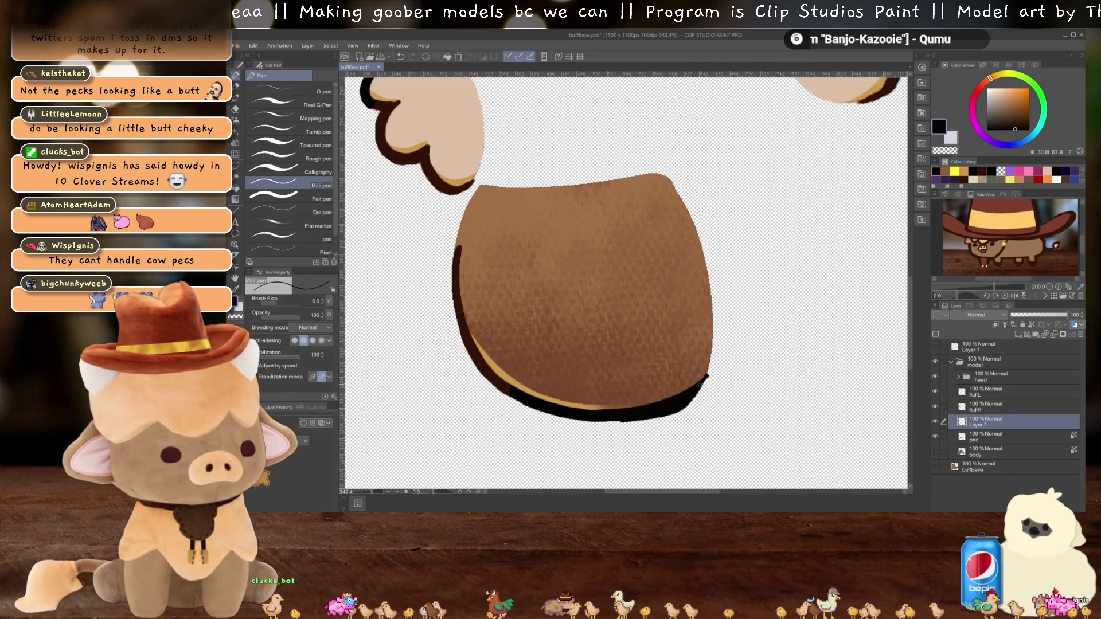
key(e)
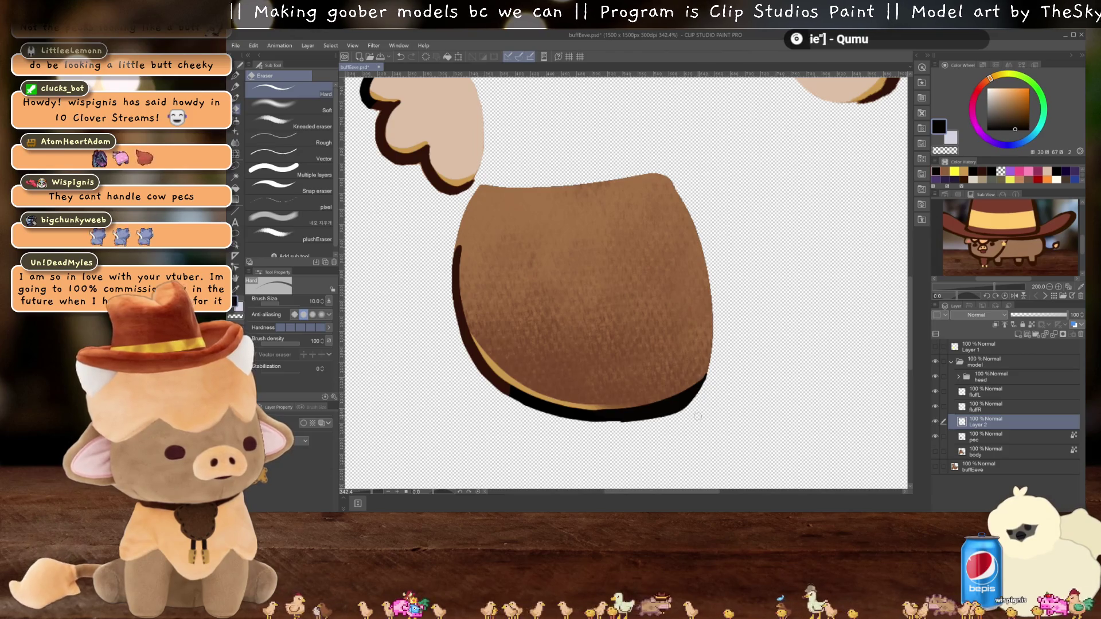
click(986, 437)
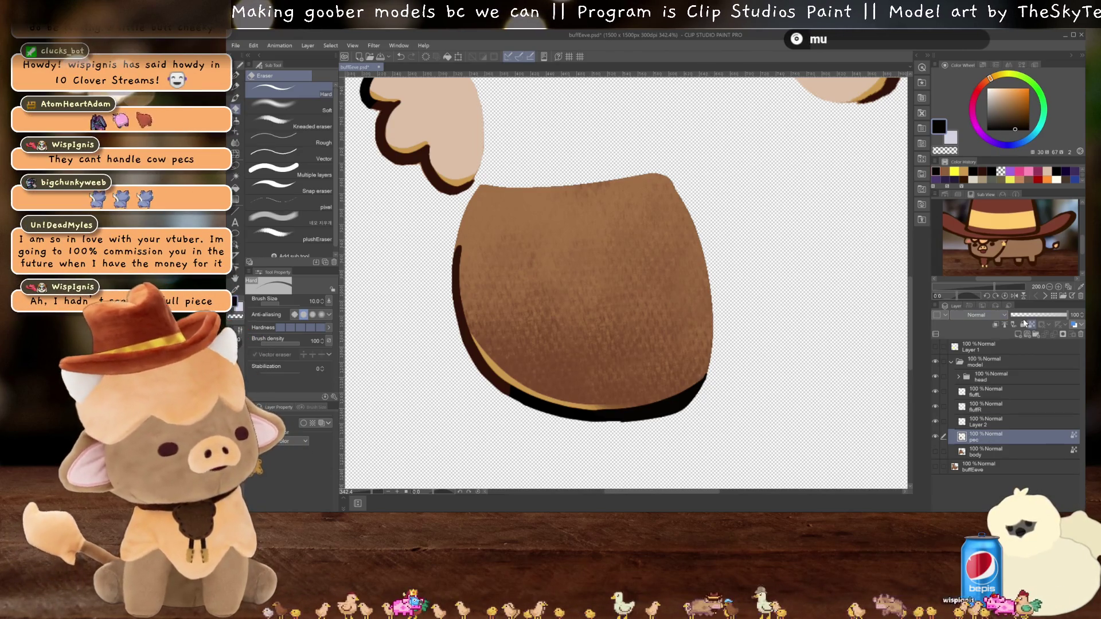
click(1018, 334)
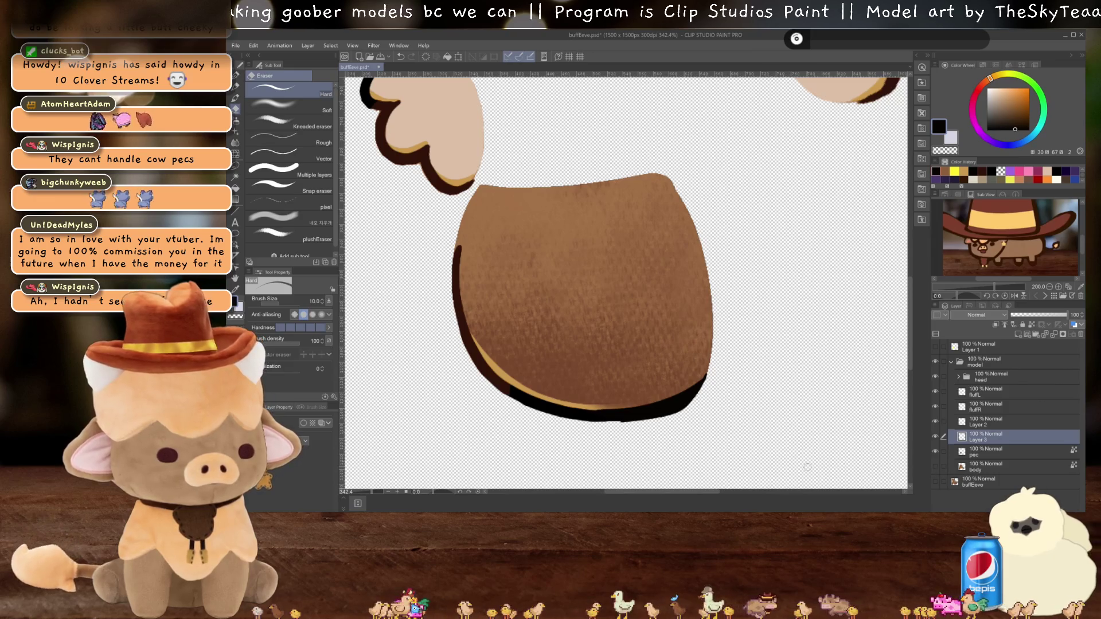
Step: Sample the gold and extend the highlight along the pec's bottom outline
alt+click(501, 373)
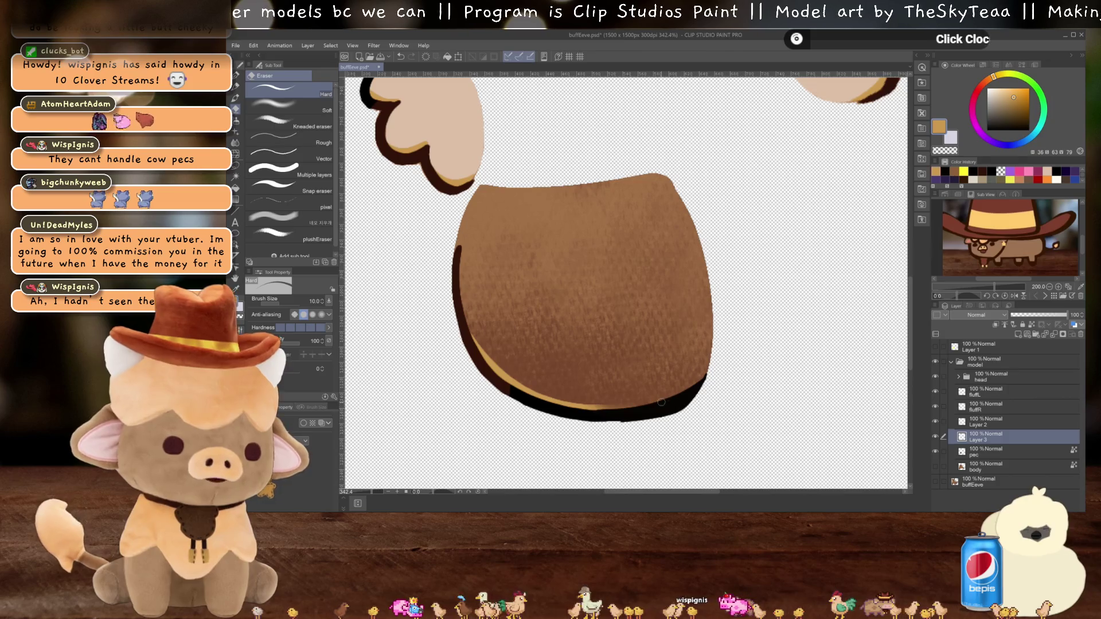
key(p)
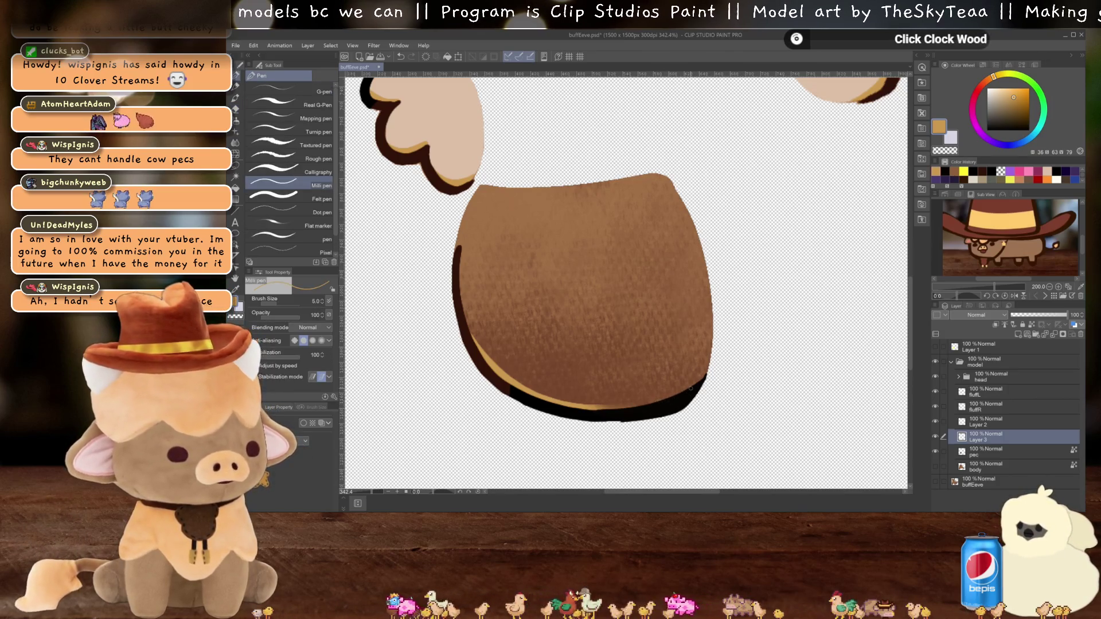
drag(692, 386, 645, 401)
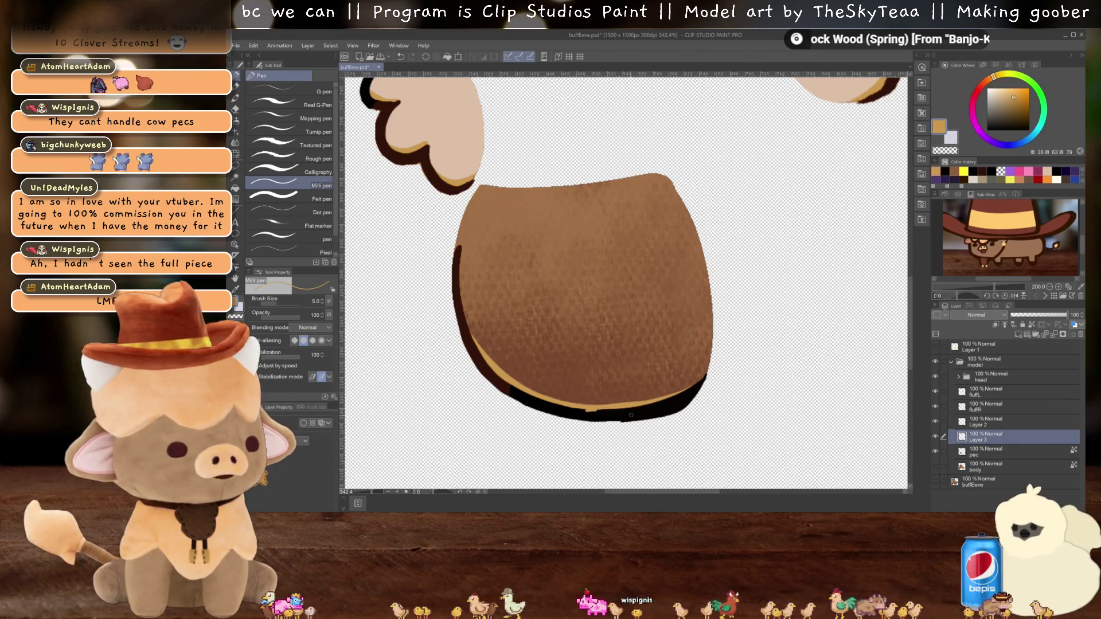
key(e)
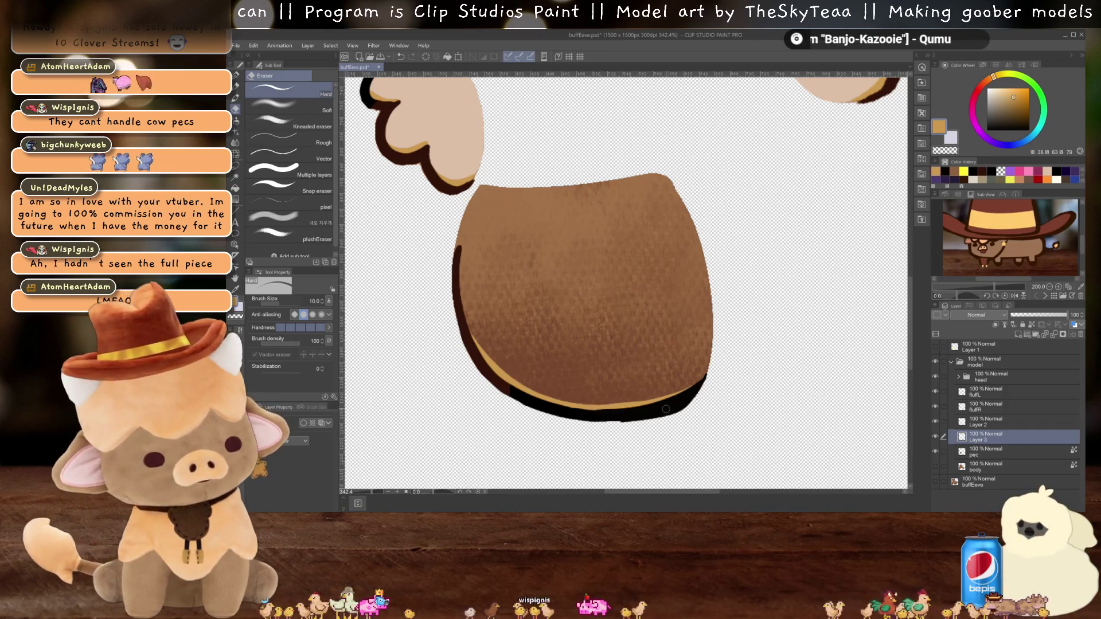
Step: Merge Layer 2 and Layer 3 down into pec, then hide pec to check it
key(alt+bracketright)
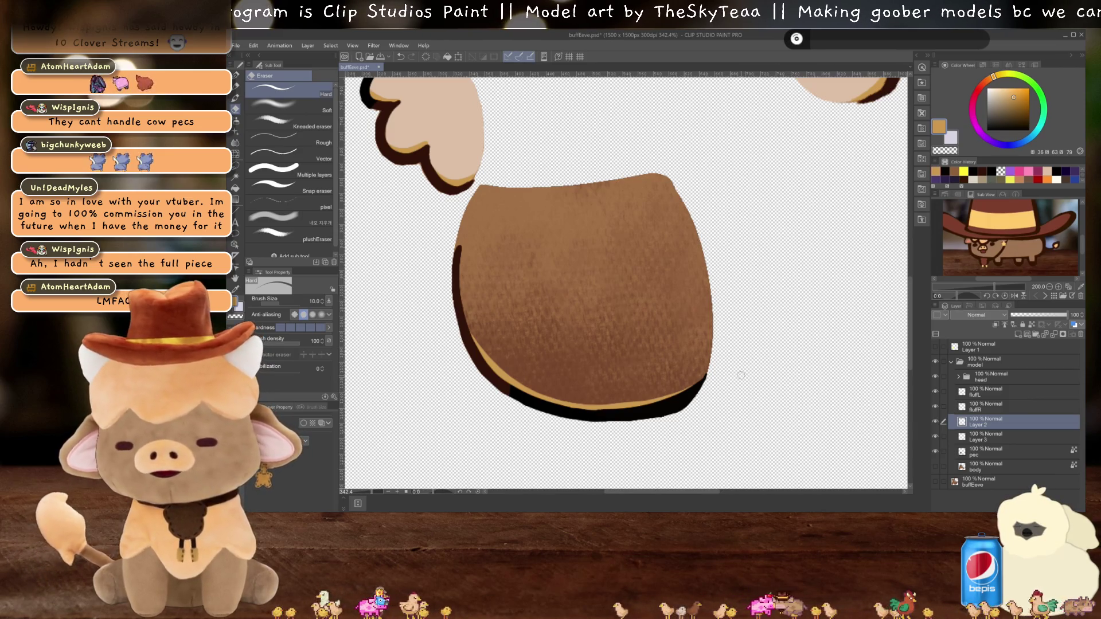
key(c)
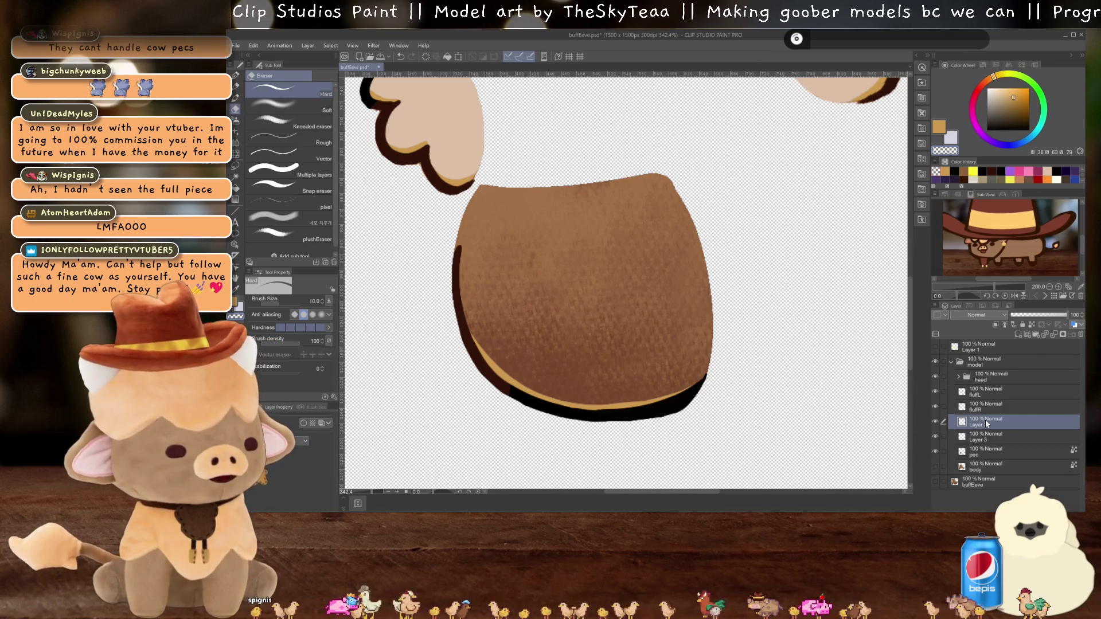
key(ctrl+e)
key(ctrl+e)
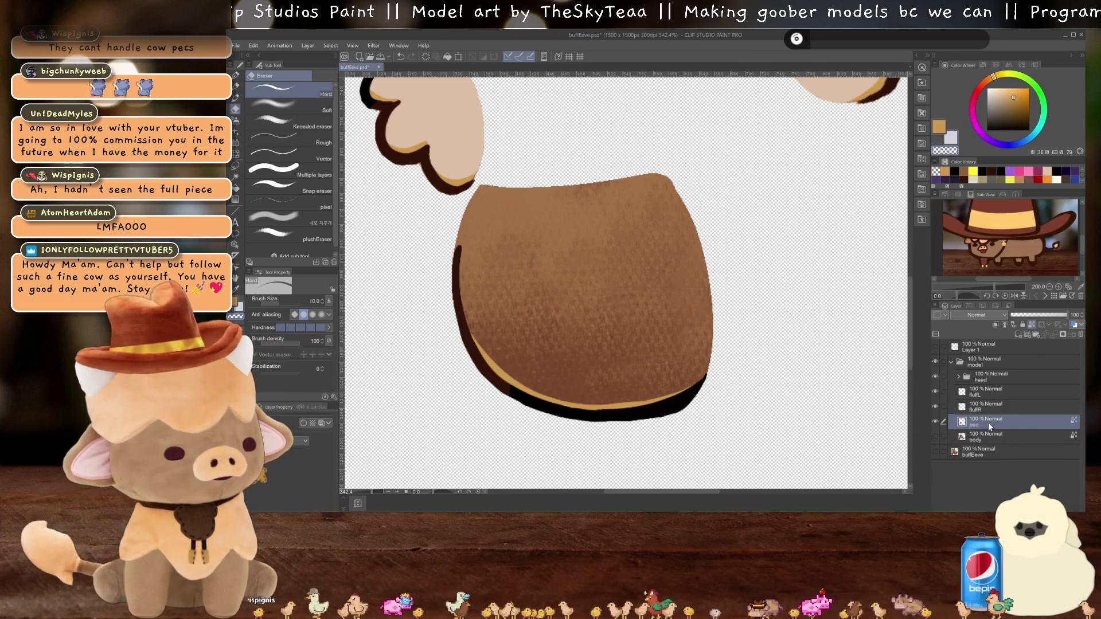
click(934, 421)
Step: Show pec and body again, hide the model folder, and select and show the buffEeve layer
click(935, 421)
scroll(614, 304, down, 4)
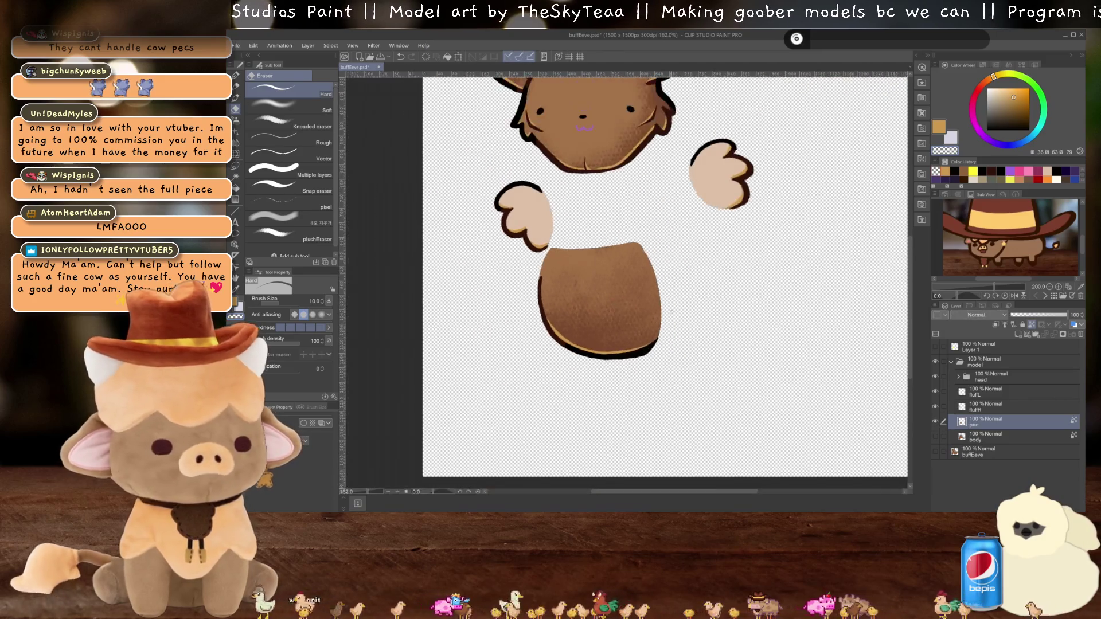
click(935, 437)
scroll(621, 328, up, 1)
scroll(621, 328, up, 1)
scroll(622, 327, down, 2)
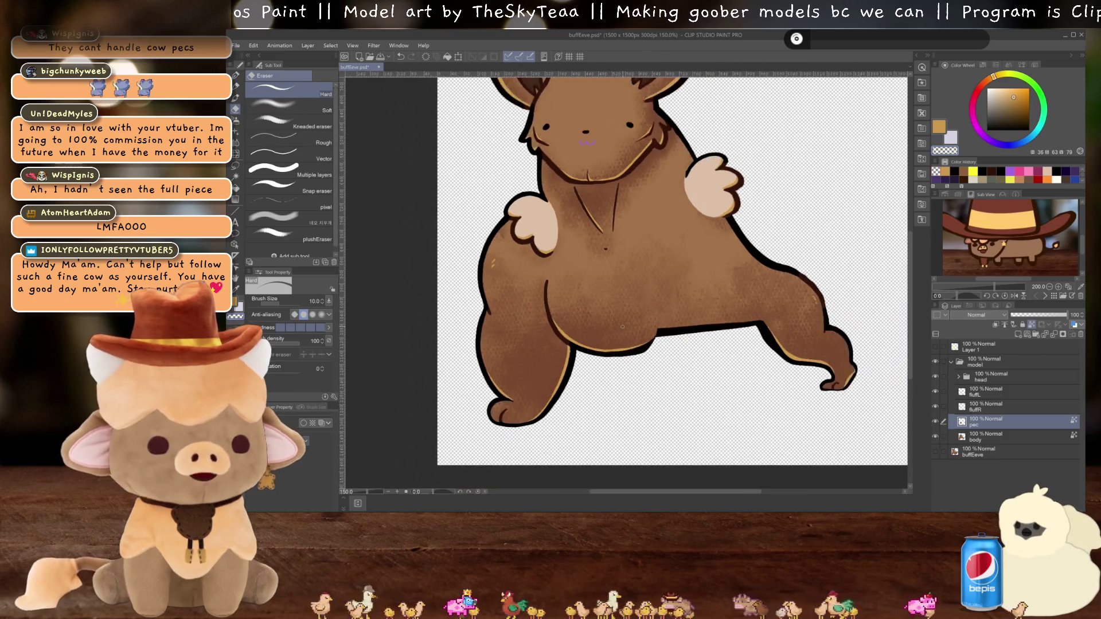
scroll(622, 327, up, 1)
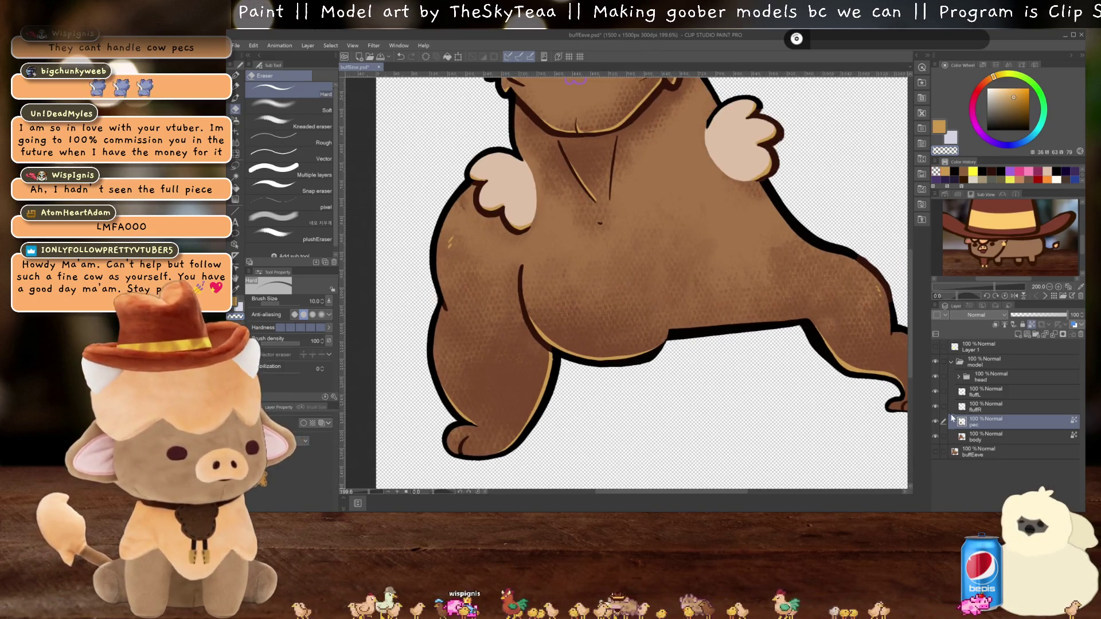
click(937, 361)
click(980, 451)
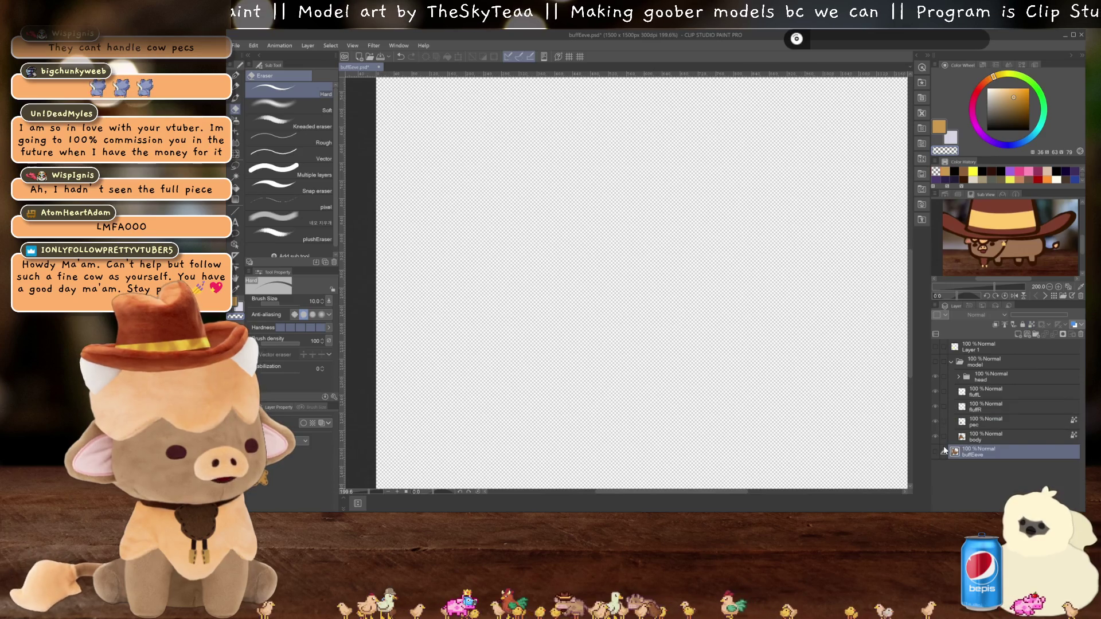
click(934, 451)
scroll(571, 338, up, 1)
scroll(571, 338, up, 1)
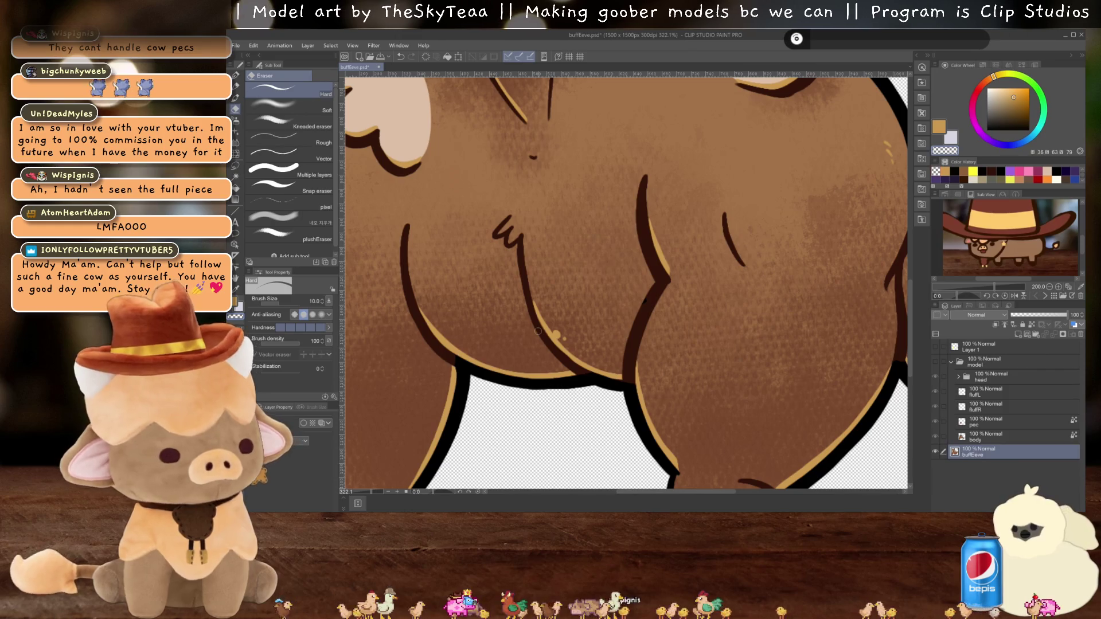
Step: Show Layer 1 and clear its yellow blob
click(980, 347)
click(934, 346)
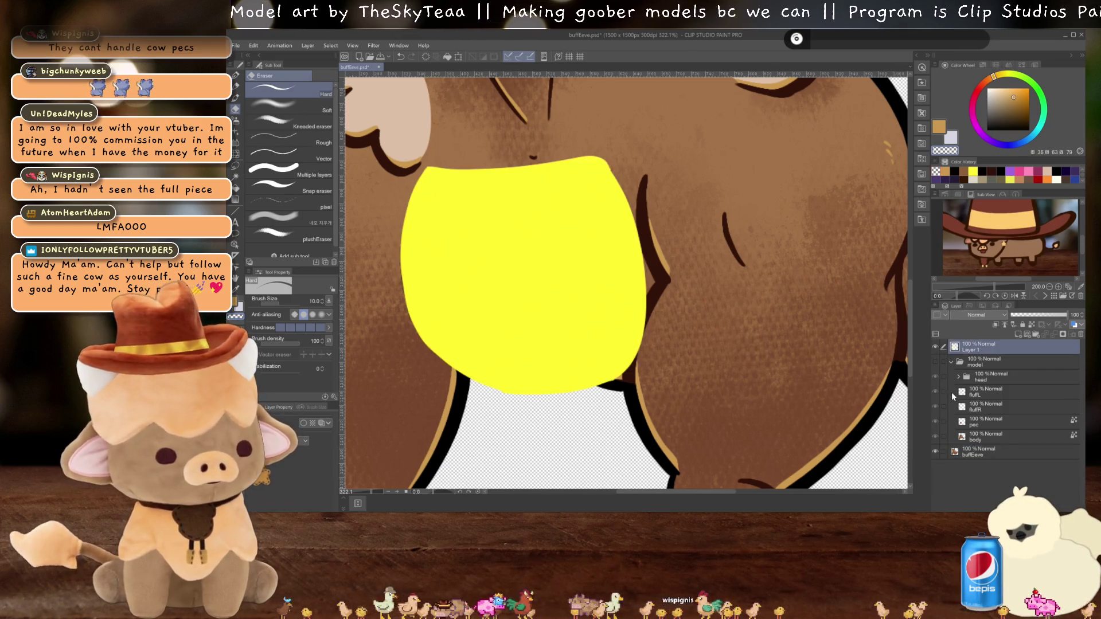
key(Delete)
Step: Outline the belly section in tan pen lines and fill it solid tan
key(p)
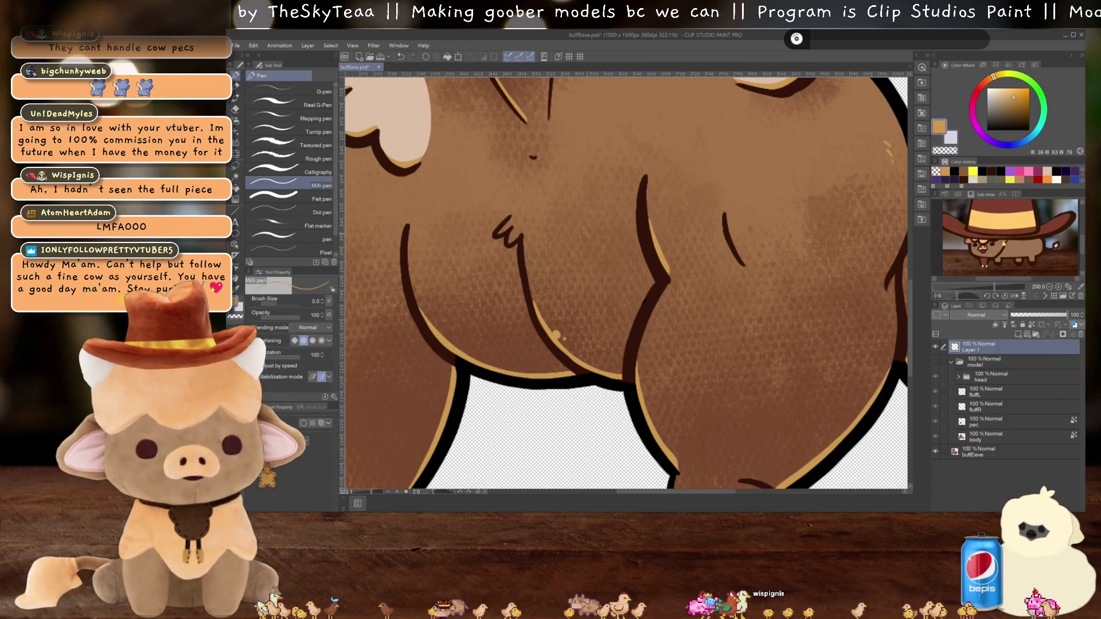
drag(523, 182, 493, 236)
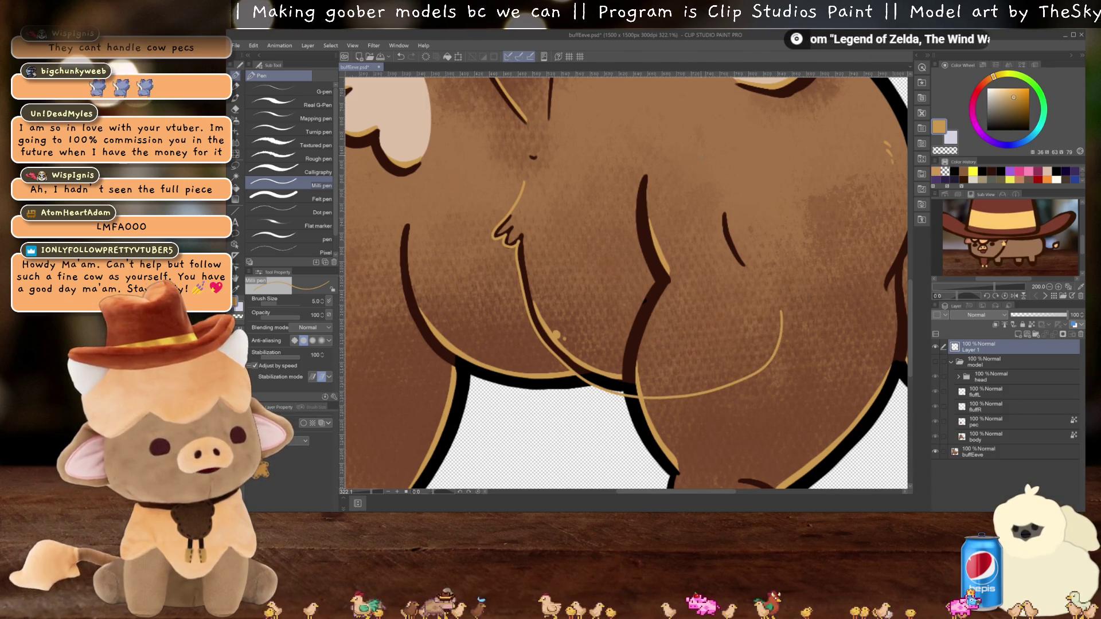
drag(710, 151, 745, 241)
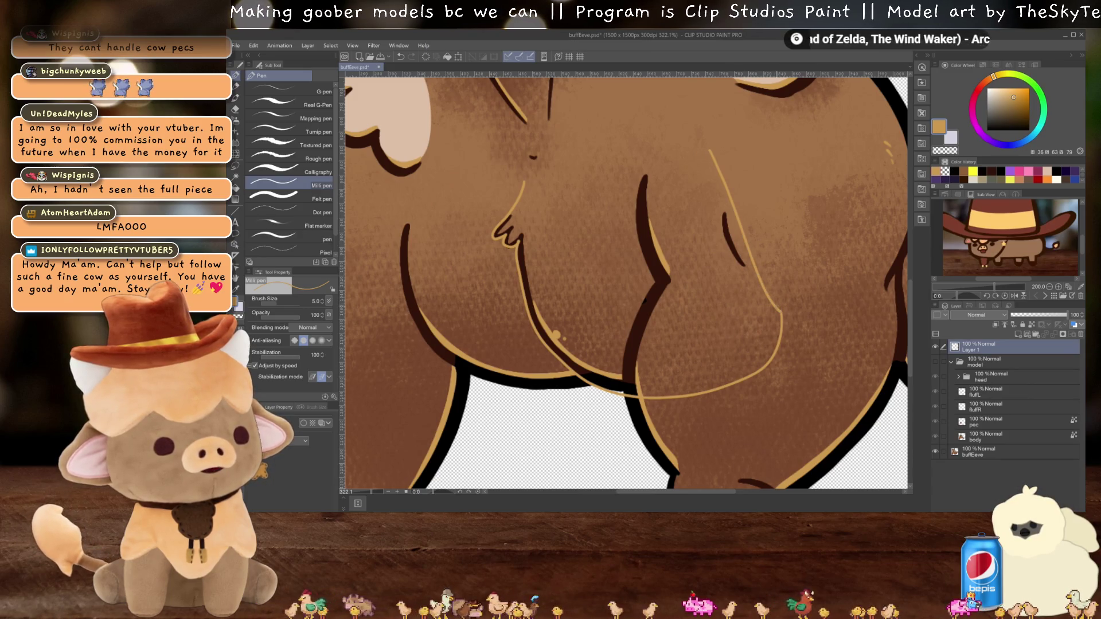
key(ctrl+z)
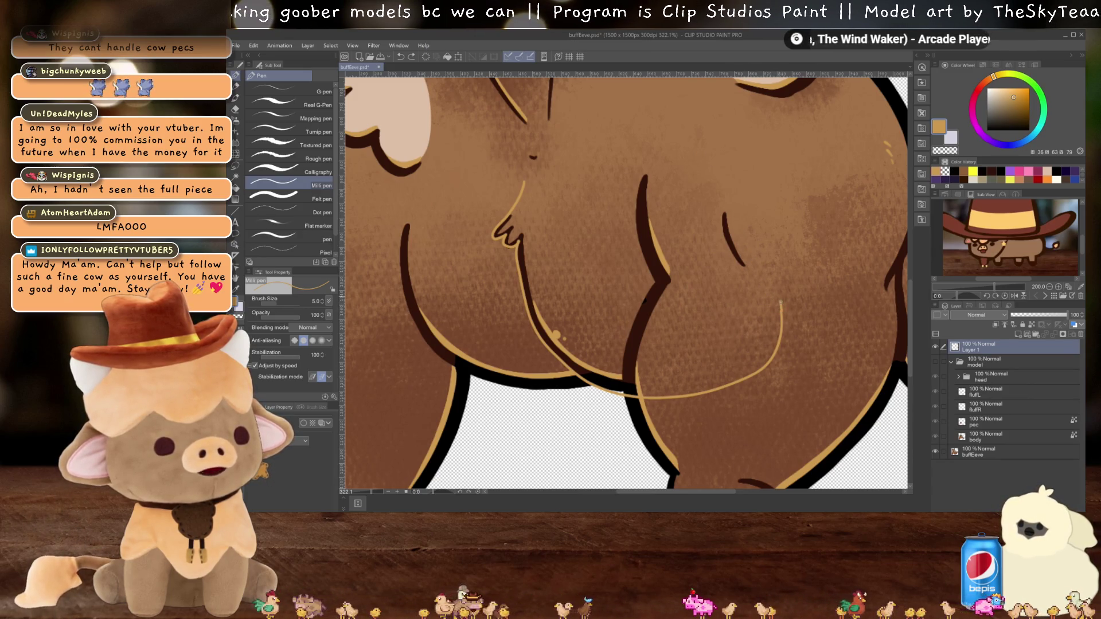
key(ctrl+z)
drag(745, 275, 650, 306)
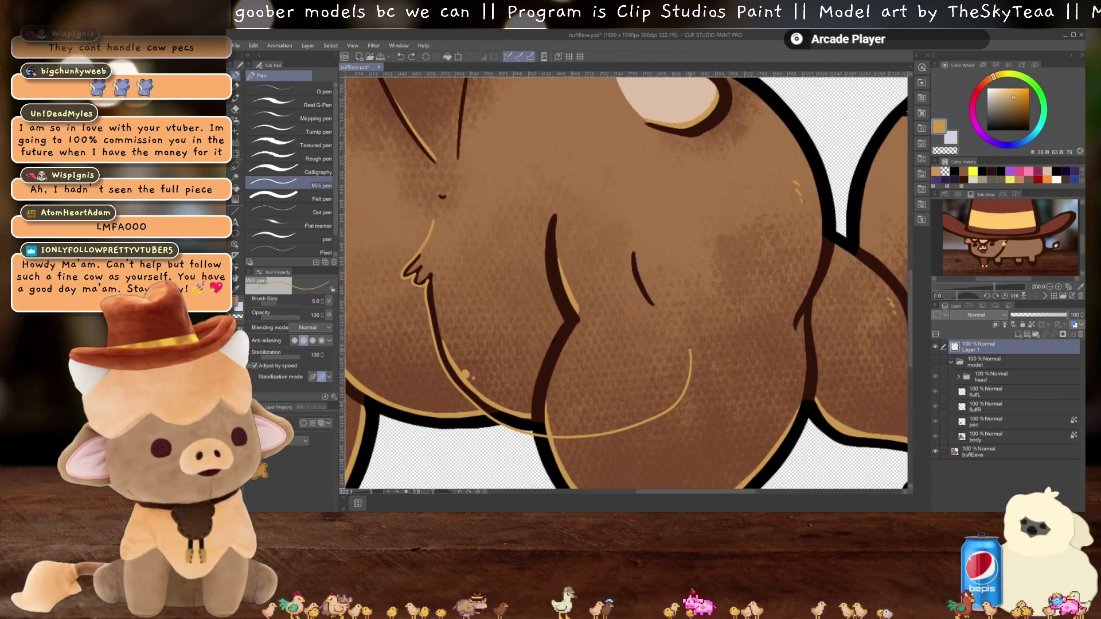
drag(651, 235, 495, 181)
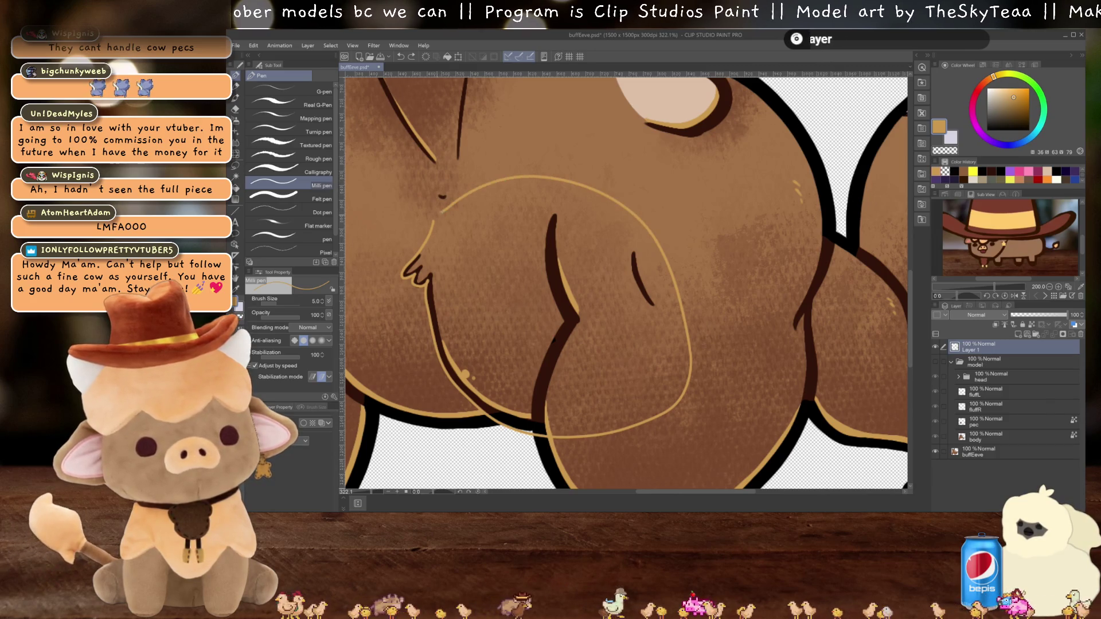
key(g)
click(568, 293)
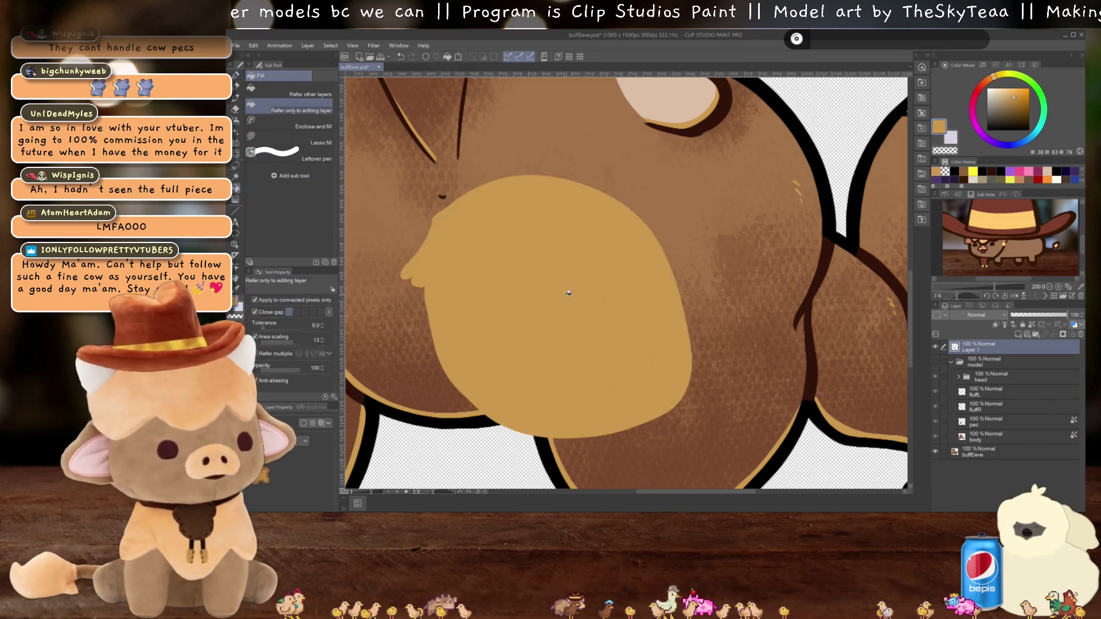
Step: Select the tan area, delete the fill, and copy that buffEeve region to a new layer shown alone
key(w)
click(569, 293)
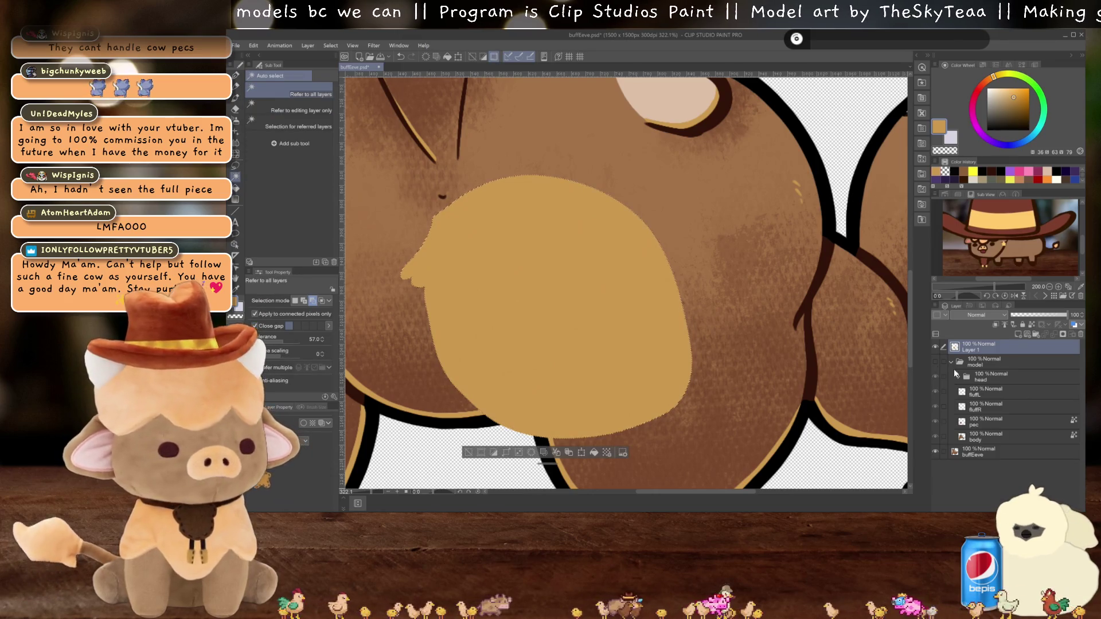
key(Delete)
click(977, 450)
key(ctrl+c)
key(ctrl+v)
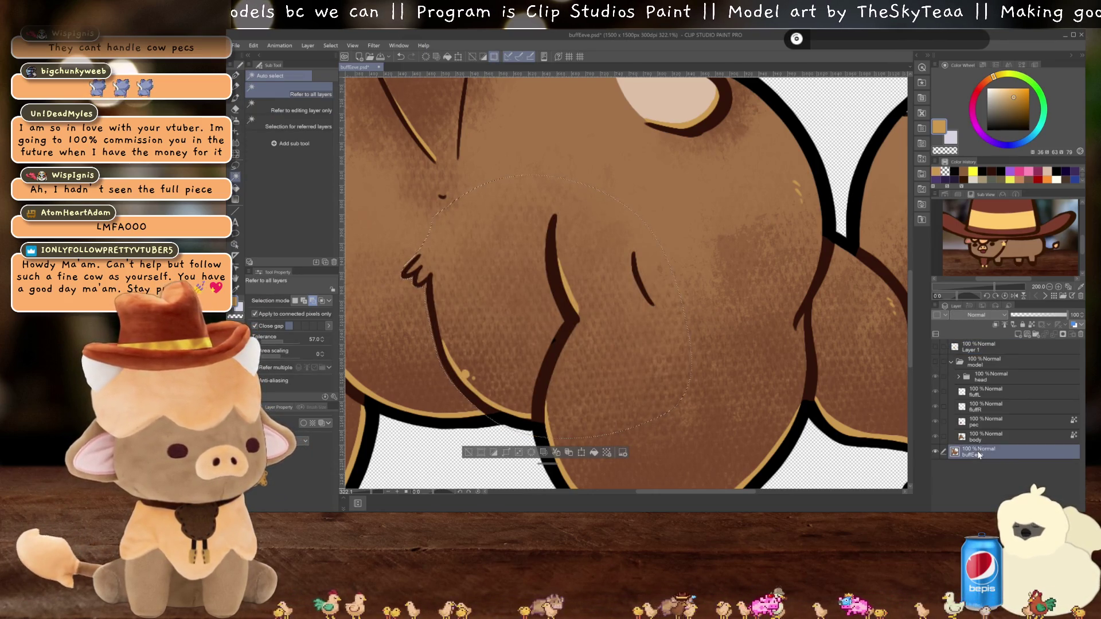
alt+click(935, 451)
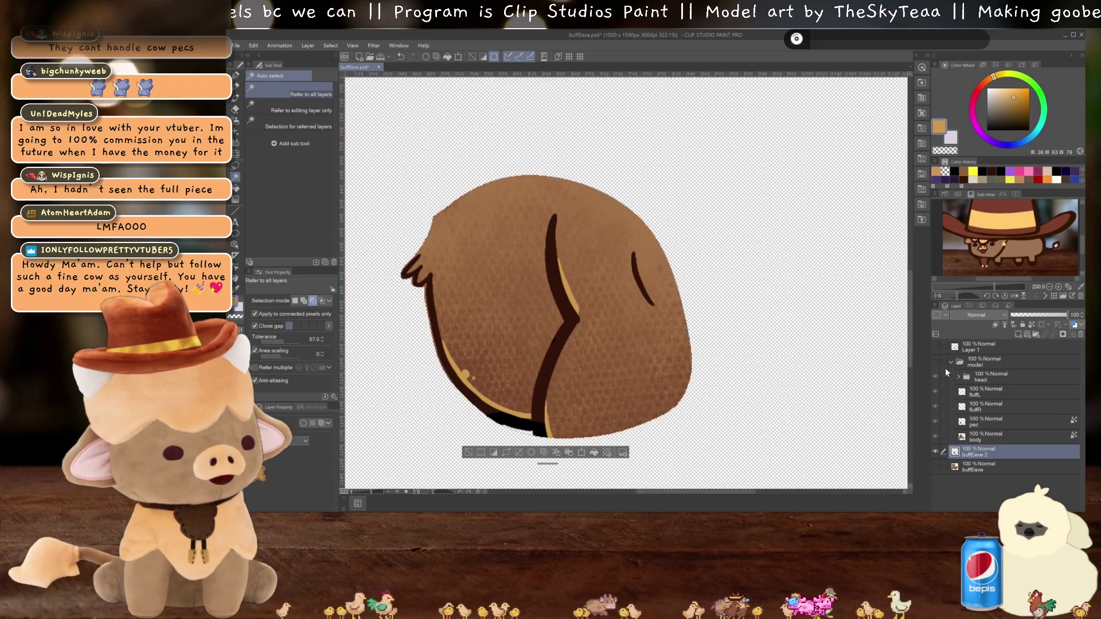
Step: Zoom in on the isolated belly piece and switch to the Copy stamp blending tool
scroll(600, 328, up, 2)
scroll(646, 308, up, 2)
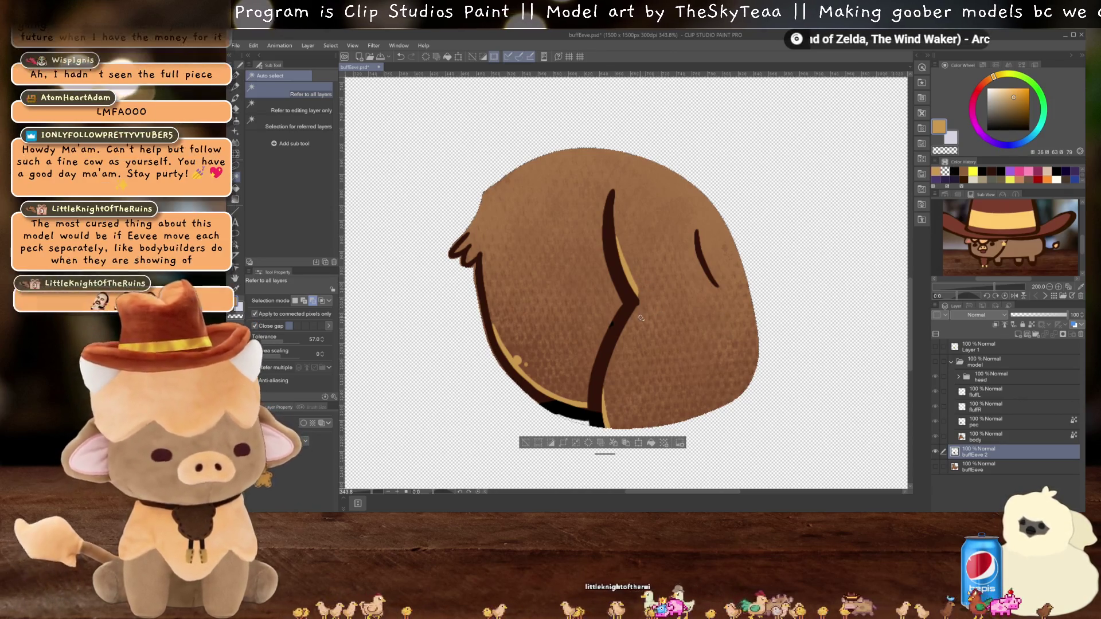
scroll(540, 280, up, 1)
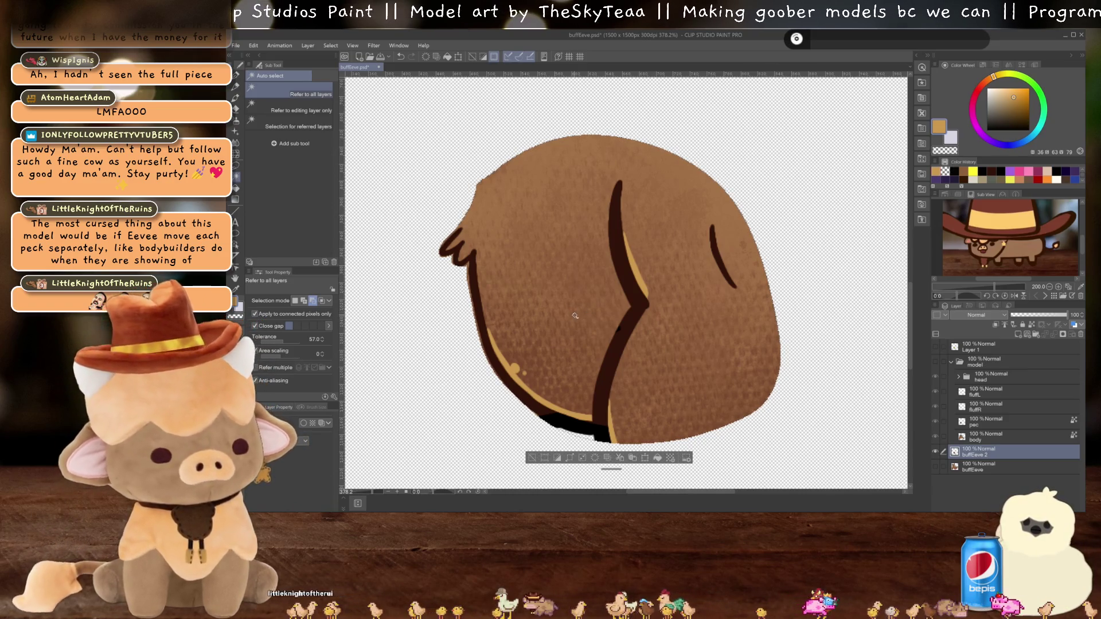
key(j)
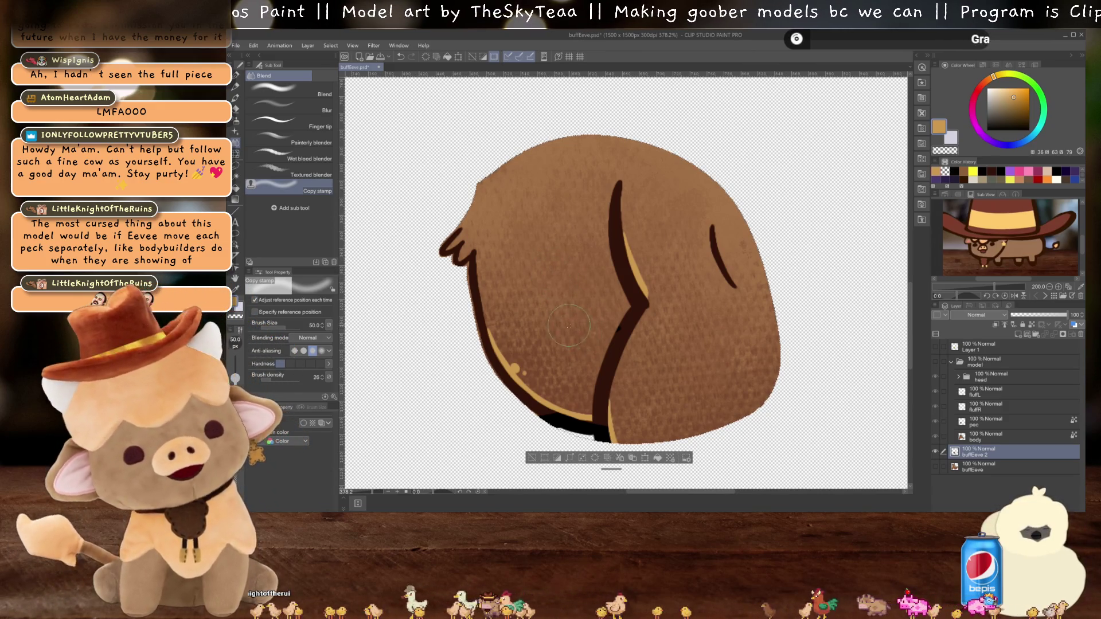
Step: Copy-stamp brown fur over the dark crease lines on the buffEeve 2 belly piece, then deselect
drag(603, 380, 633, 245)
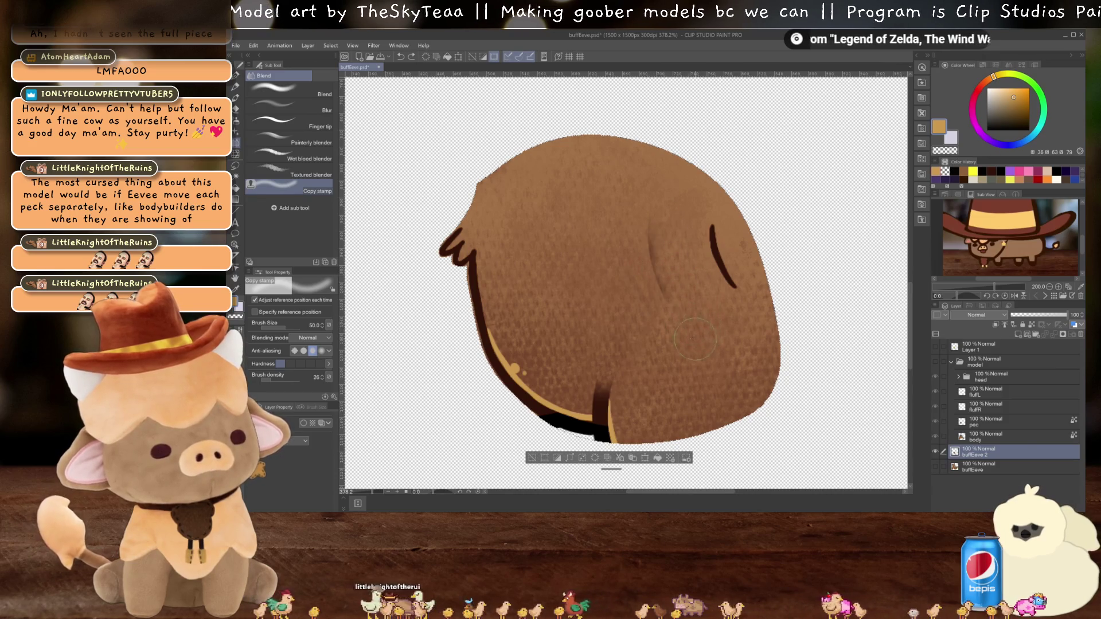
drag(648, 243, 660, 313)
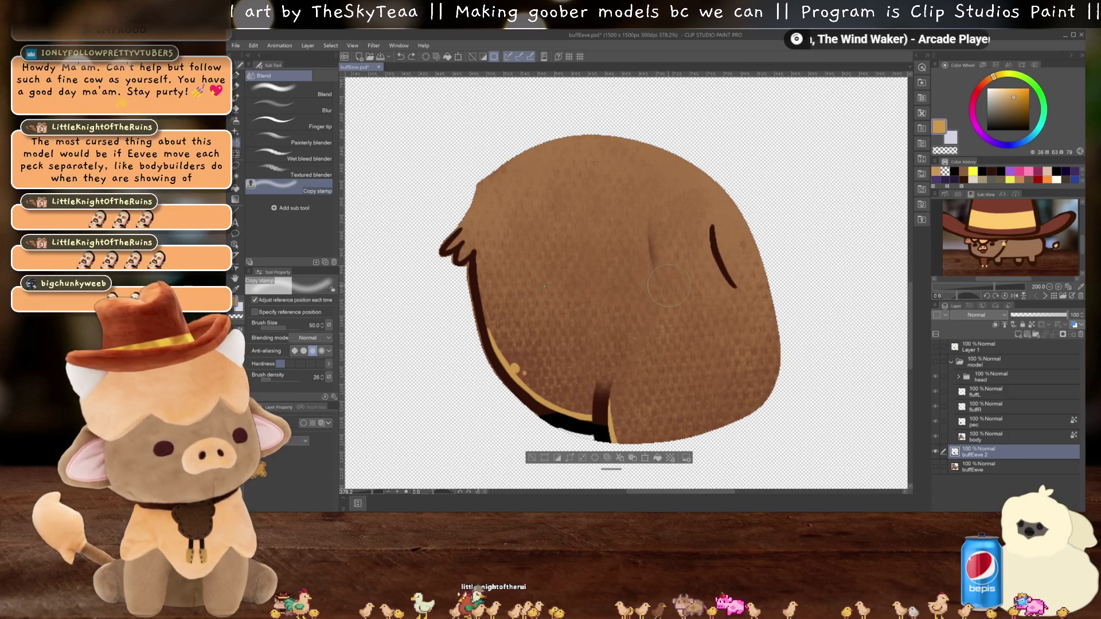
drag(653, 252, 653, 266)
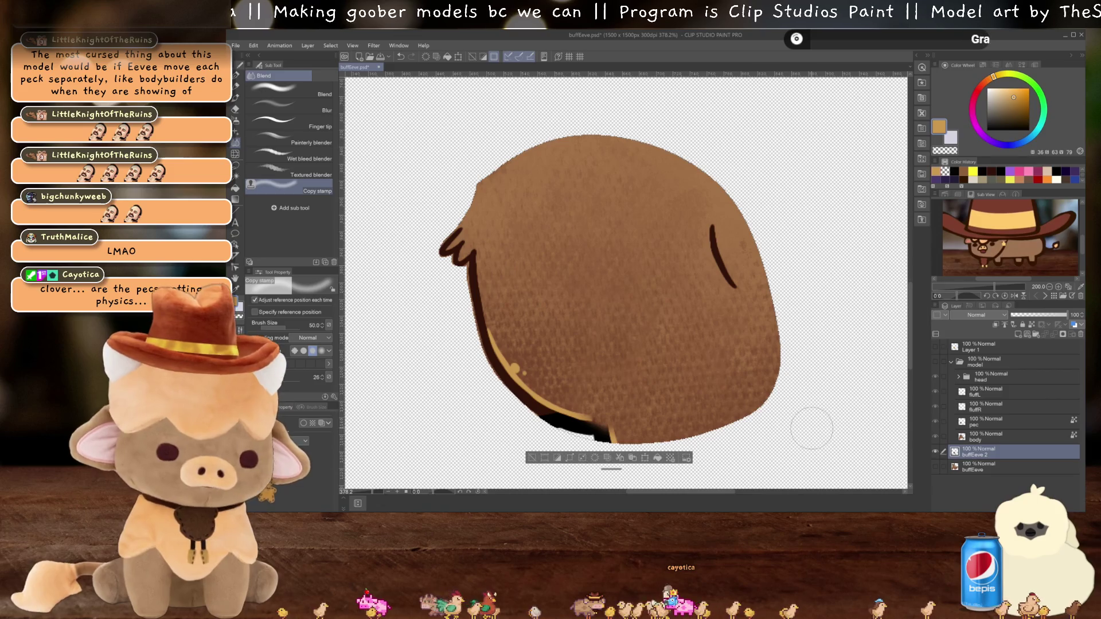
key(ctrl+d)
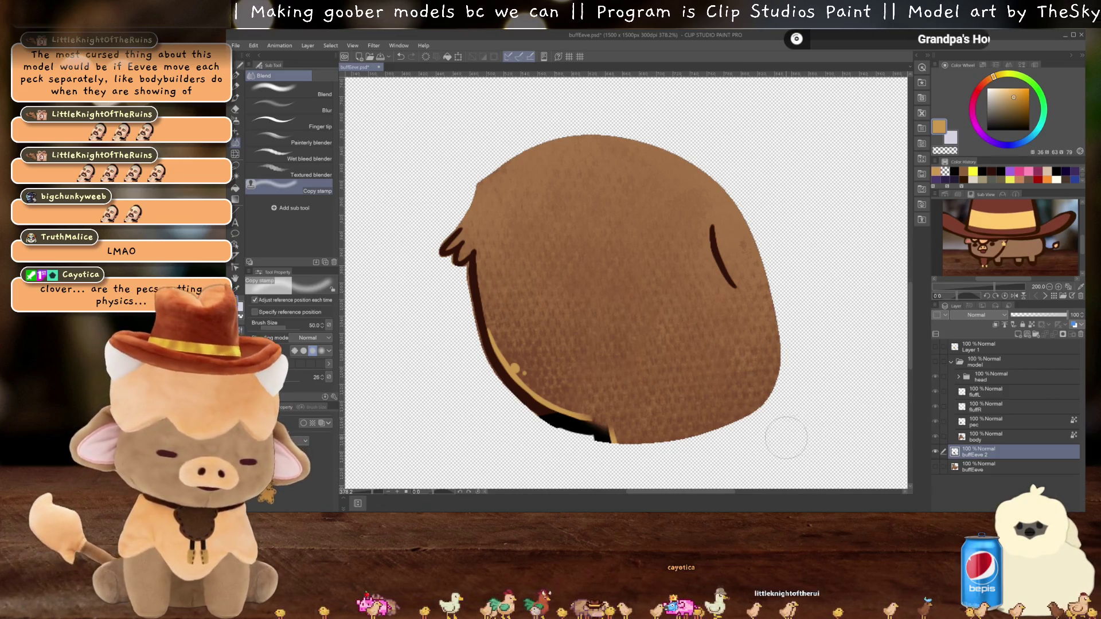
Step: Erase the stray streak along the bottom edge of the belly cut-out with the Hard eraser
key(e)
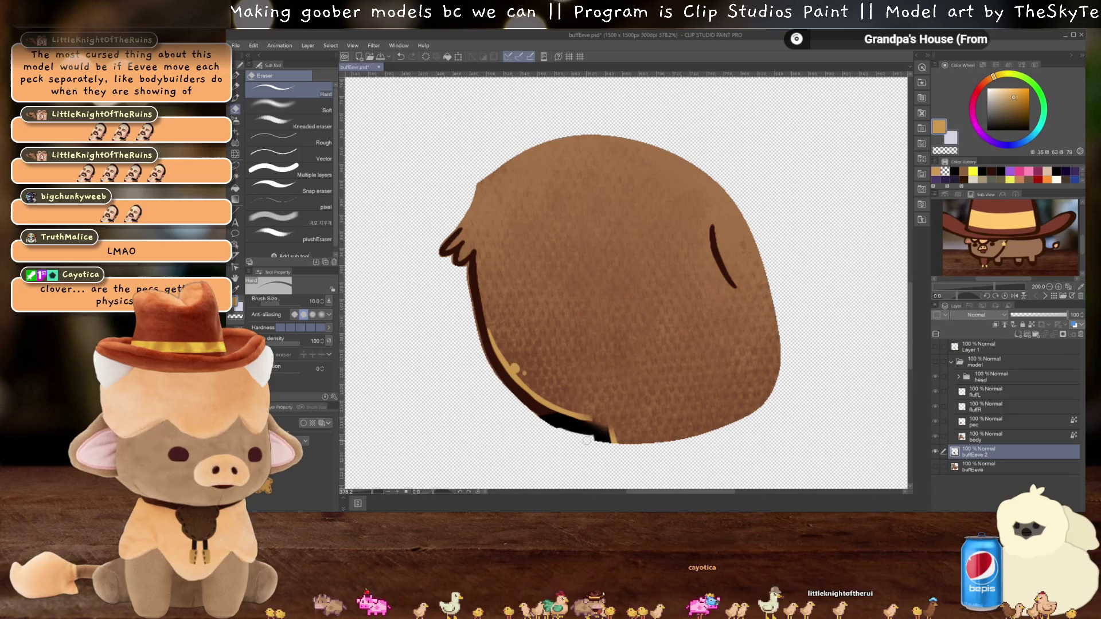
mouse_move(585, 439)
mouse_down()
mouse_move(695, 447)
mouse_move(620, 446)
mouse_up()
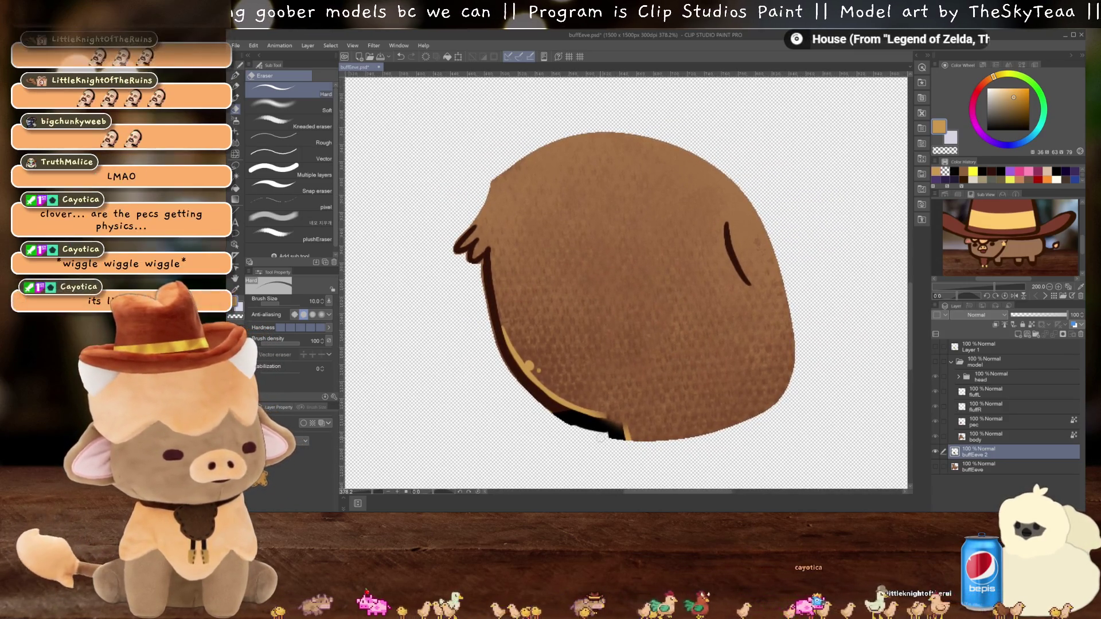
mouse_move(633, 431)
mouse_down()
mouse_move(790, 383)
mouse_move(634, 438)
mouse_up()
key(ctrl+z)
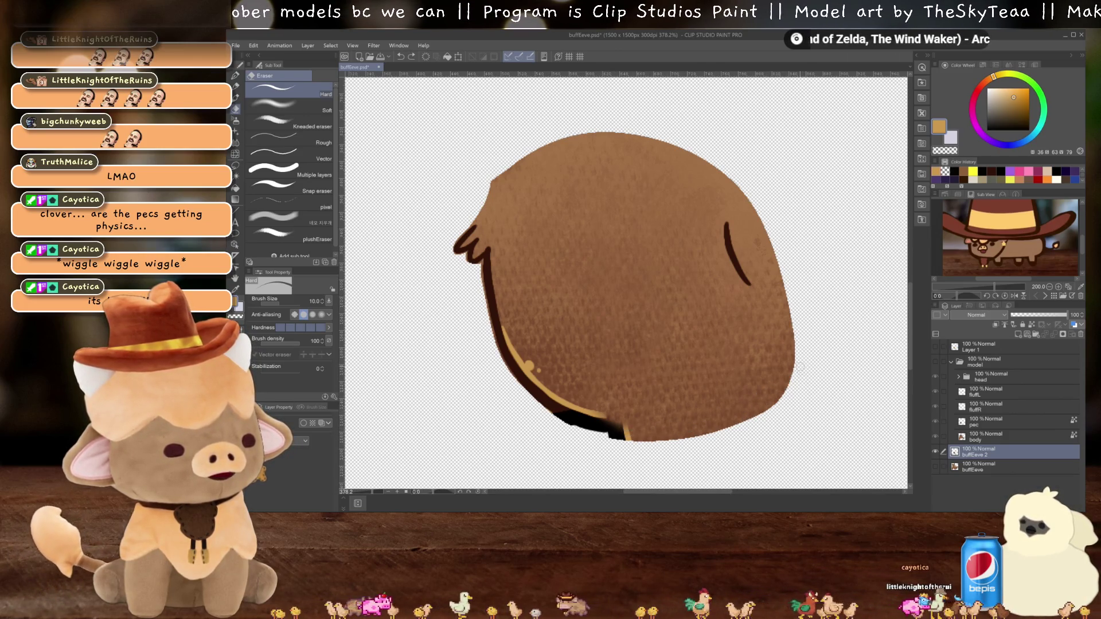
mouse_move(786, 382)
mouse_down()
mouse_move(634, 437)
mouse_move(776, 402)
mouse_move(714, 429)
mouse_up()
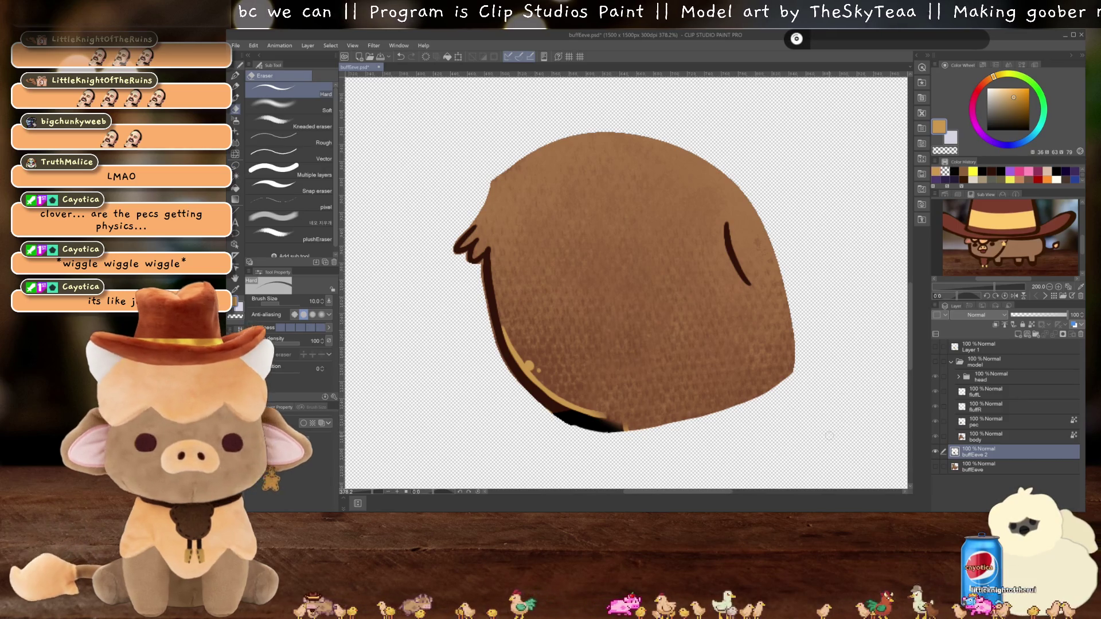
drag(810, 456, 774, 437)
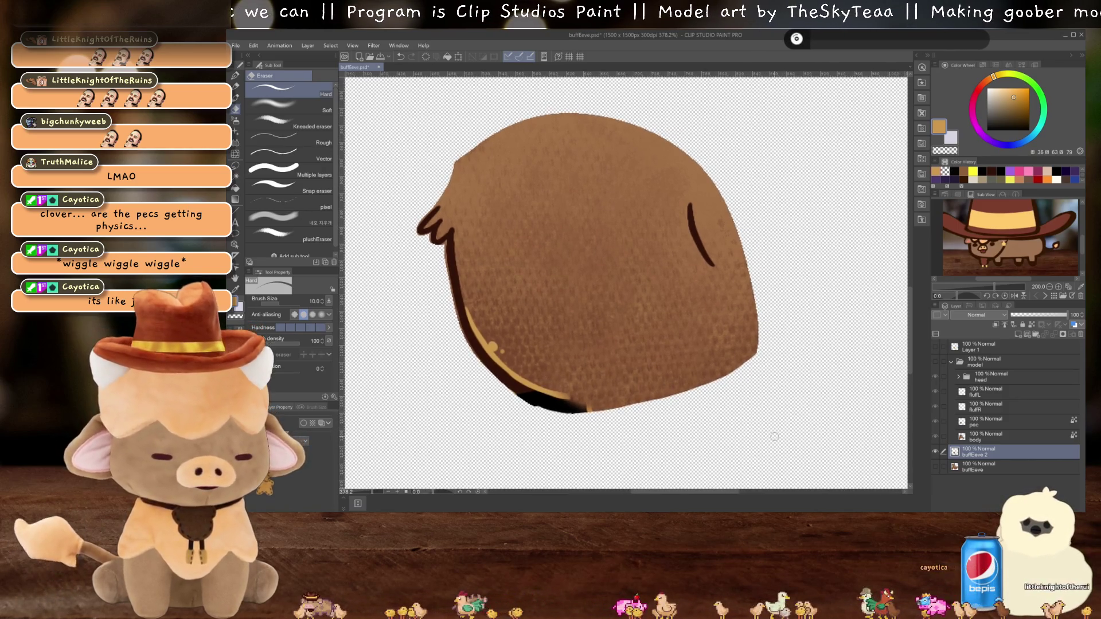
drag(512, 357, 679, 366)
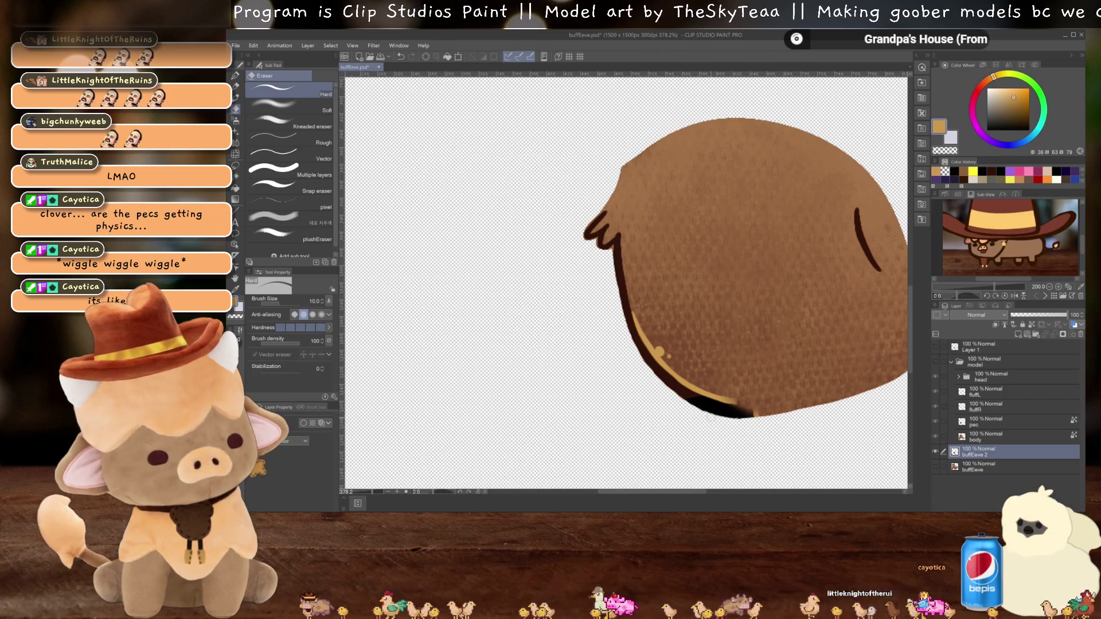
drag(624, 153, 658, 255)
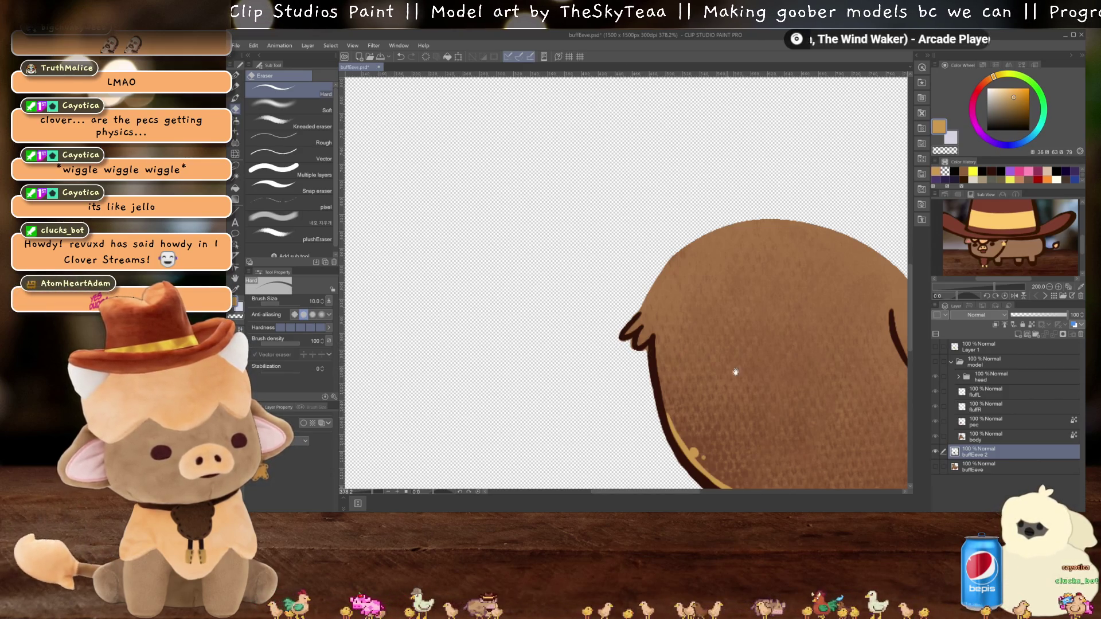
Step: Set the eraser size to 5 and erase the light fringe beside the left hair tuft
drag(728, 369, 657, 347)
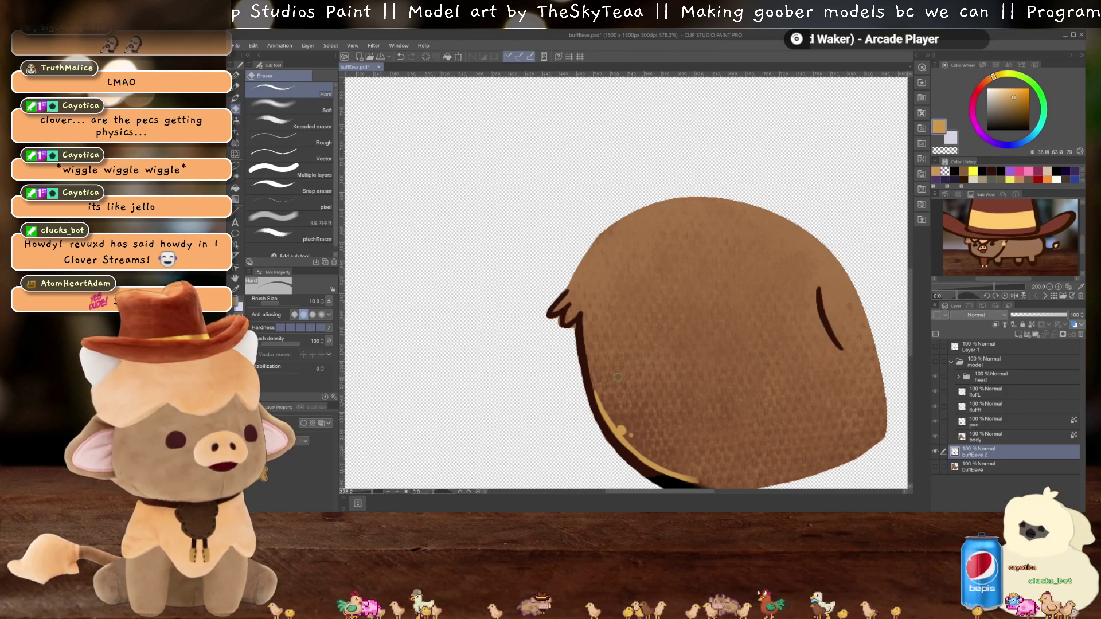
scroll(618, 376, up, 2)
scroll(616, 373, up, 2)
scroll(613, 361, up, 2)
scroll(603, 331, up, 2)
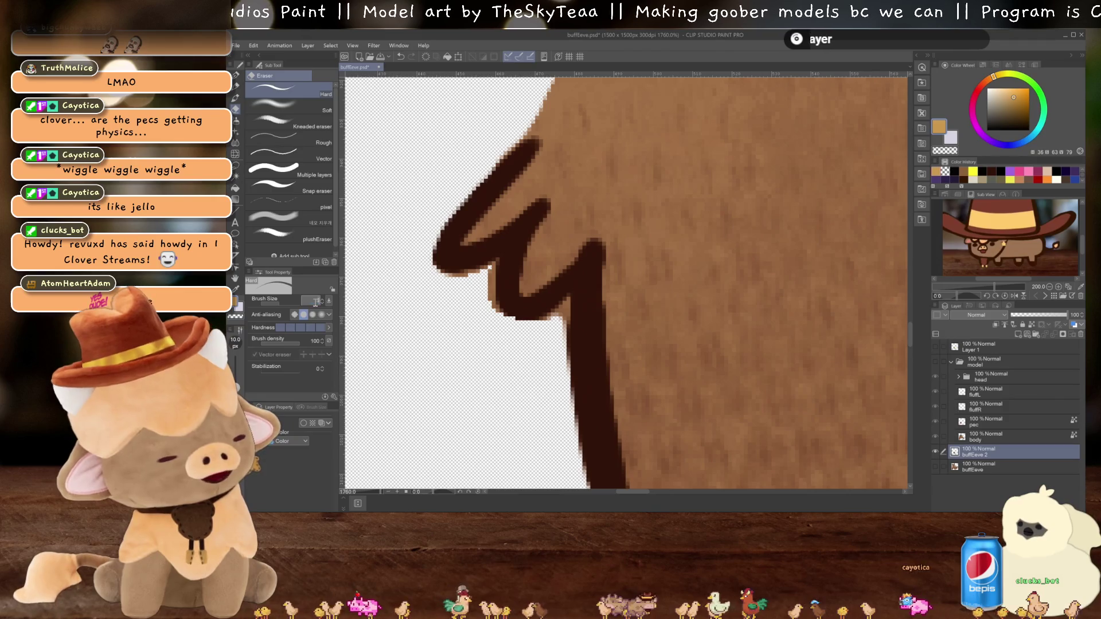
click(314, 301)
text(5)
key(Return)
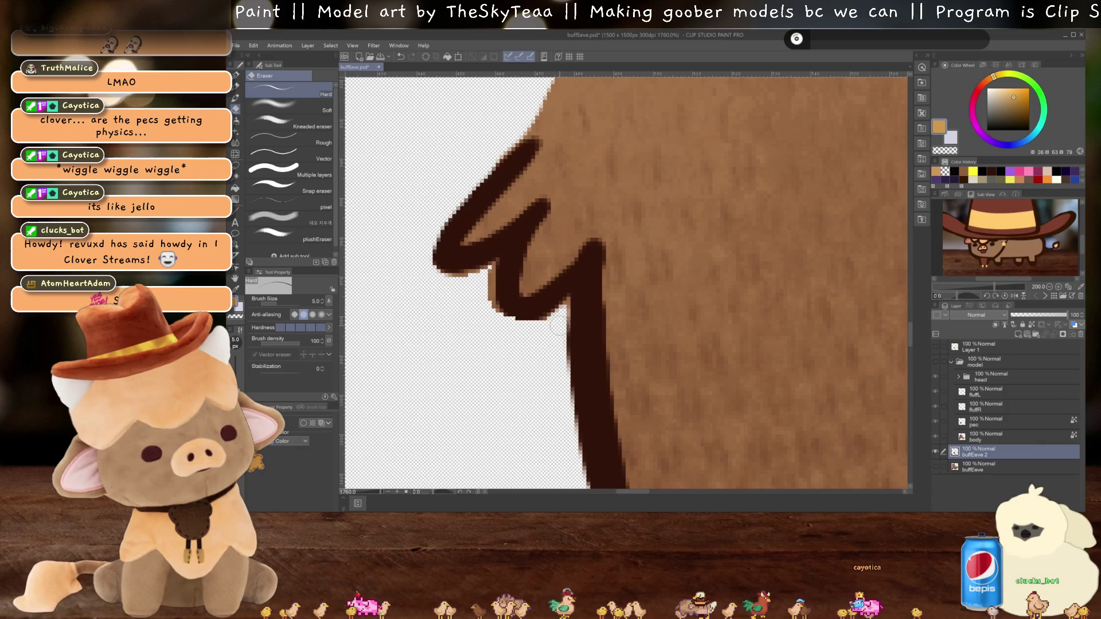
drag(494, 274, 498, 323)
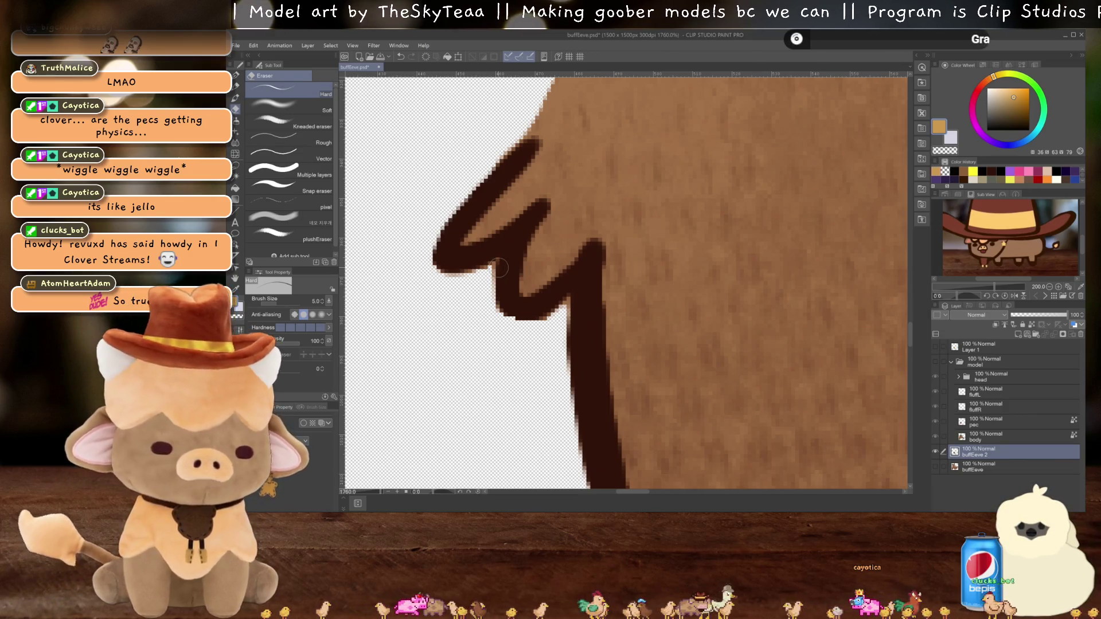
Step: Zoom out and add a new raster layer above the buffEeve 2 cut-out
scroll(499, 268, down, 2)
scroll(498, 267, down, 2)
scroll(545, 277, up, 2)
scroll(545, 278, up, 2)
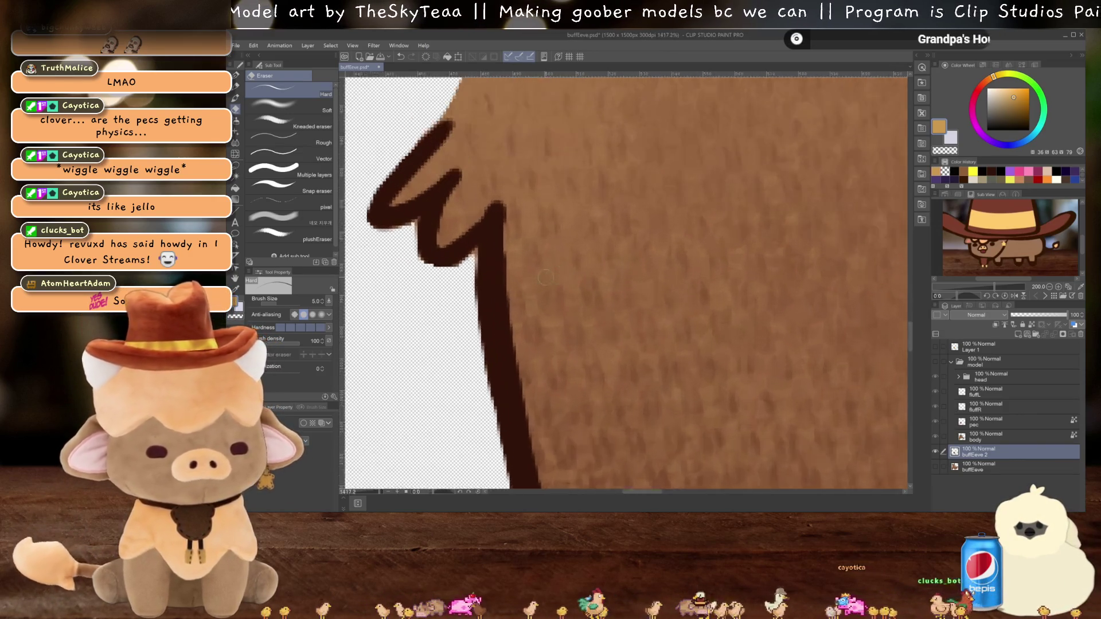
scroll(537, 374, up, 2)
scroll(537, 375, up, 1)
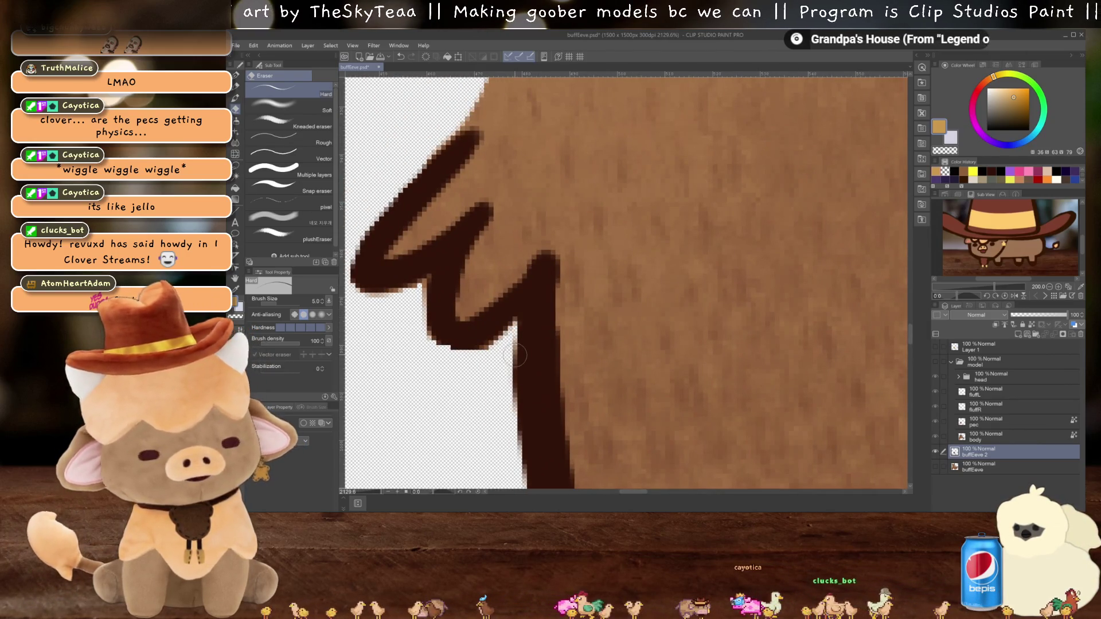
scroll(516, 346, down, 1)
scroll(516, 336, down, 3)
scroll(504, 327, down, 3)
scroll(487, 310, down, 2)
scroll(472, 295, down, 3)
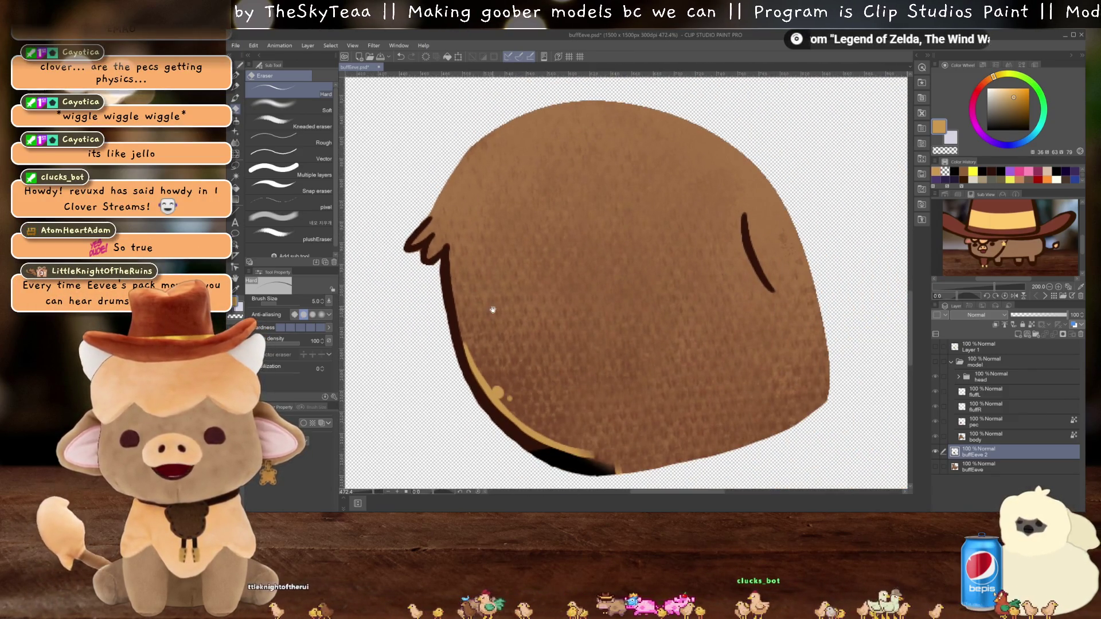
scroll(492, 310, down, 1)
scroll(533, 315, down, 1)
scroll(568, 322, down, 1)
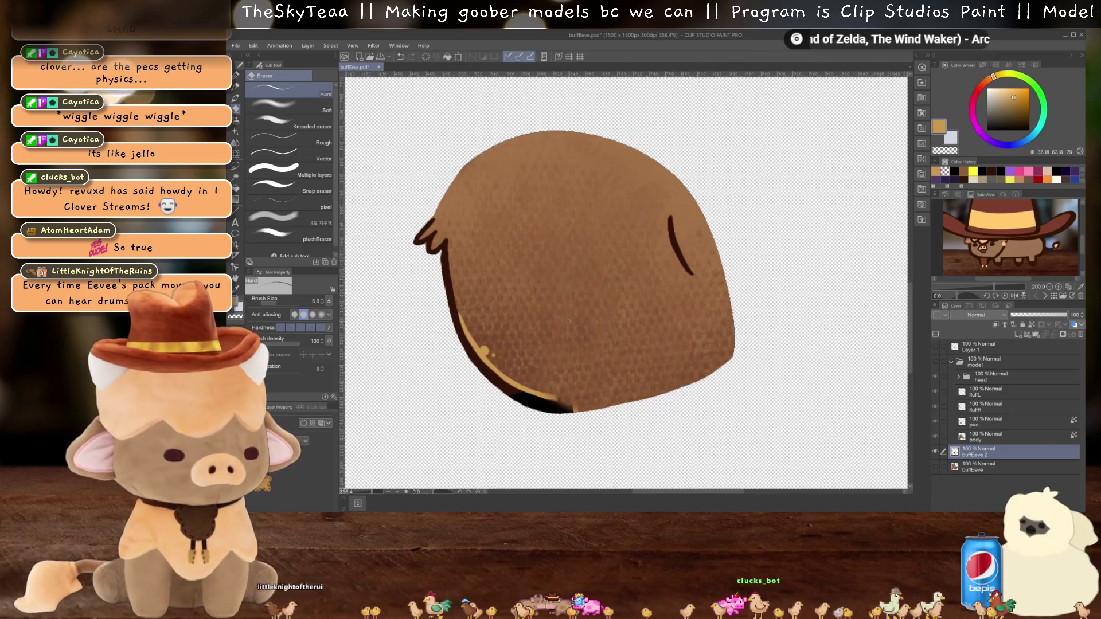
scroll(568, 321, up, 2)
click(1018, 334)
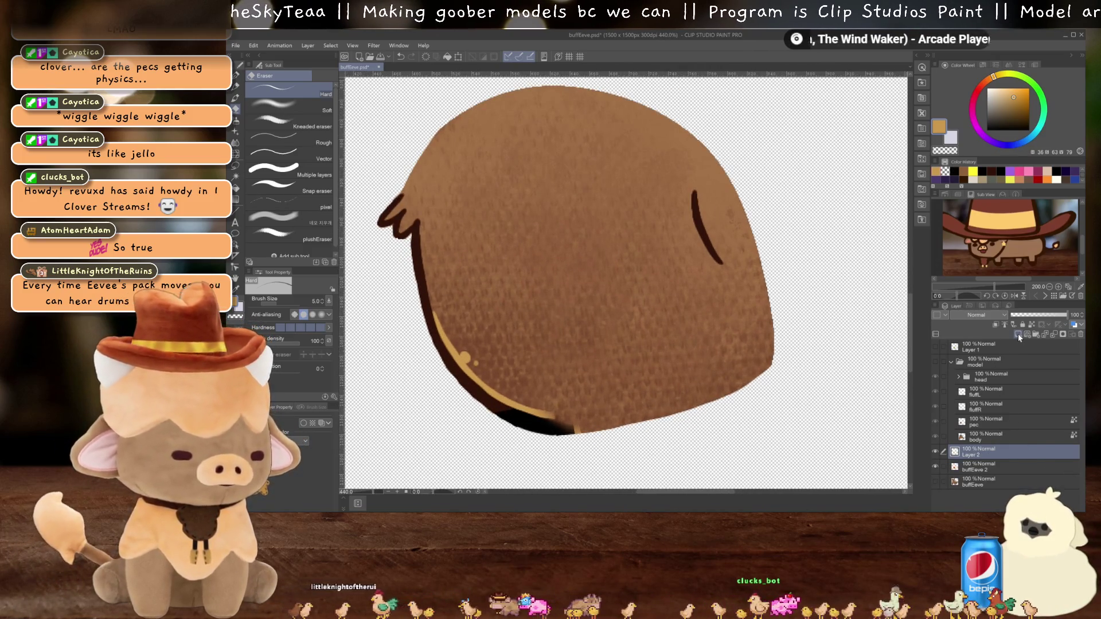
Step: Move Layer 2 up between pec and body and show the hidden model folder's artwork
scroll(597, 364, up, 2)
scroll(597, 364, down, 4)
mouse_move(979, 451)
mouse_down()
mouse_move(977, 436)
mouse_move(986, 463)
mouse_up()
click(937, 364)
scroll(697, 336, down, 5)
scroll(697, 336, down, 1)
scroll(697, 336, up, 1)
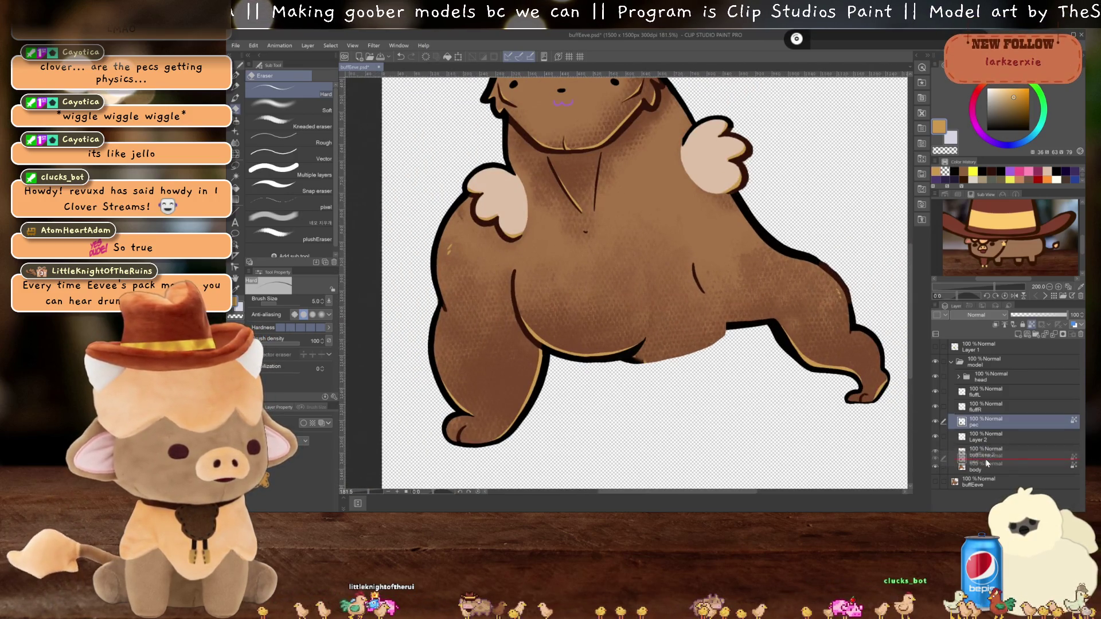
scroll(558, 353, up, 2)
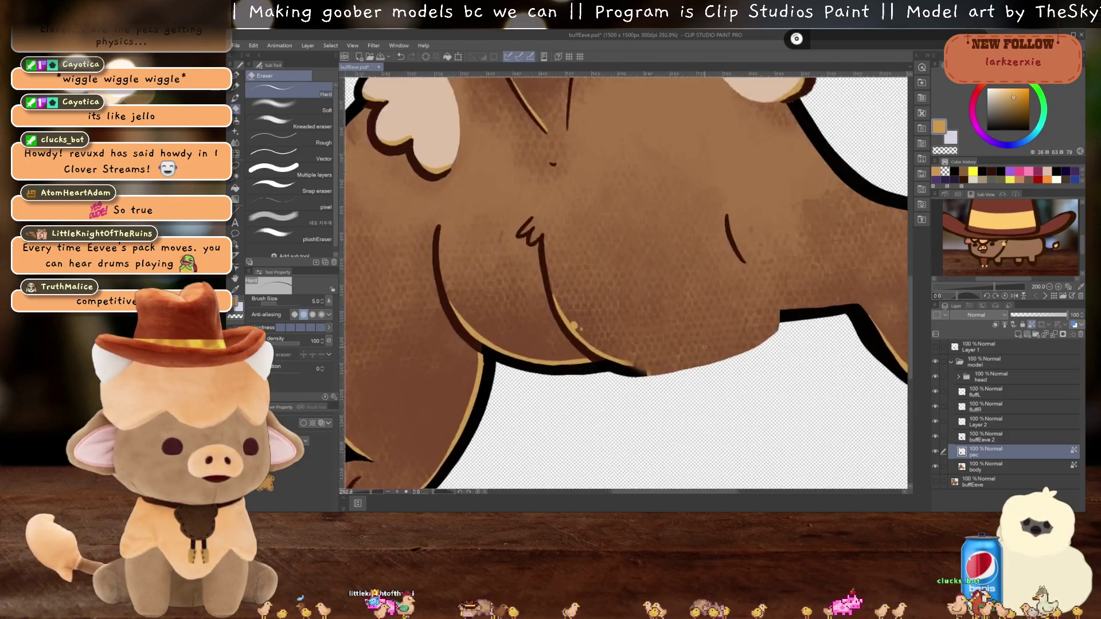
drag(731, 334, 666, 337)
Step: Select Layer 2 and sample black from the existing outline as the drawing colour
click(1003, 424)
scroll(696, 331, up, 2)
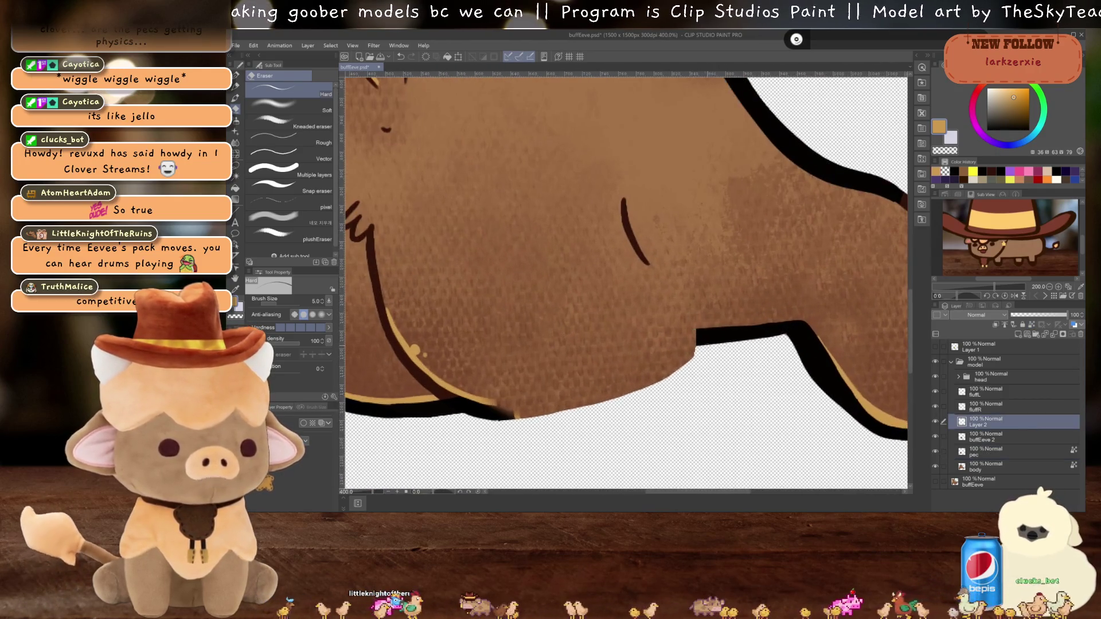
alt+click(713, 339)
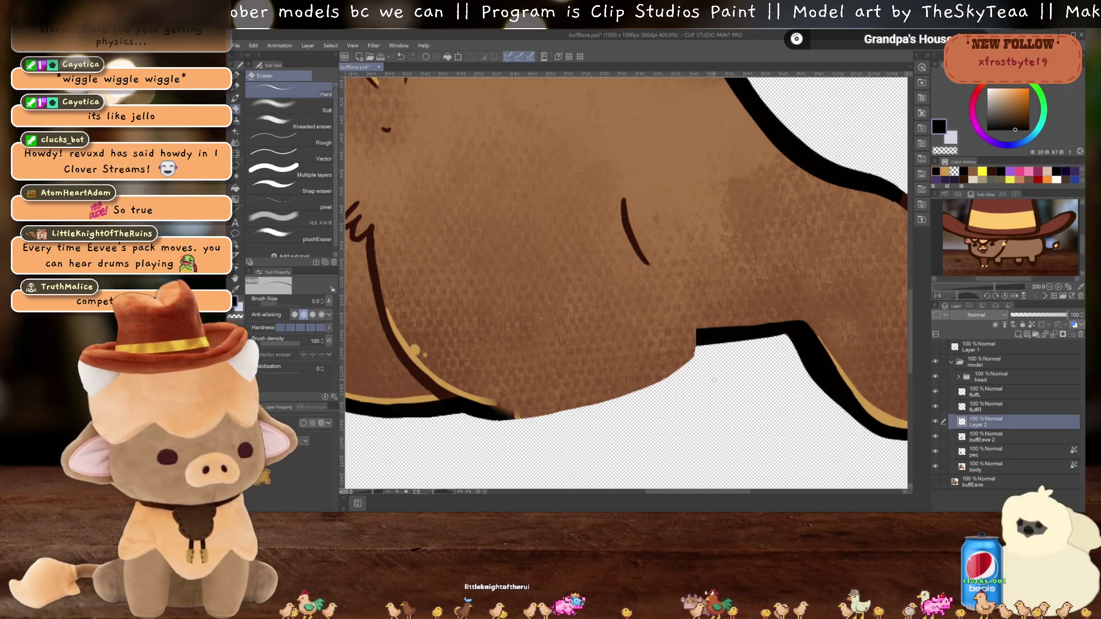
key(p)
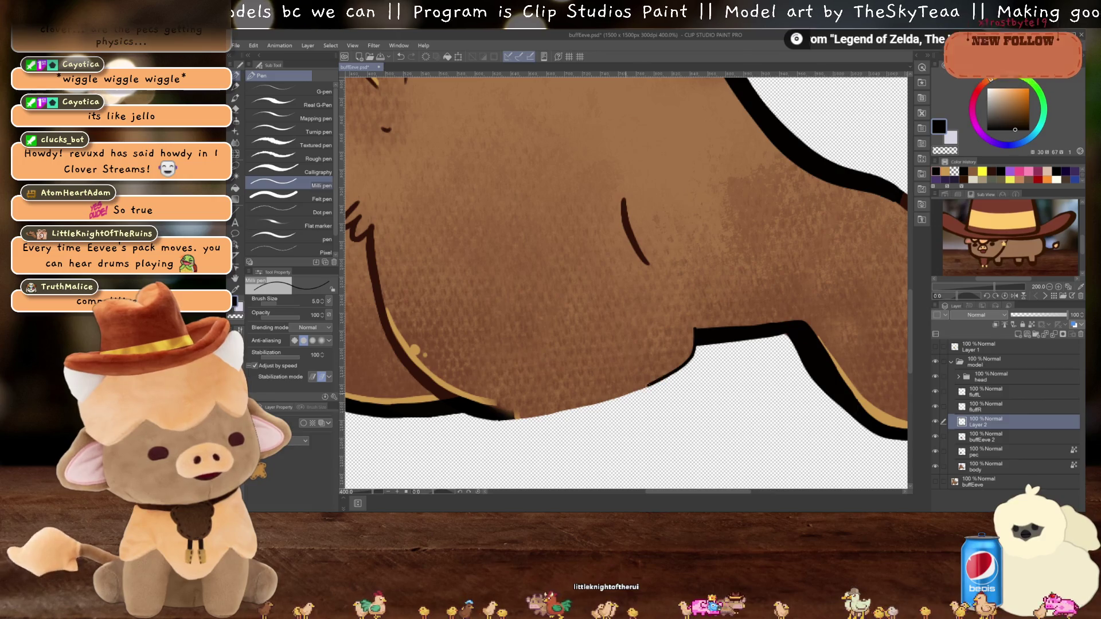
Step: Draw a black outline along the belly's lower edge on Layer 2, retrying the stroke after undos
drag(573, 410, 514, 418)
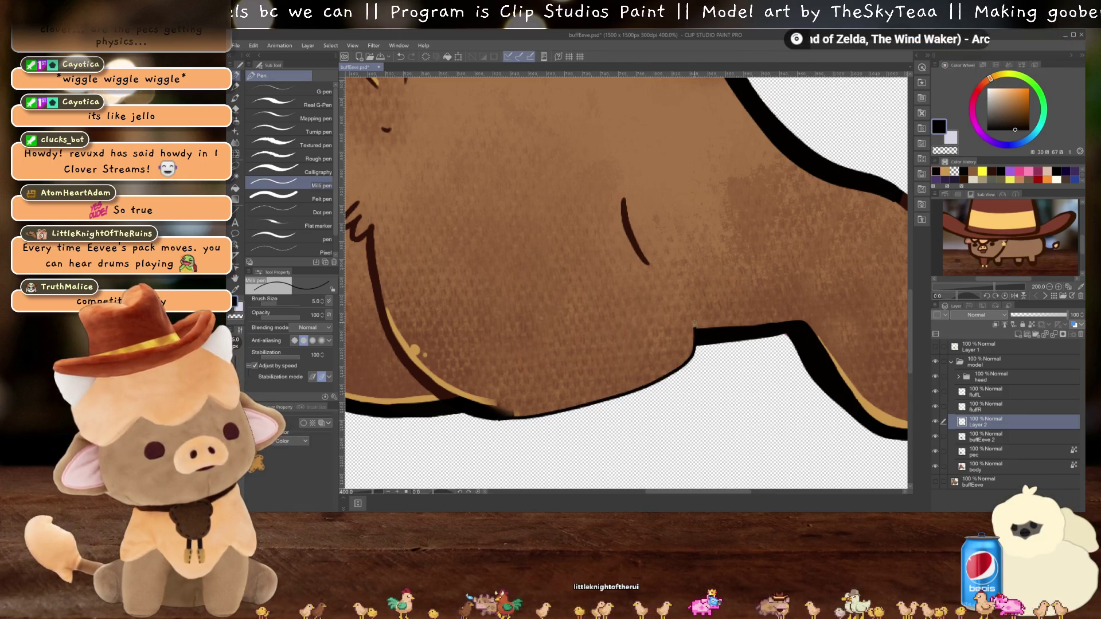
key(ctrl+z)
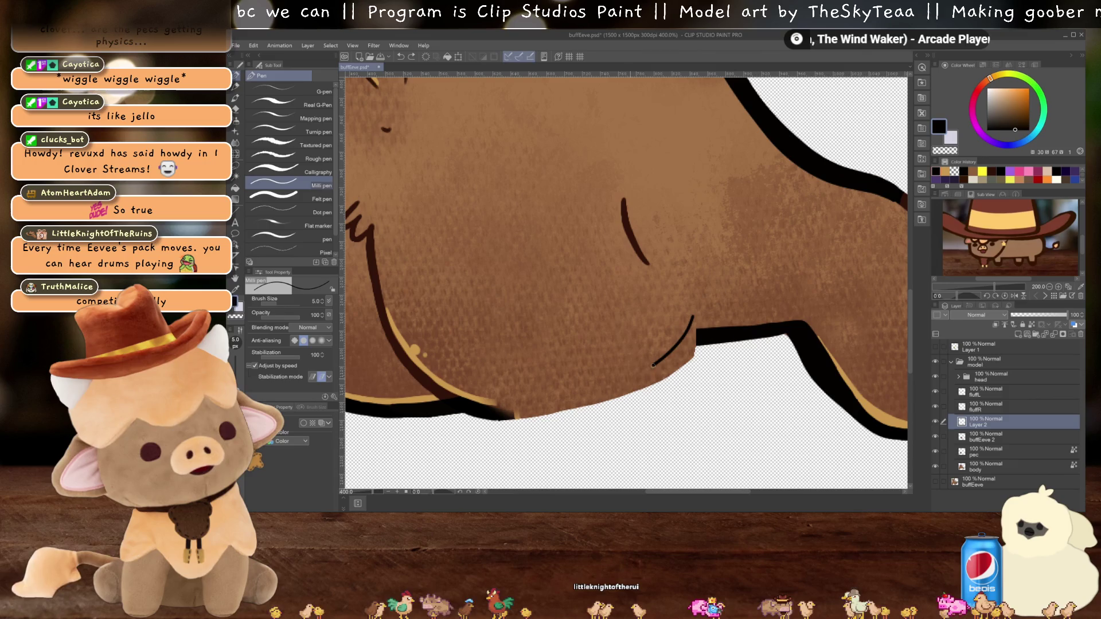
drag(571, 403, 512, 418)
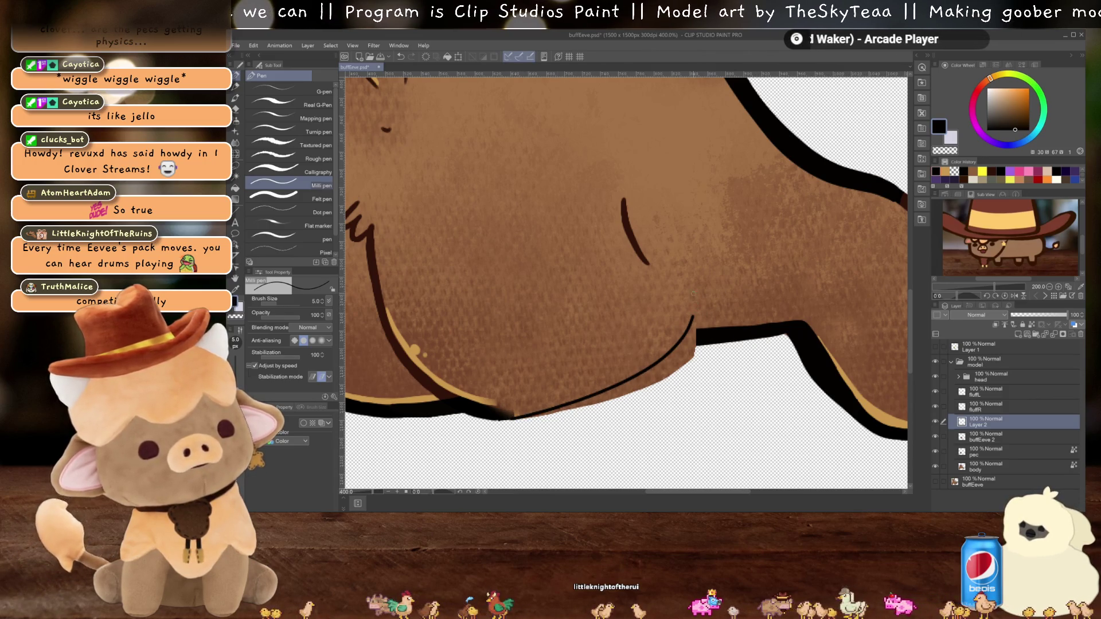
key(ctrl+z)
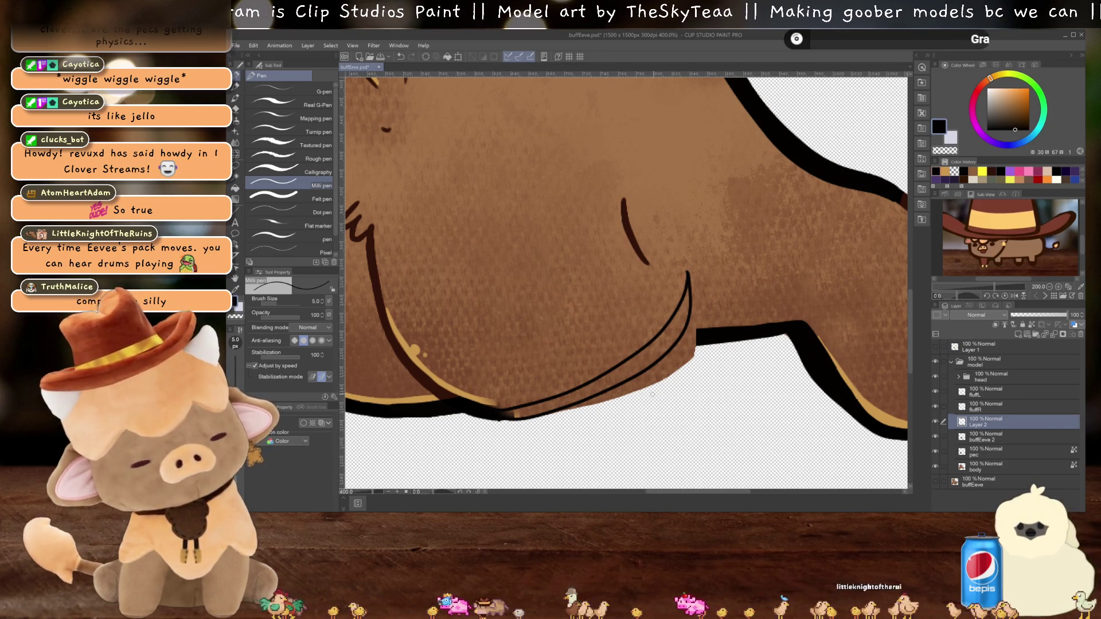
key(j)
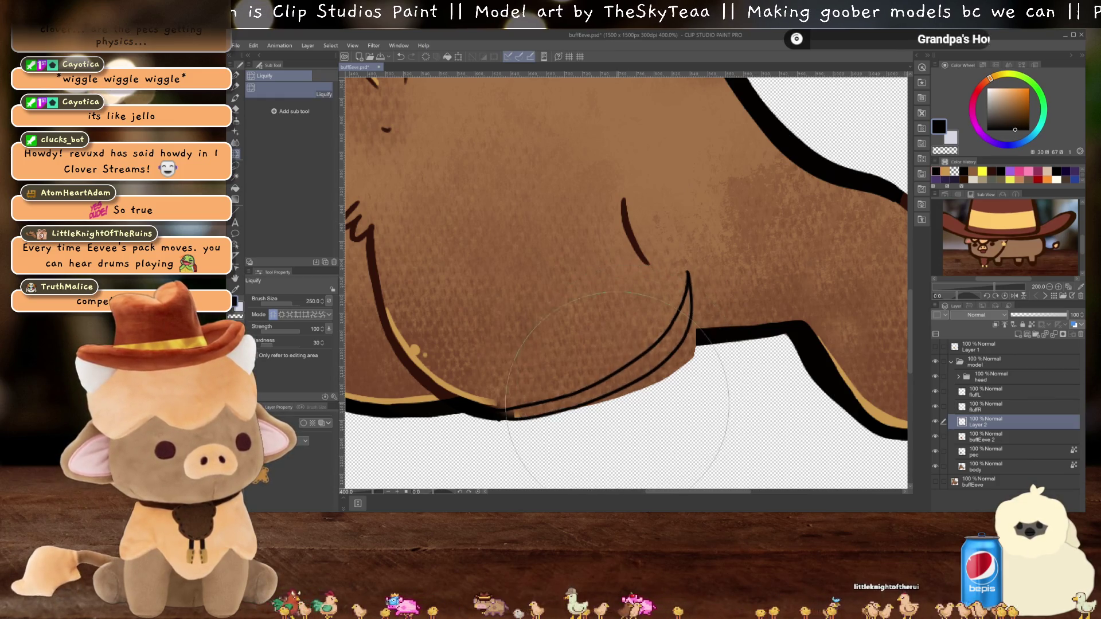
Step: Liquify-push the lower belly line into a smoother curve, then select the buffEeve 2 layer
drag(499, 404, 601, 412)
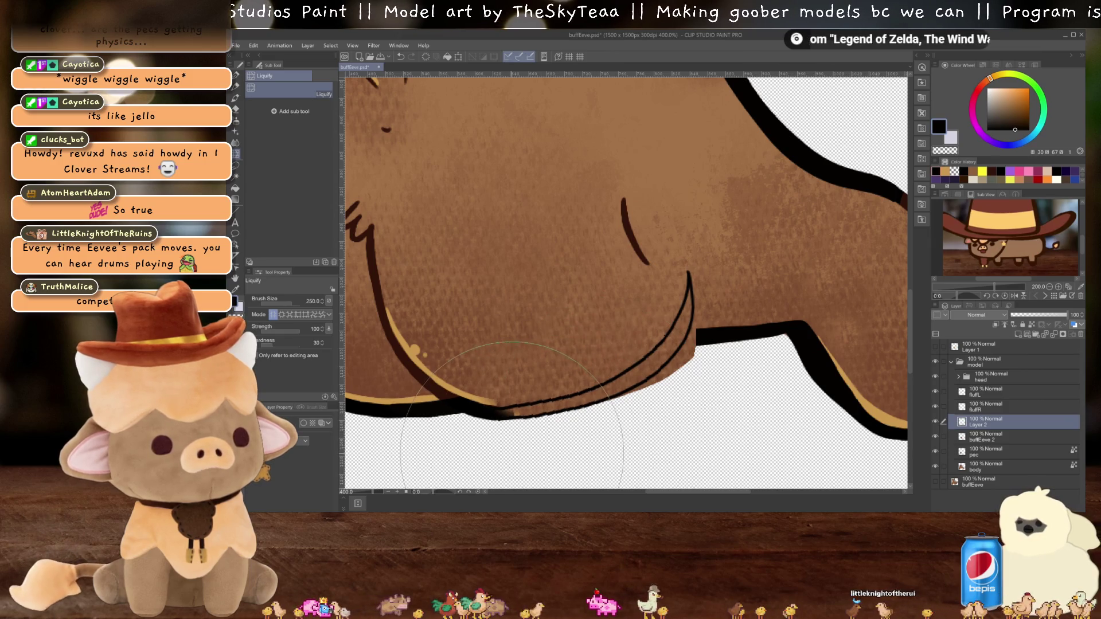
scroll(678, 364, down, 3)
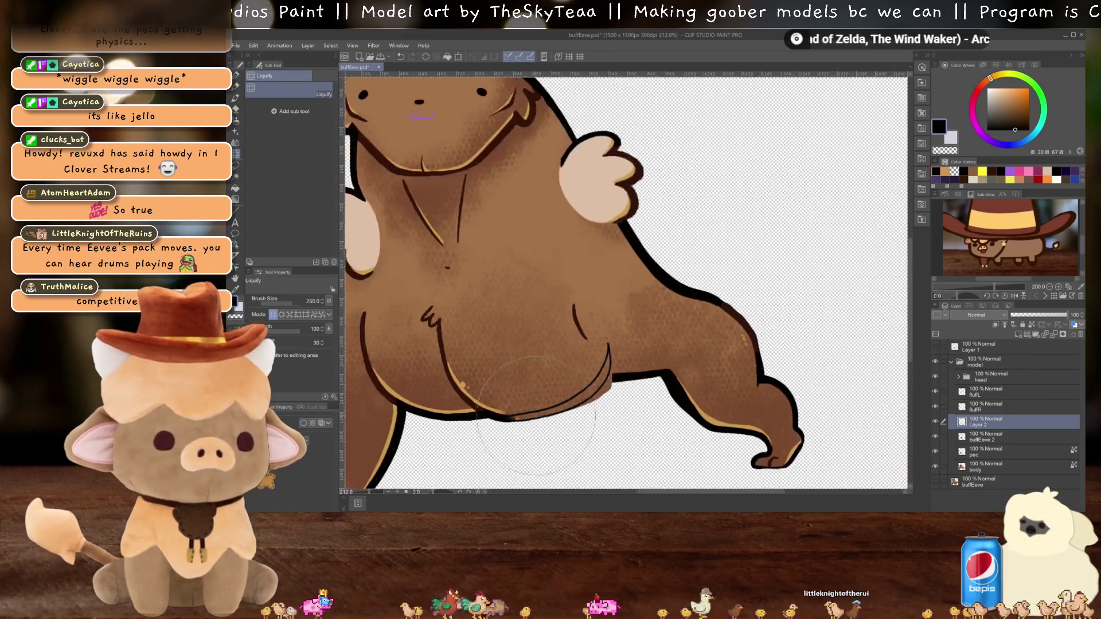
scroll(678, 364, up, 2)
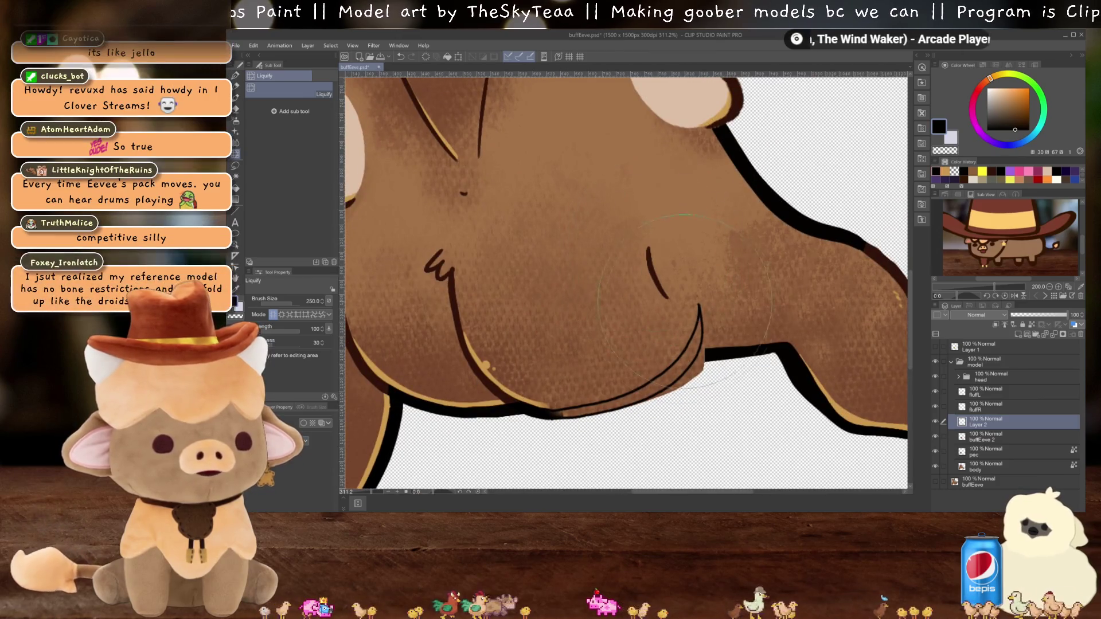
click(991, 437)
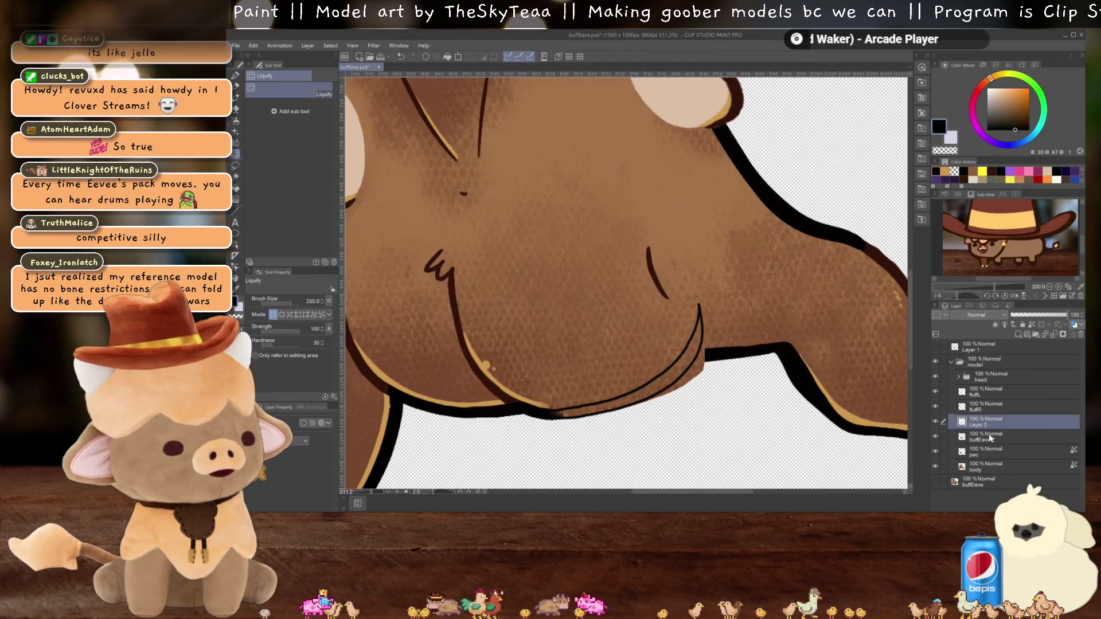
scroll(687, 298, up, 1)
scroll(686, 298, up, 3)
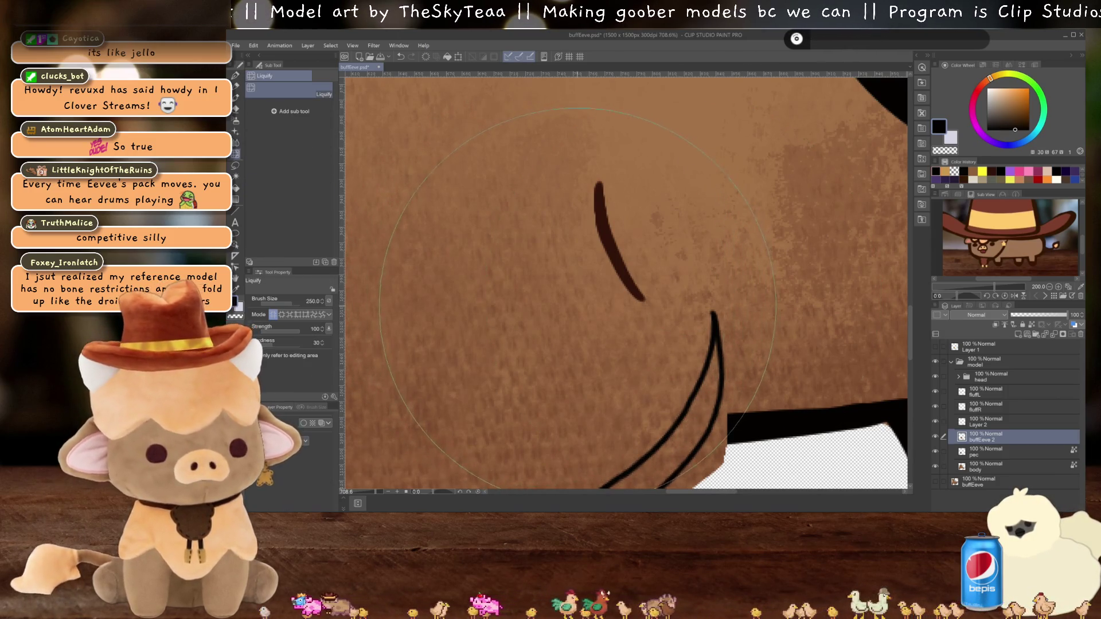
Step: Copy-stamp away the old dark curved stroke on the buffEeve 2 belly and check the result
key(j)
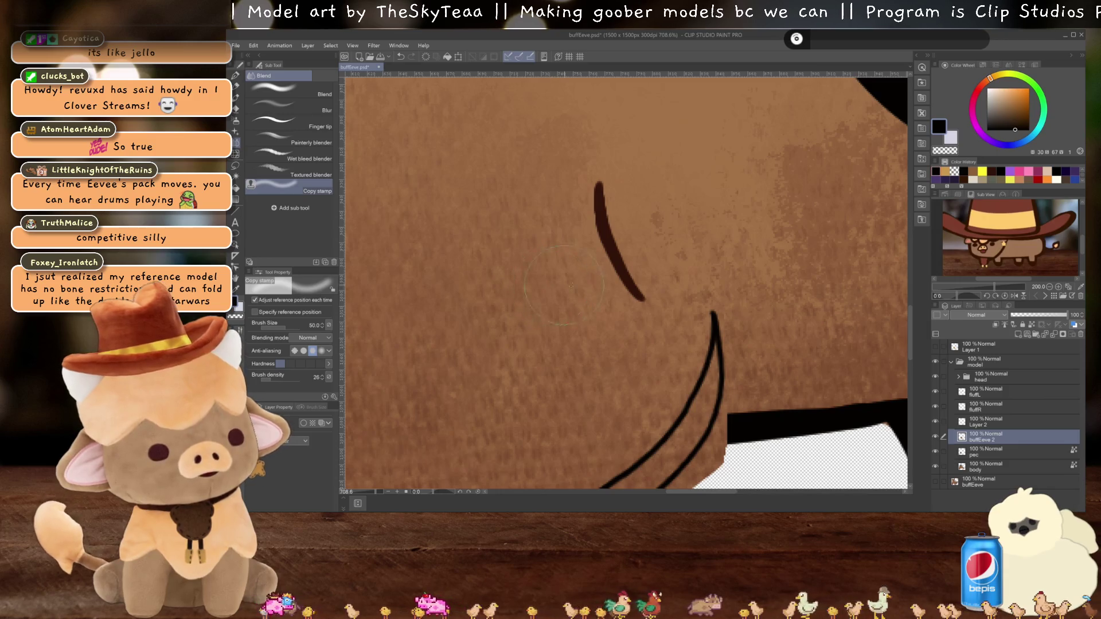
drag(629, 285, 594, 187)
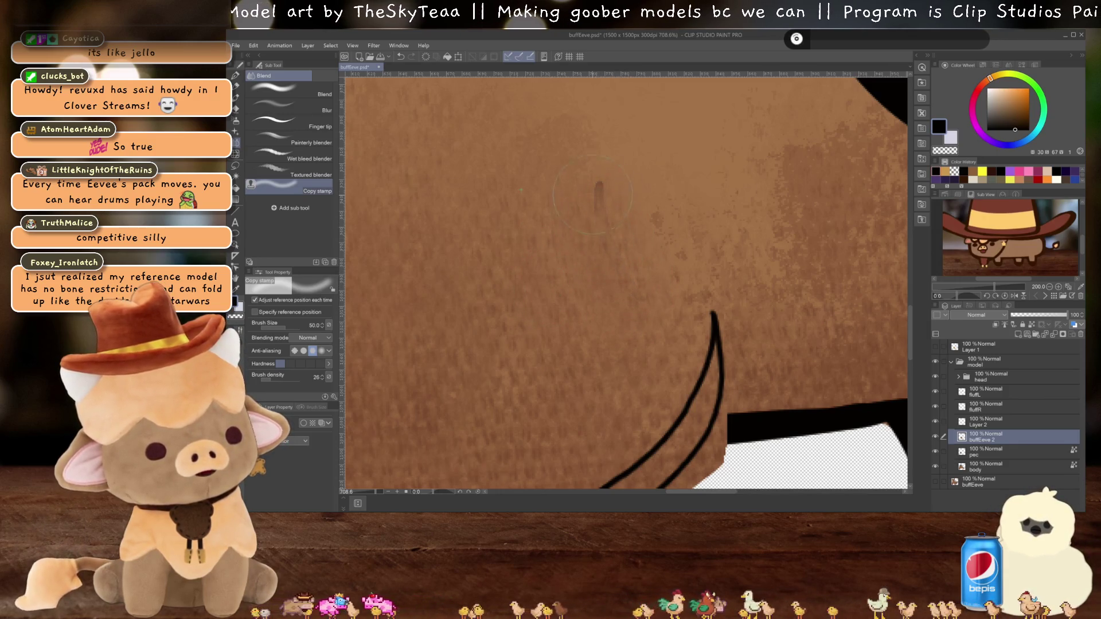
scroll(600, 240, down, 4)
drag(599, 239, 615, 252)
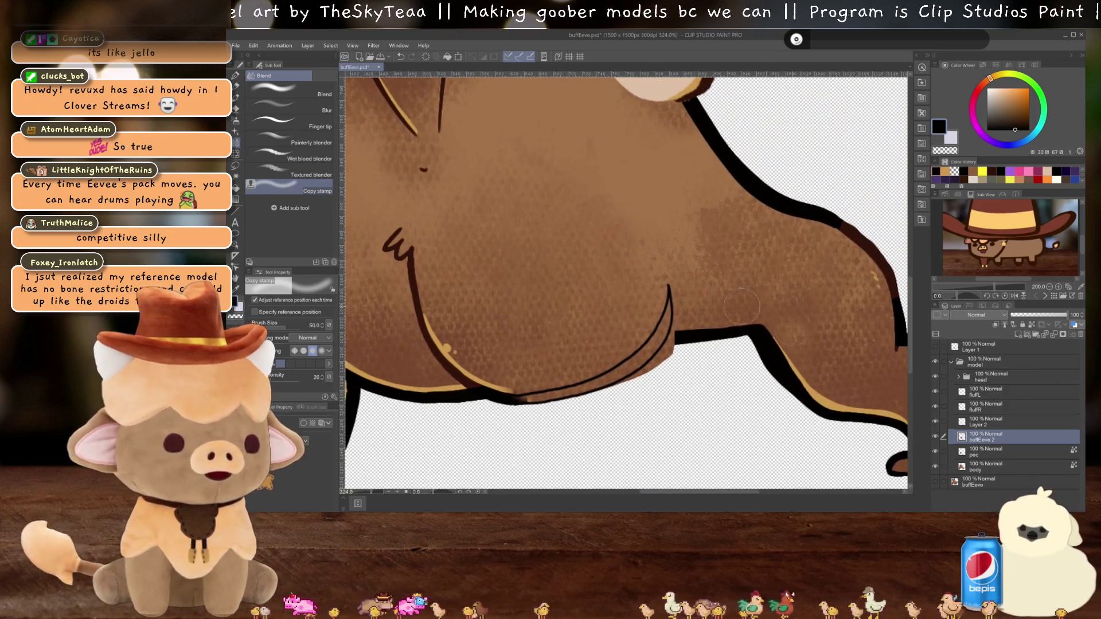
click(936, 438)
click(936, 437)
key(ctrl+plus)
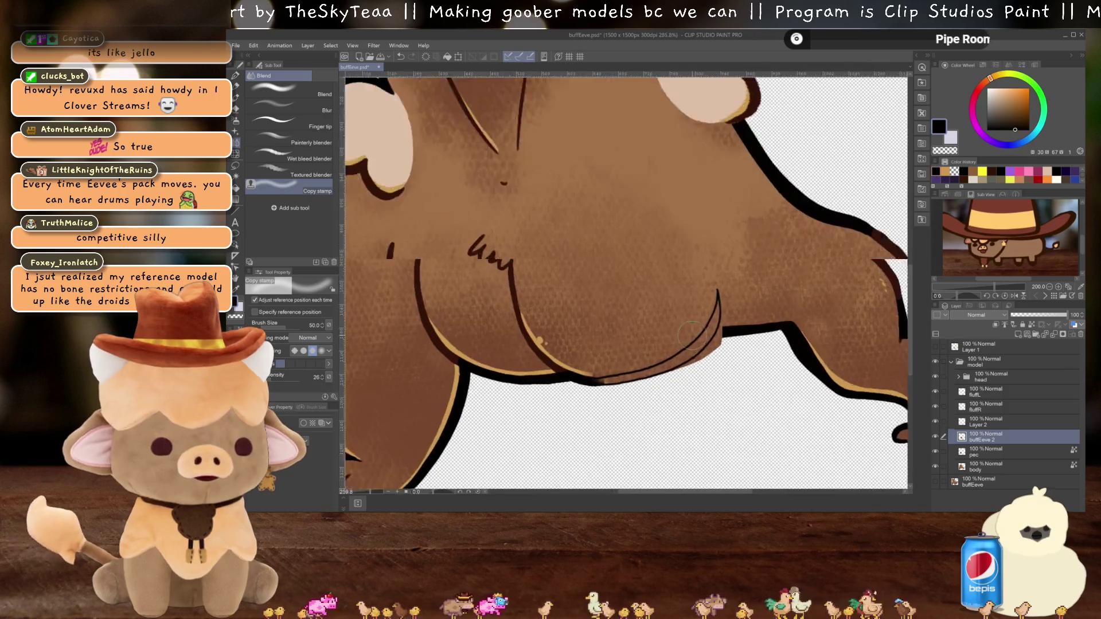
Step: Fill the gap in the belly's bottom outline with black on Layer 2
click(989, 425)
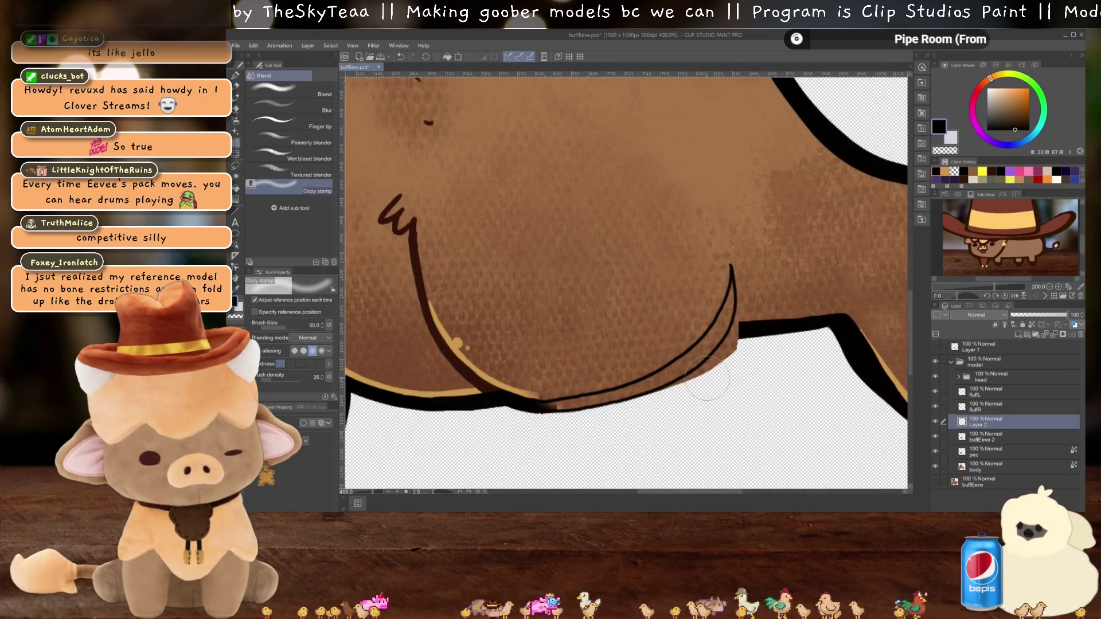
key(g)
click(709, 376)
key(ctrl+z)
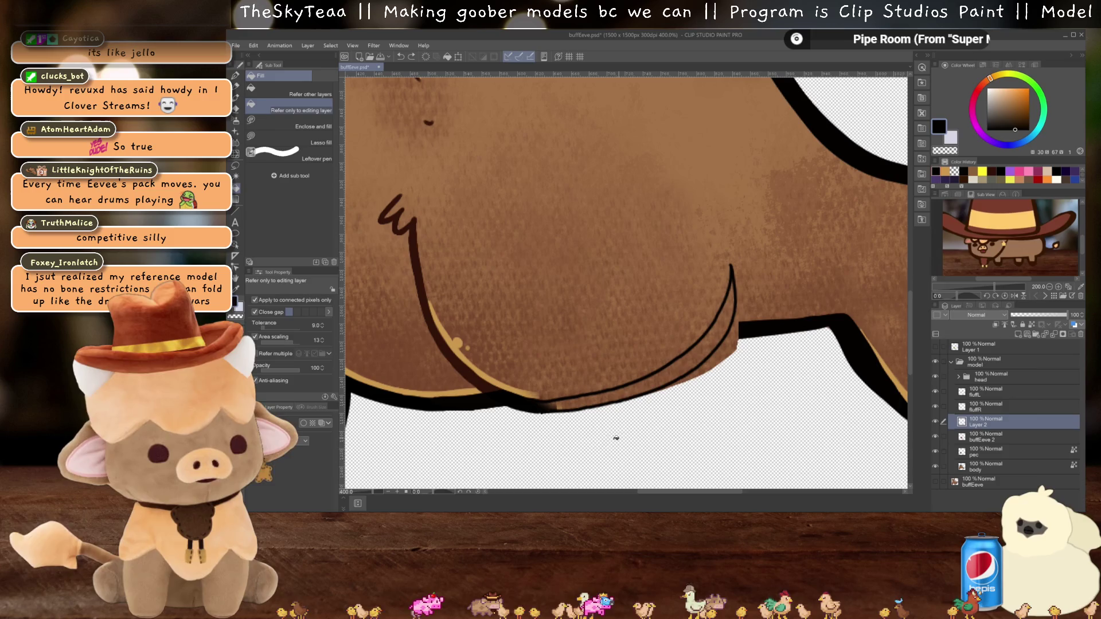
key(p)
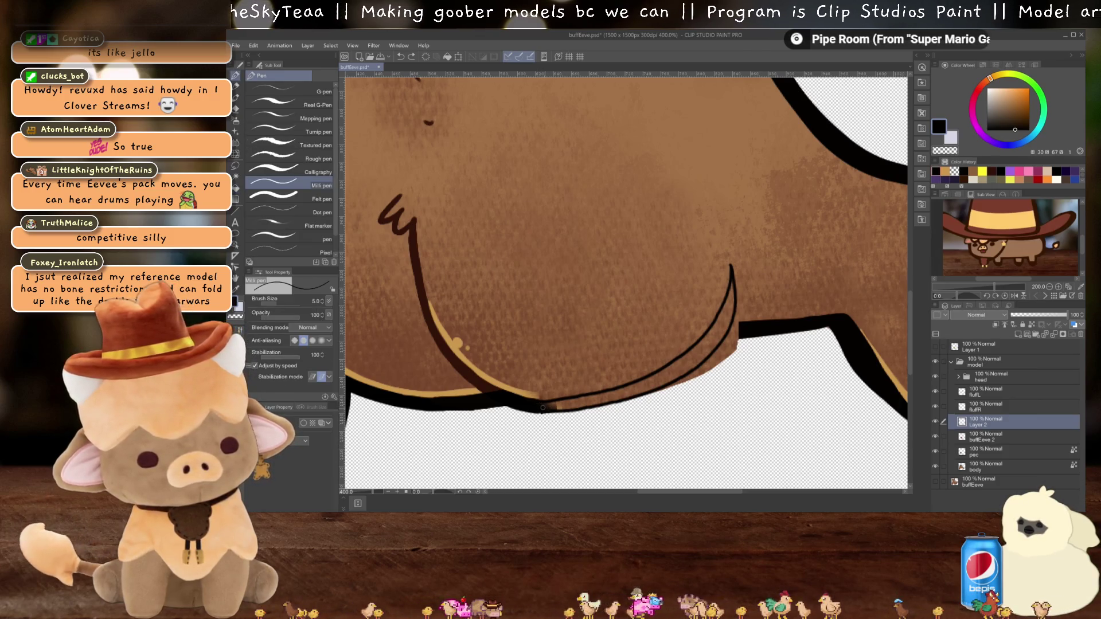
key(g)
click(660, 381)
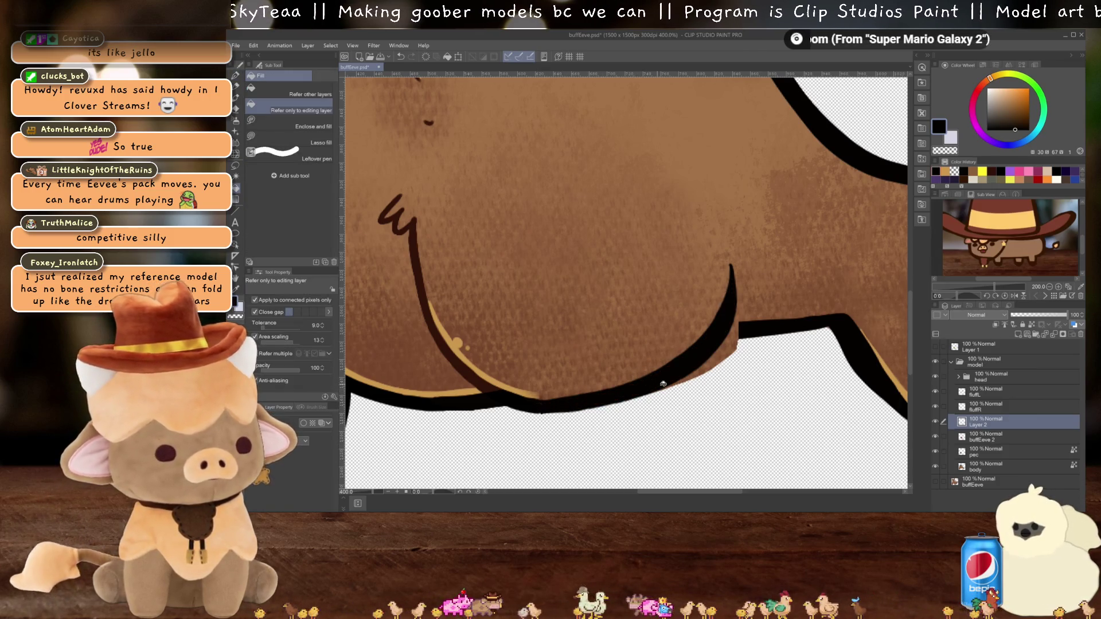
Step: Add a new layer above buffEeve 2 and pick a tan colour for the belly highlight
key(p)
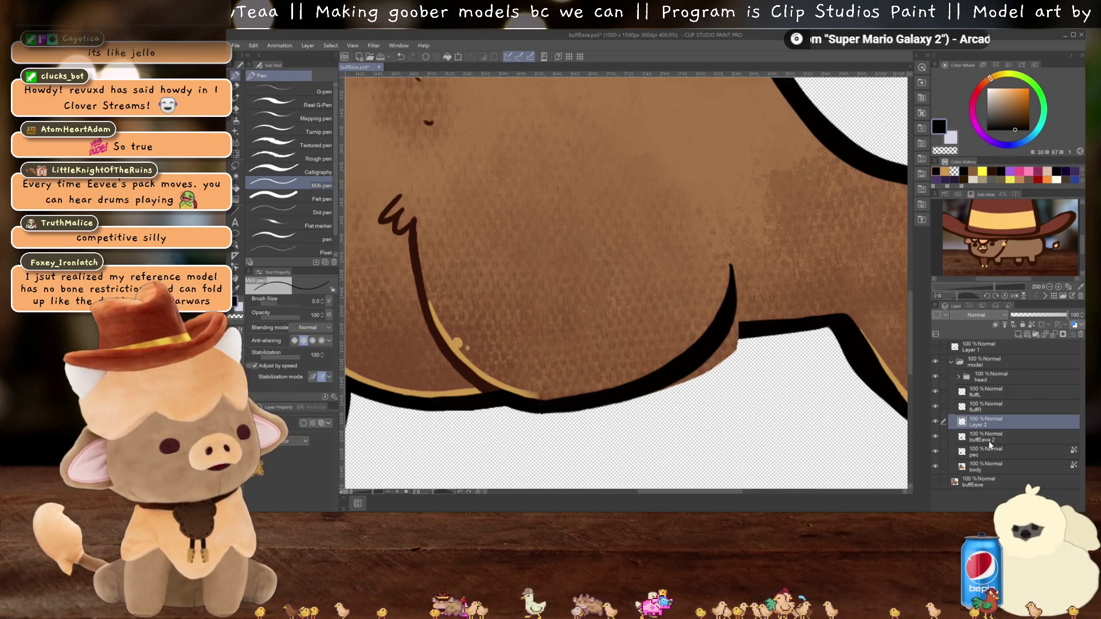
click(988, 438)
click(1018, 334)
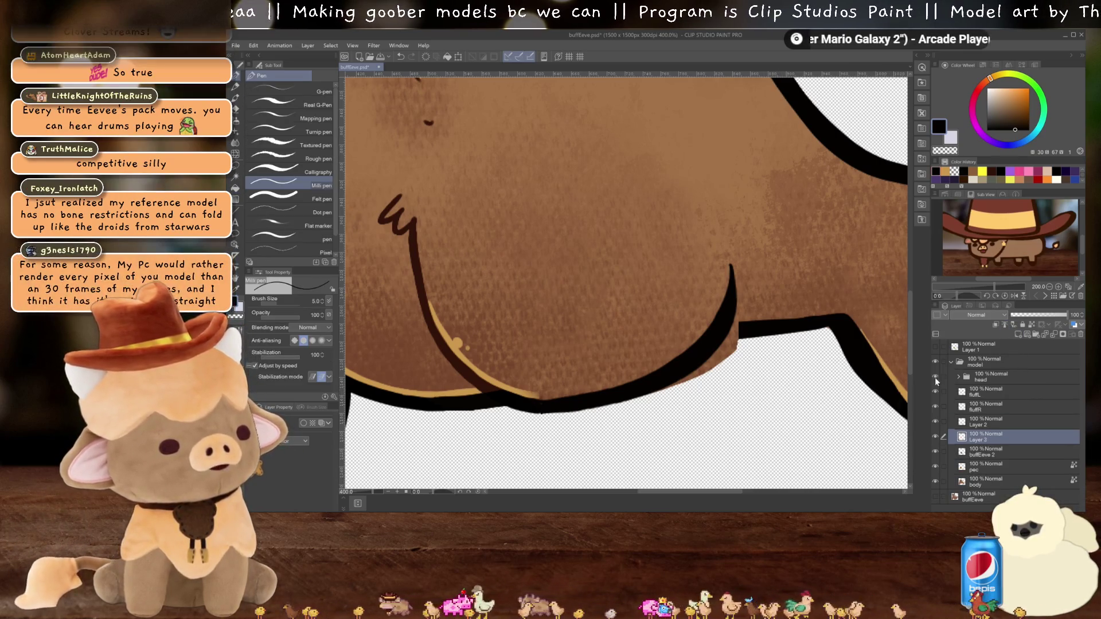
click(1013, 96)
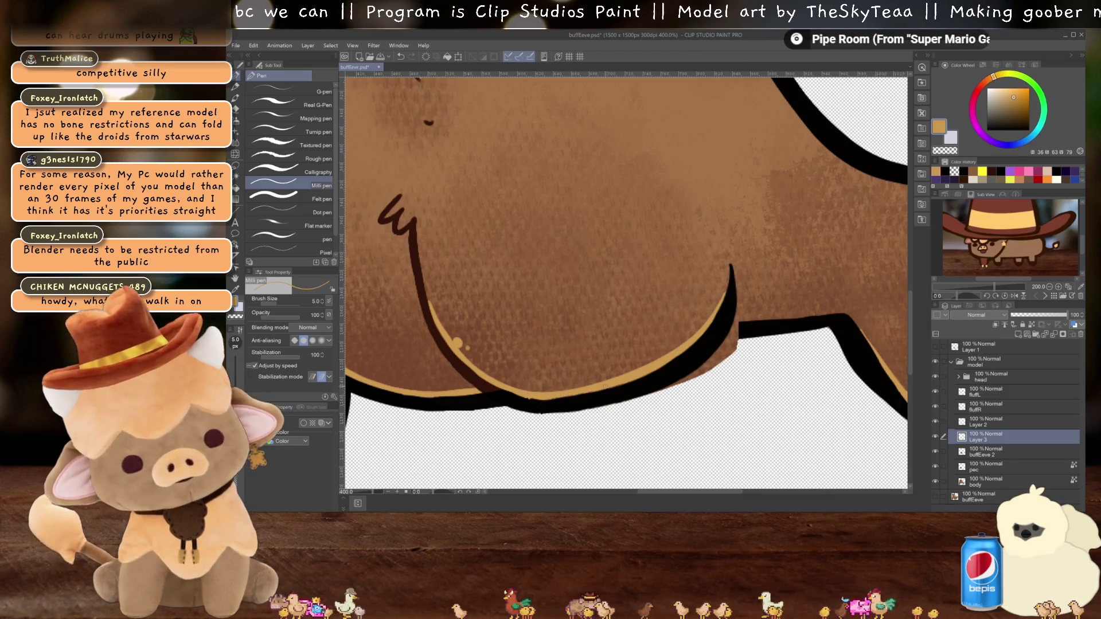
scroll(606, 387, down, 5)
scroll(619, 366, up, 3)
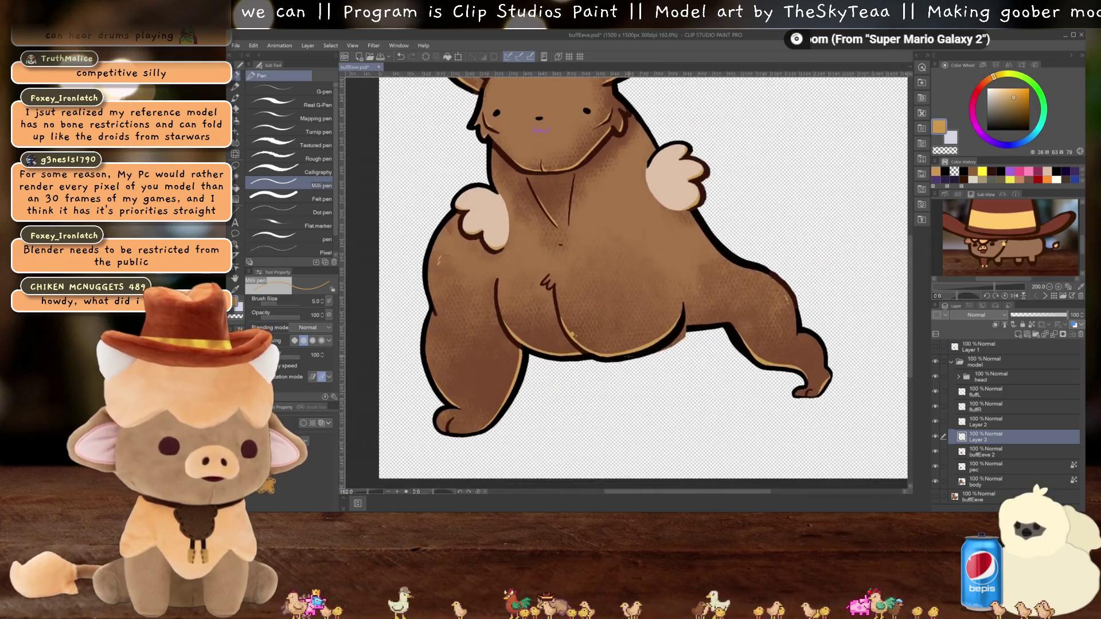
scroll(628, 356, up, 2)
key(j)
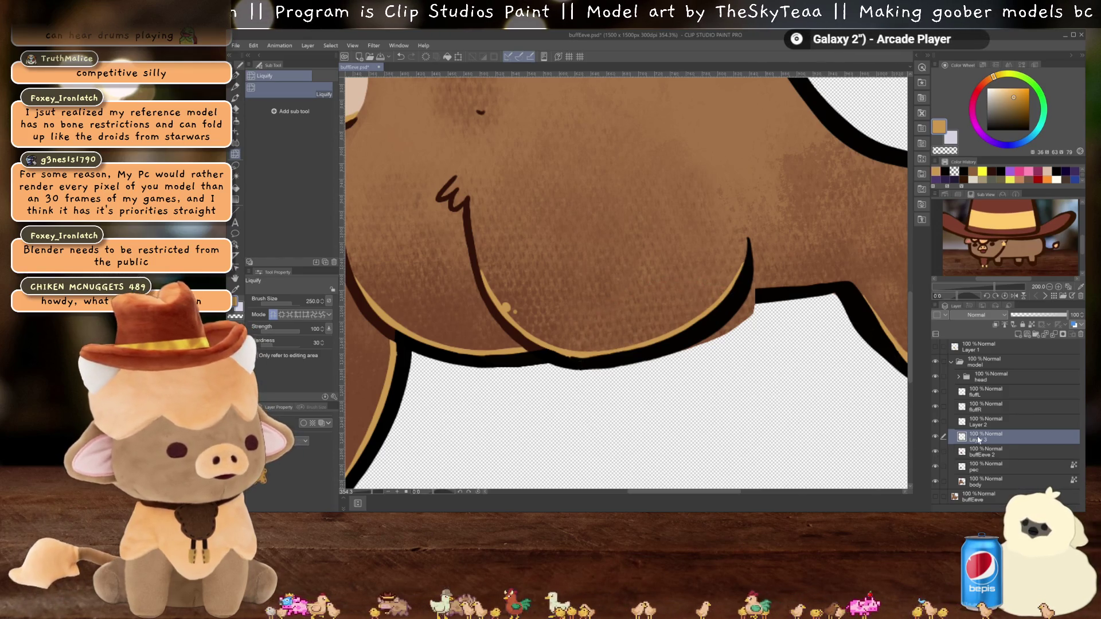
Step: Select Layer 2, Layer 3 and buffEeve 2 together in the Layer palette
key(alt+bracketright)
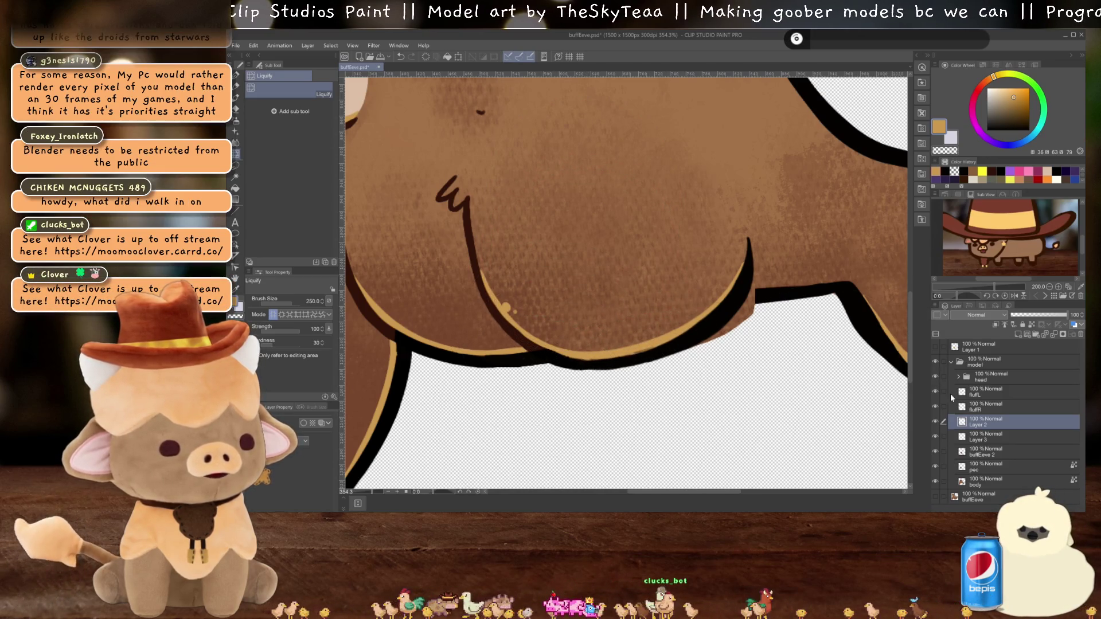
click(985, 437)
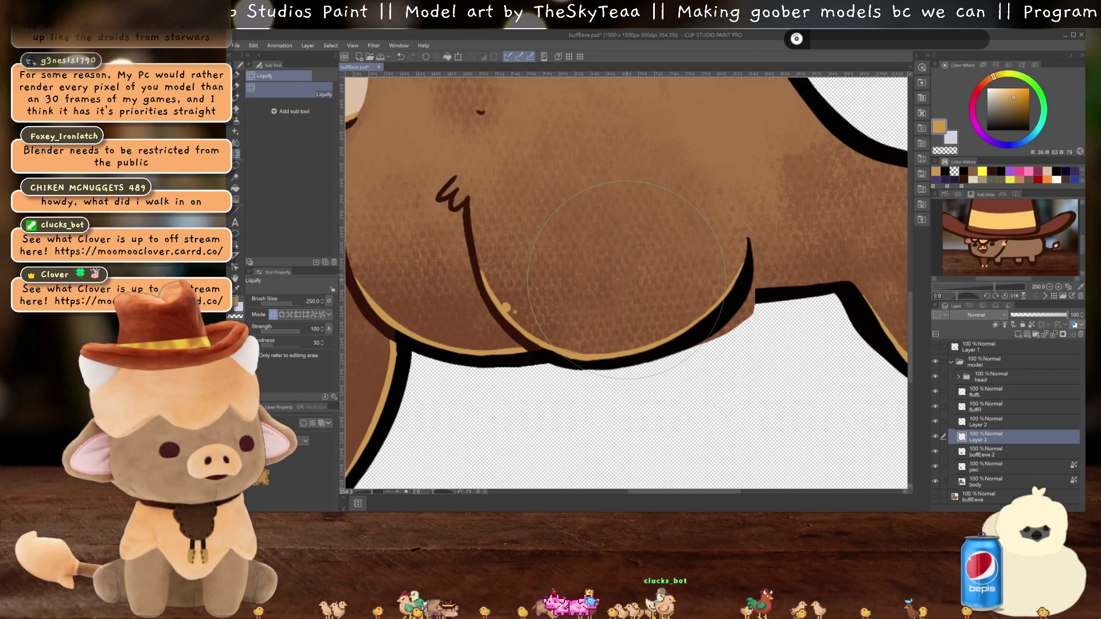
scroll(763, 361, down, 5)
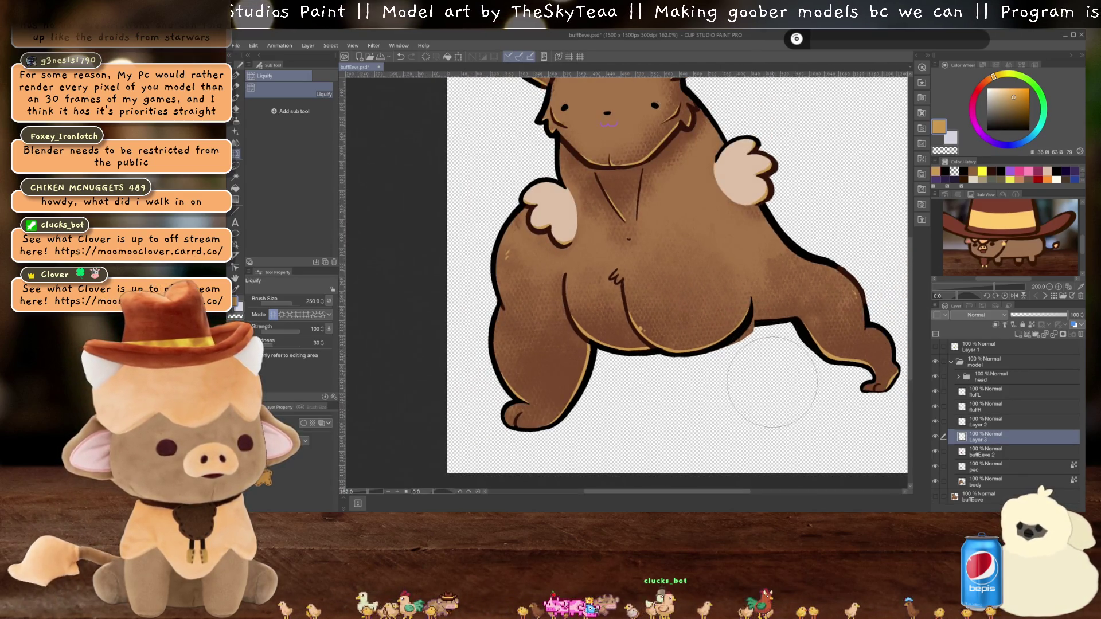
scroll(771, 382, up, 3)
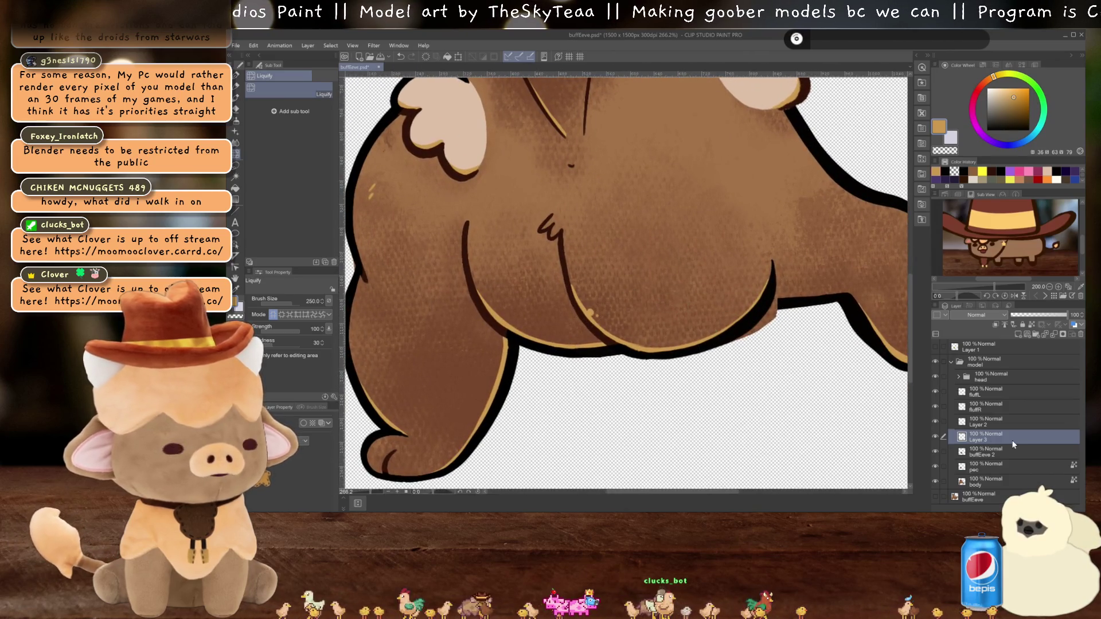
ctrl+click(1010, 453)
ctrl+click(997, 423)
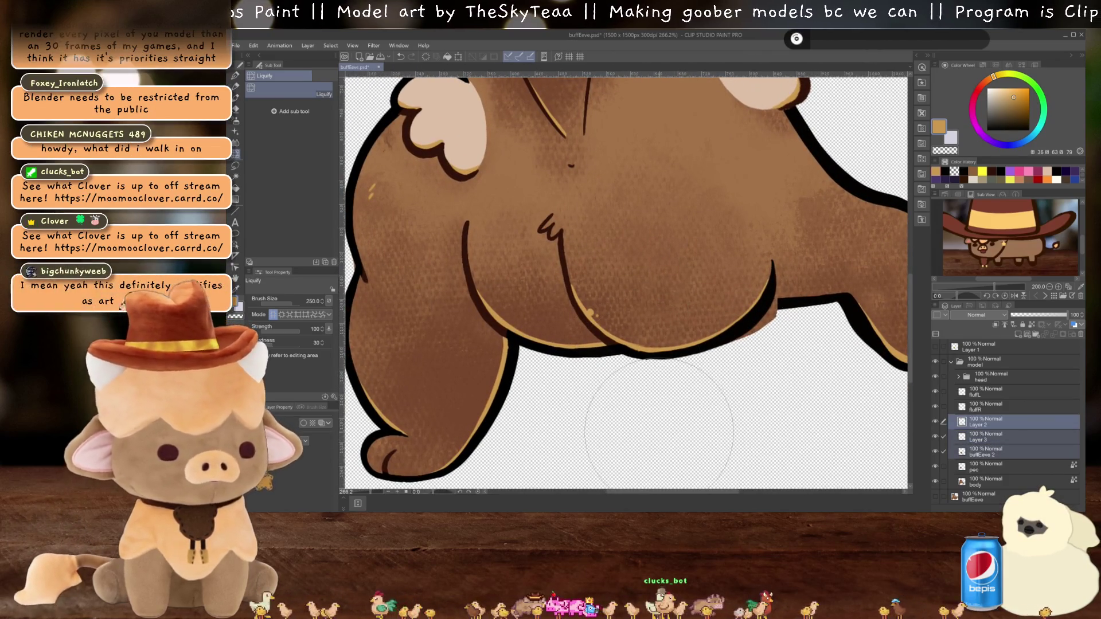
Step: Liquify-push the belly's bottom outline slightly upward
drag(653, 424, 640, 405)
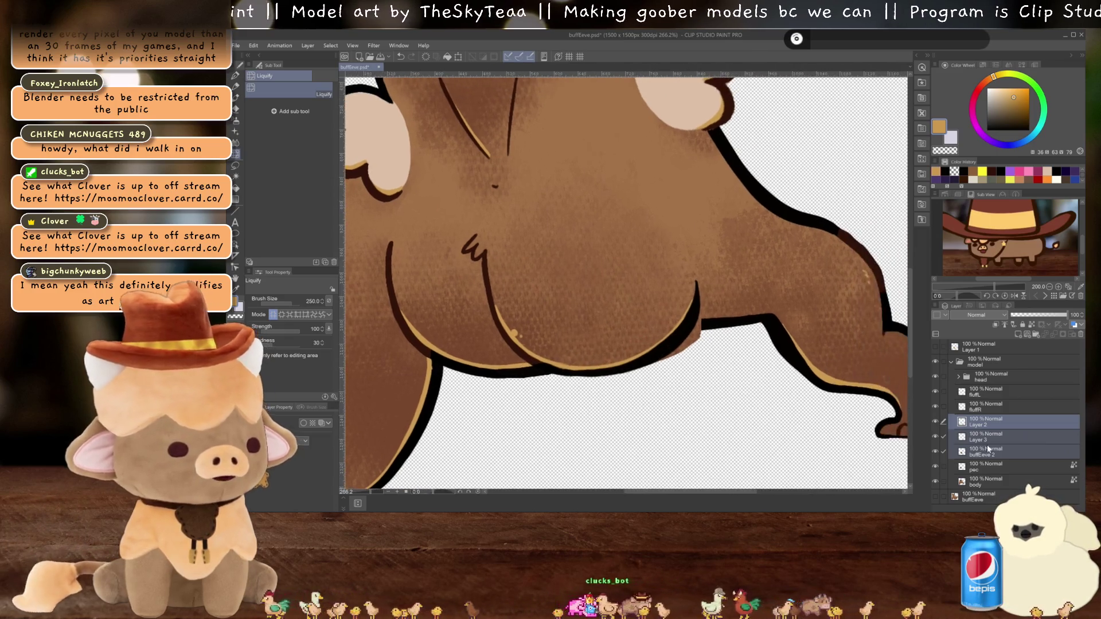
scroll(683, 376, up, 3)
drag(685, 372, 685, 387)
key(e)
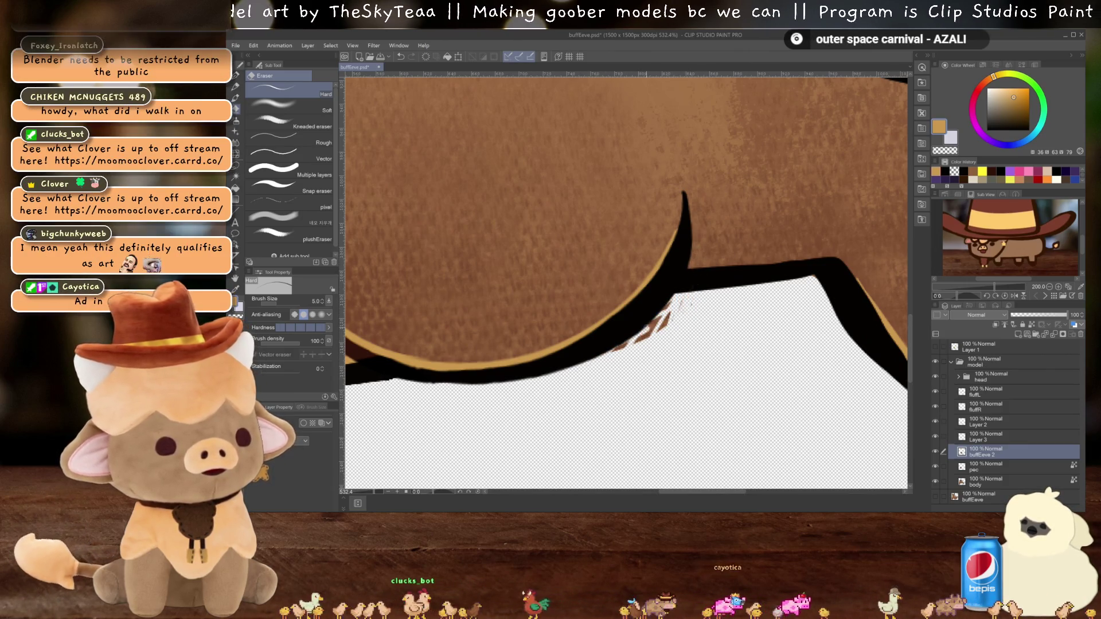
Step: Erase the stray brown marks below the belly outline
drag(656, 318, 639, 338)
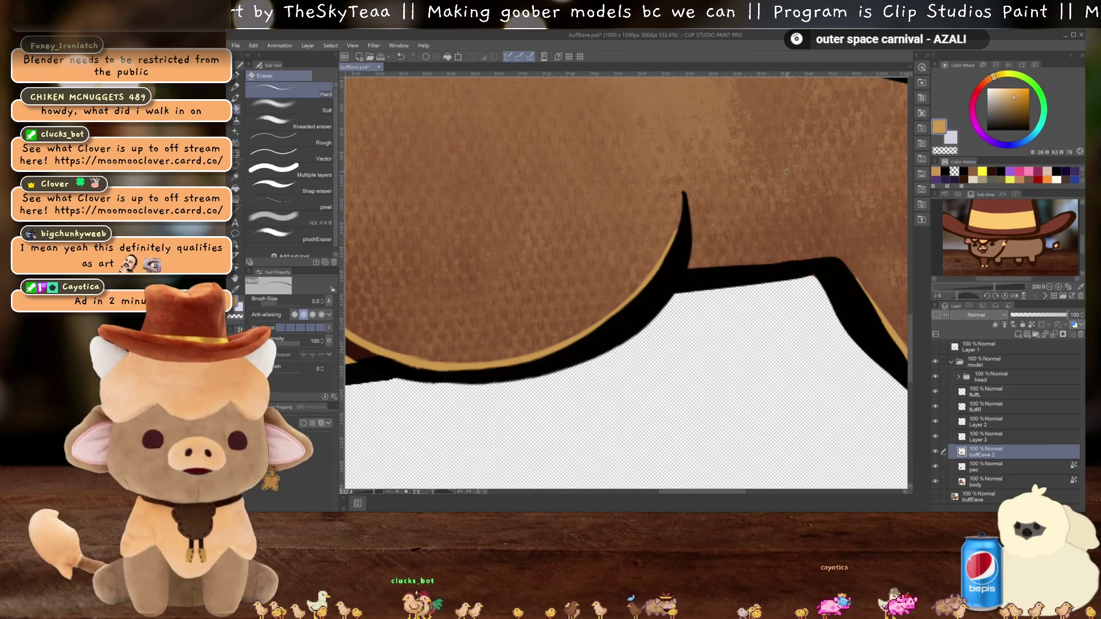
scroll(786, 171, down, 3)
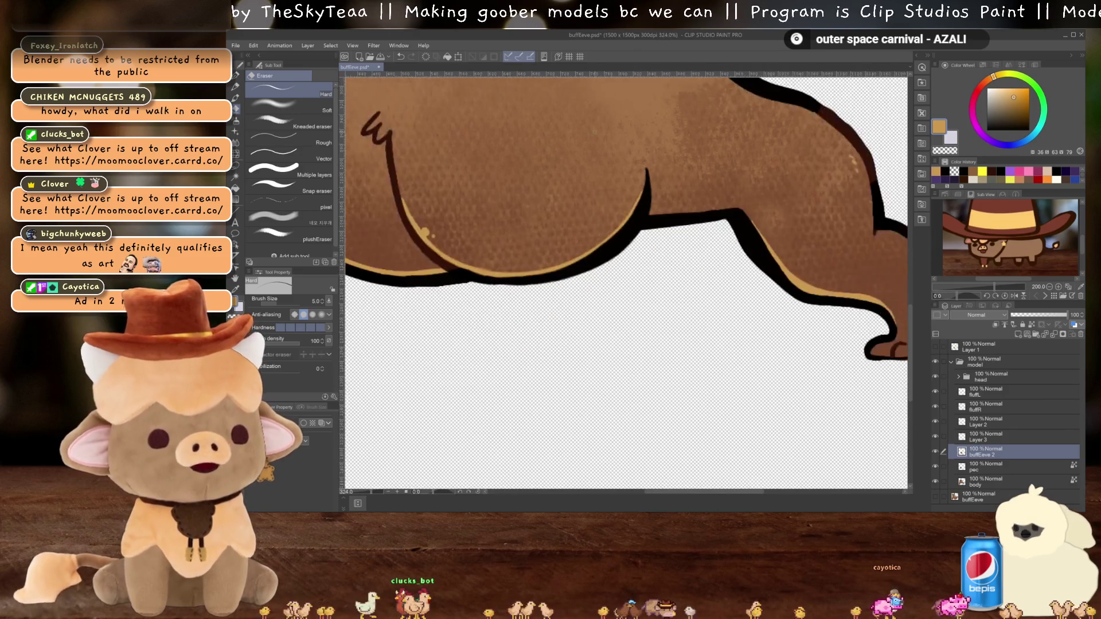
scroll(625, 281, down, 2)
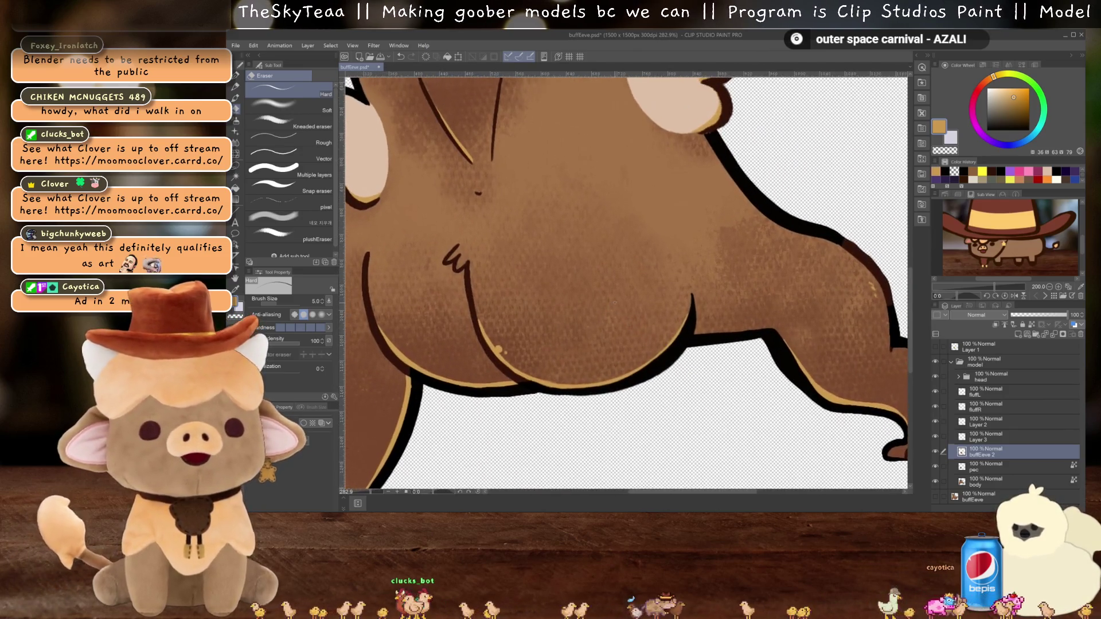
scroll(614, 301, down, 2)
Step: Merge away Layer 2 and Layer 3, then hide the character artwork to check the layers
click(1002, 425)
key(ctrl+e)
key(ctrl+e)
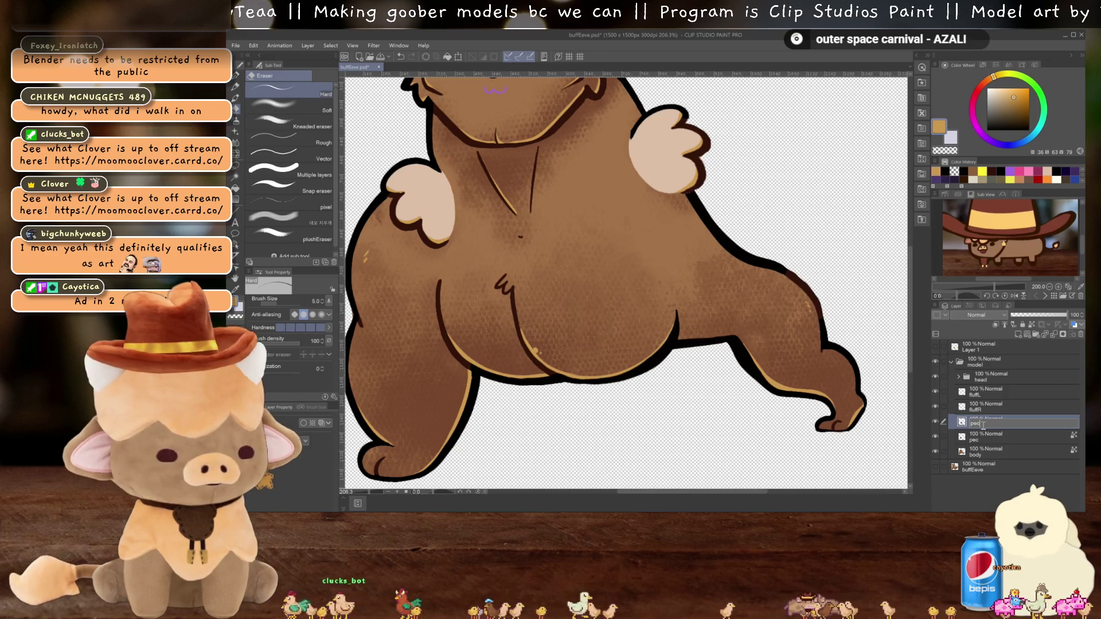
scroll(606, 336, down, 2)
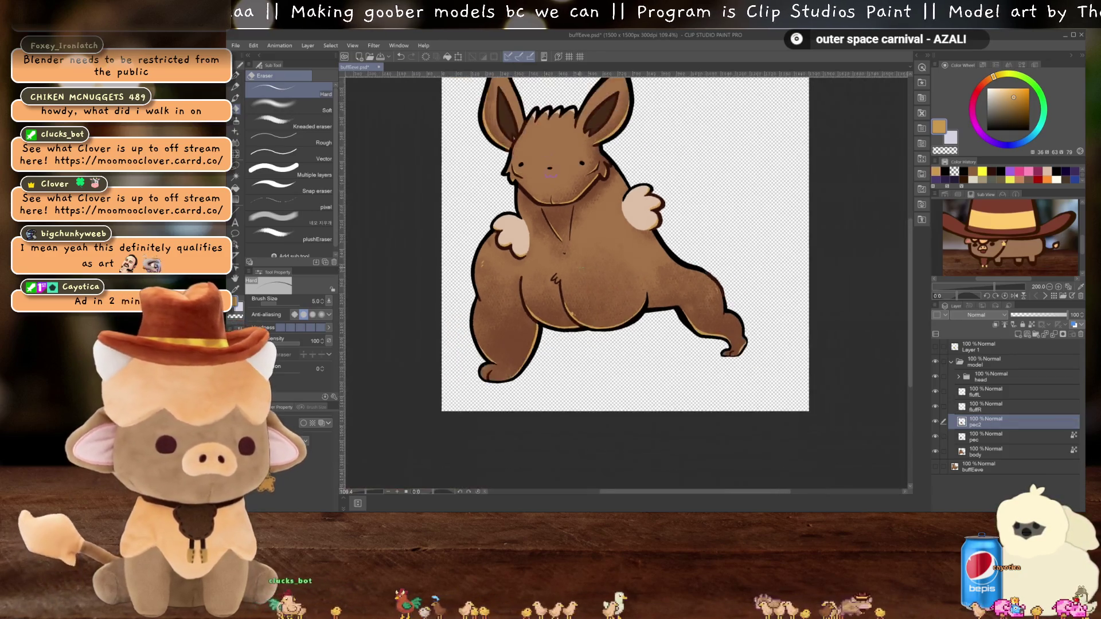
drag(734, 398, 709, 360)
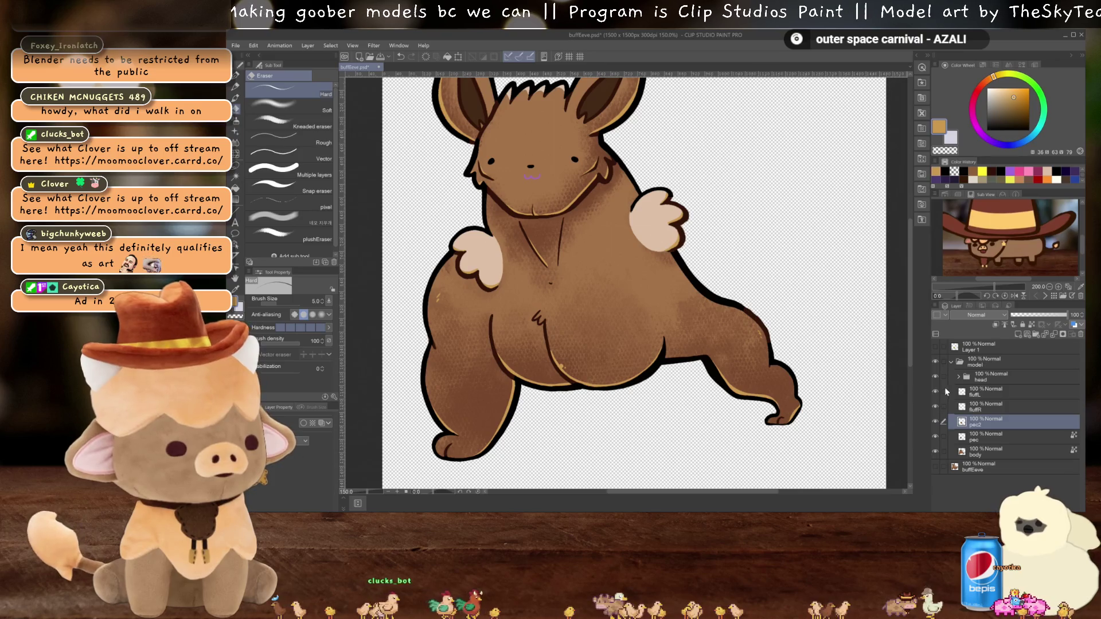
click(936, 360)
Step: Show the original tailed buffEeve layer and select Layer 1 for drawing with the pen
click(935, 466)
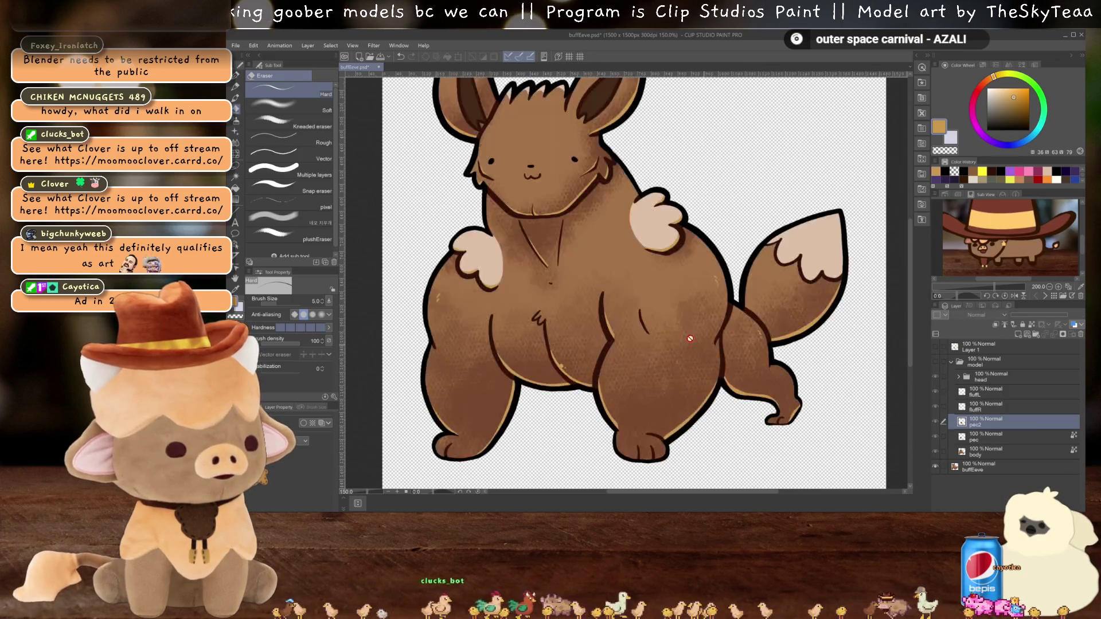
scroll(665, 310, up, 2)
drag(659, 329, 653, 325)
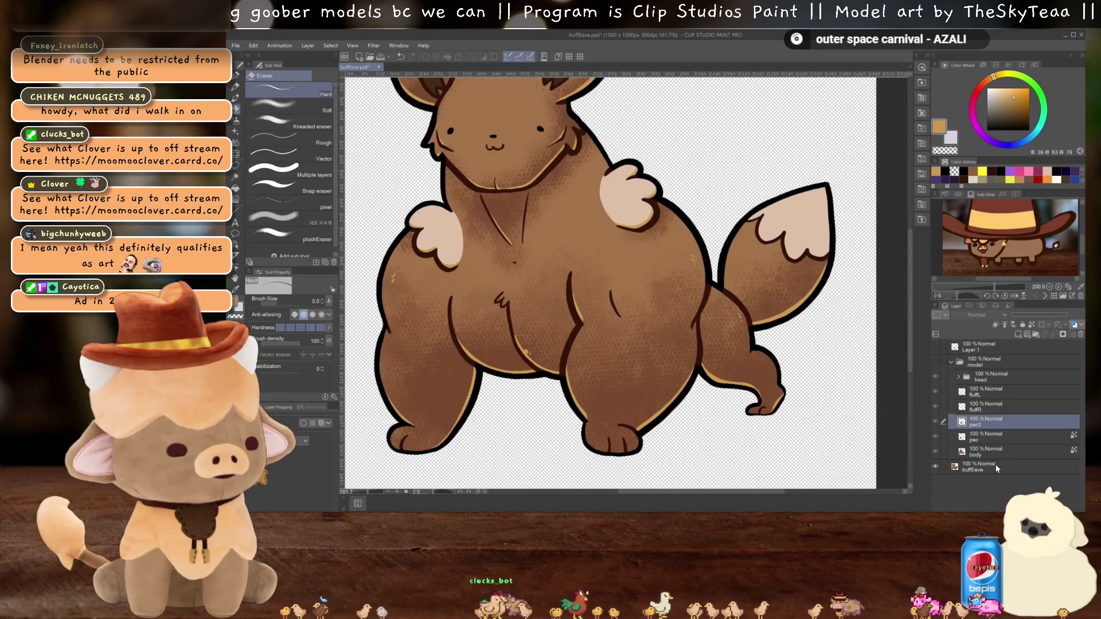
click(944, 349)
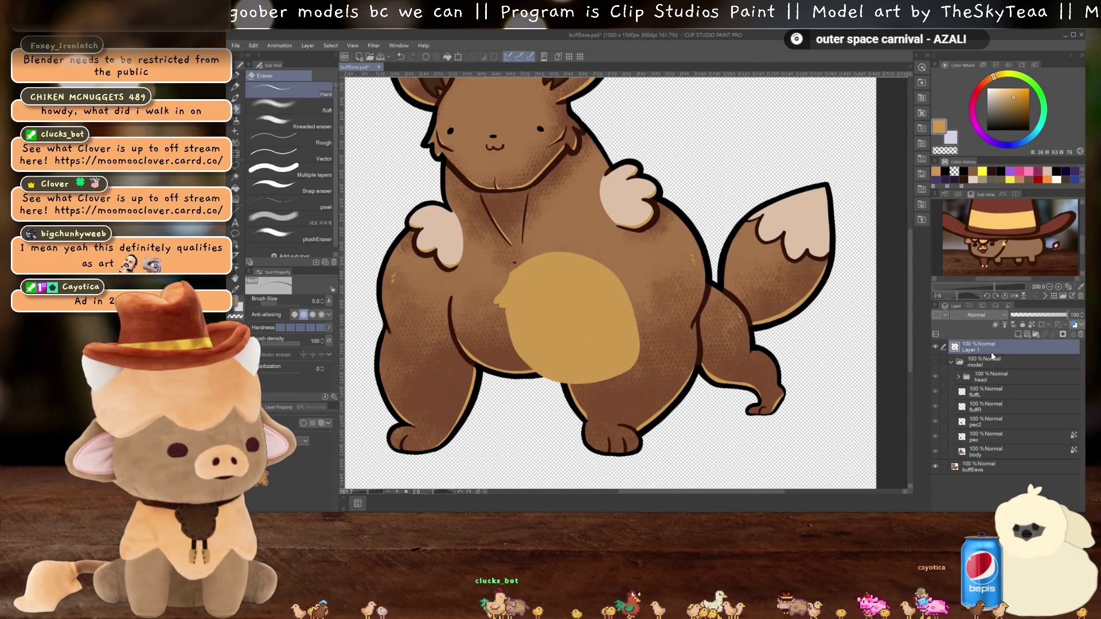
scroll(629, 301, up, 2)
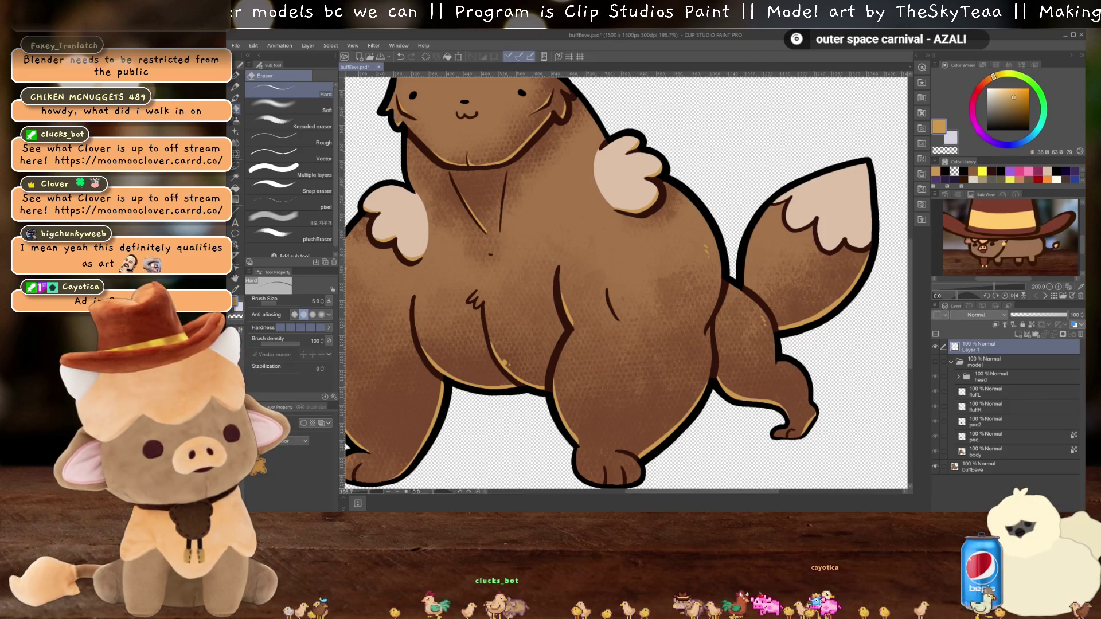
drag(607, 170, 589, 139)
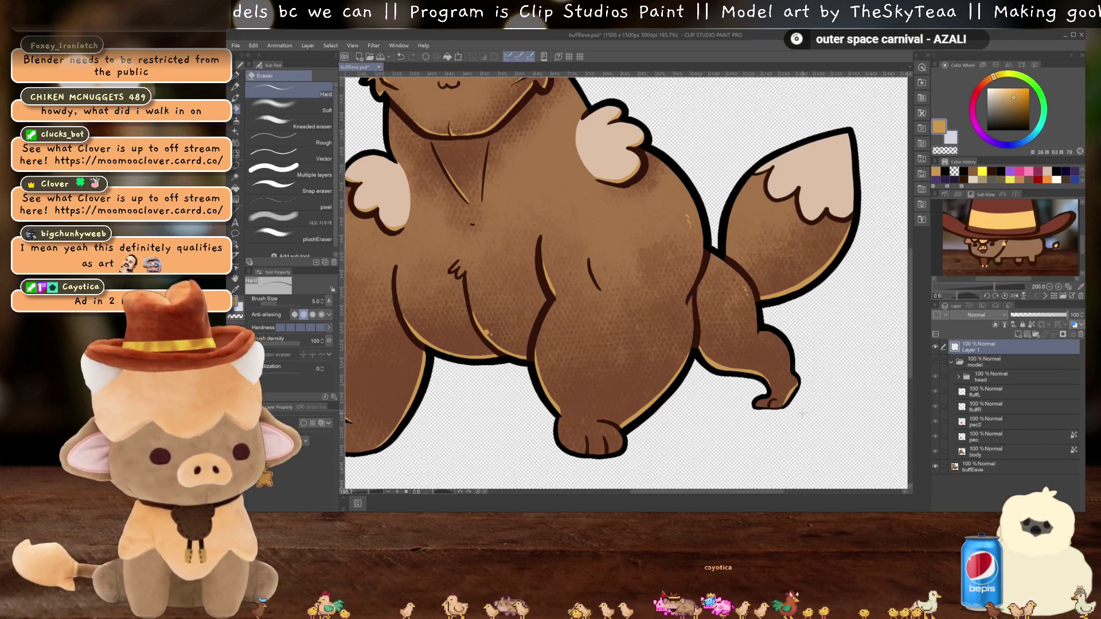
key(p)
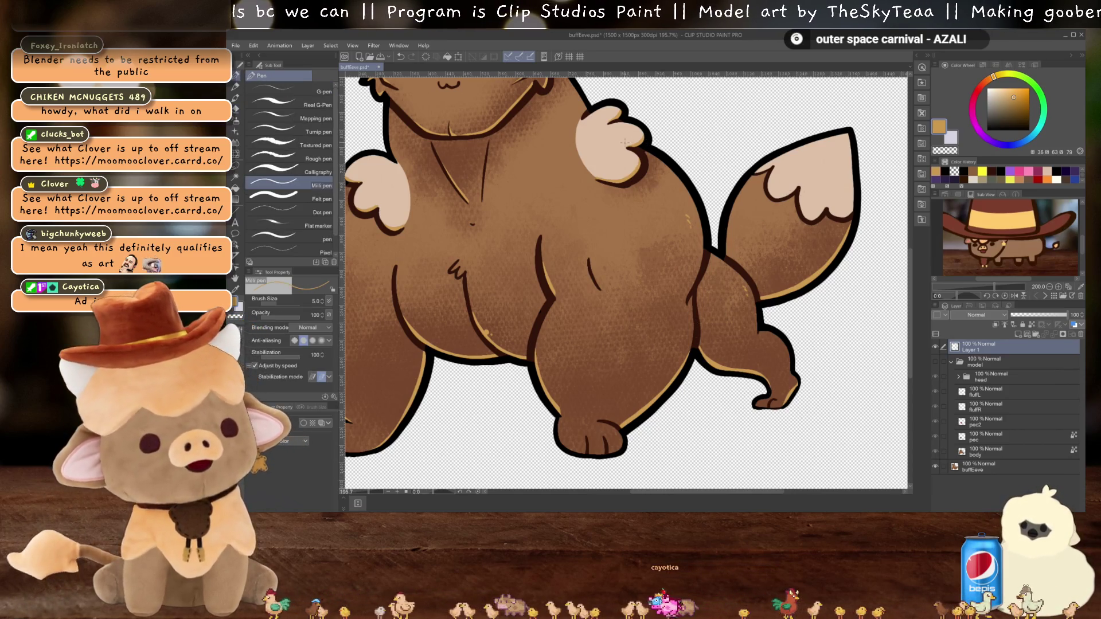
Step: Trace a tan outline from the raised paw around the leg's bottom, undoing an accidental full-canvas fill
mouse_move(614, 140)
mouse_down()
mouse_move(630, 139)
mouse_move(711, 202)
mouse_up()
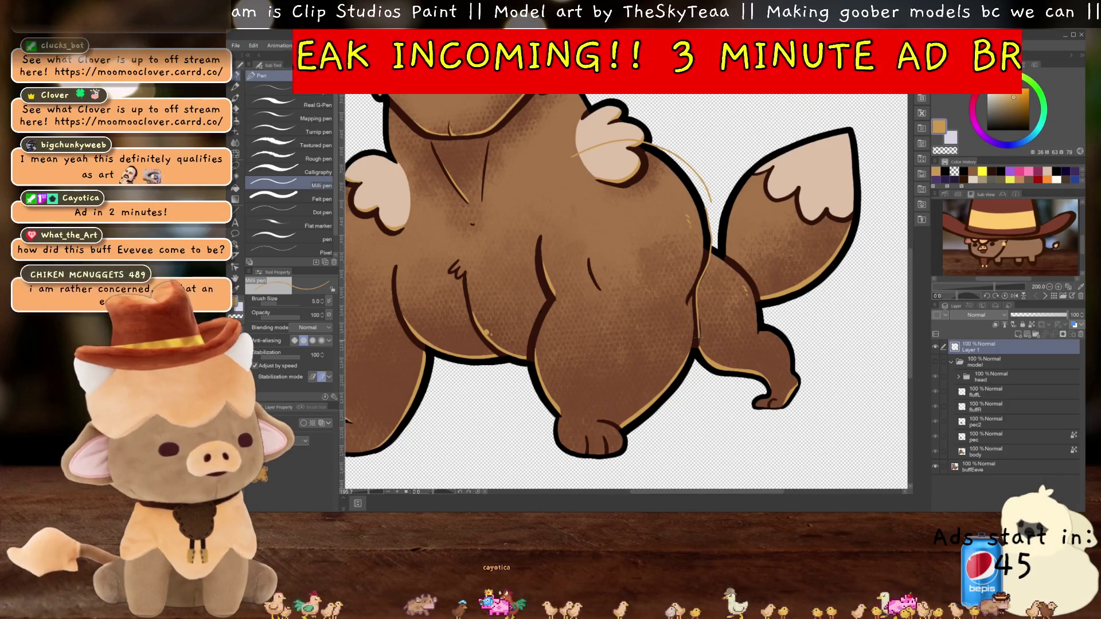
drag(650, 441, 525, 435)
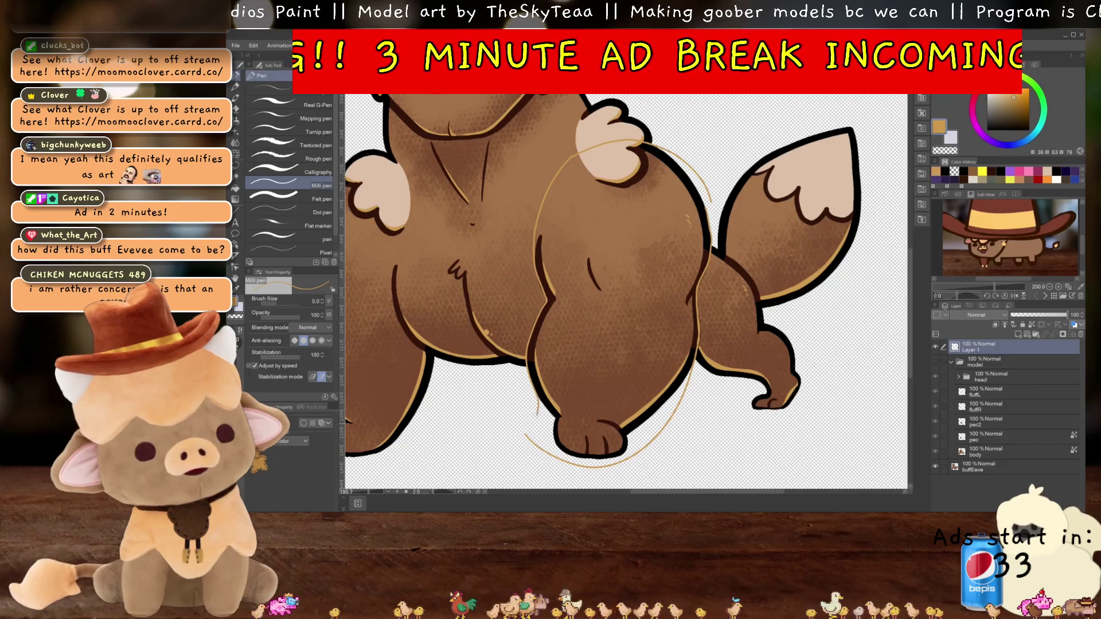
drag(625, 287, 665, 390)
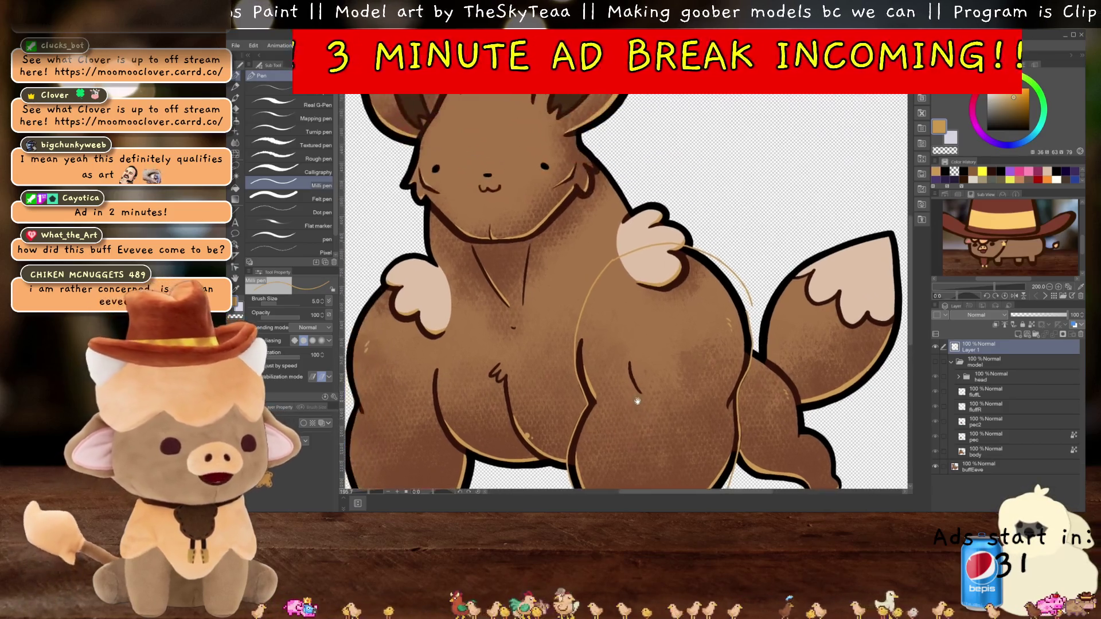
key(g)
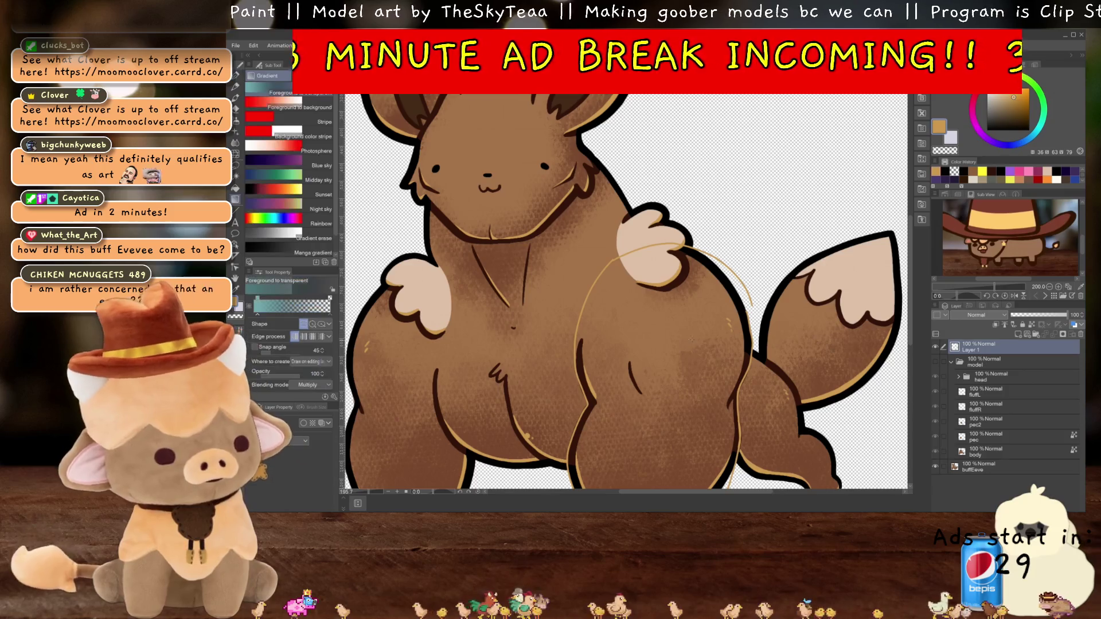
click(694, 331)
key(ctrl+z)
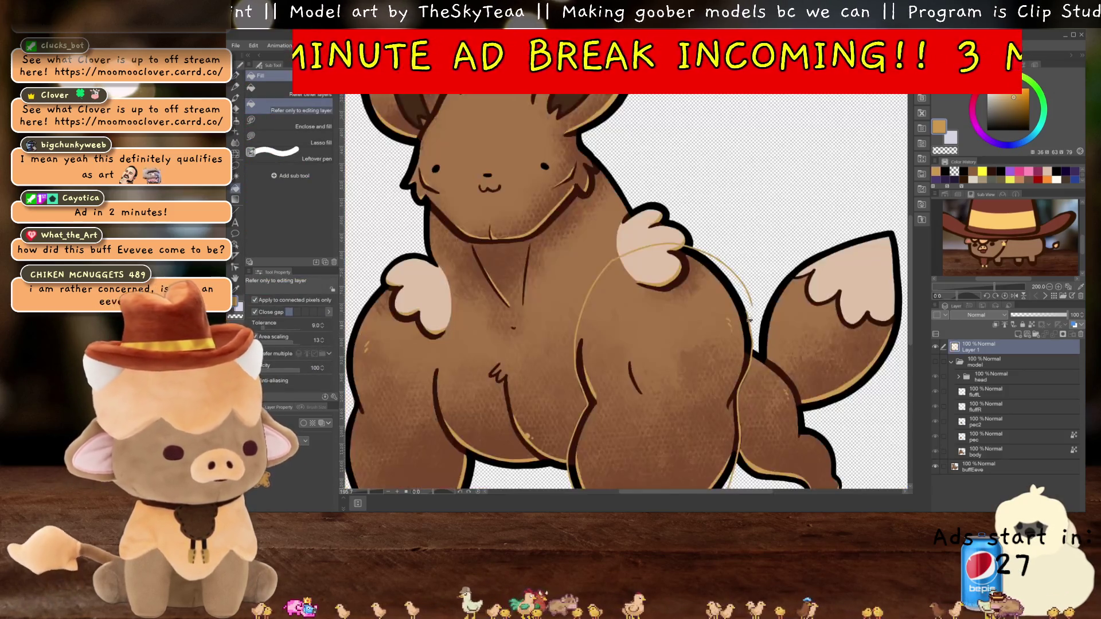
key(p)
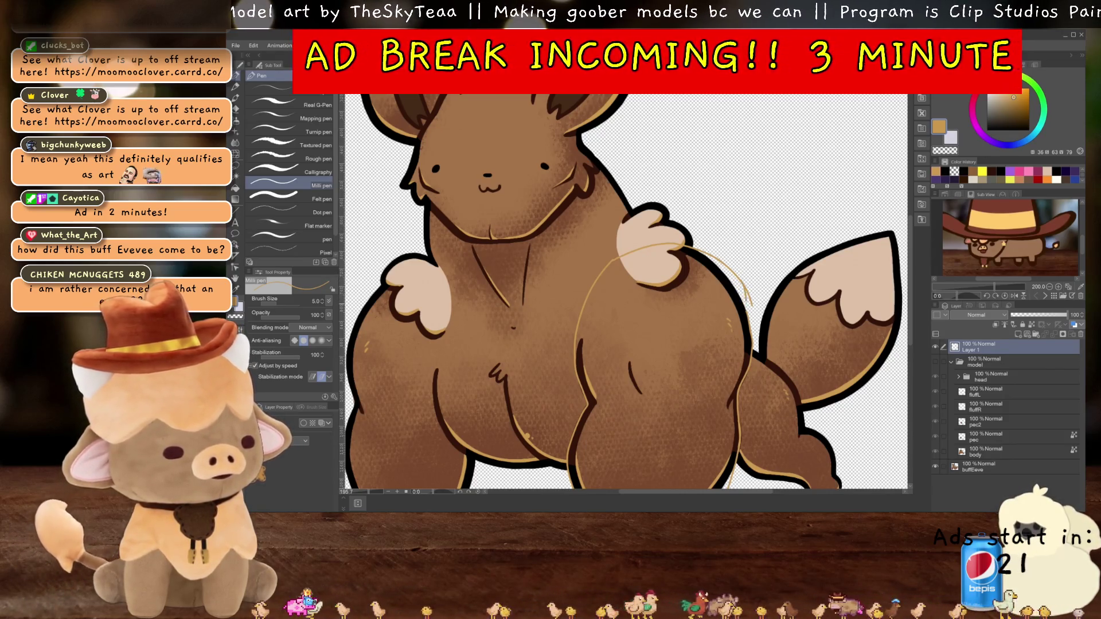
Step: Flood-fill the traced right-leg outline with solid tan on Layer 1
key(g)
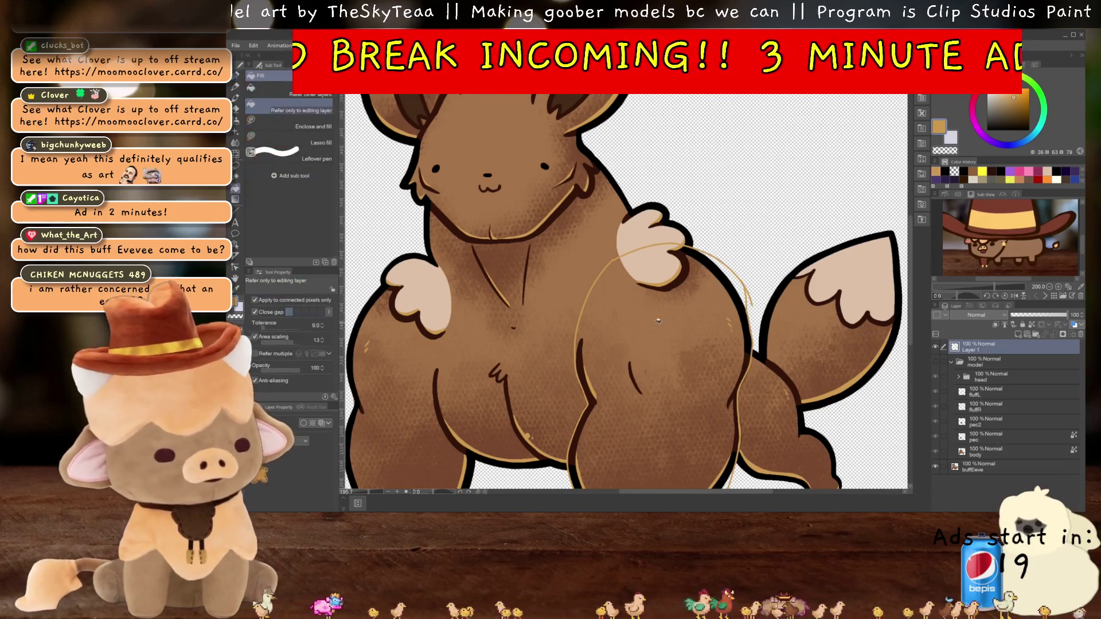
click(728, 390)
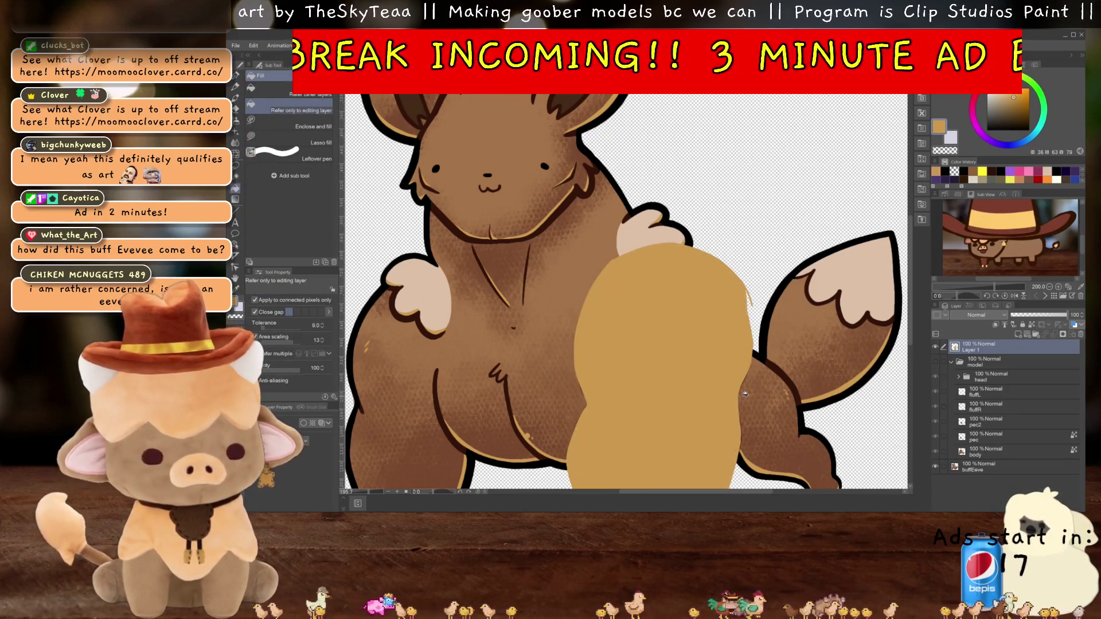
scroll(682, 310, down, 3)
scroll(681, 311, up, 1)
Step: Auto-select the tan leg region, hide Layer 1, and make buffEeve the working layer
key(w)
click(634, 273)
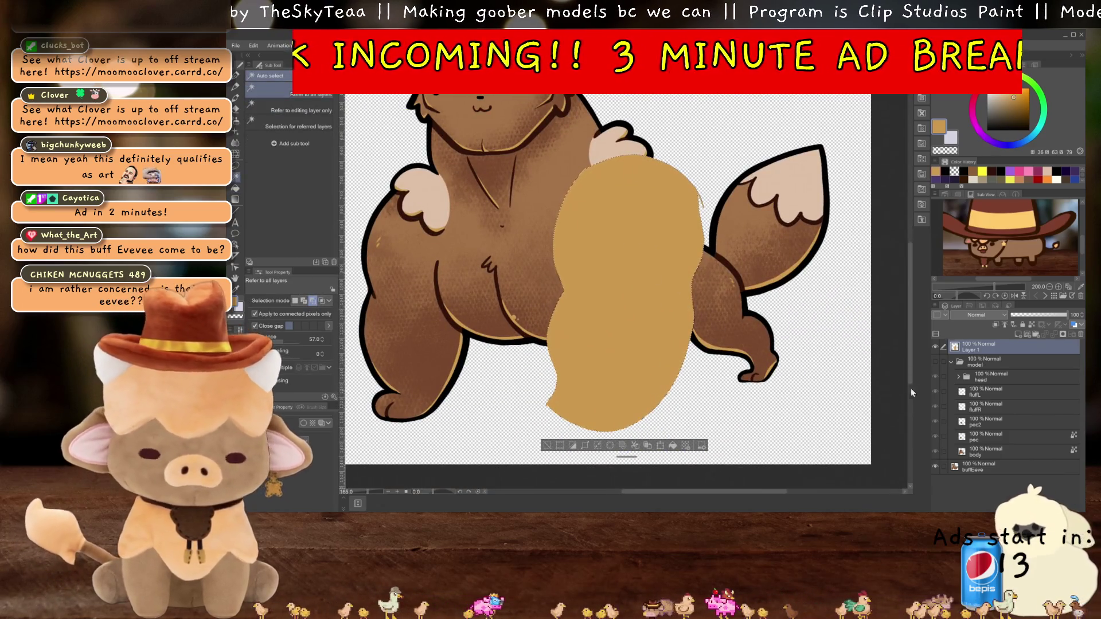
click(986, 465)
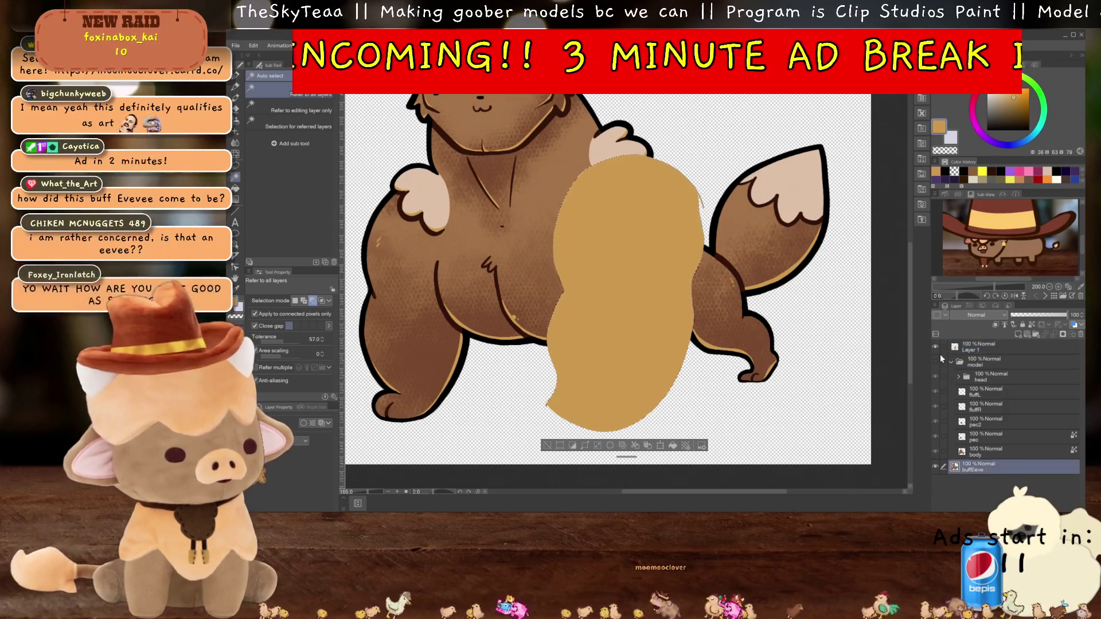
click(934, 346)
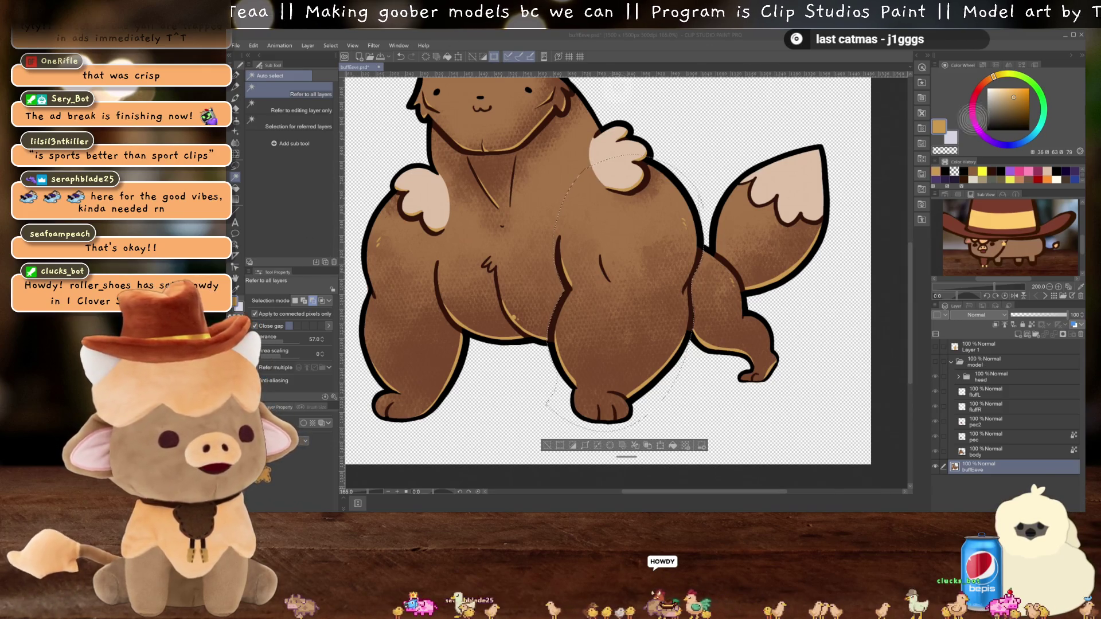
Step: Recentre the character, copy-paste the selection as buffEeve 2, and hide the original buffEeve layer
scroll(632, 301, down, 2)
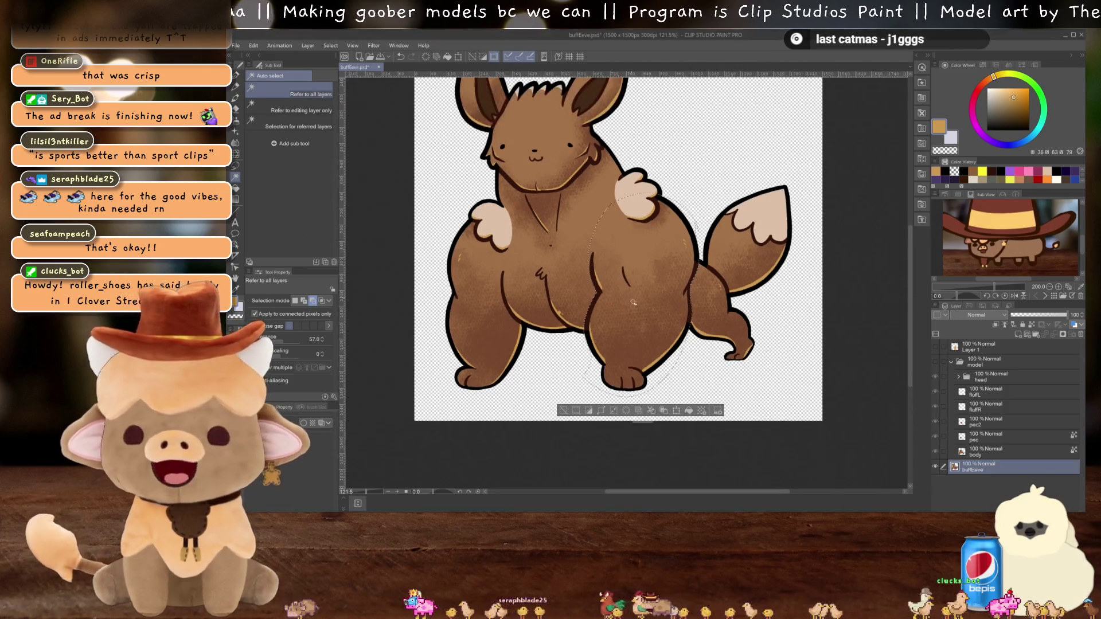
drag(626, 280, 637, 307)
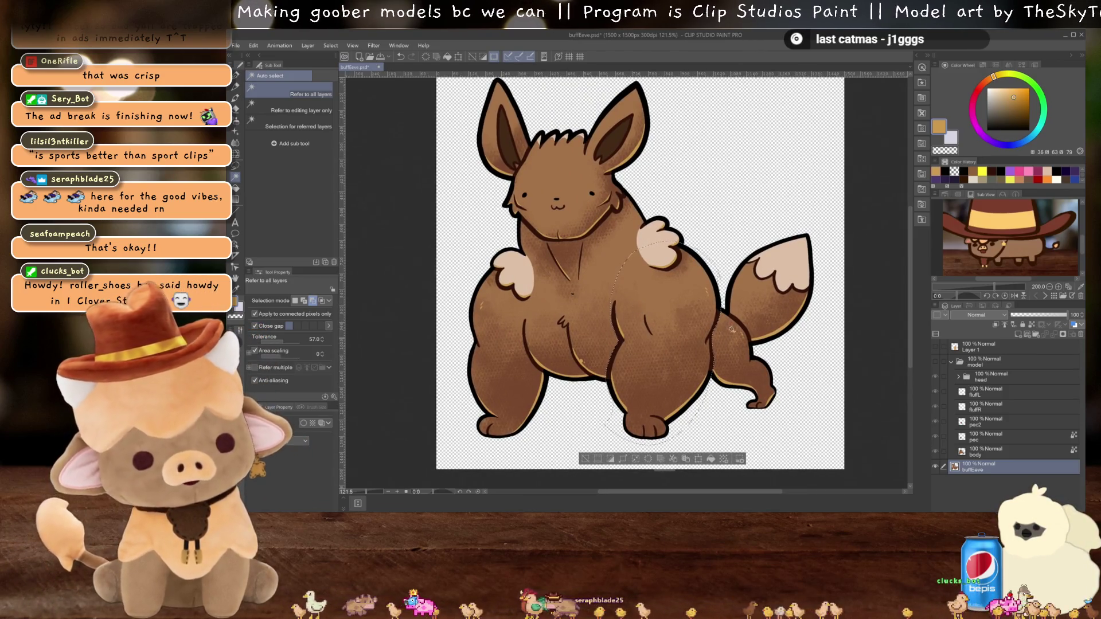
drag(728, 243, 686, 261)
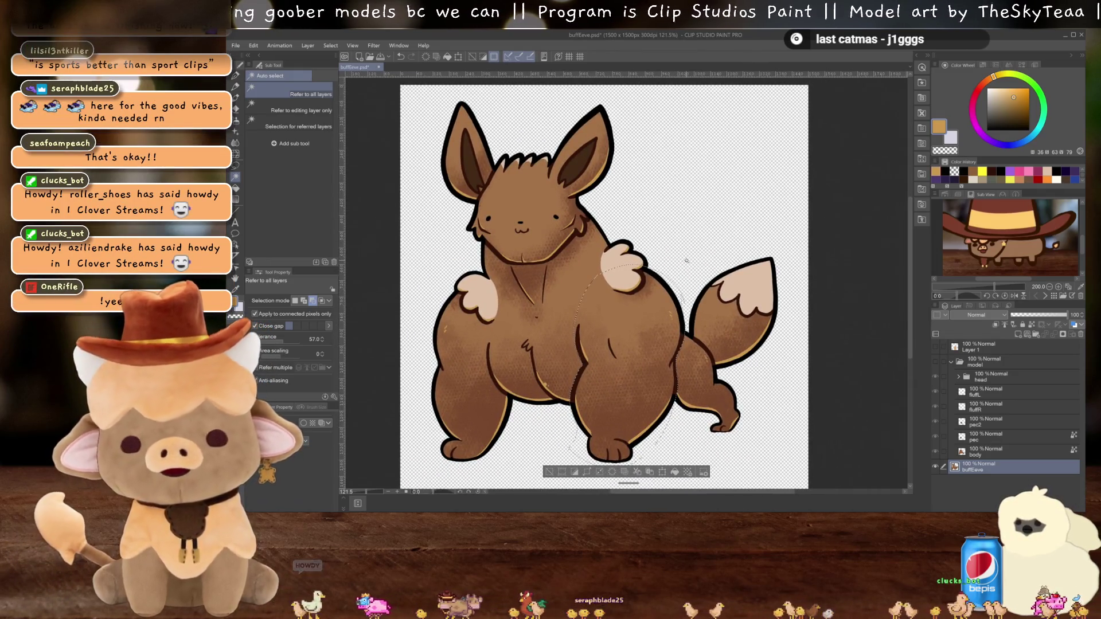
drag(686, 260, 705, 259)
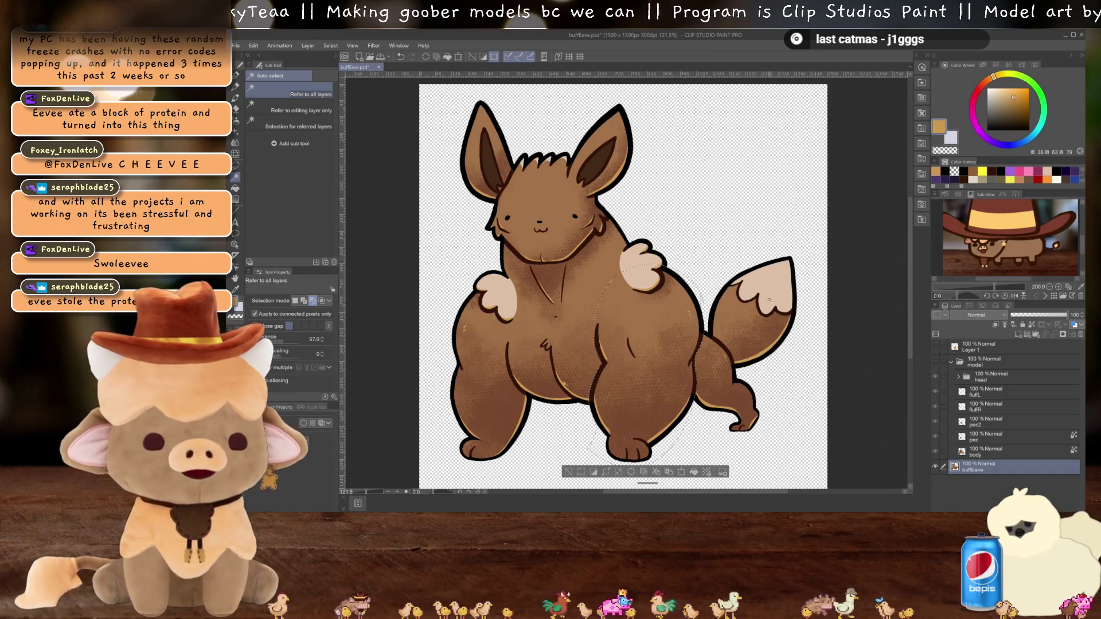
scroll(657, 281, up, 3)
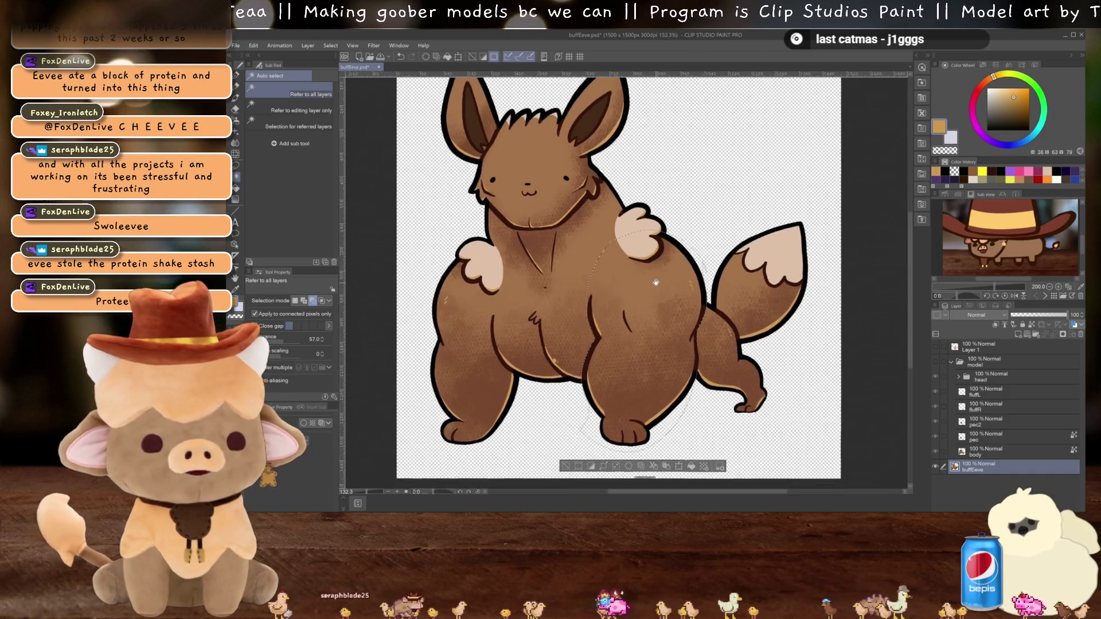
scroll(657, 281, up, 3)
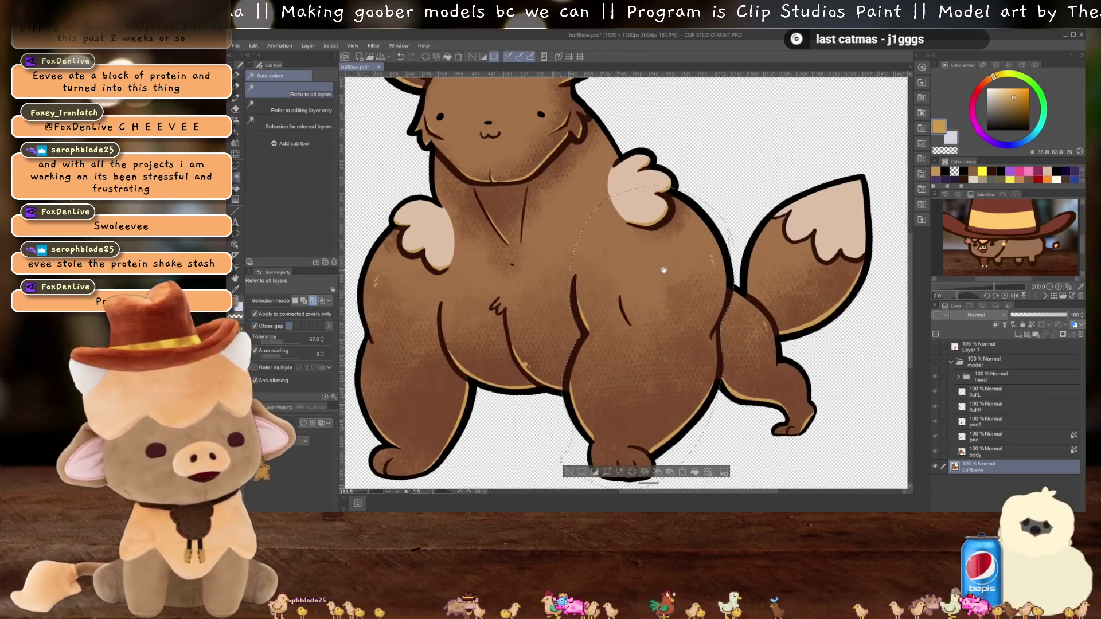
key(ctrl+c)
key(ctrl+v)
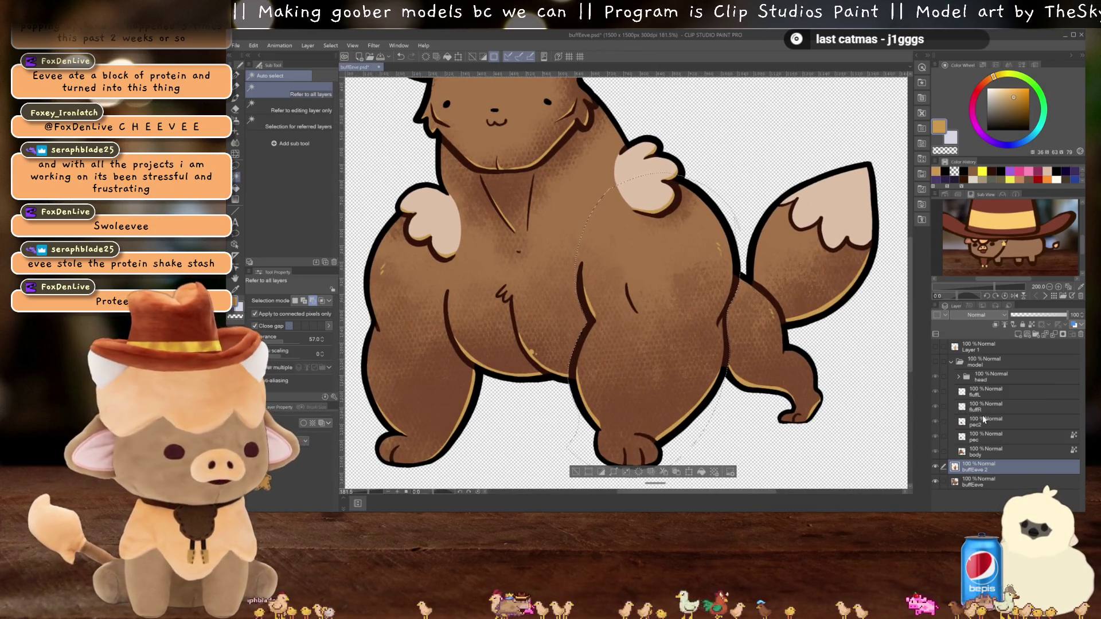
drag(986, 471, 985, 453)
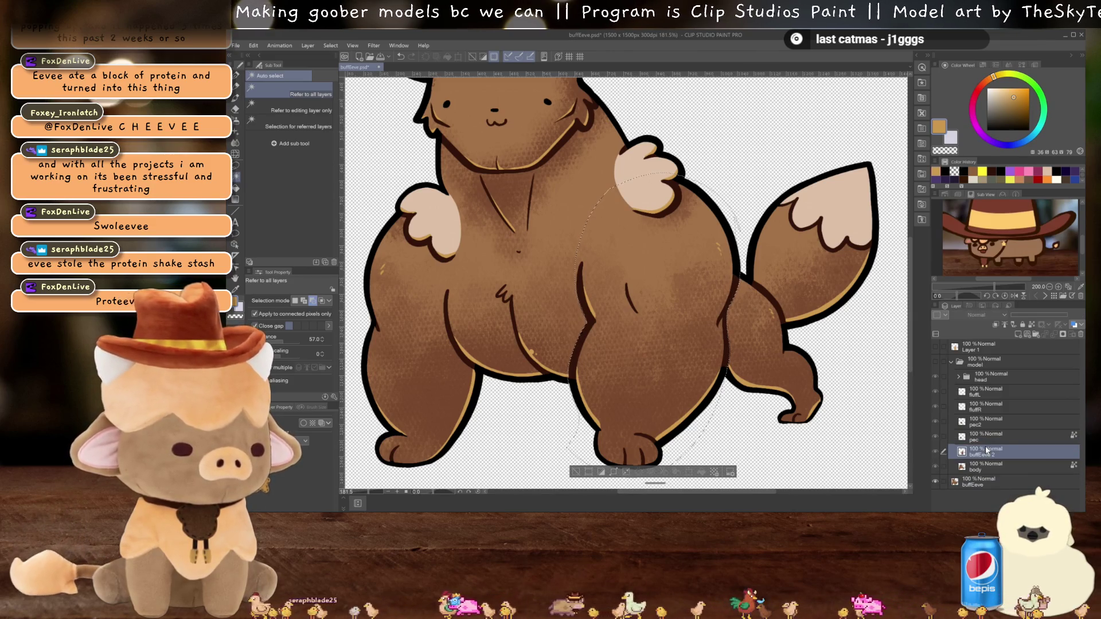
click(935, 480)
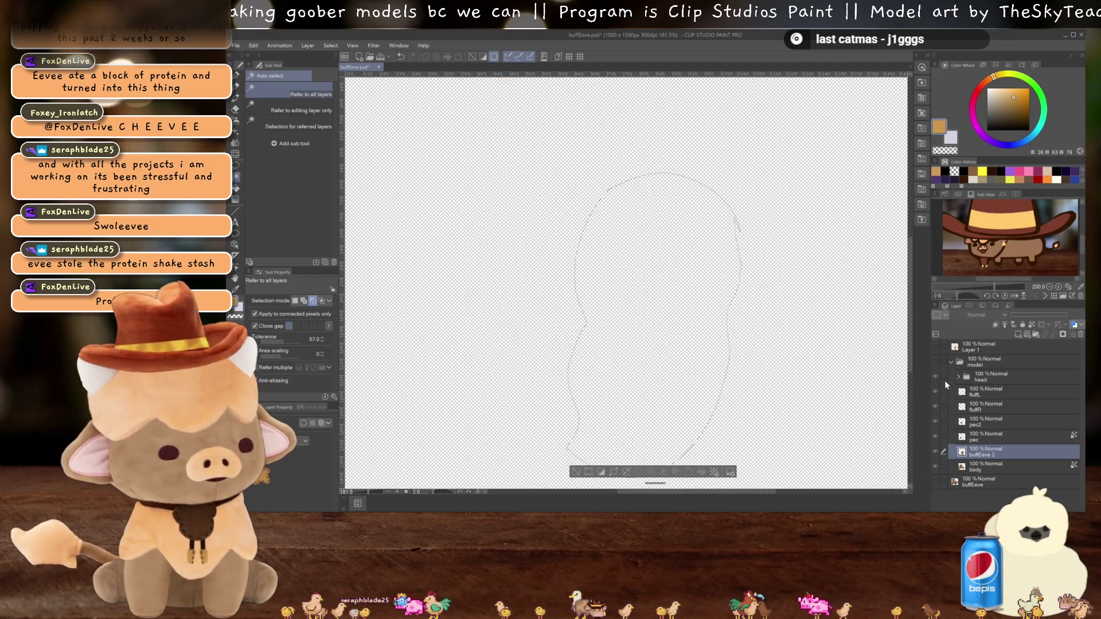
Step: Move buffEeve 2 out of the model folder to the top level and collapse the folder
click(935, 361)
ctrl+click(984, 421)
drag(983, 421, 983, 419)
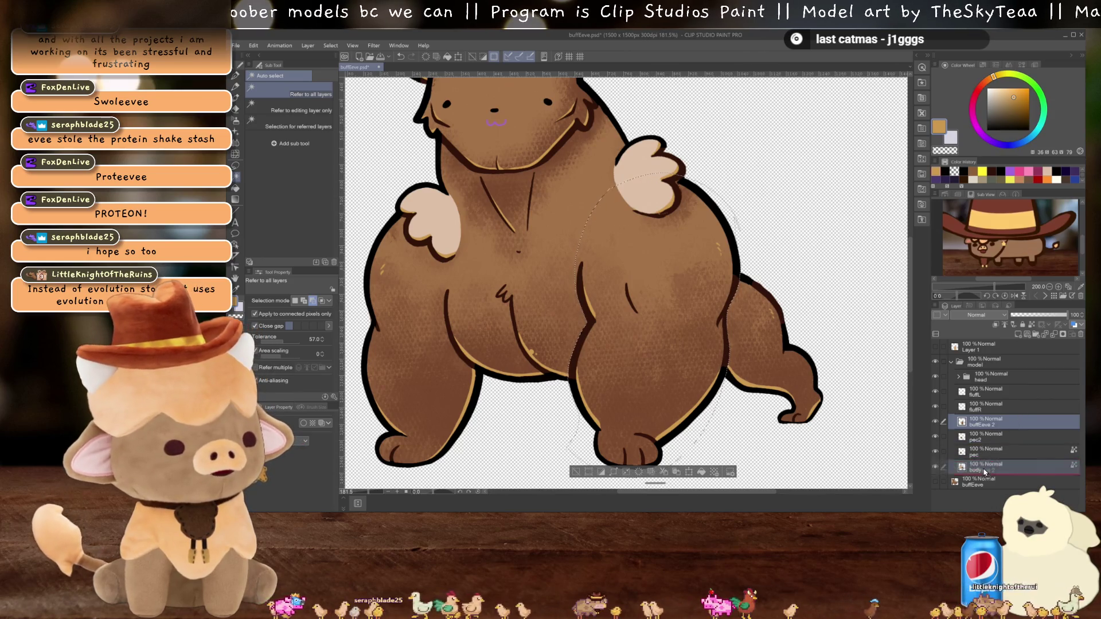
drag(1002, 429, 975, 360)
click(951, 377)
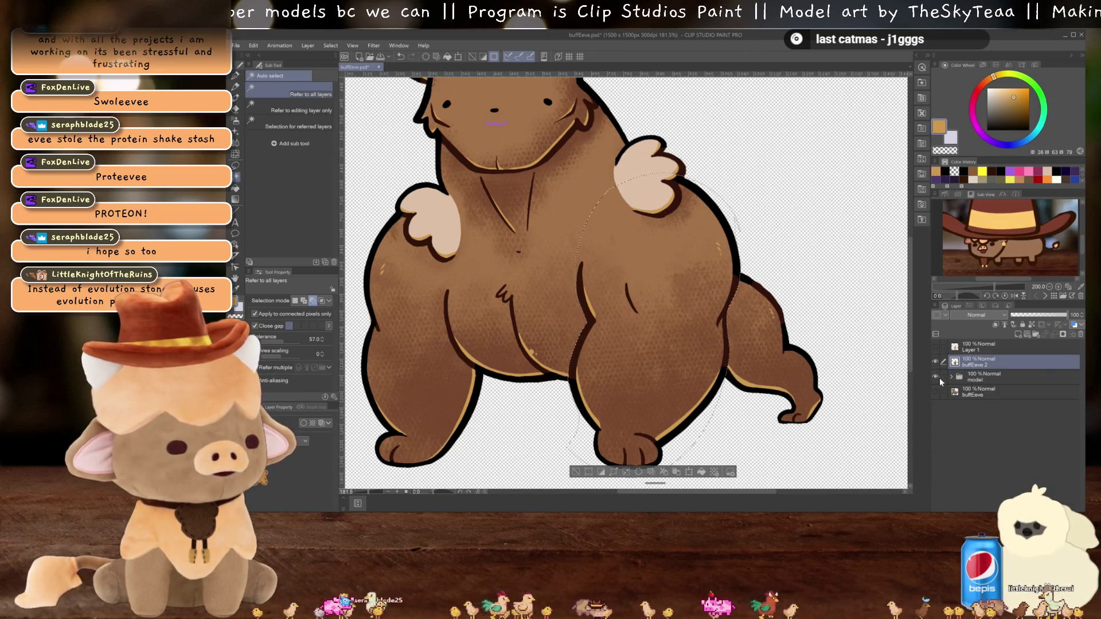
Step: Hide the model folder's parts and frame the top edge of the buffEeve 2 piece
click(934, 377)
scroll(617, 257, up, 3)
scroll(617, 256, up, 1)
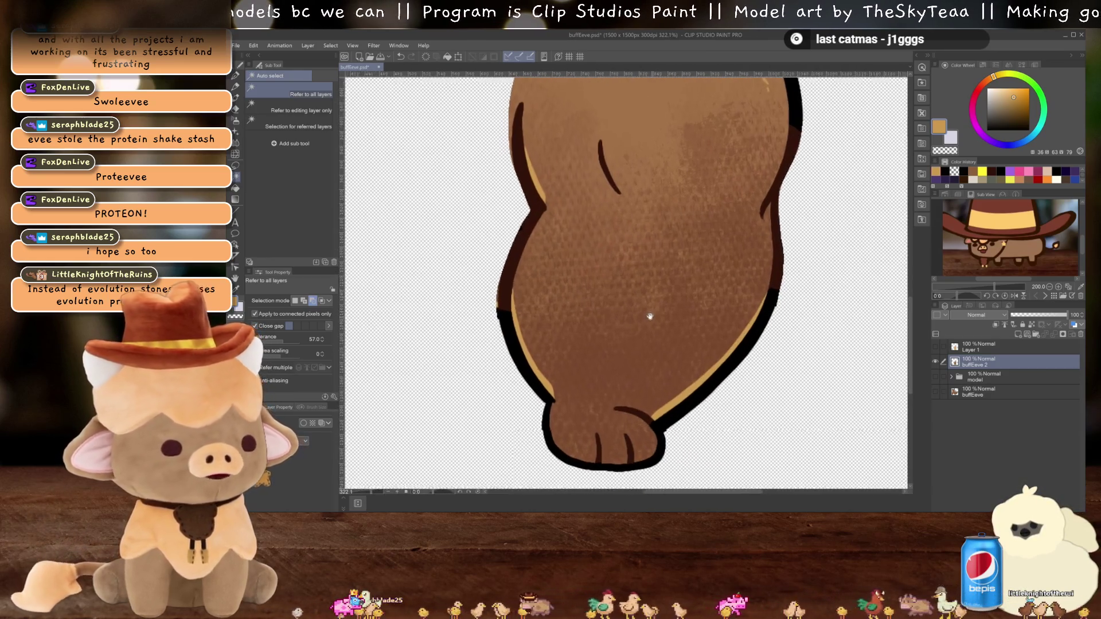
scroll(591, 333, down, 1)
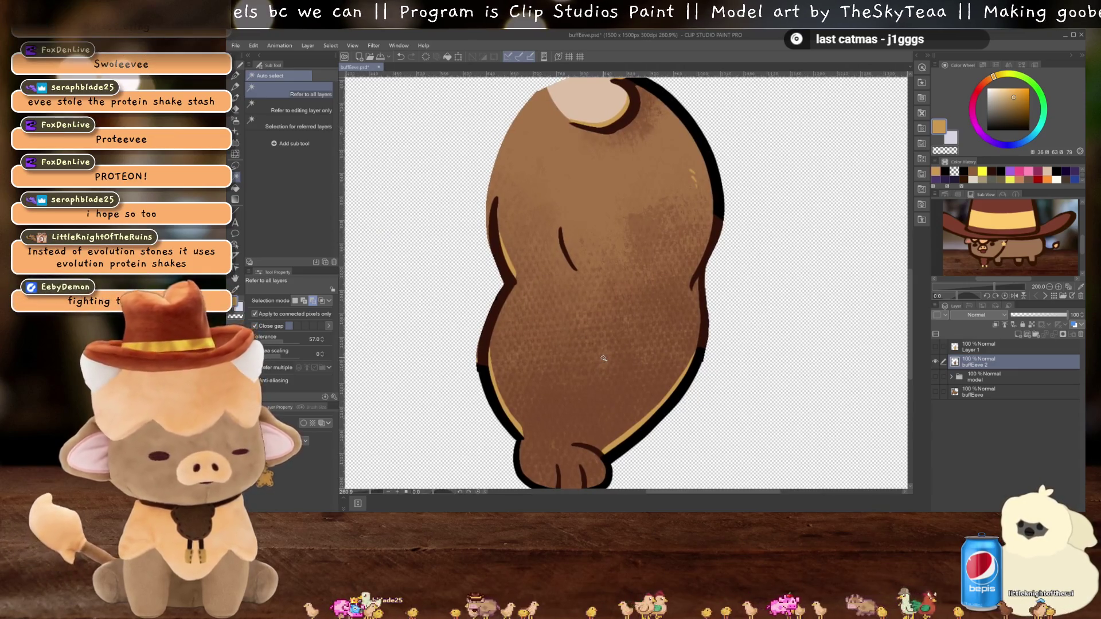
key(p)
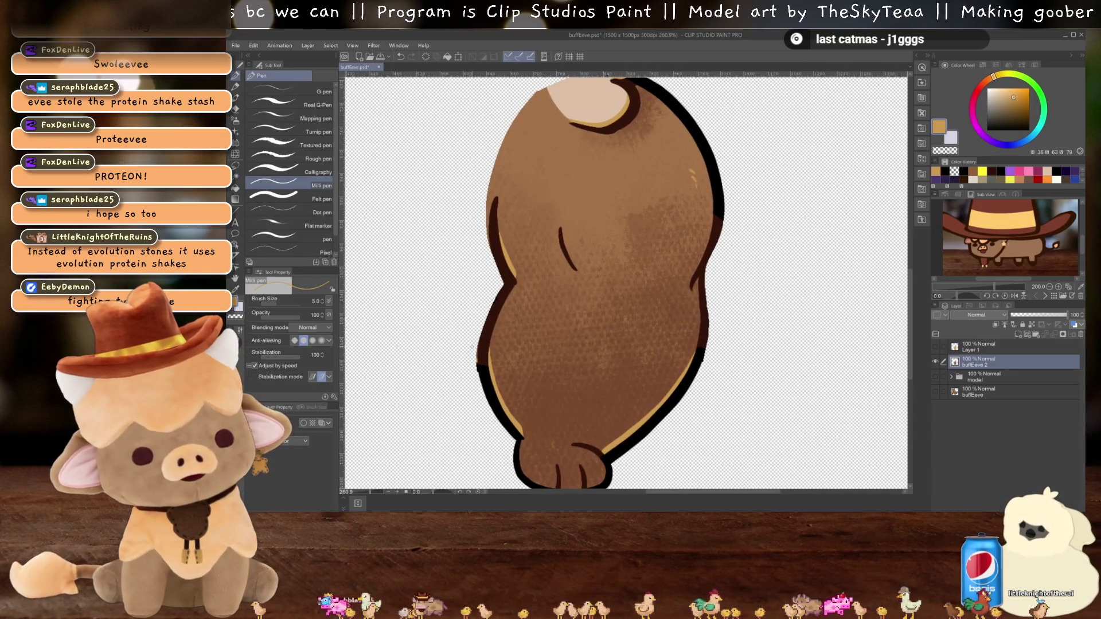
key(e)
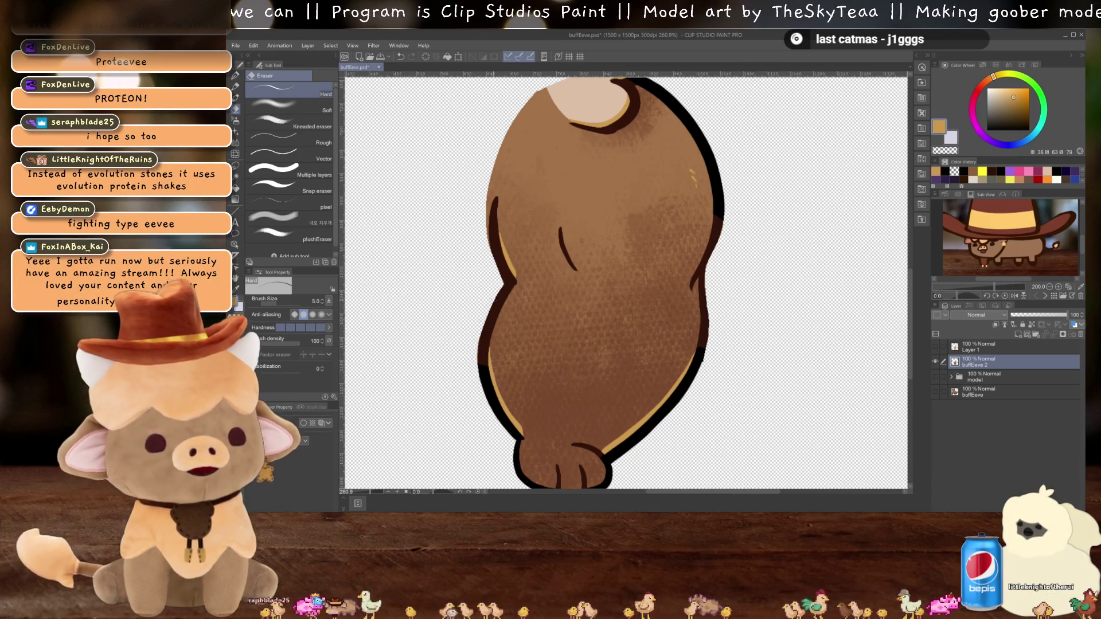
drag(512, 231, 538, 316)
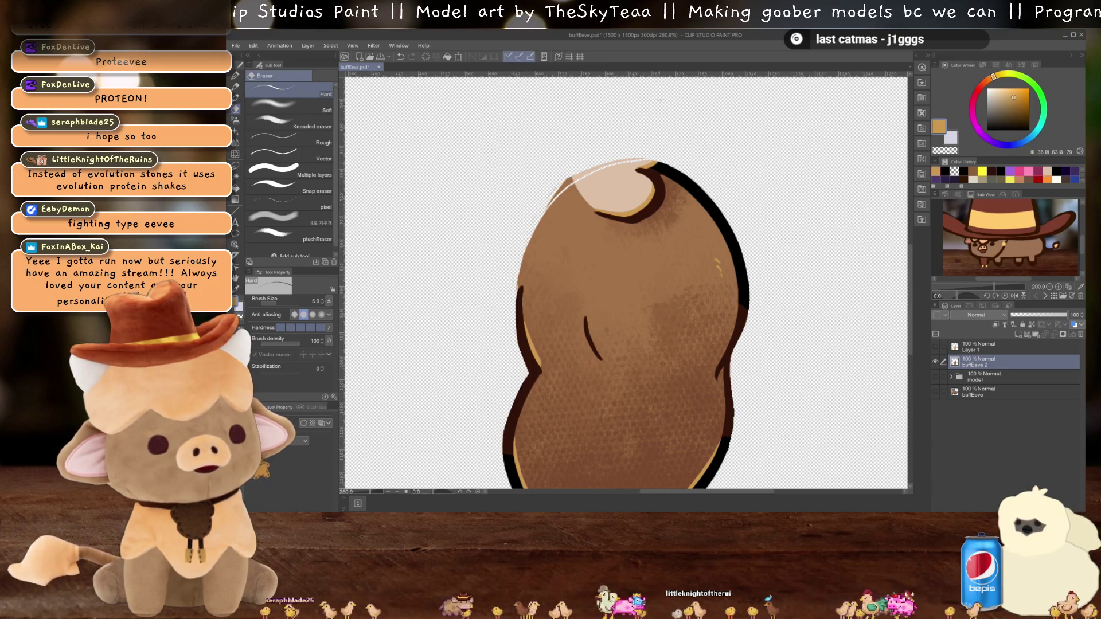
drag(583, 168, 638, 231)
Step: Fill the empty gap at the top of the piece with light beige
key(g)
click(638, 231)
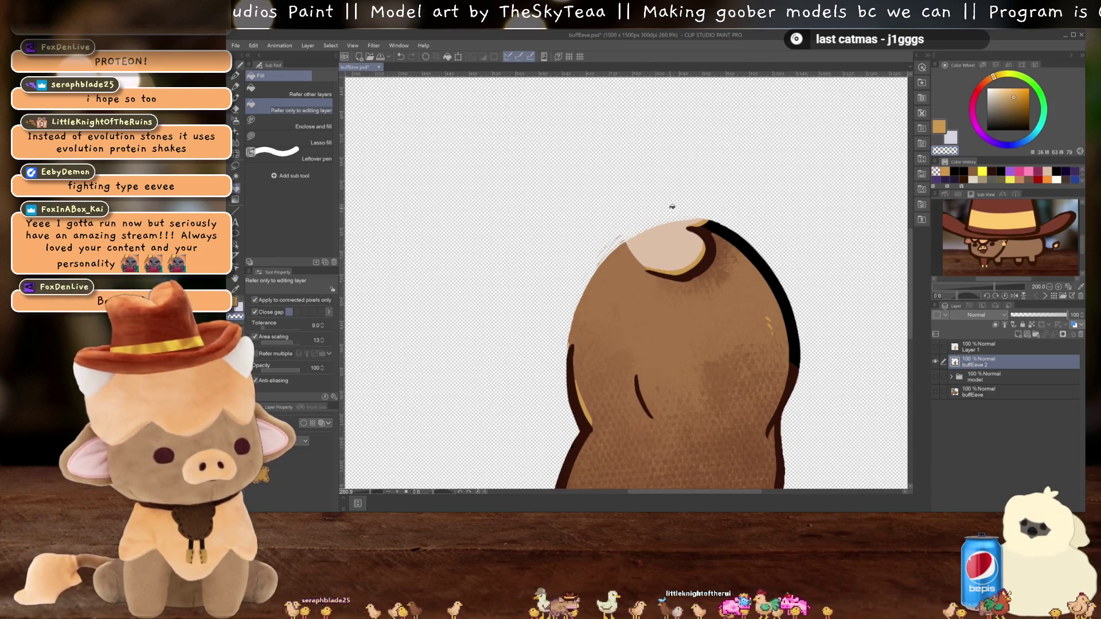
key(p)
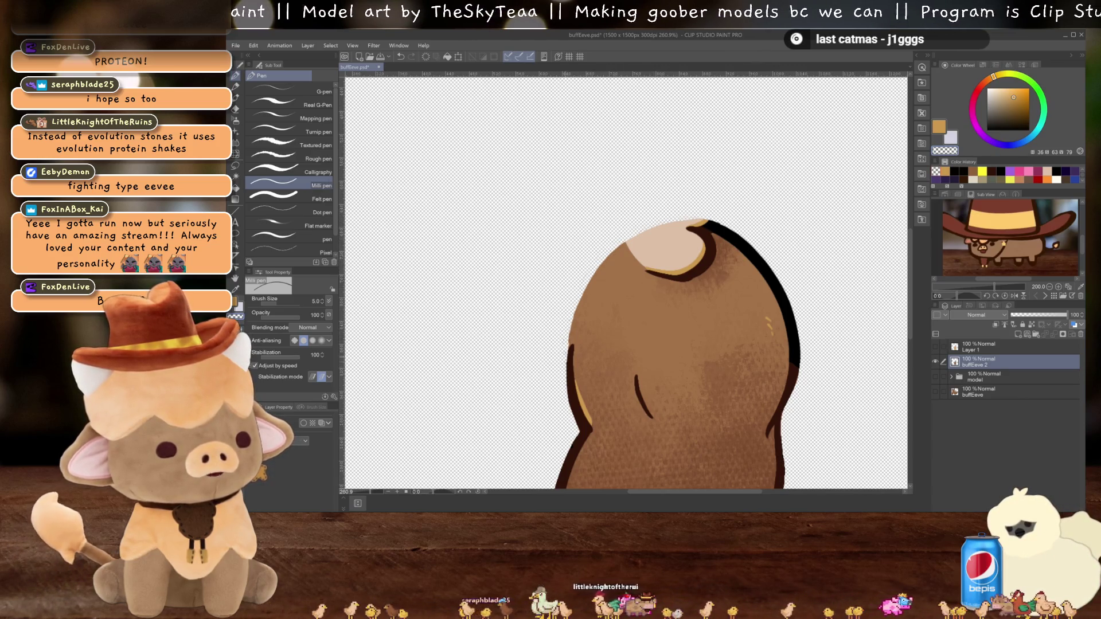
drag(741, 439, 722, 377)
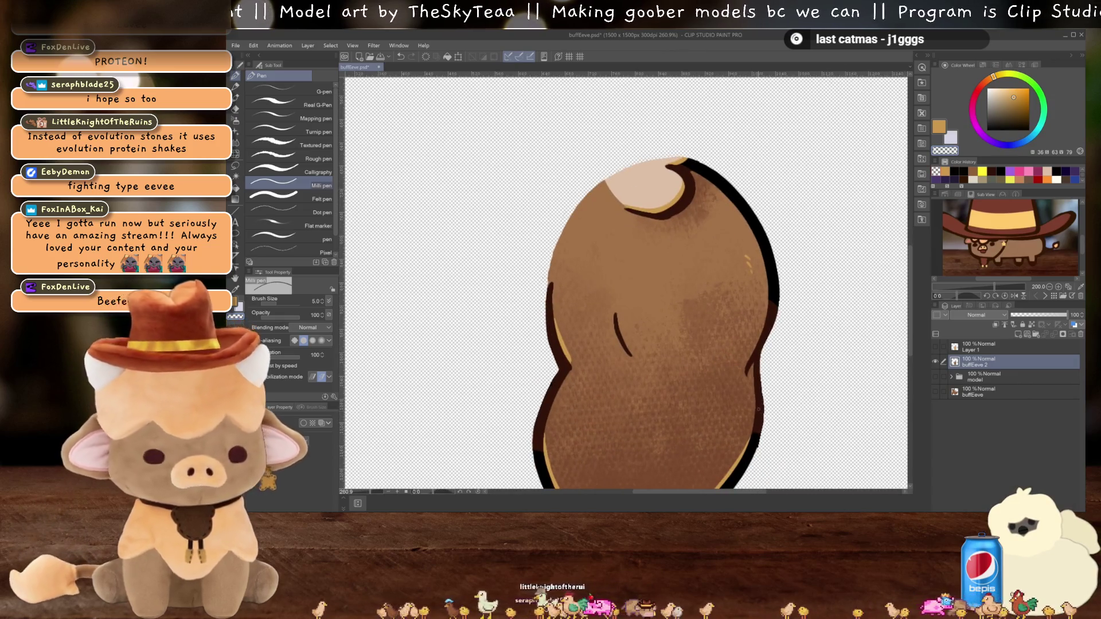
key(j)
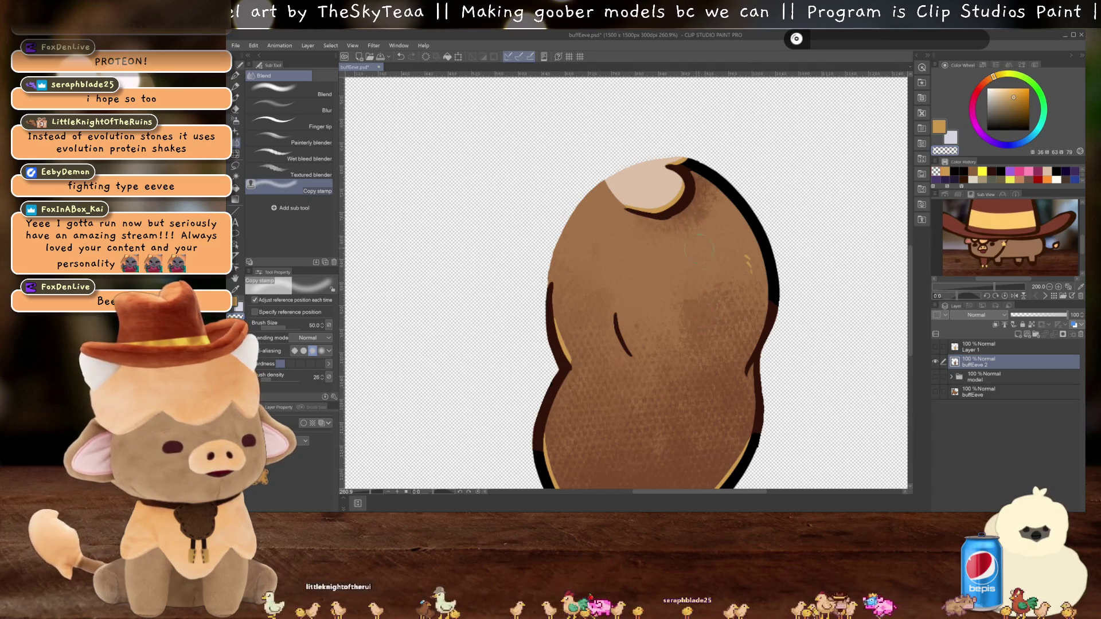
Step: Try blending and smudging the light top patch, undoing both attempts
drag(679, 197, 619, 188)
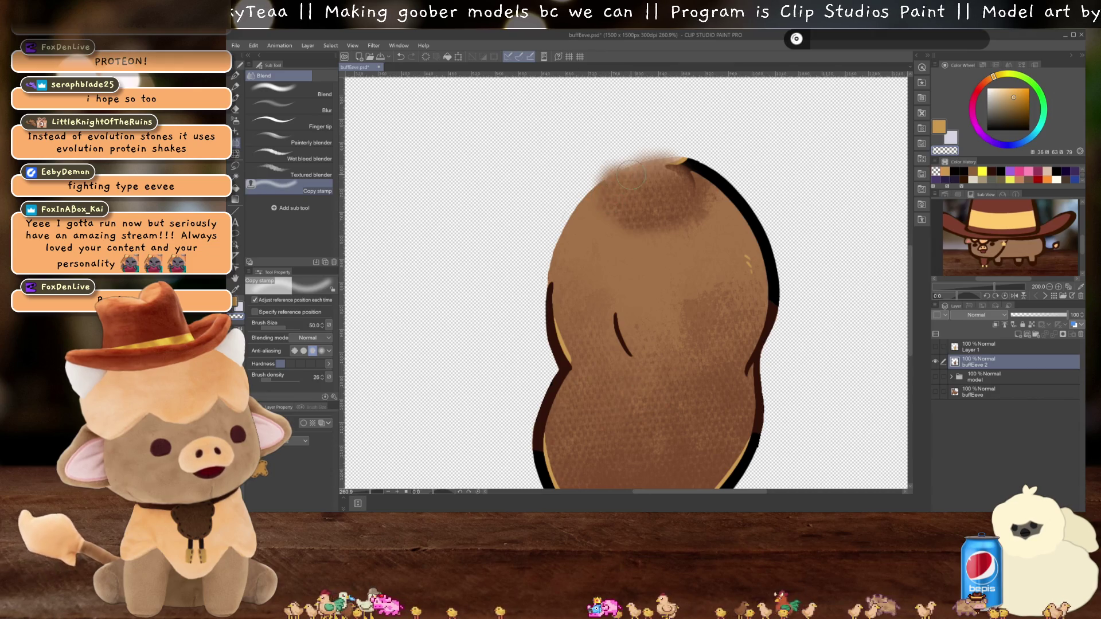
key(ctrl+z)
key(ctrl+z)
key(ctrl+z)
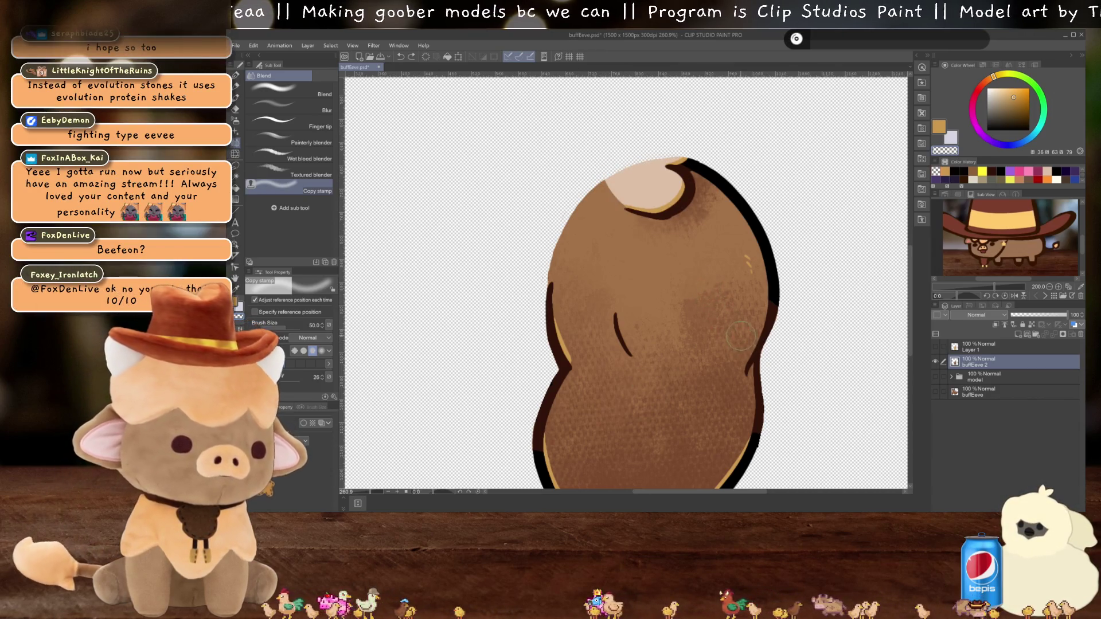
mouse_move(697, 398)
mouse_down()
mouse_move(731, 404)
mouse_move(700, 317)
mouse_move(678, 406)
mouse_up()
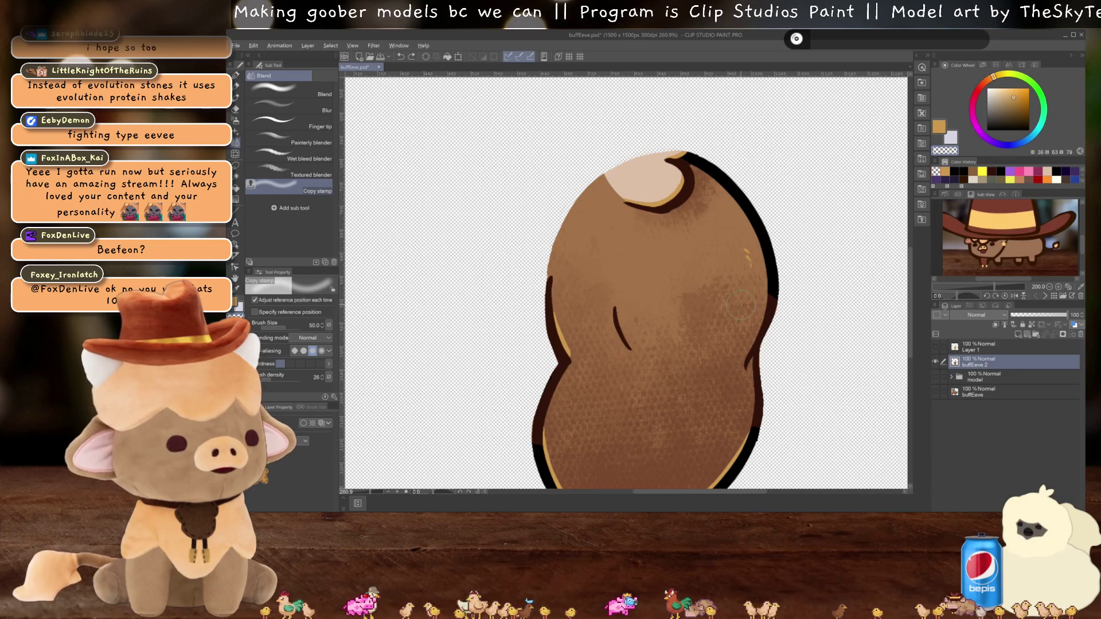
mouse_move(691, 209)
mouse_down()
mouse_move(618, 182)
mouse_move(659, 172)
mouse_up()
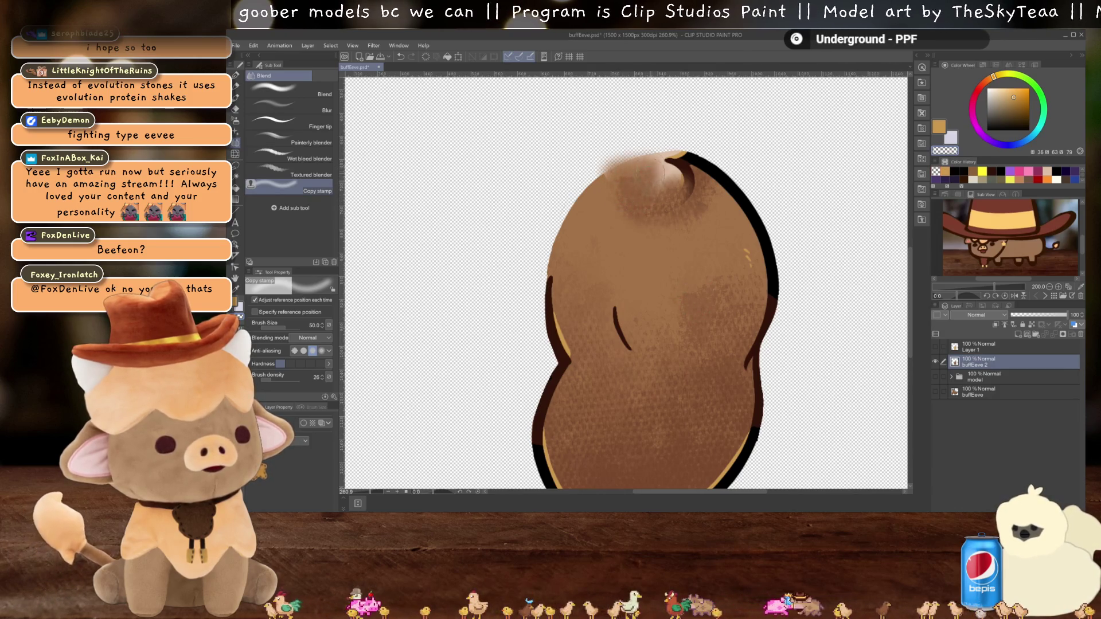
key(ctrl+z)
key(ctrl+z)
key(ctrl+z)
Step: Set buffEeve 2 as reference layer and copy-stamp the cream top patch into brown fur
click(1035, 328)
mouse_move(654, 201)
mouse_down()
mouse_move(609, 175)
mouse_move(696, 154)
mouse_up()
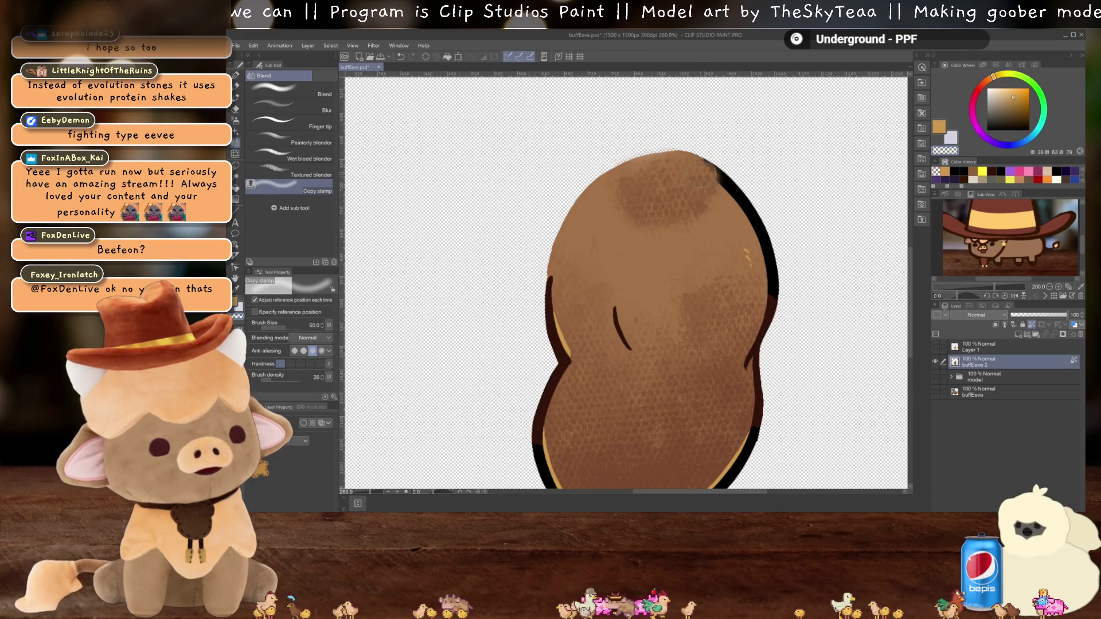
drag(708, 395, 699, 326)
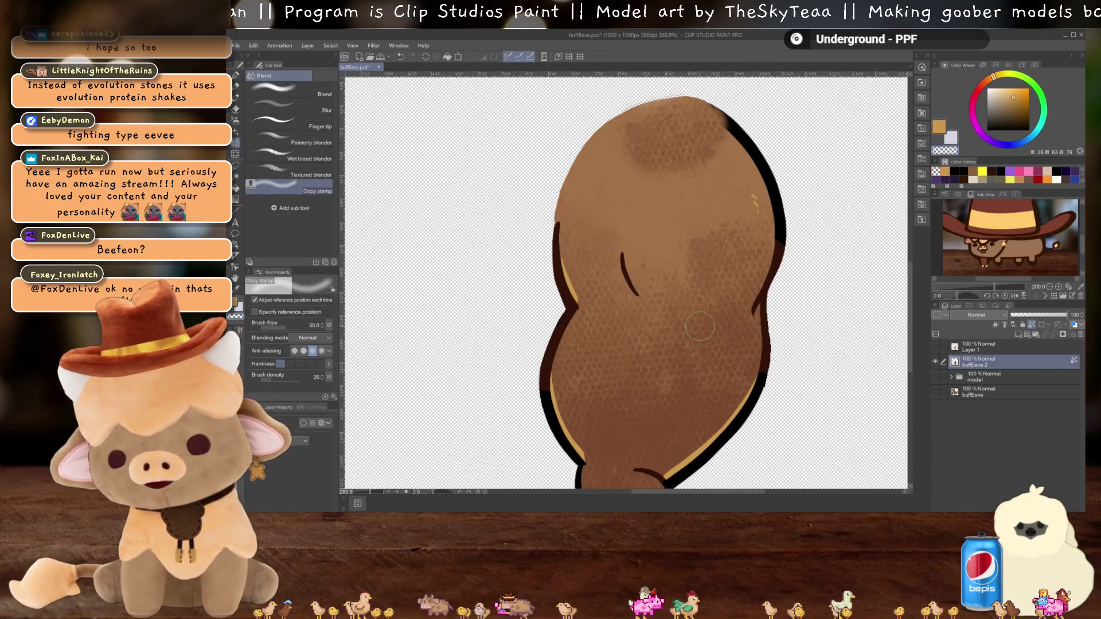
scroll(679, 309, down, 3)
scroll(717, 304, up, 5)
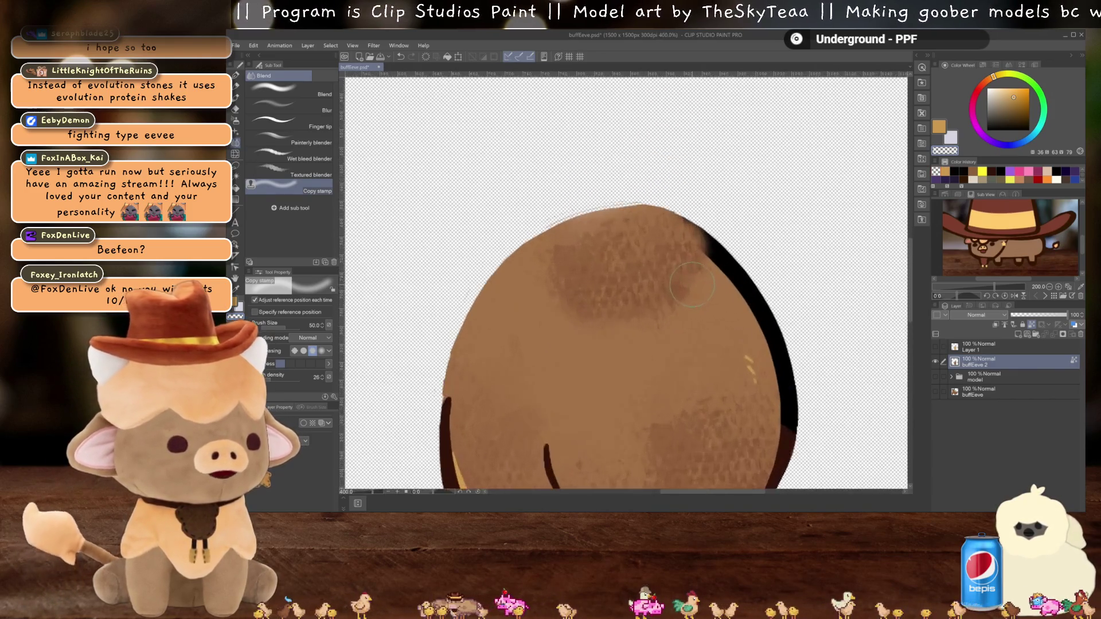
scroll(736, 299, down, 1)
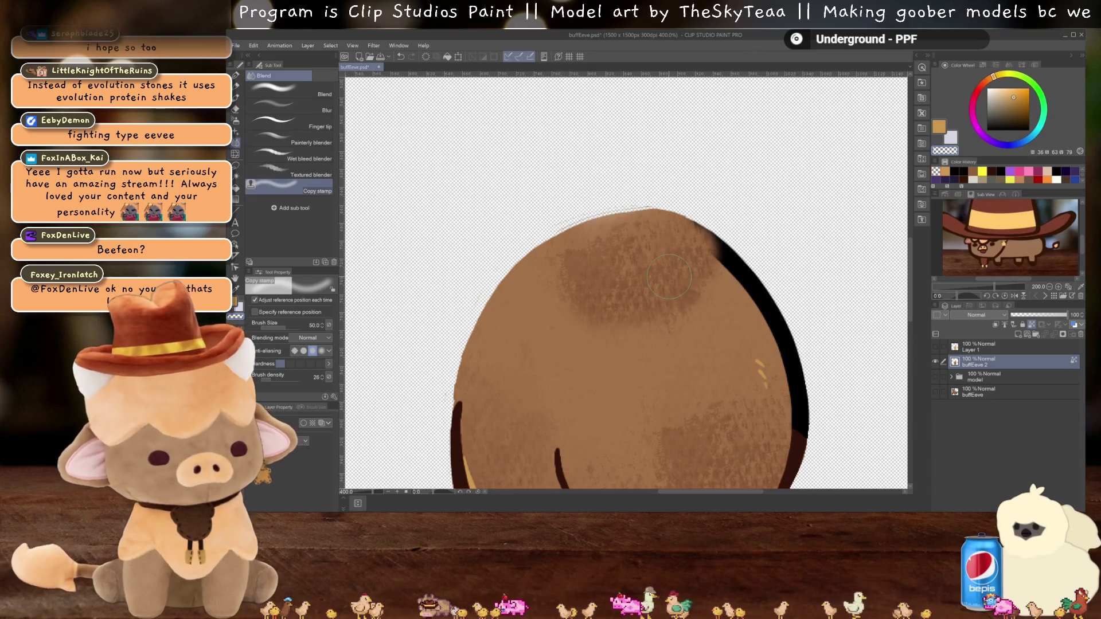
key(e)
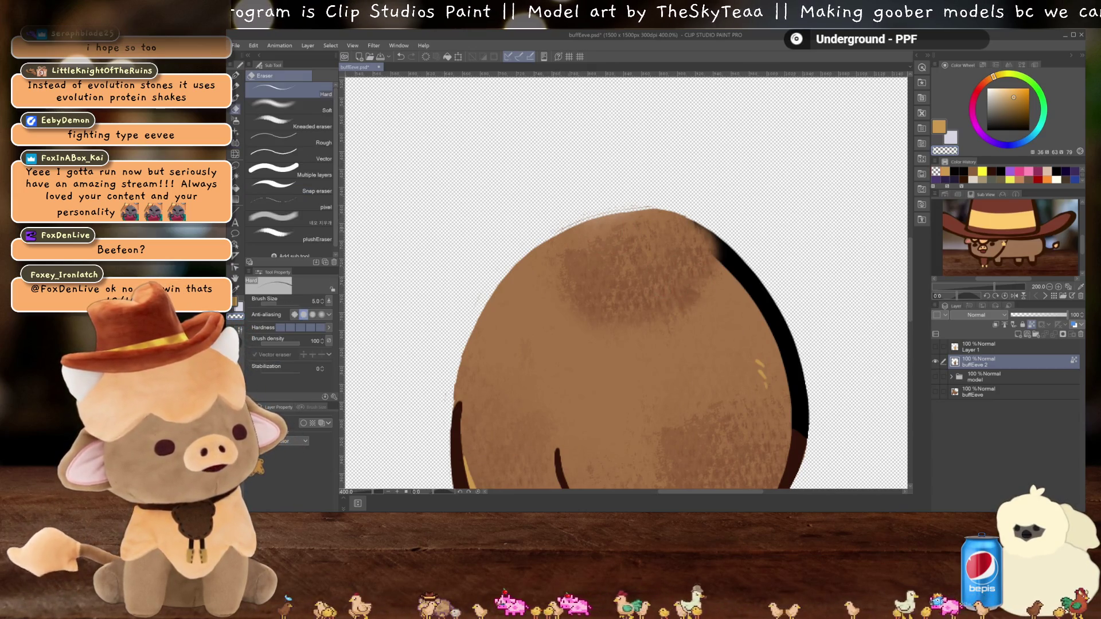
Step: Set brush size 20, add a new layer above buffEeve 2, and sample the black outline colour
text(20)
key(Return)
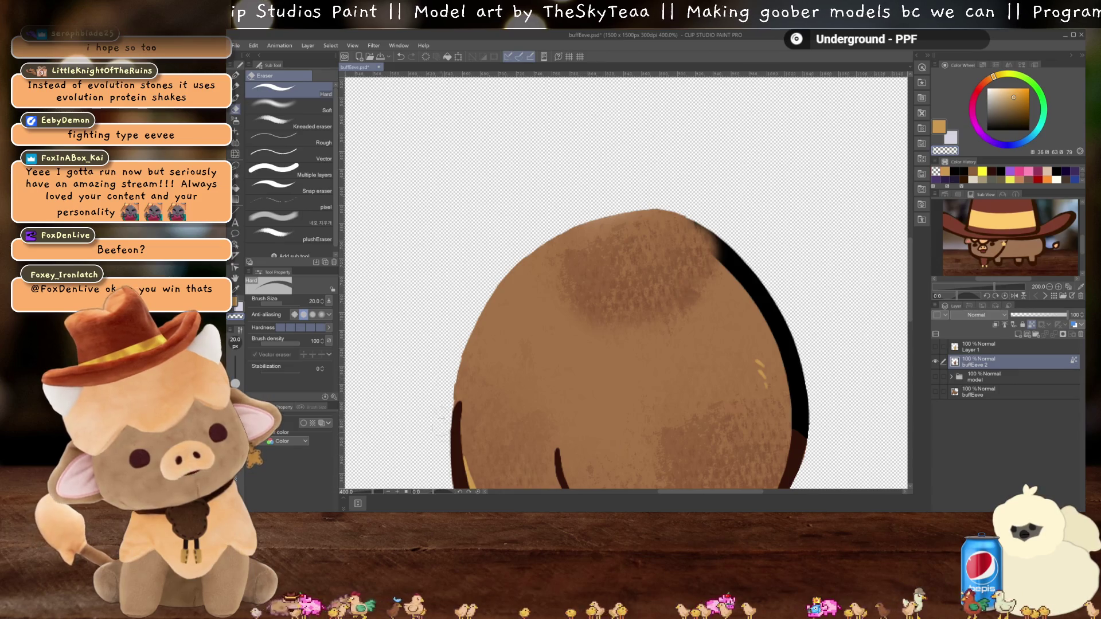
click(1017, 336)
key(i)
click(802, 432)
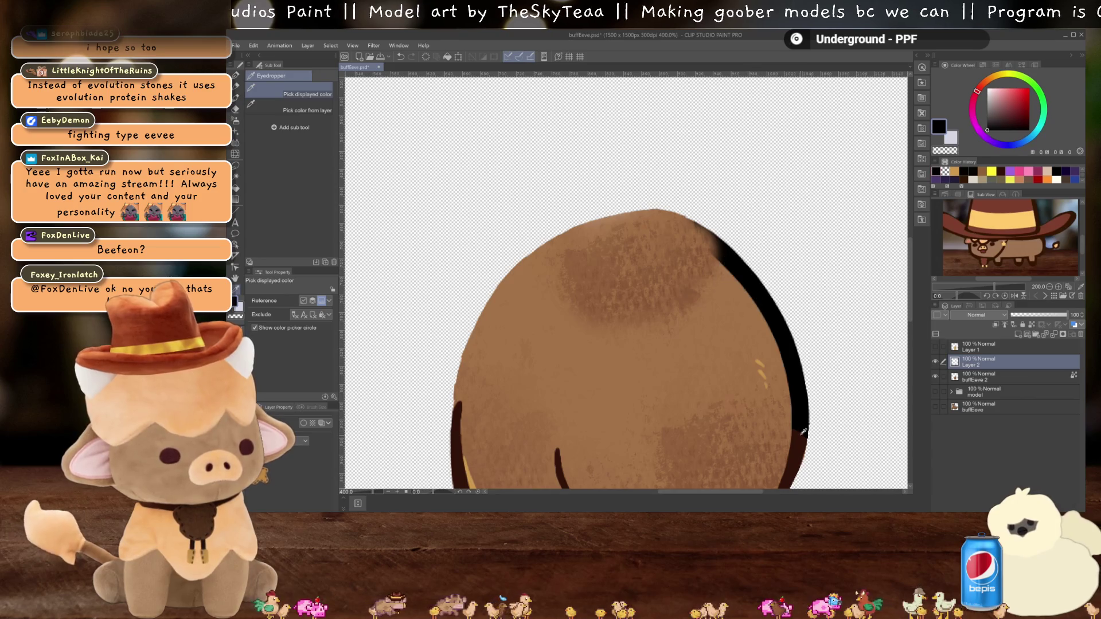
key(p)
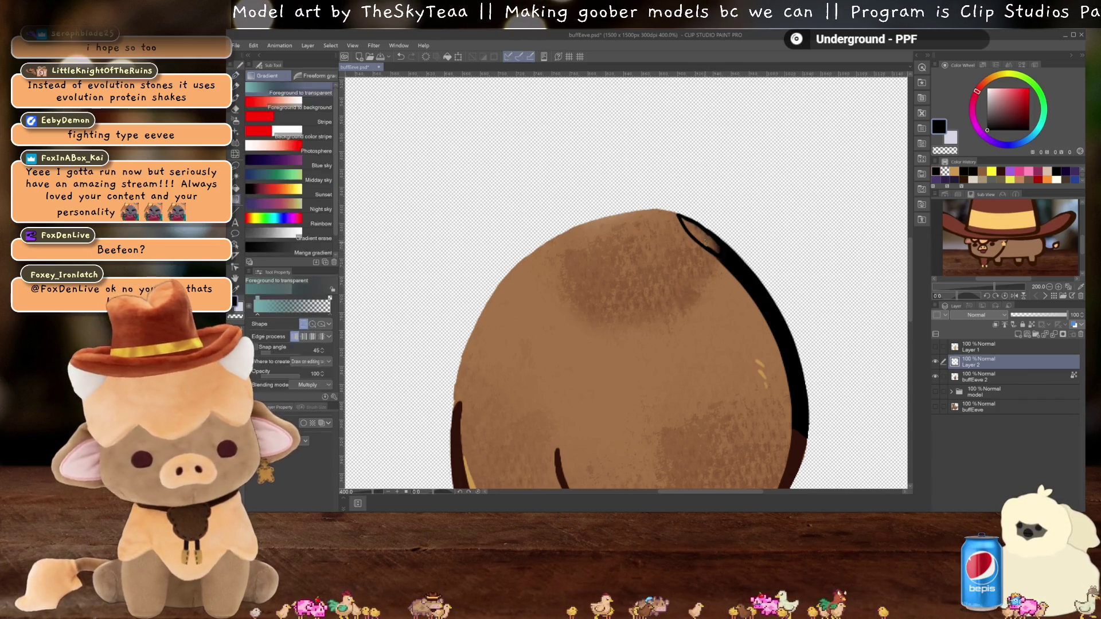
Step: Fill the outlined wedge at the top of the right edge solid black, then zoom out to check
key(g)
click(694, 229)
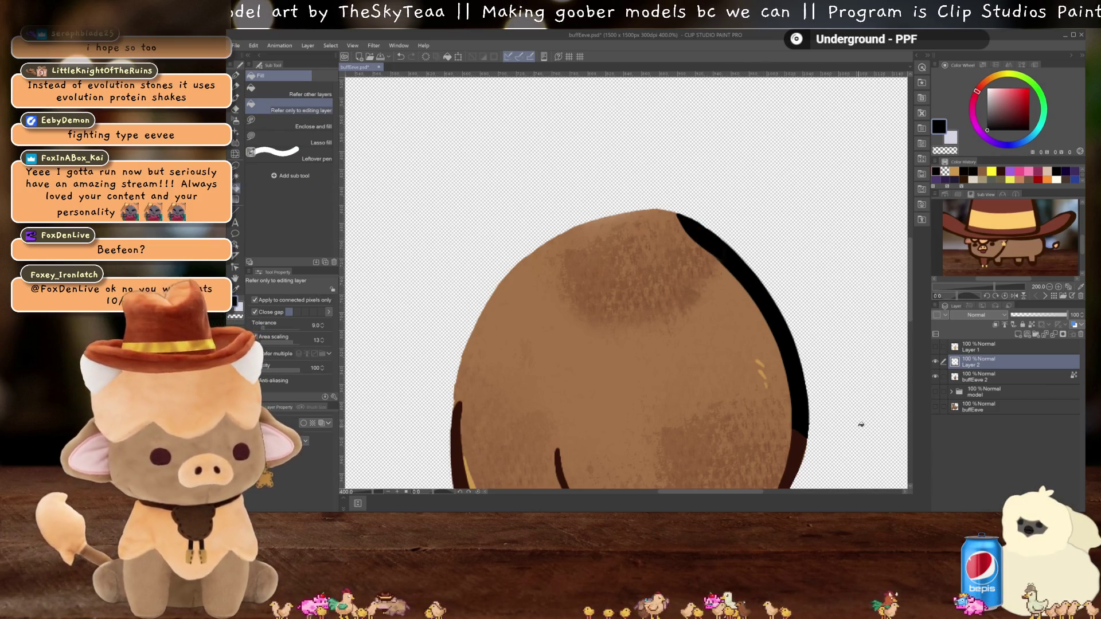
key(p)
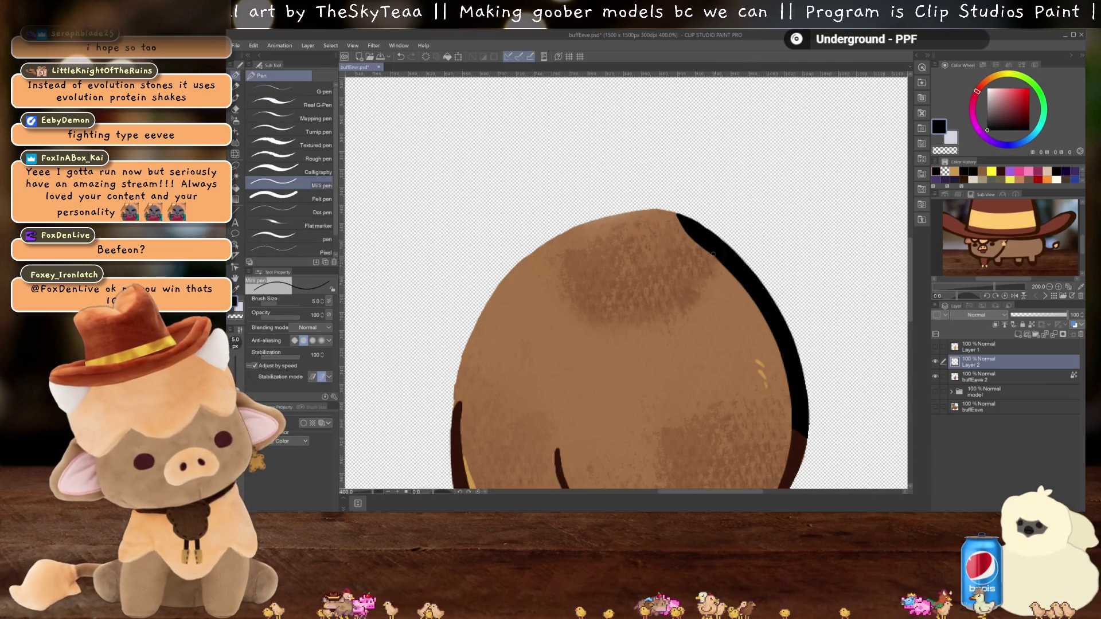
scroll(722, 262, down, 2)
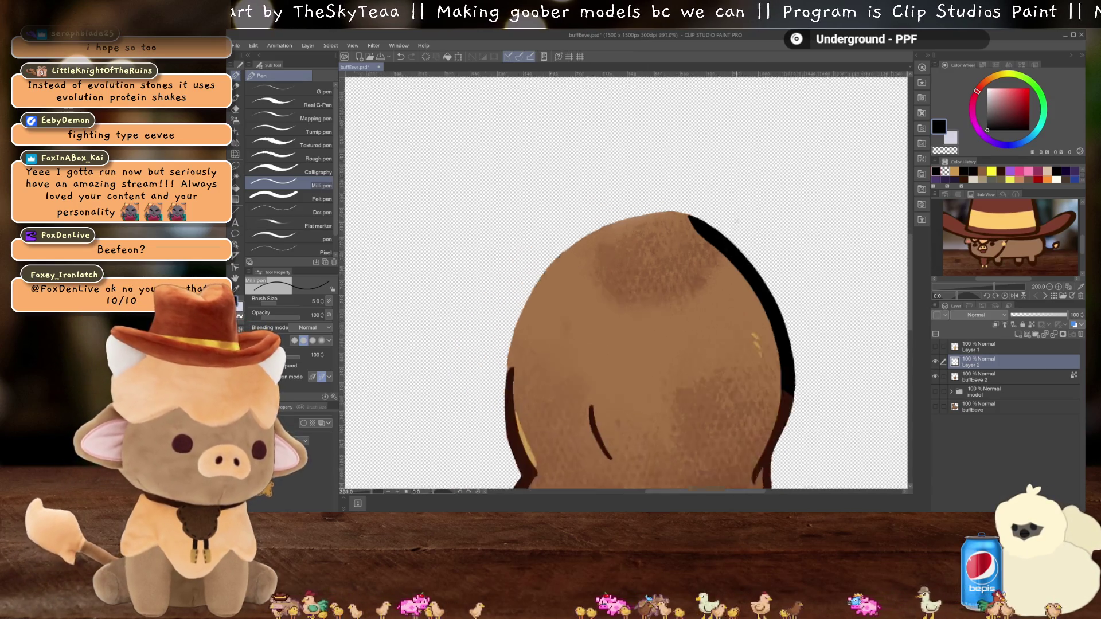
scroll(711, 218, down, 2)
drag(710, 214, 676, 204)
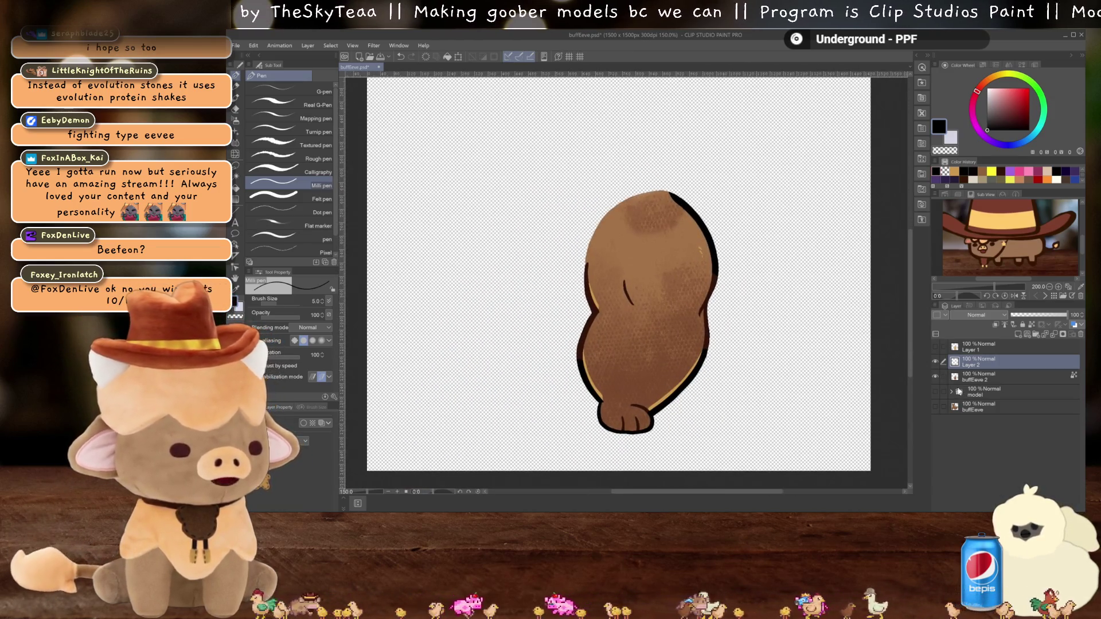
Step: Show and expand the model folder, merge Layer 2 into buffEeve 2, and move it above pec2
click(937, 392)
click(951, 391)
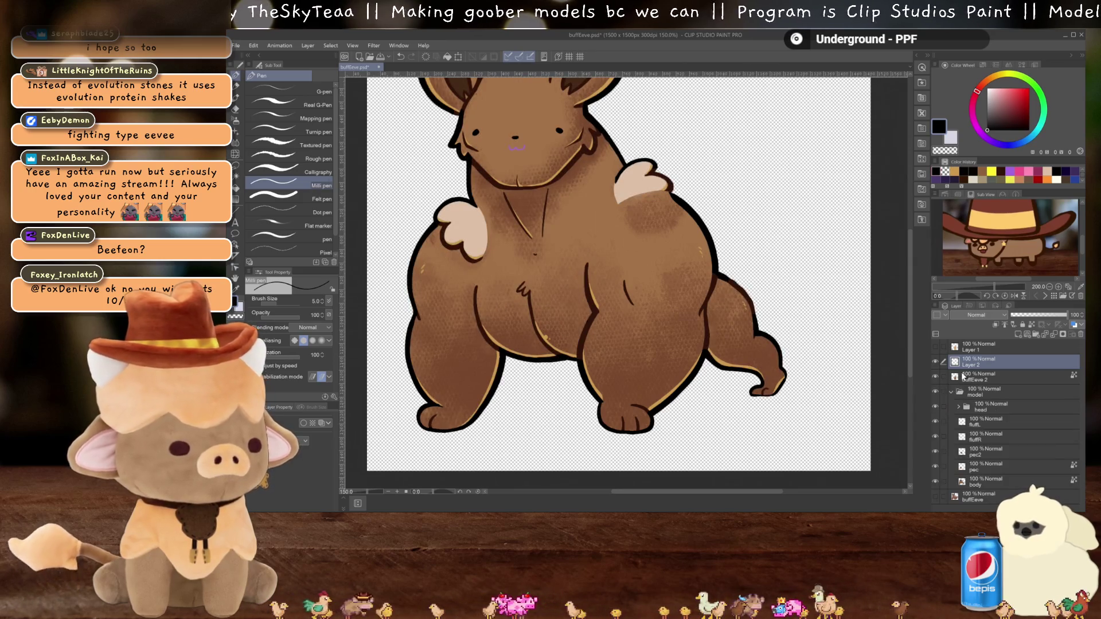
key(ctrl+e)
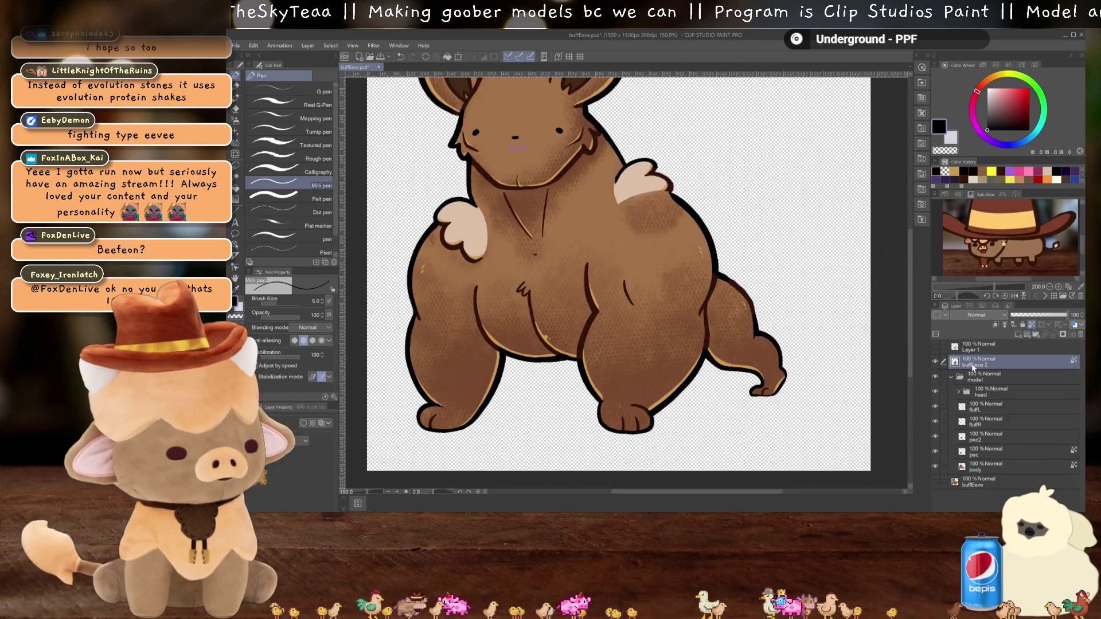
drag(972, 363, 975, 421)
scroll(682, 312, down, 3)
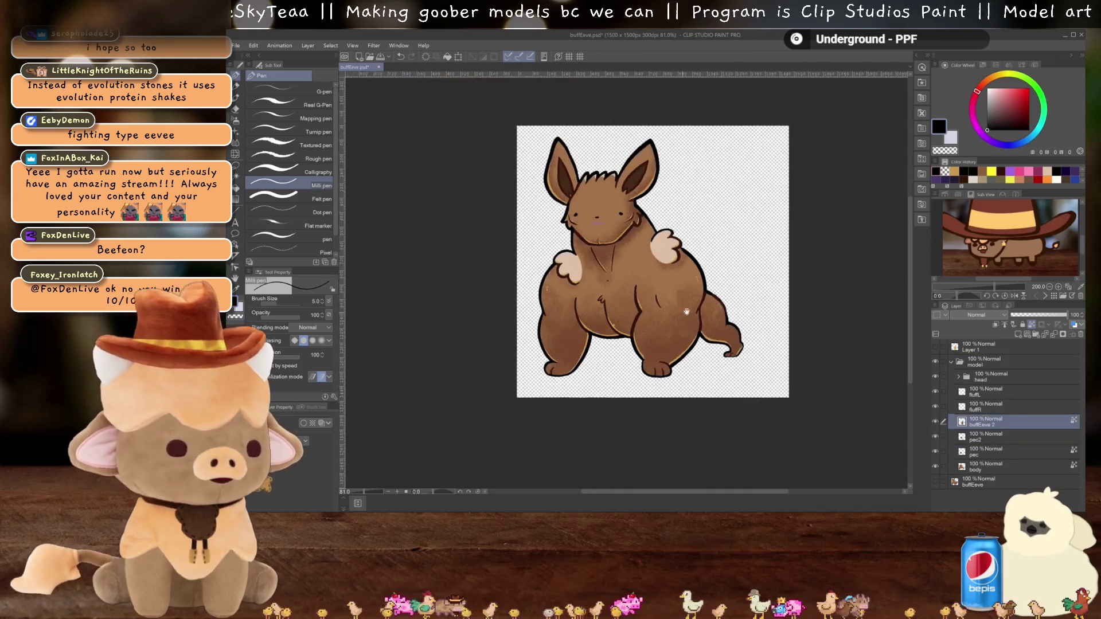
scroll(682, 311, up, 2)
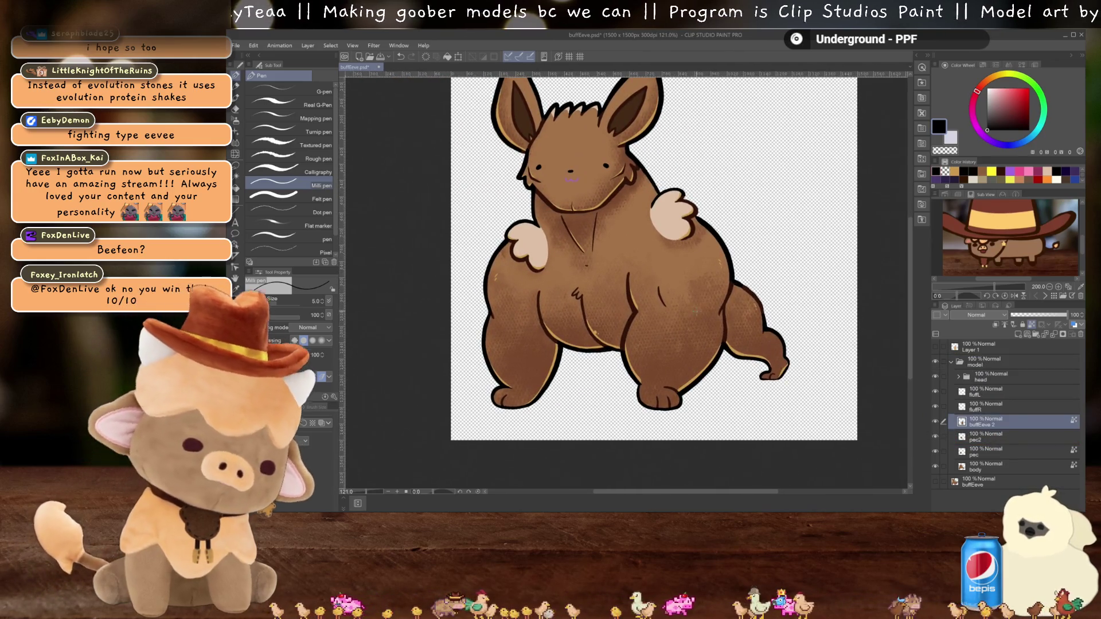
Step: Show the original buffEeve, move buffEeve 2 back above the model folder, and add a blank layer
click(934, 361)
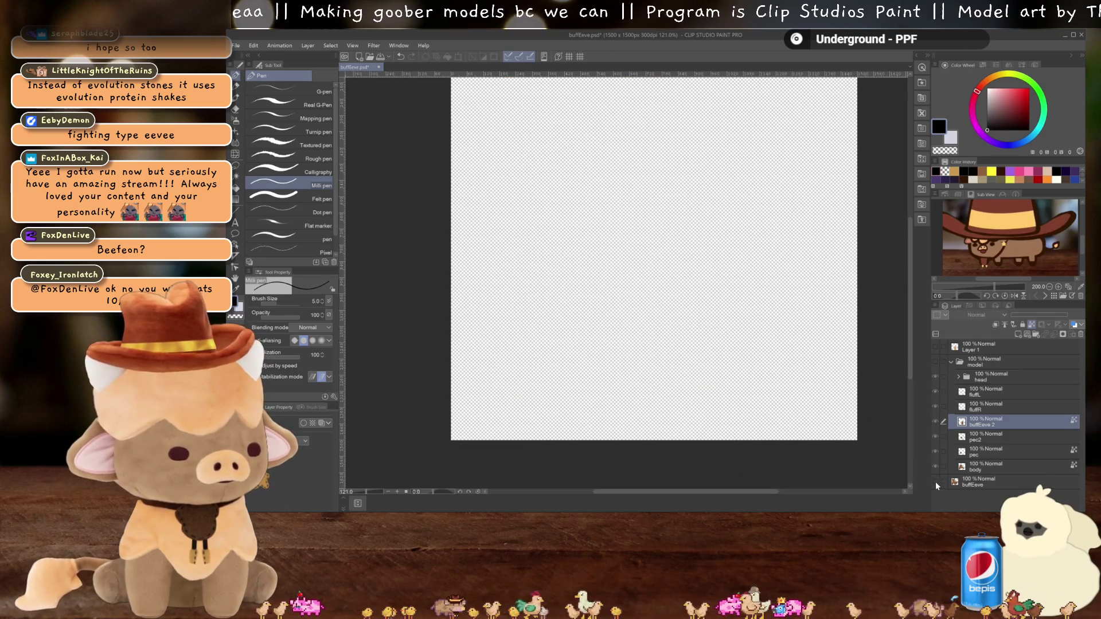
click(934, 482)
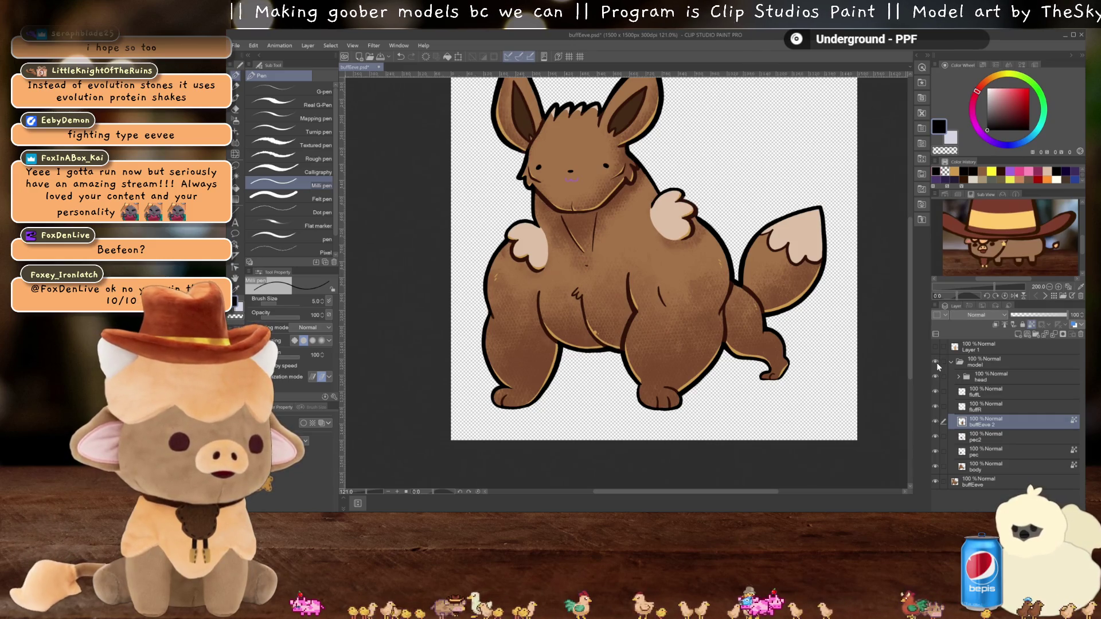
scroll(680, 216, up, 4)
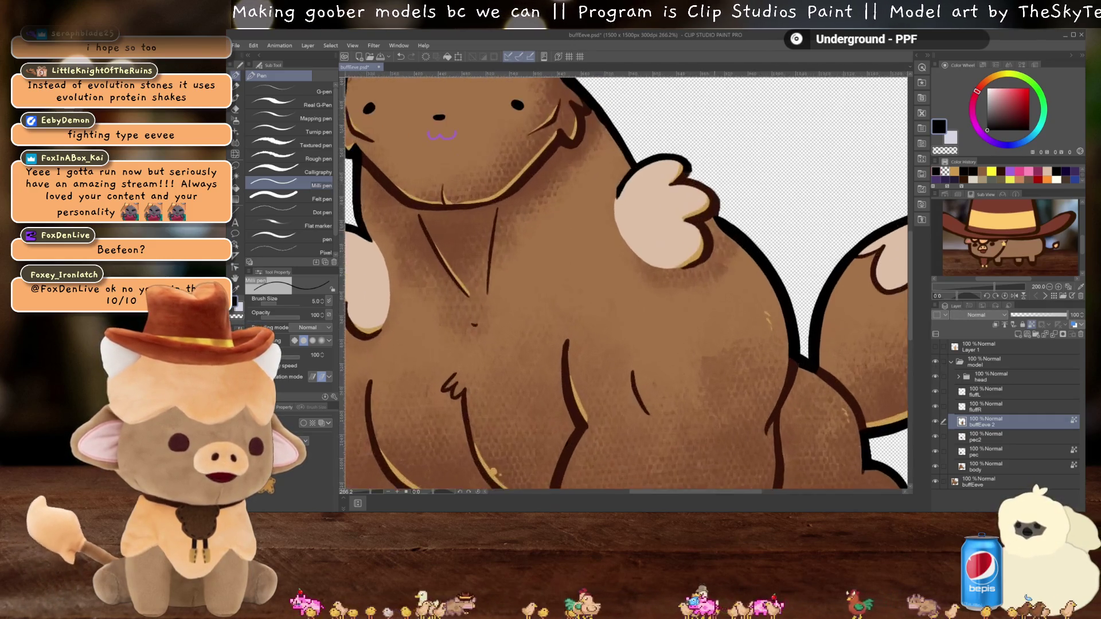
scroll(681, 215, up, 1)
scroll(680, 215, down, 2)
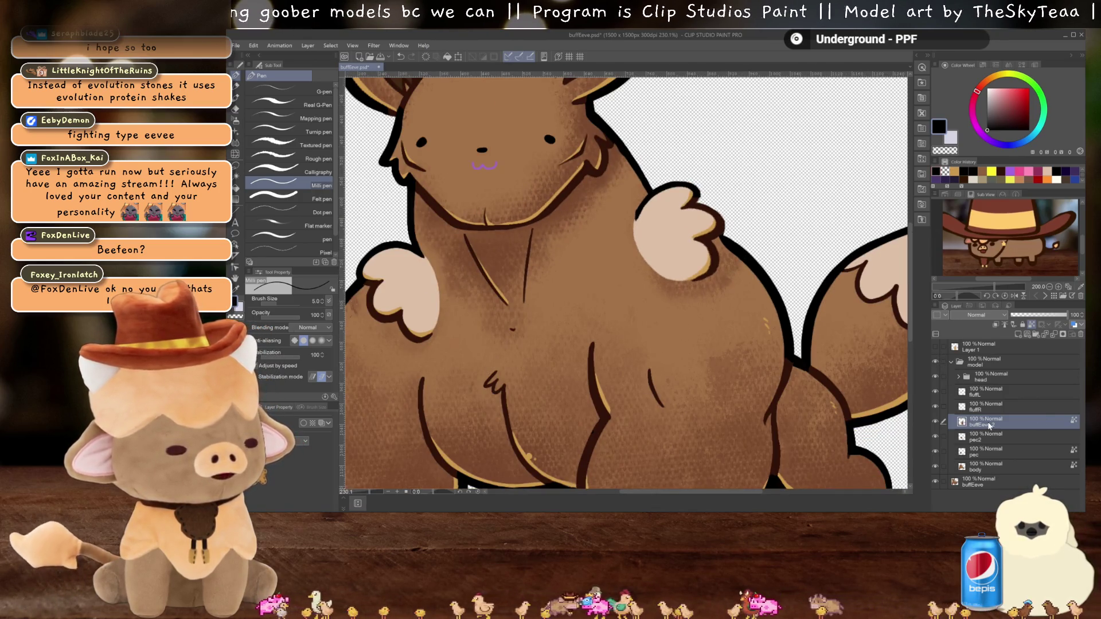
drag(989, 425, 986, 355)
key(ctrl+shift+n)
scroll(677, 272, up, 3)
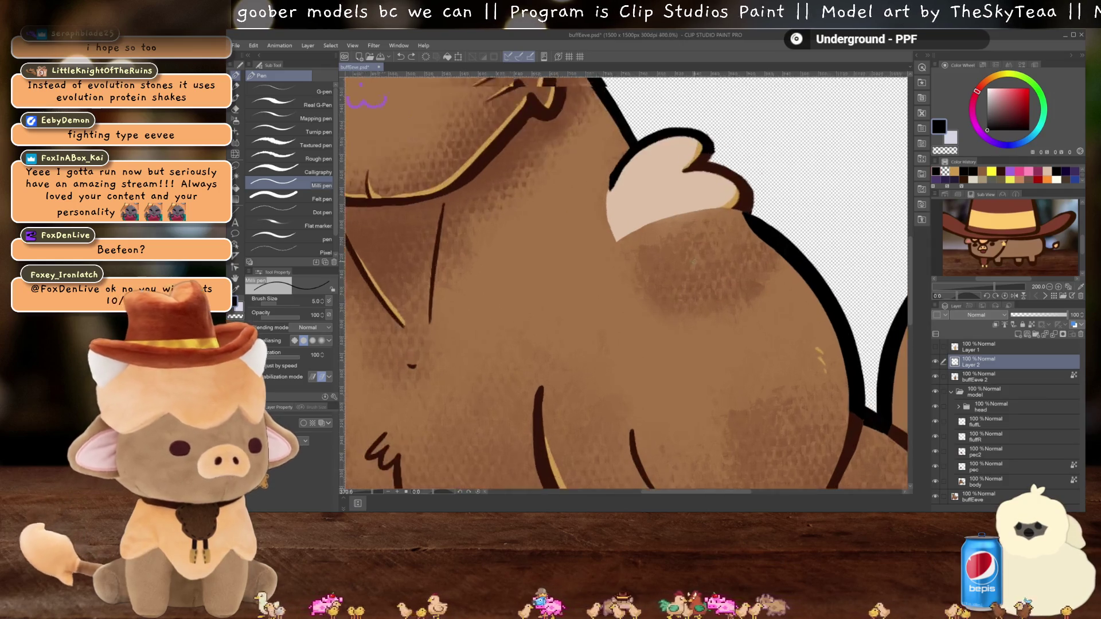
scroll(692, 261, up, 2)
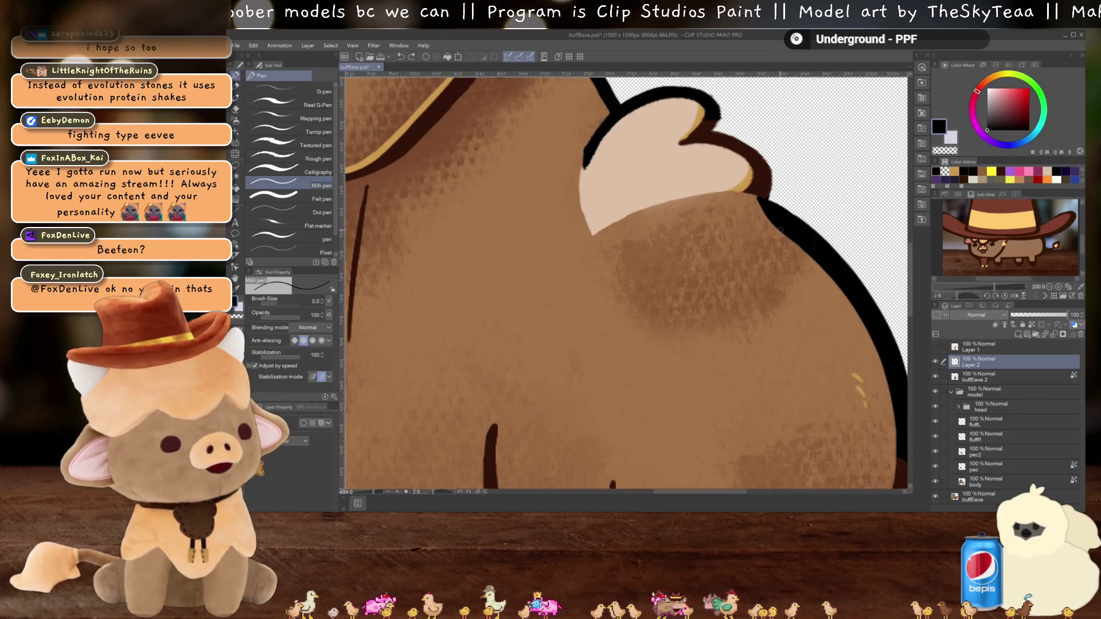
Step: Hide the head parts, save the file as PSD, and start a black outline along the body's top
click(936, 407)
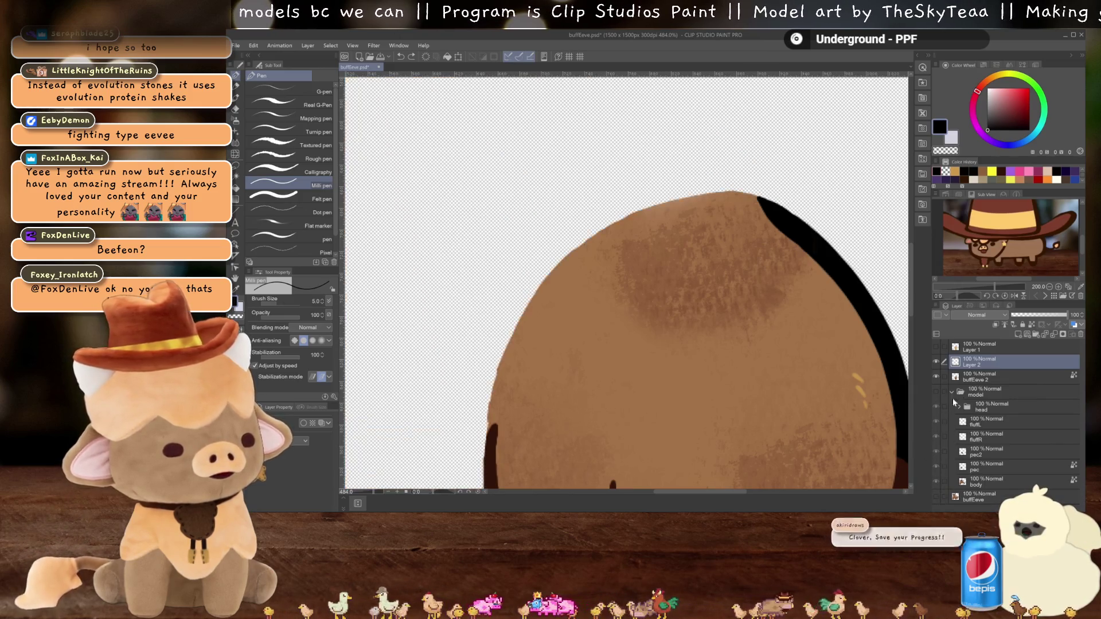
key(ctrl+s)
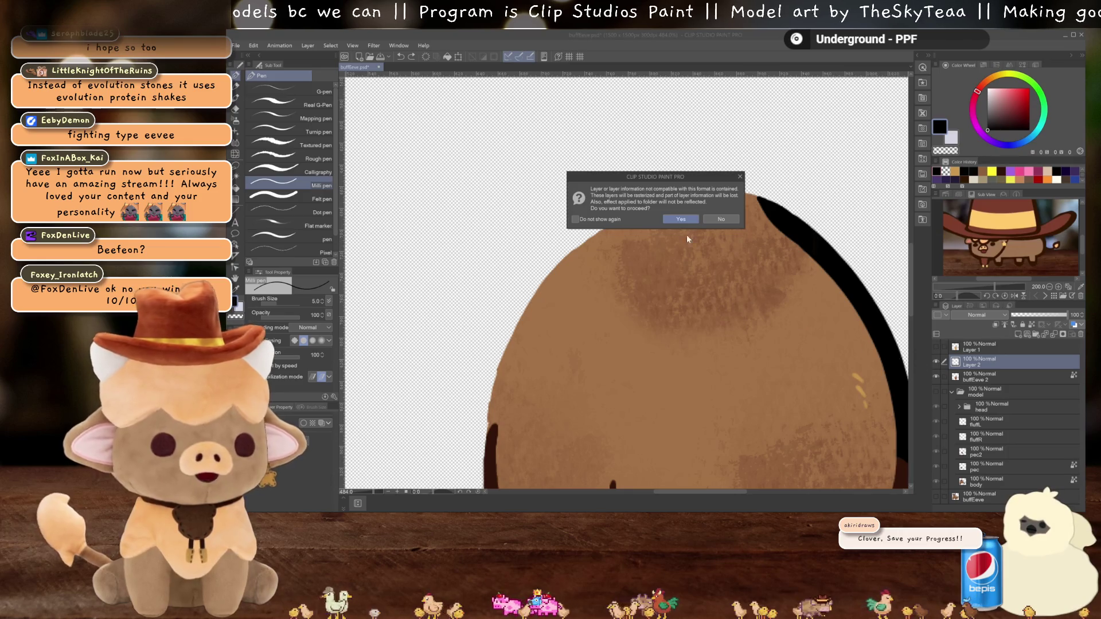
click(682, 219)
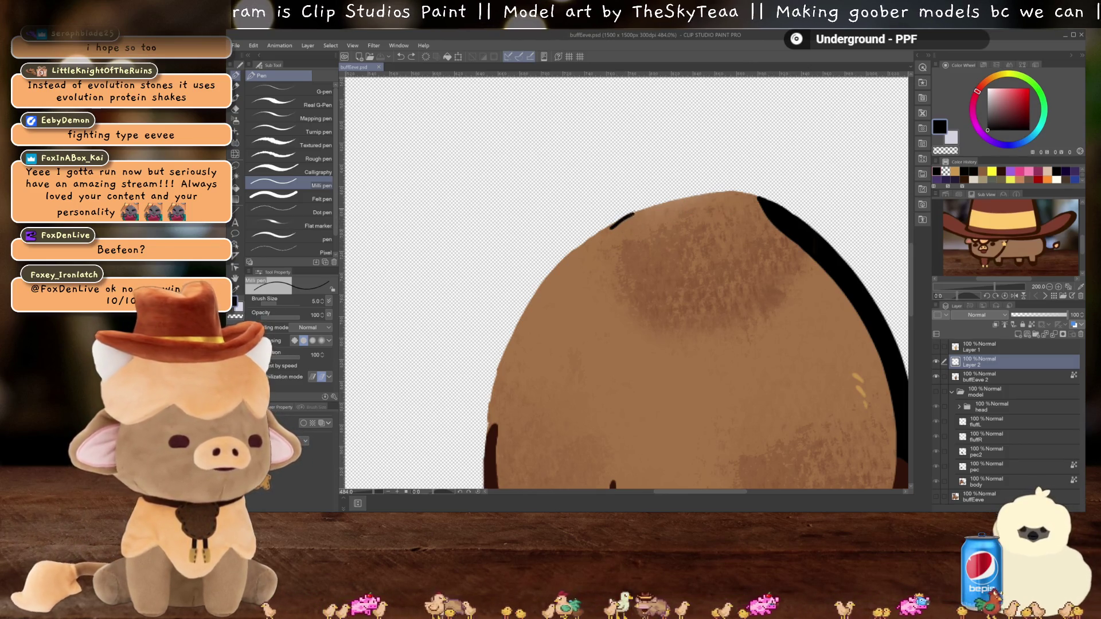
drag(631, 213, 680, 199)
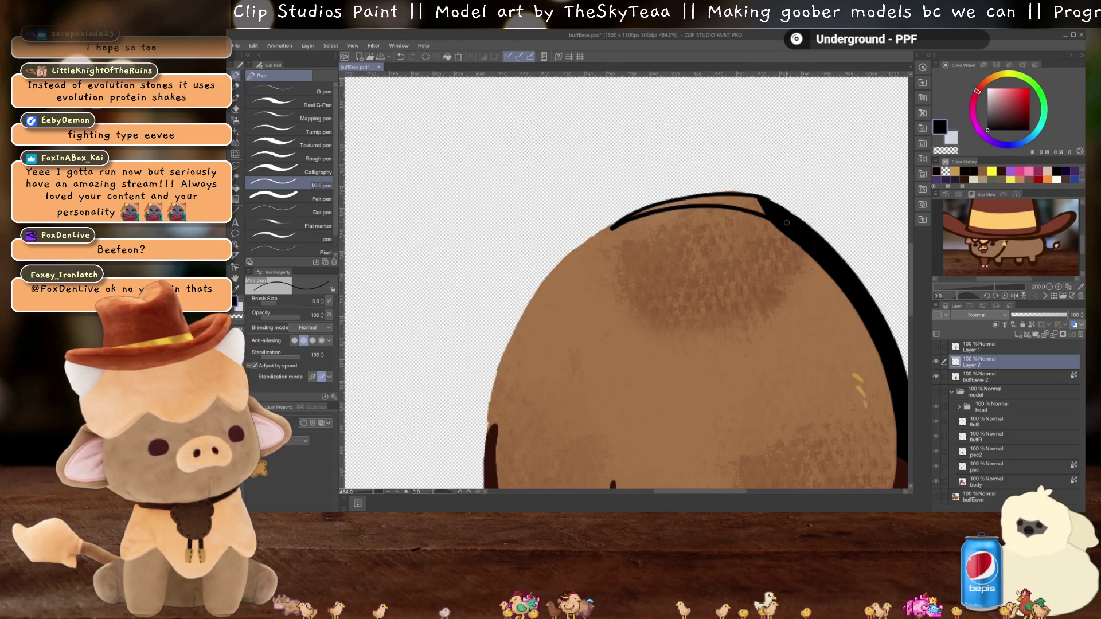
Step: Fill the gap between the top outline strokes with solid black
key(g)
key(g)
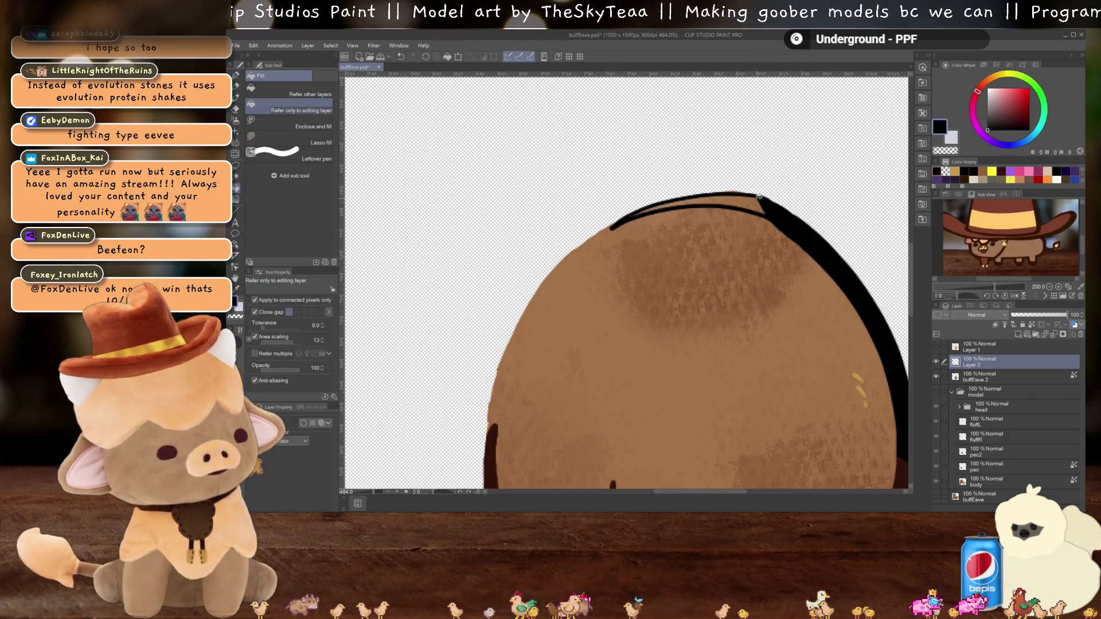
click(769, 214)
key(p)
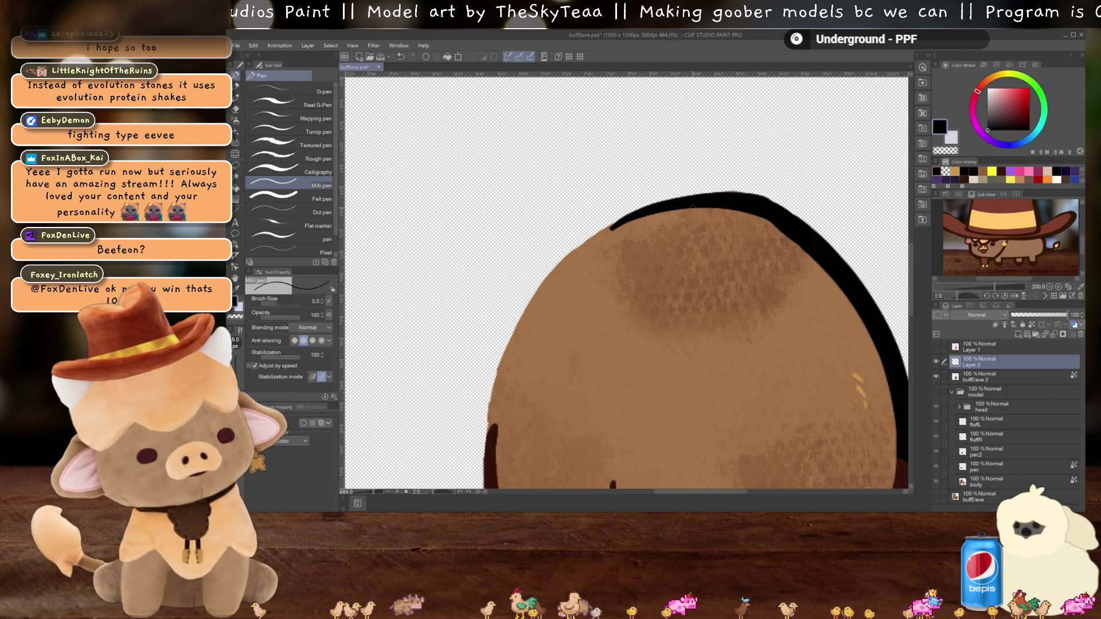
Step: Merge the outline layer into buffEeve 2 and move it into the model folder below fluffR
scroll(670, 256, down, 4)
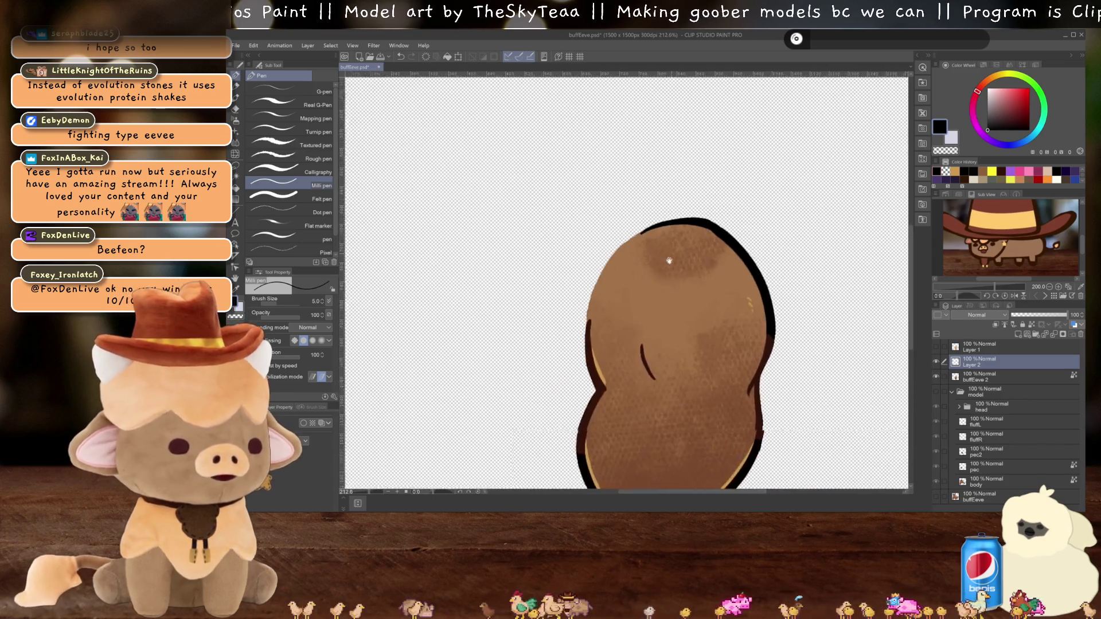
scroll(670, 256, up, 1)
scroll(656, 224, up, 2)
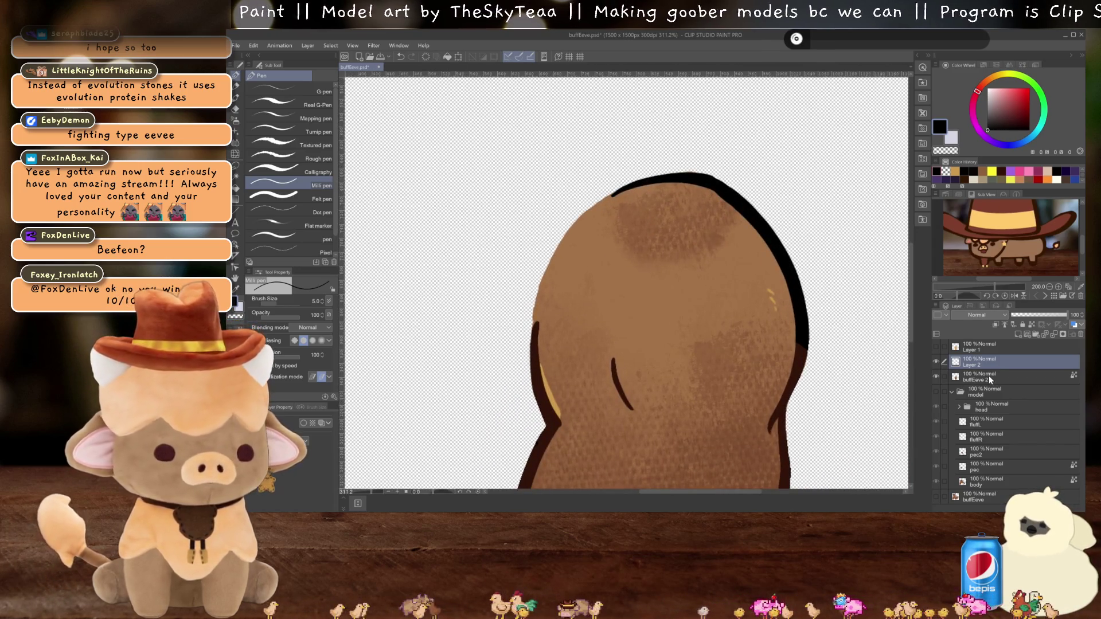
key(ctrl+e)
mouse_move(988, 362)
mouse_down()
mouse_move(984, 445)
mouse_move(984, 427)
mouse_up()
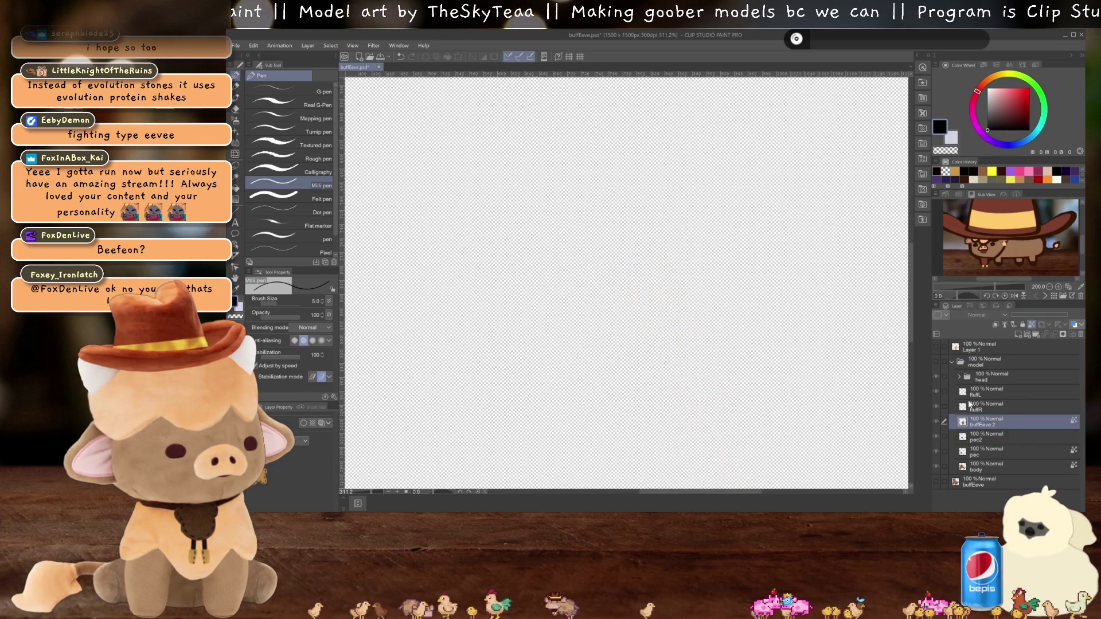
Step: Select the fluffL layer and set the eraser size to 10
scroll(625, 281, down, 2)
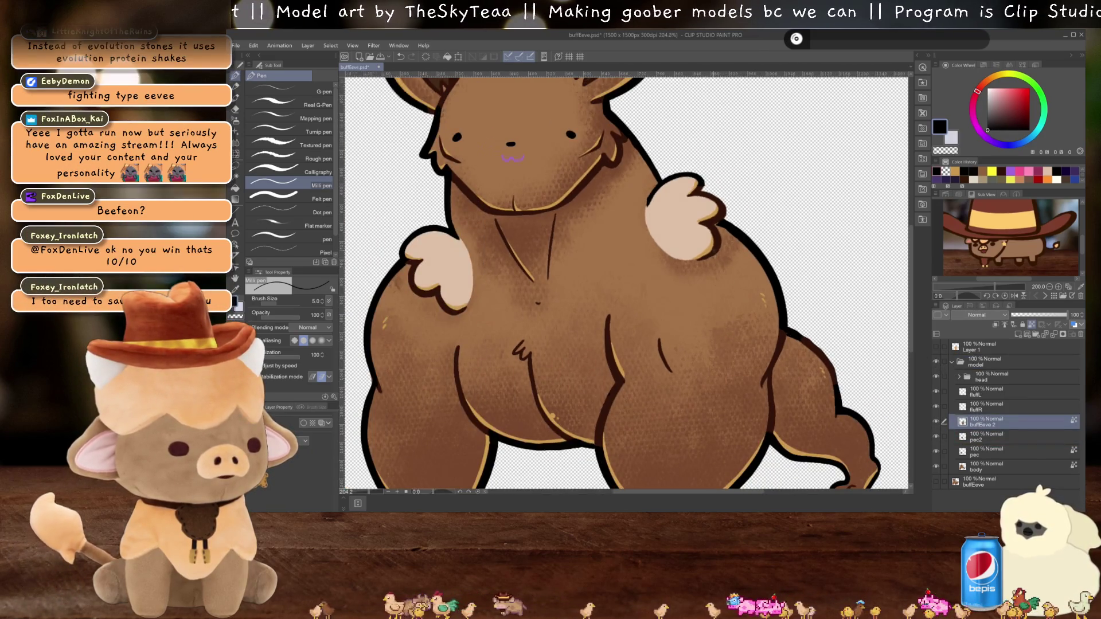
scroll(721, 247, up, 3)
scroll(721, 248, up, 1)
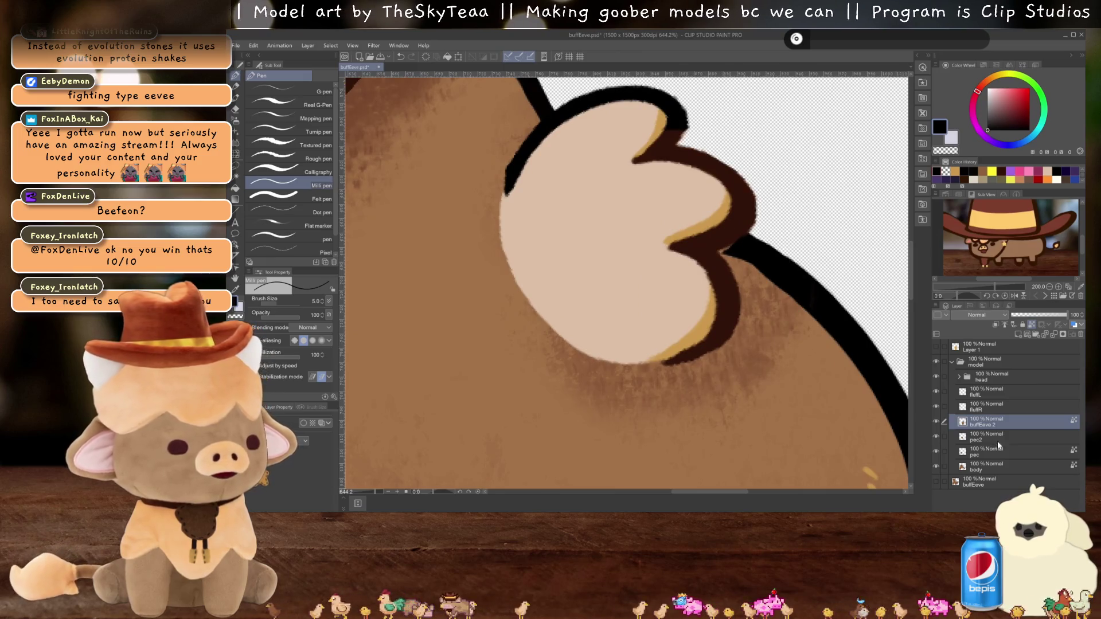
click(989, 391)
scroll(706, 246, up, 3)
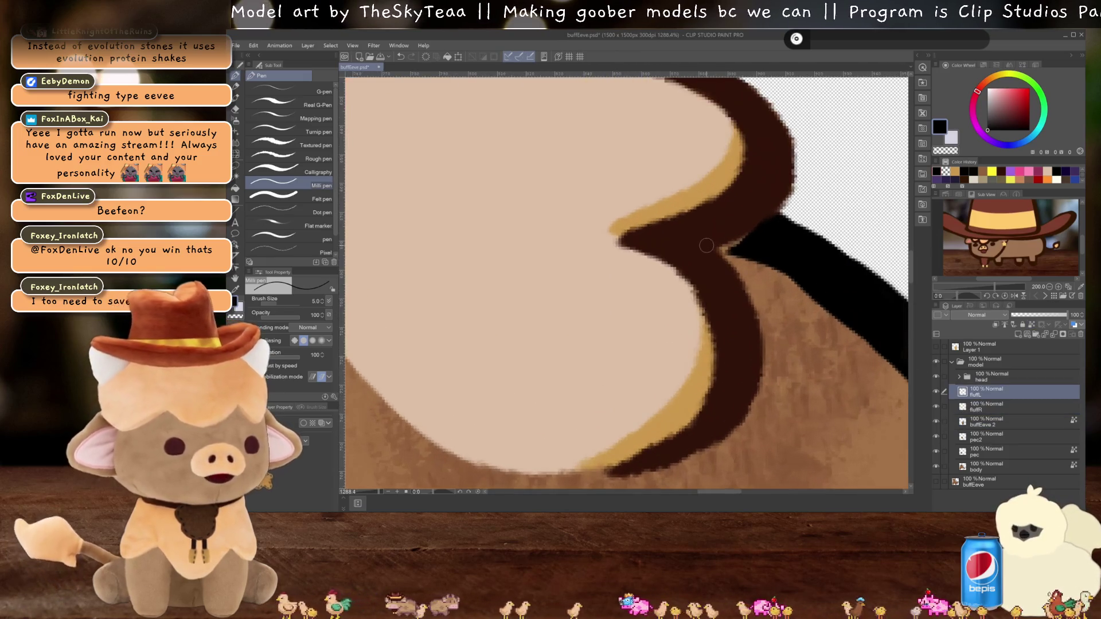
key(e)
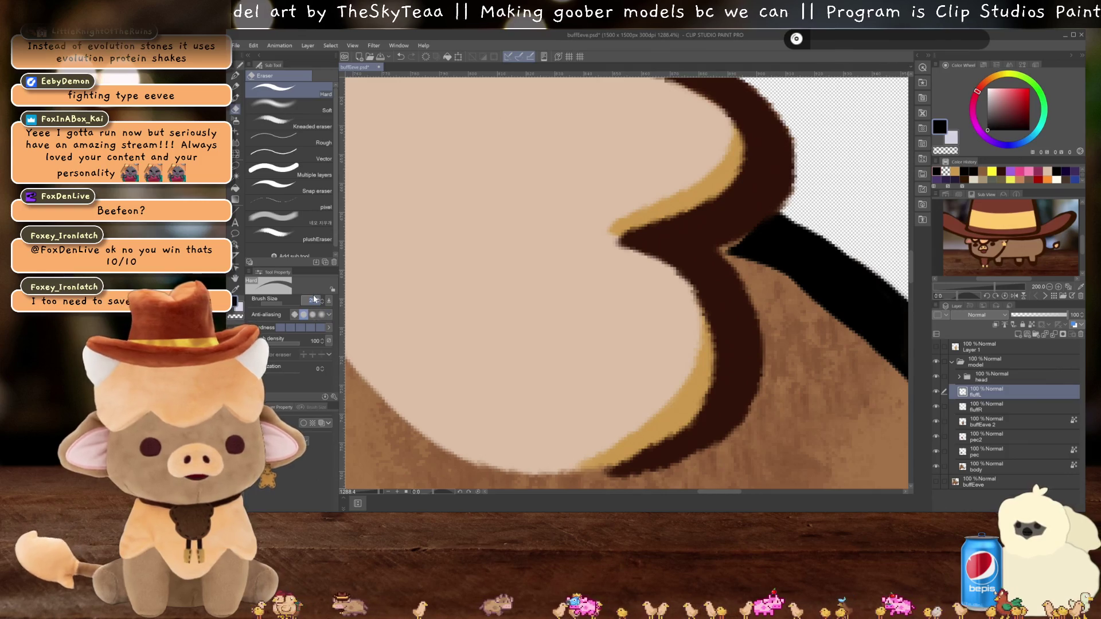
click(314, 299)
text(10)
key(Return)
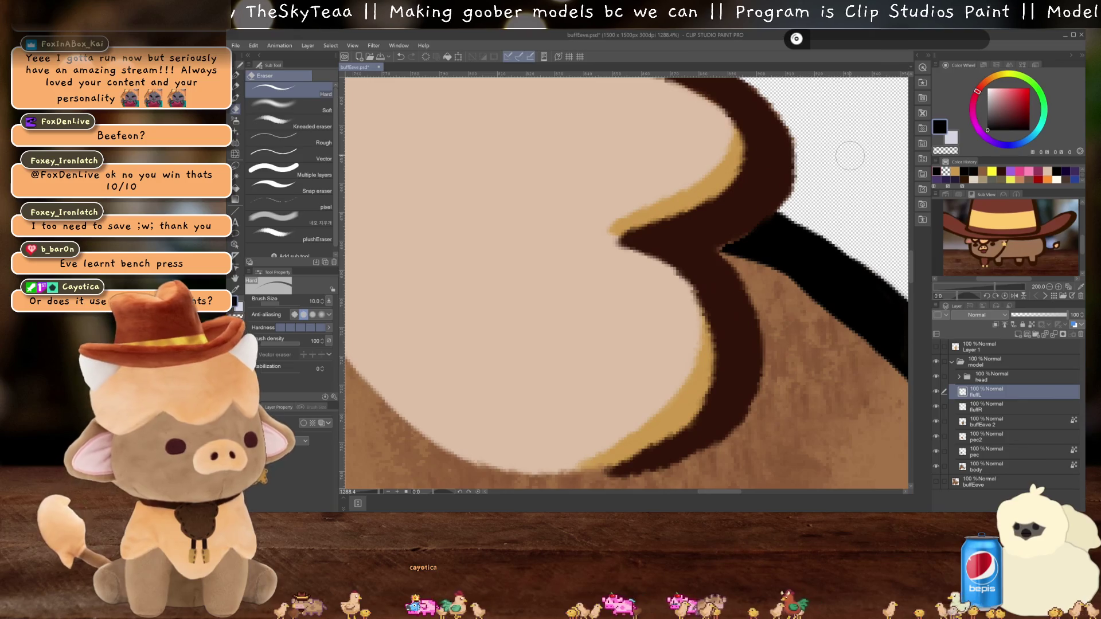
Step: Zoom to 400% on the belly-leg junction, toggle a body-part layer, and pick dark brown
scroll(849, 155, down, 2)
scroll(850, 155, down, 3)
scroll(850, 155, down, 3)
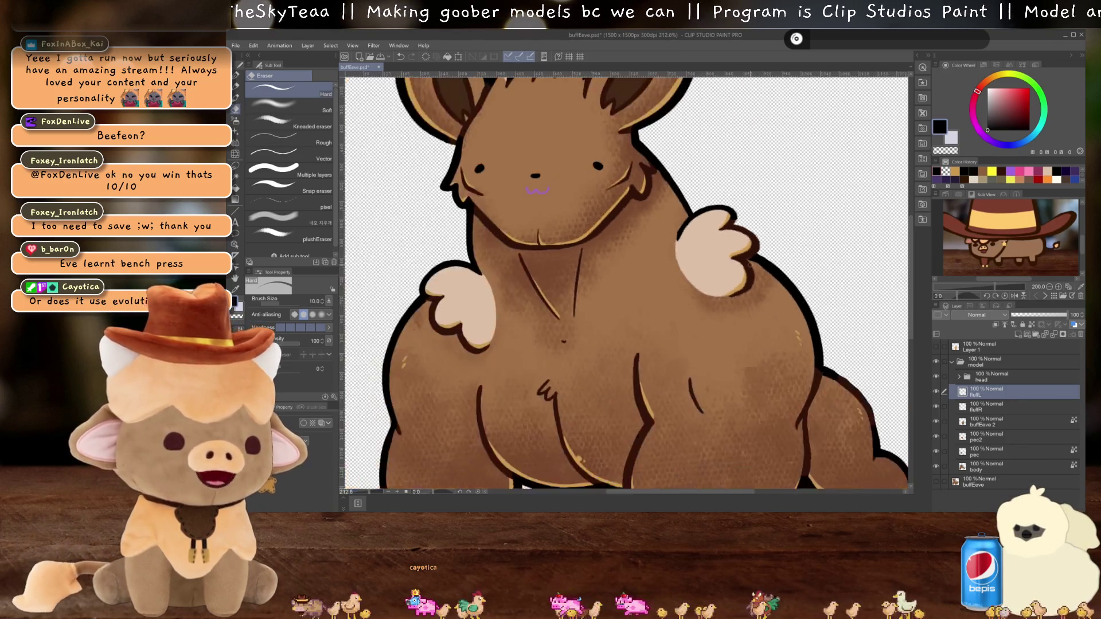
scroll(849, 156, down, 2)
scroll(802, 258, down, 2)
scroll(802, 258, up, 1)
scroll(802, 258, up, 1)
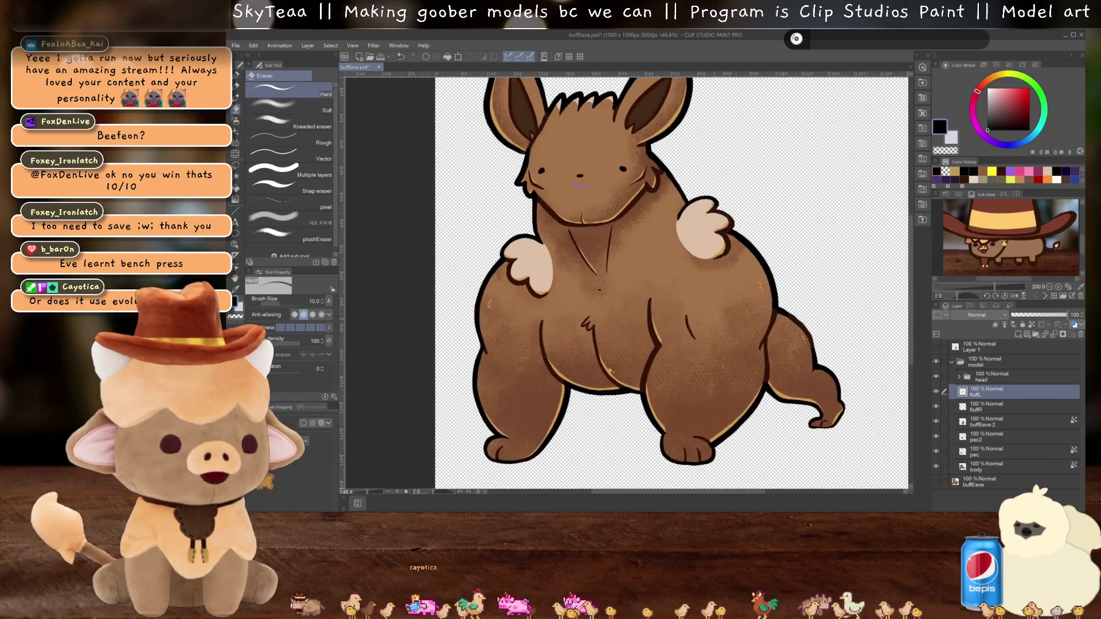
click(935, 421)
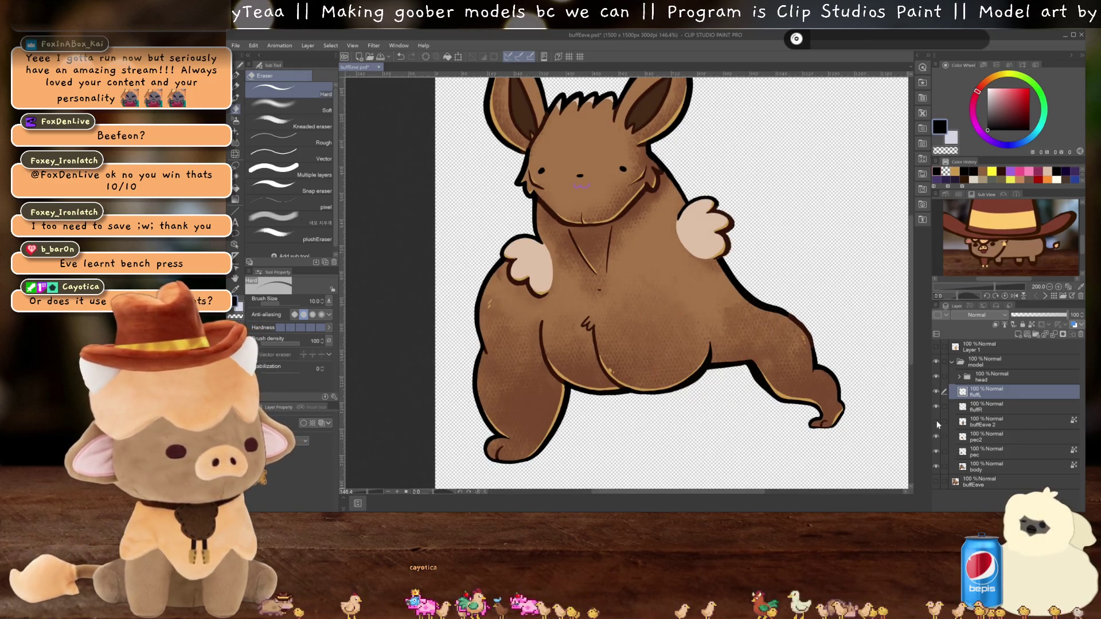
scroll(730, 378, up, 2)
scroll(723, 366, up, 1)
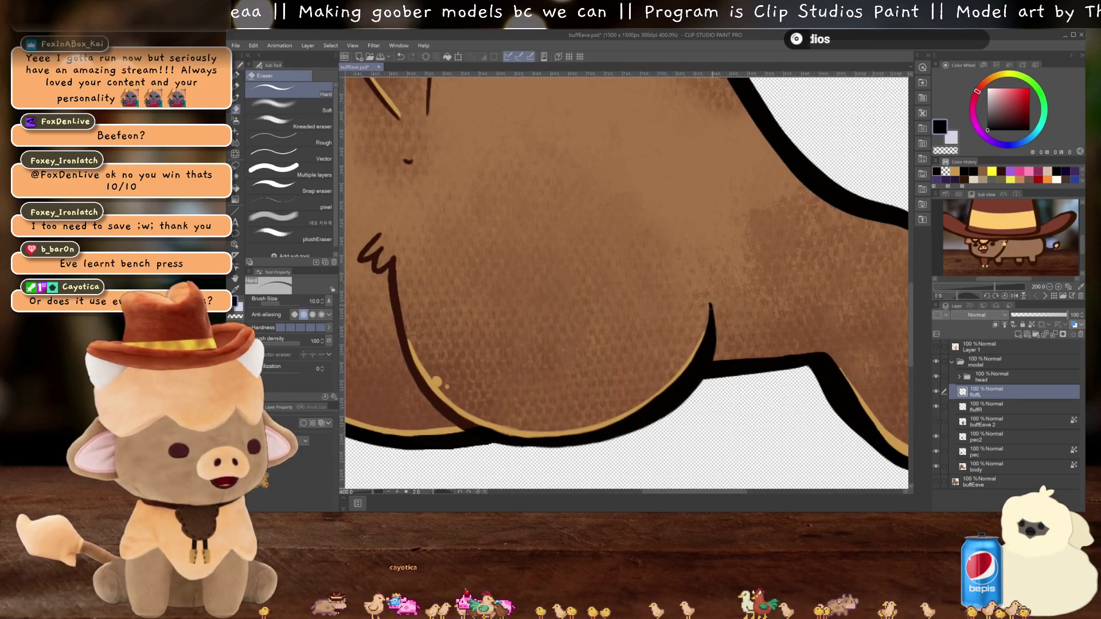
alt+click(403, 347)
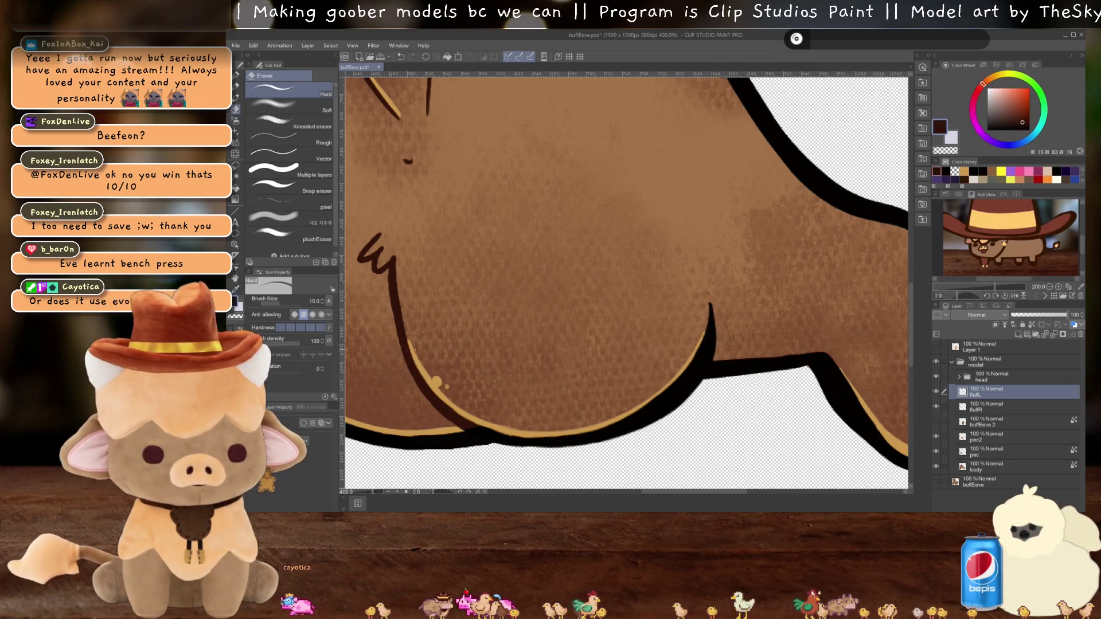
Step: On pec2, auto-select the brown belly area with the tolerance lowered to 18
click(990, 438)
scroll(709, 353, up, 2)
key(w)
click(710, 347)
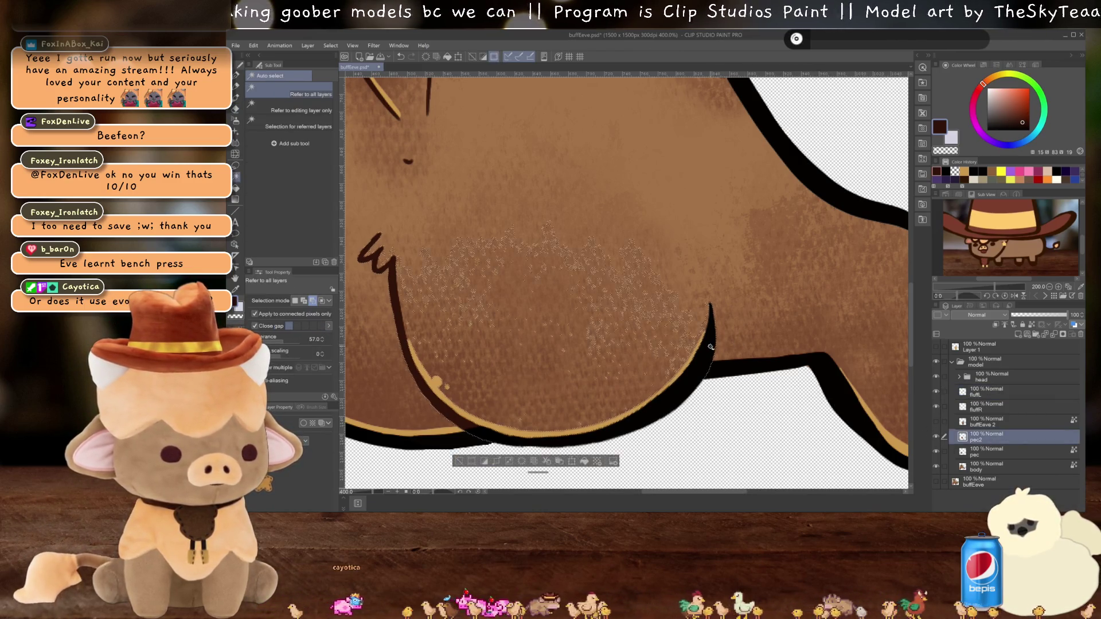
scroll(709, 347, up, 1)
key(ctrl+d)
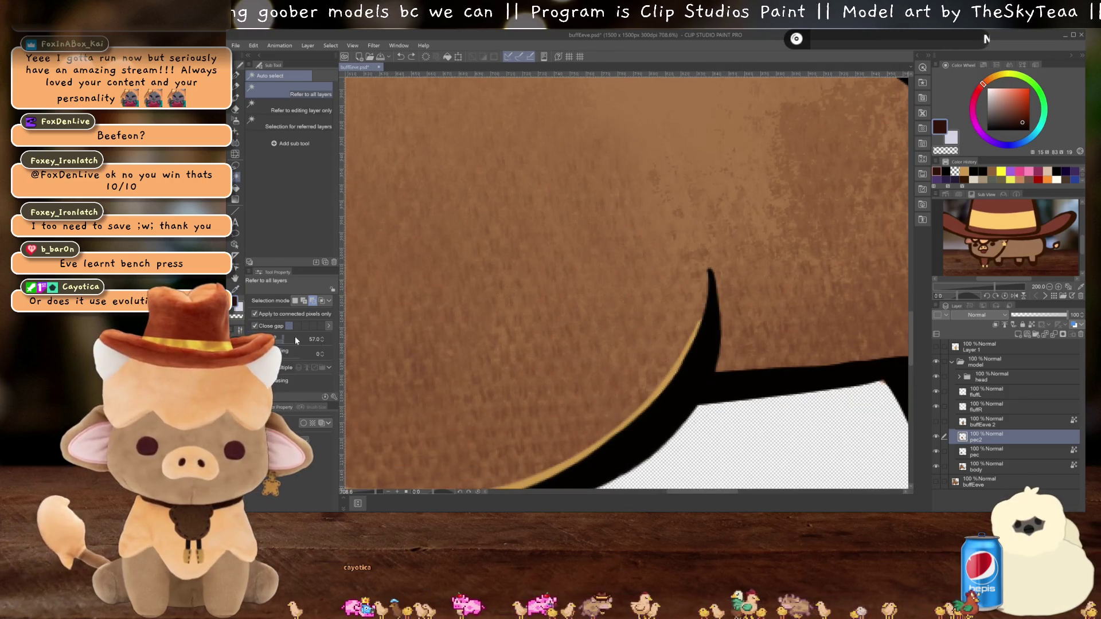
drag(285, 340, 262, 340)
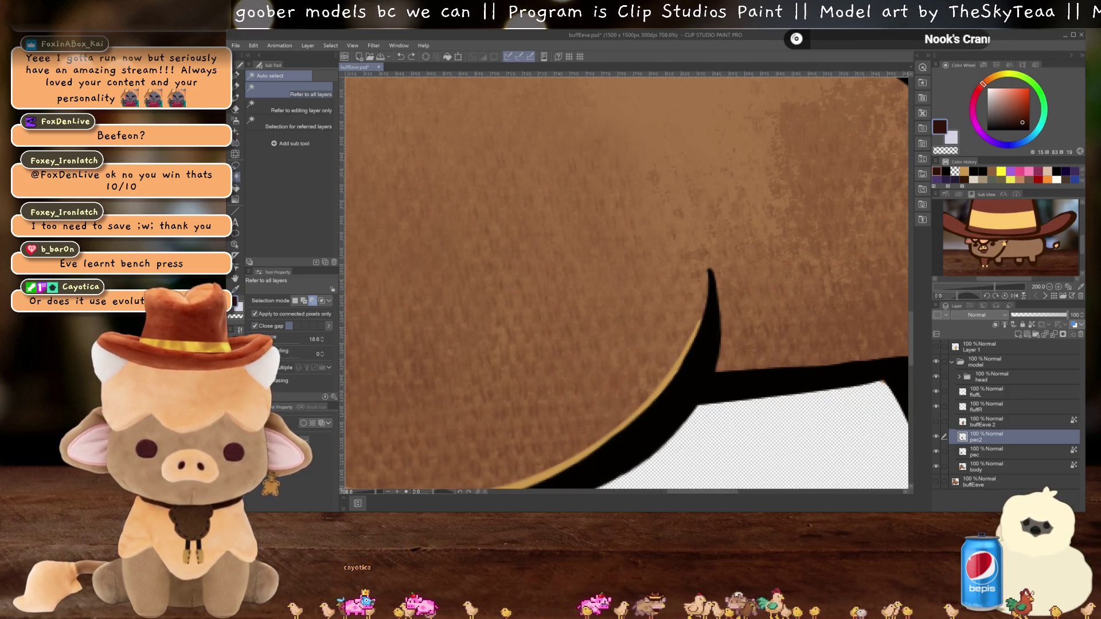
click(626, 339)
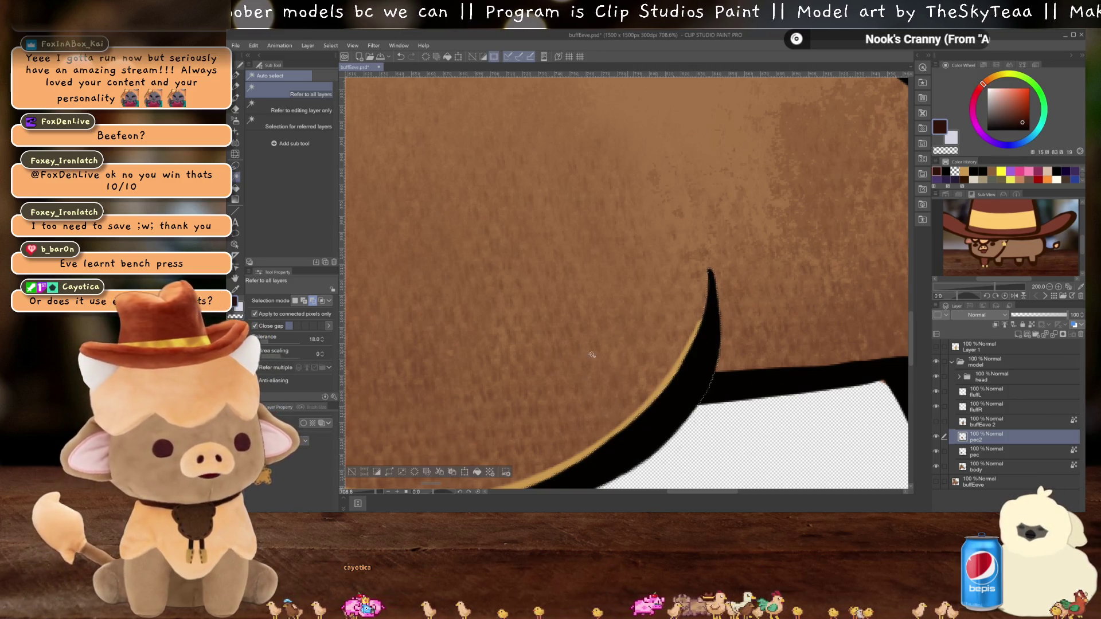
Step: On a new layer above pec2, paint dark brown over the black outline tip, then deselect
key(p)
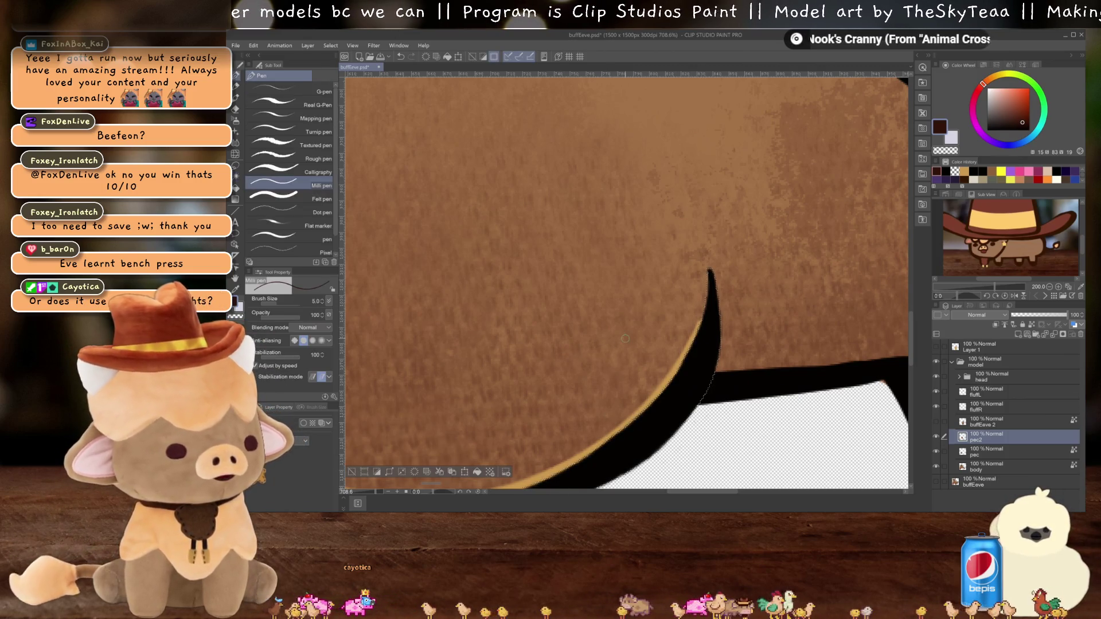
click(1015, 334)
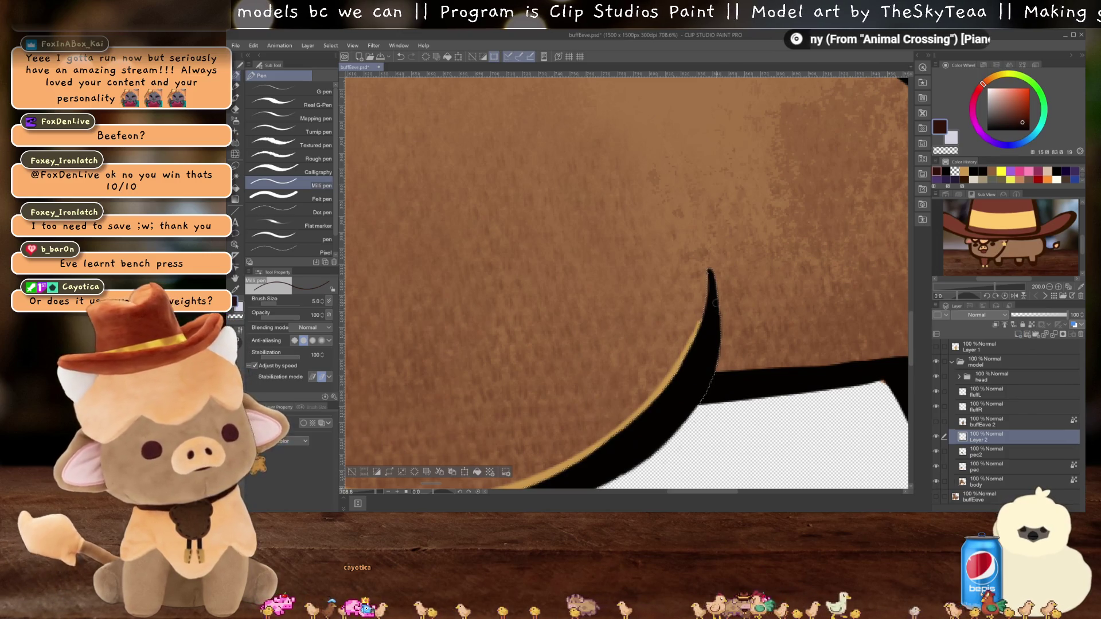
mouse_move(713, 369)
mouse_down()
mouse_move(670, 375)
mouse_move(716, 364)
mouse_up()
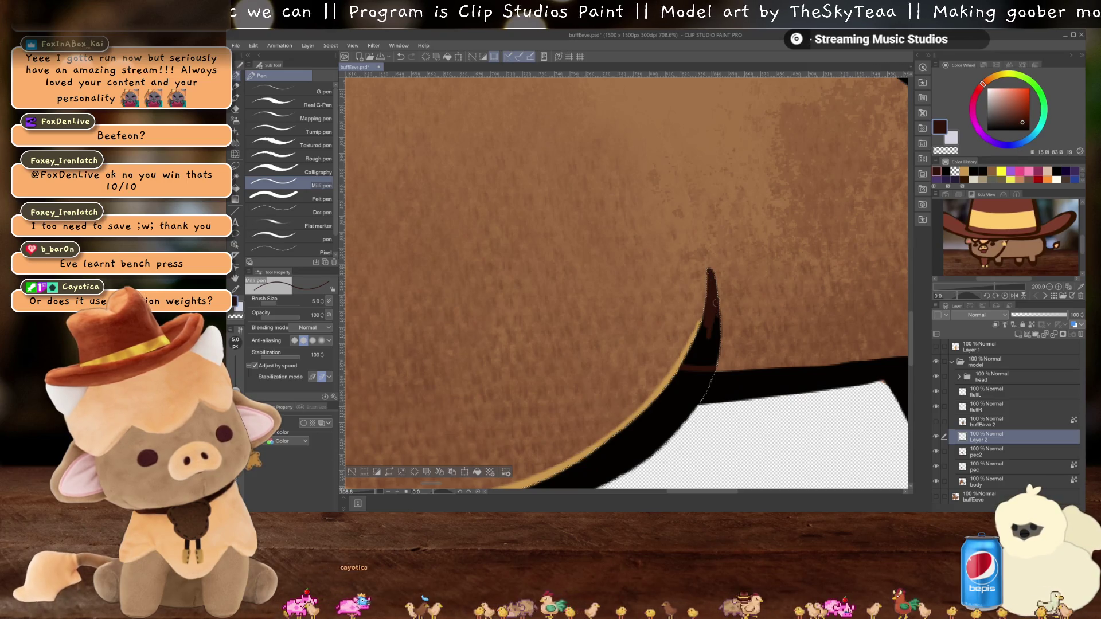
drag(715, 344, 693, 343)
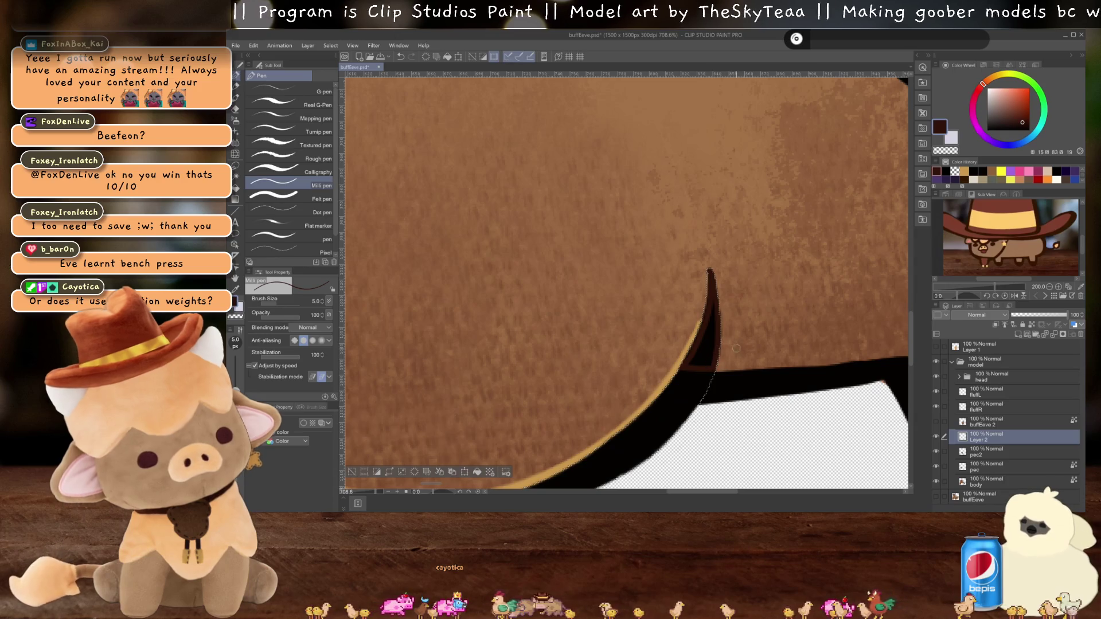
key(ctrl+z)
key(ctrl+d)
key(g)
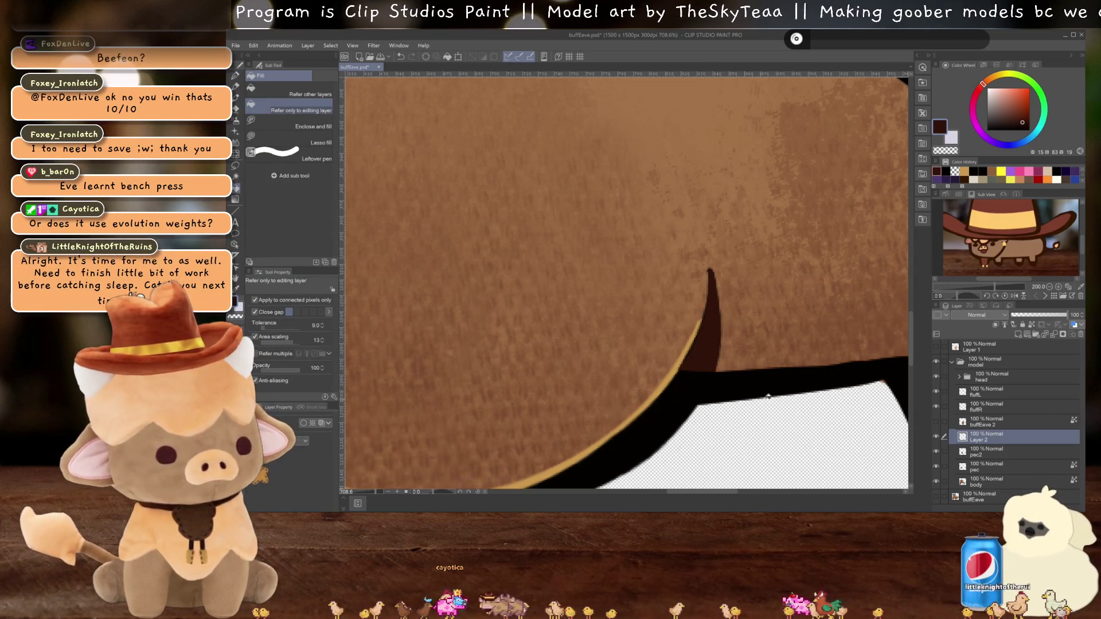
key(p)
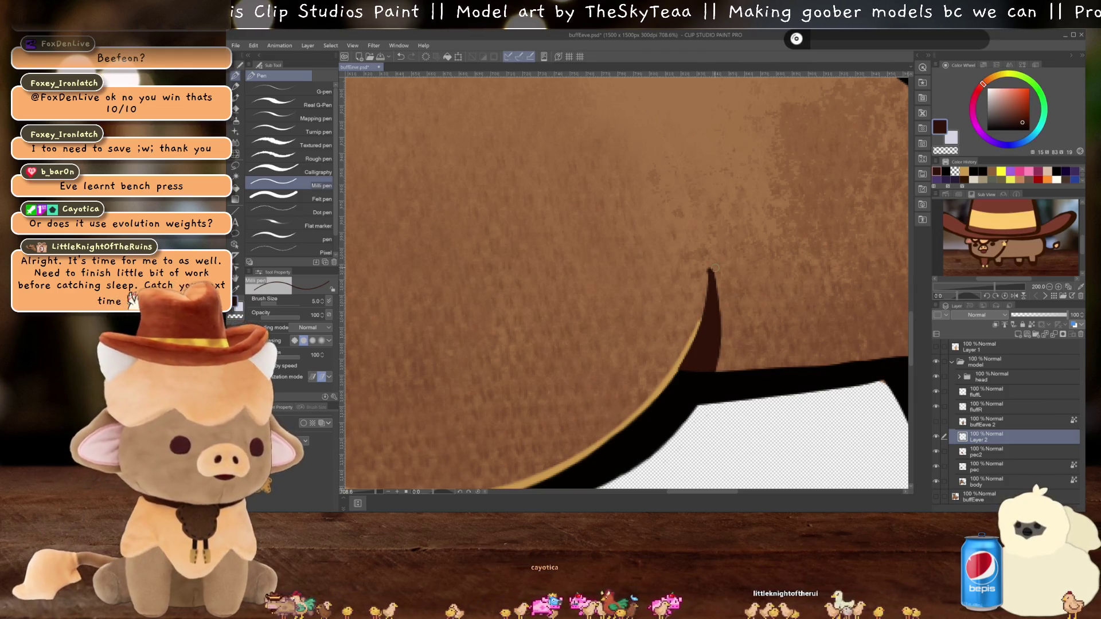
Step: Merge the brown touch-up layer down into pec2
scroll(714, 269, down, 5)
scroll(571, 325, up, 3)
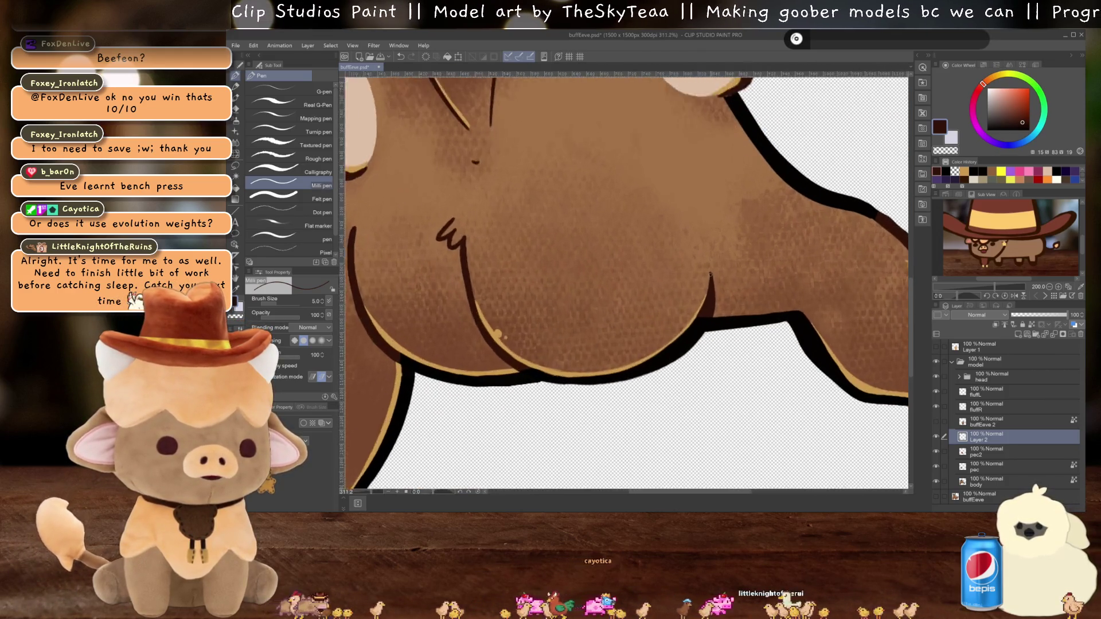
scroll(572, 325, down, 3)
drag(572, 326, 618, 326)
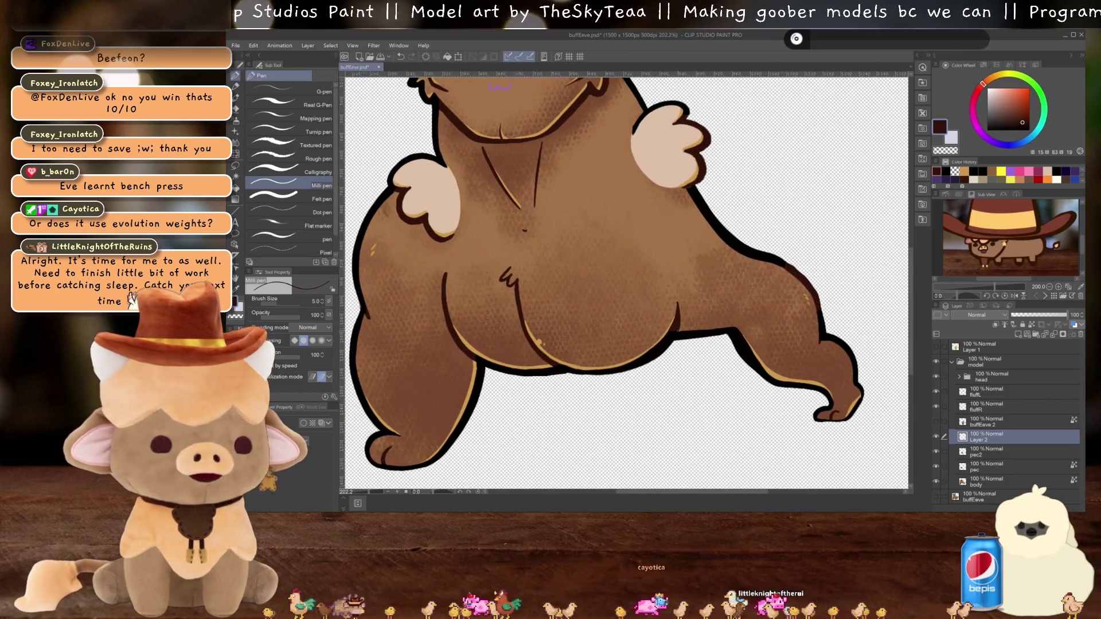
scroll(688, 379, up, 4)
scroll(687, 379, down, 3)
scroll(687, 380, up, 3)
scroll(675, 404, up, 1)
scroll(528, 294, down, 2)
scroll(551, 315, down, 1)
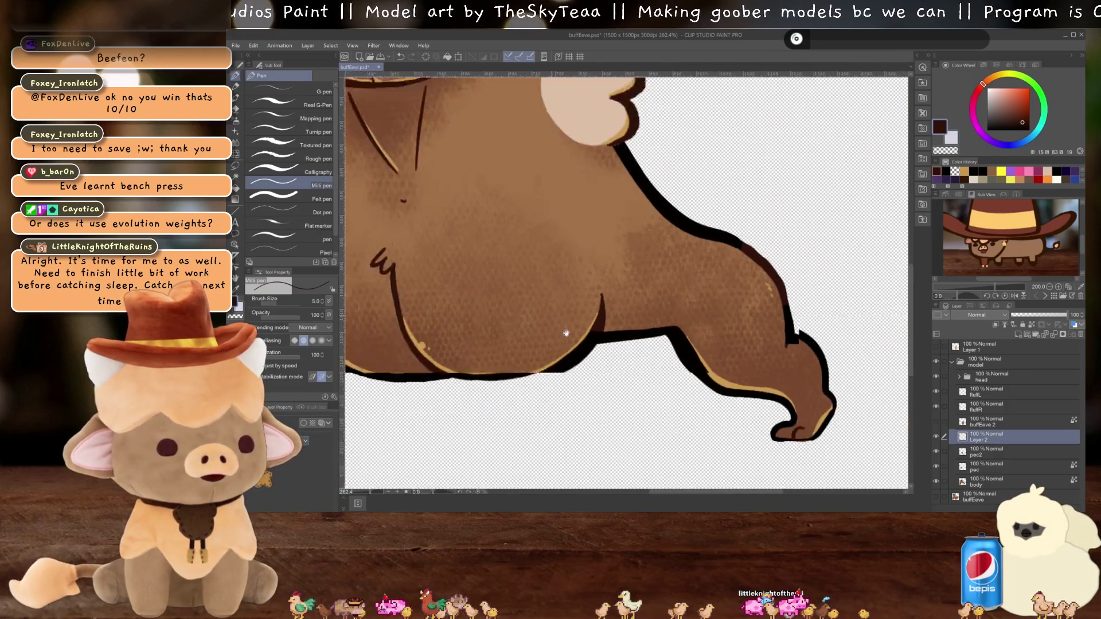
key(ctrl+e)
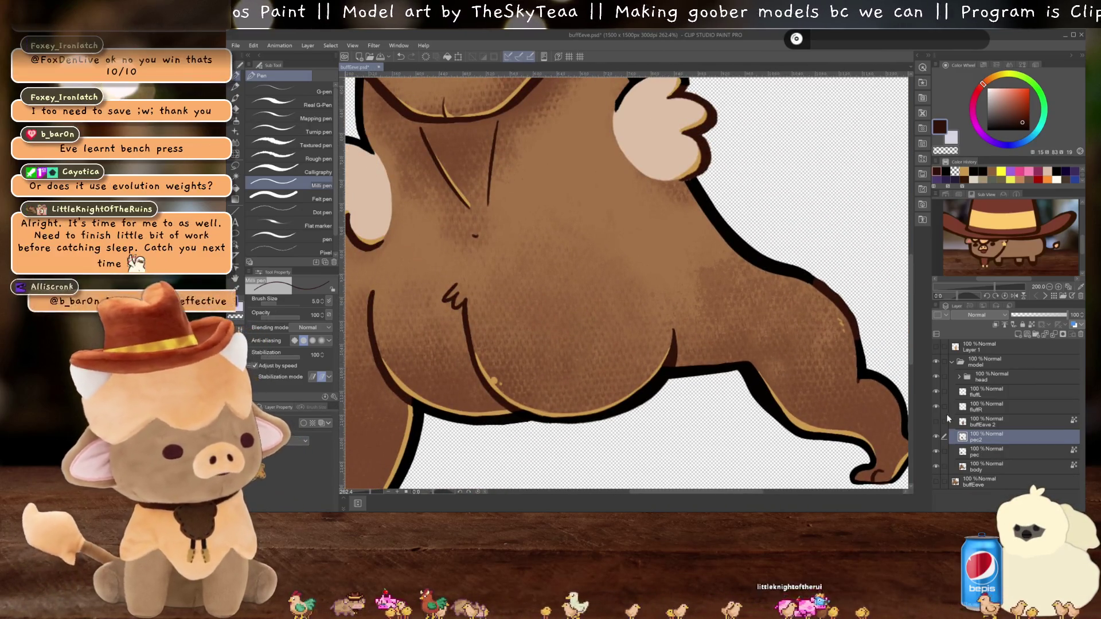
Step: Rename the buffEeve 2 layer to 'arm' and make it visible
click(983, 427)
text(m)
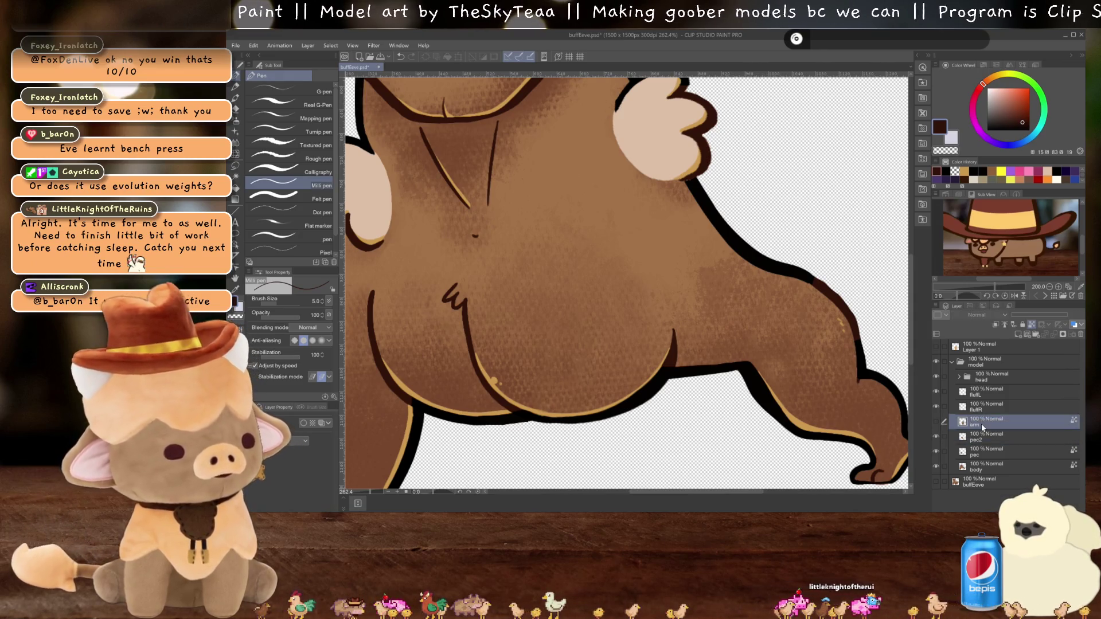
click(936, 422)
scroll(674, 300, down, 5)
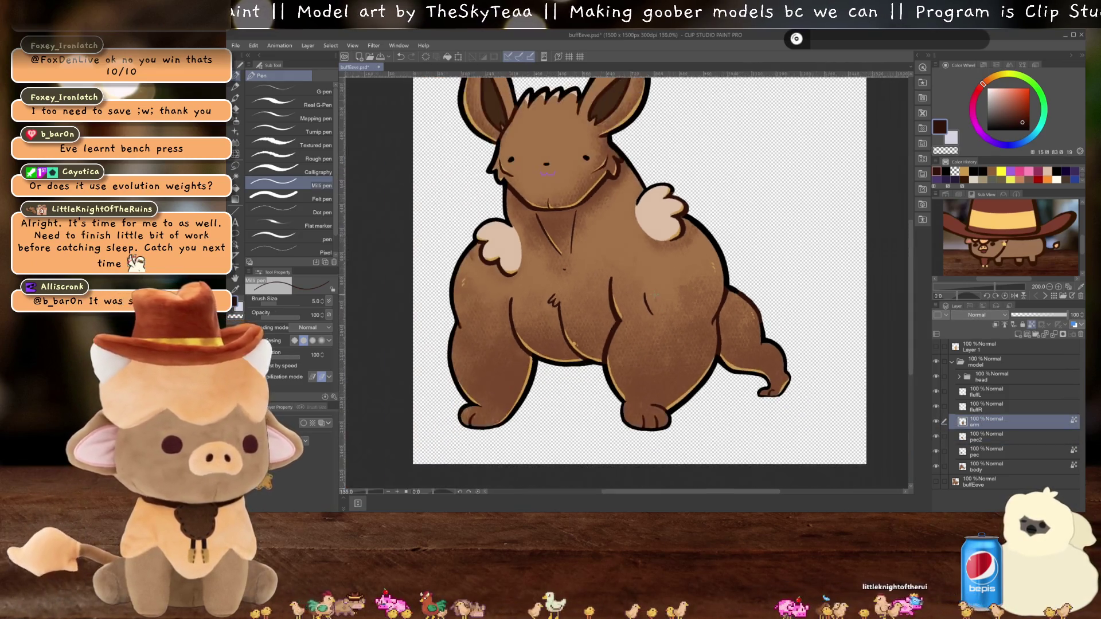
scroll(675, 300, up, 5)
drag(674, 300, 598, 251)
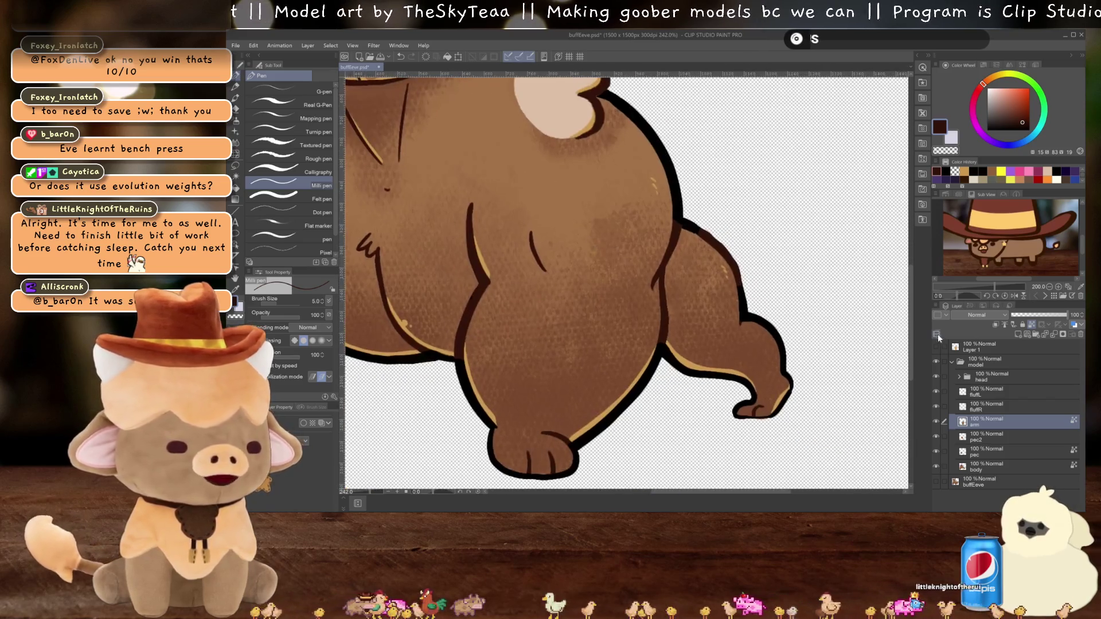
Step: Collapse the model folder, show buffEeve and Layer 1, and clear Layer 1's old tan shape
click(953, 364)
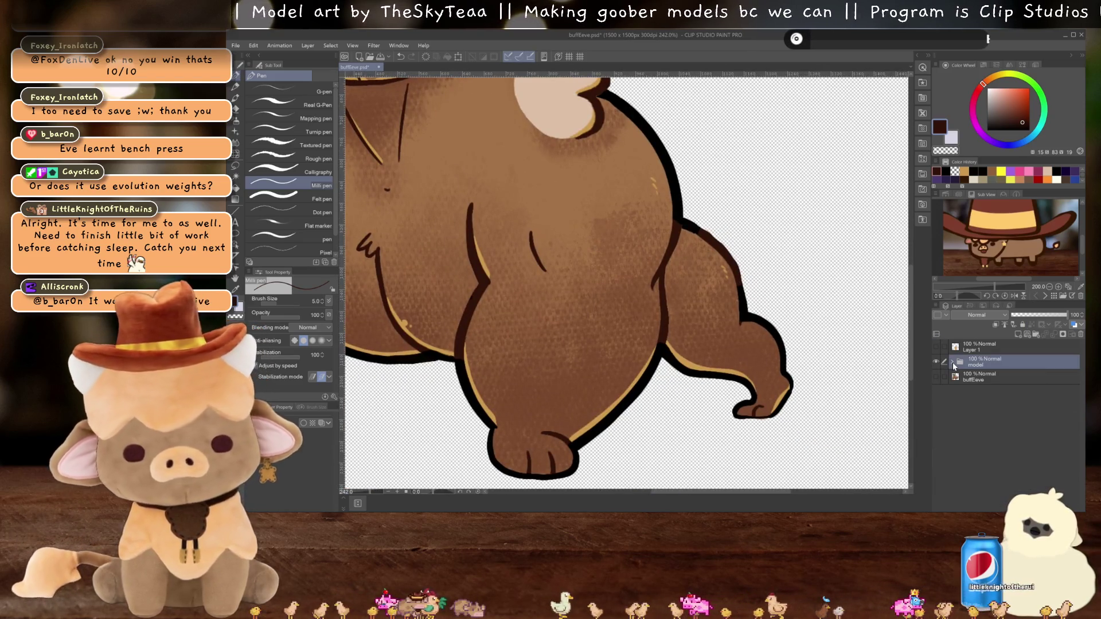
click(935, 376)
click(981, 378)
click(981, 347)
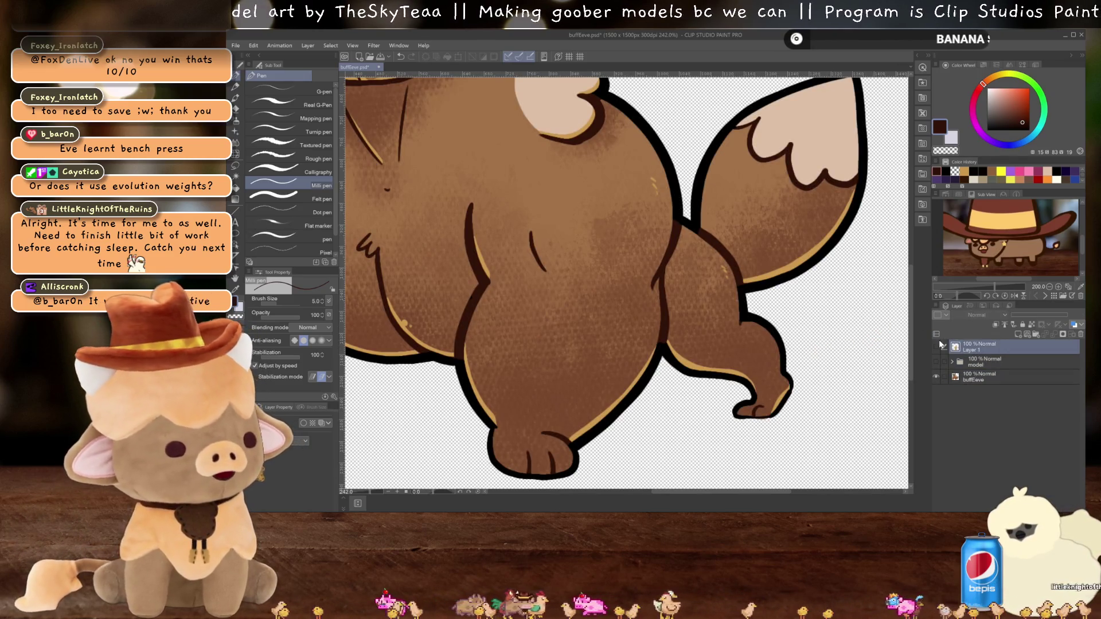
click(937, 347)
scroll(763, 269, up, 1)
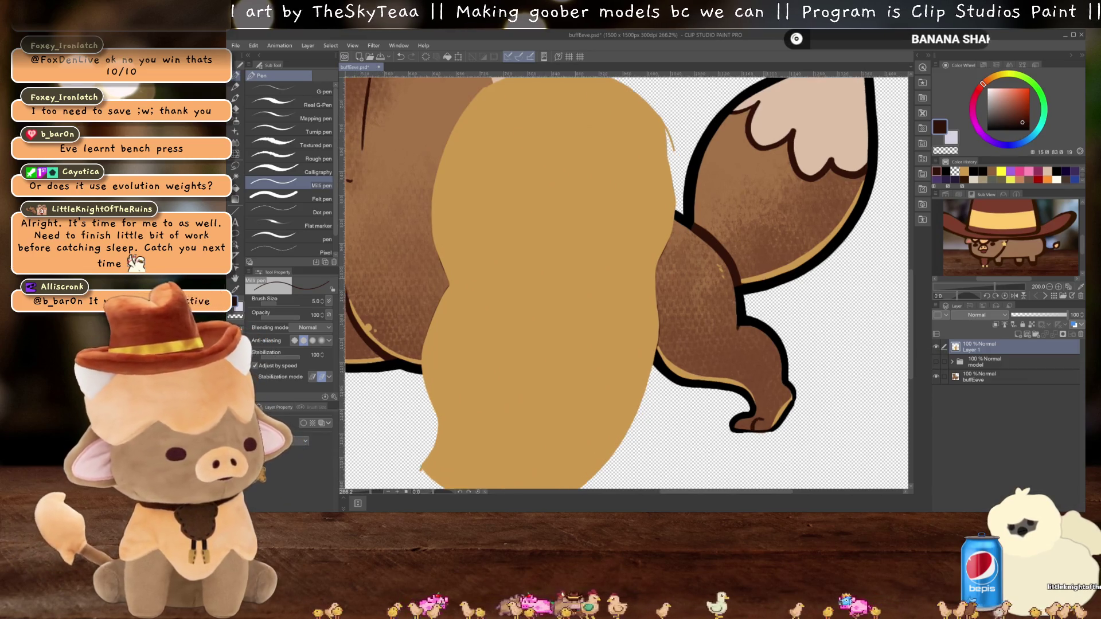
key(Delete)
Step: Draw a tan oval outline around the tail and fill it solid tan
scroll(625, 281, up, 1)
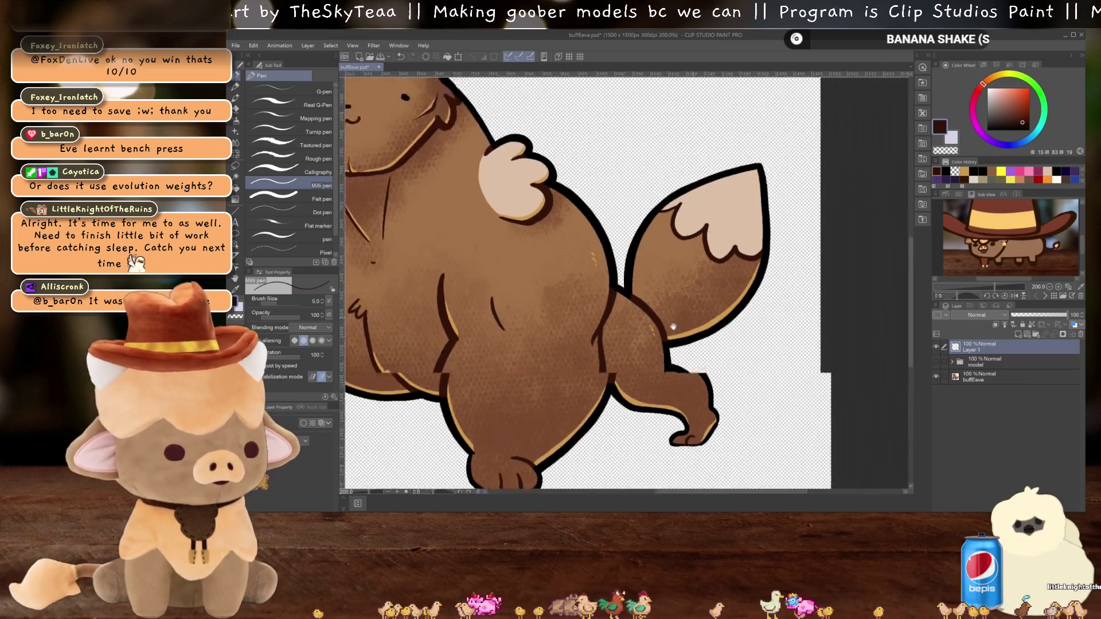
click(967, 171)
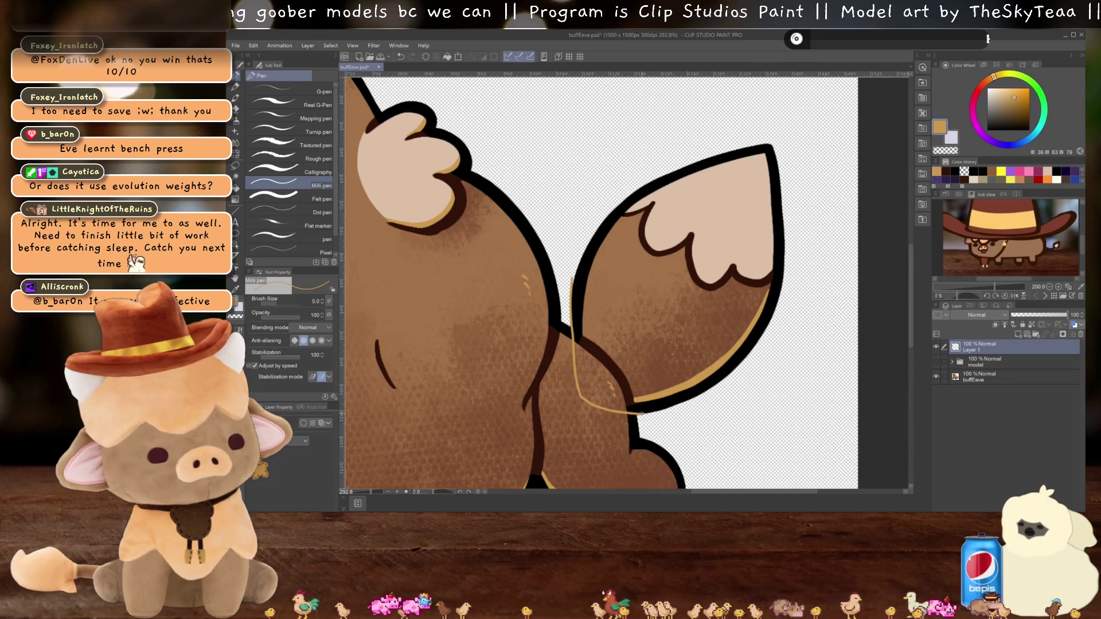
mouse_move(650, 414)
mouse_down()
mouse_move(788, 350)
mouse_move(751, 92)
mouse_move(582, 217)
mouse_up()
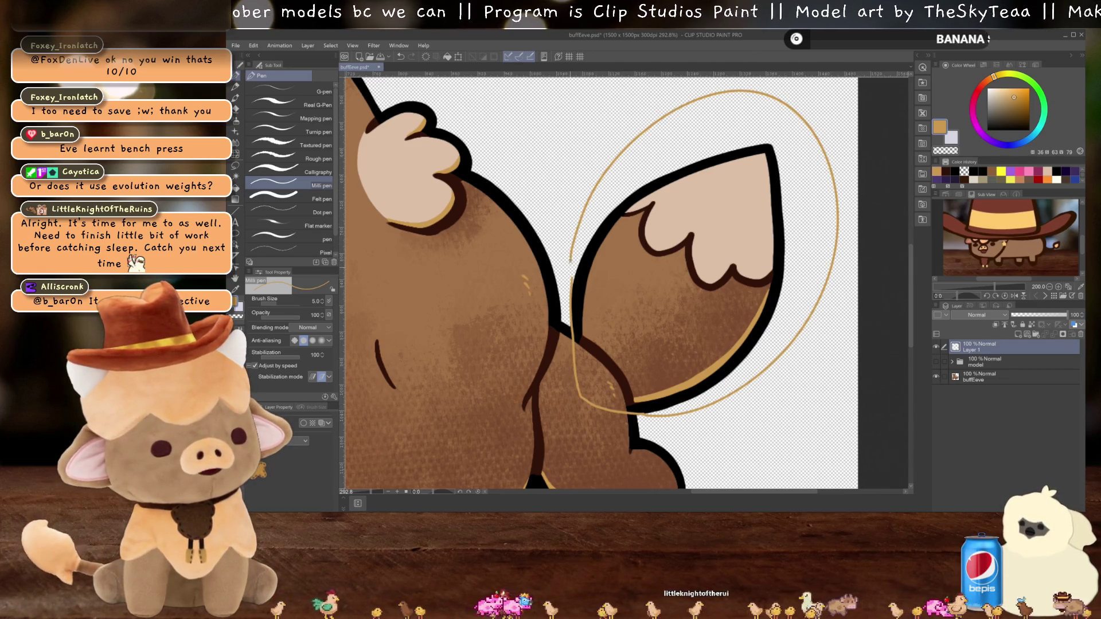
key(g)
click(702, 283)
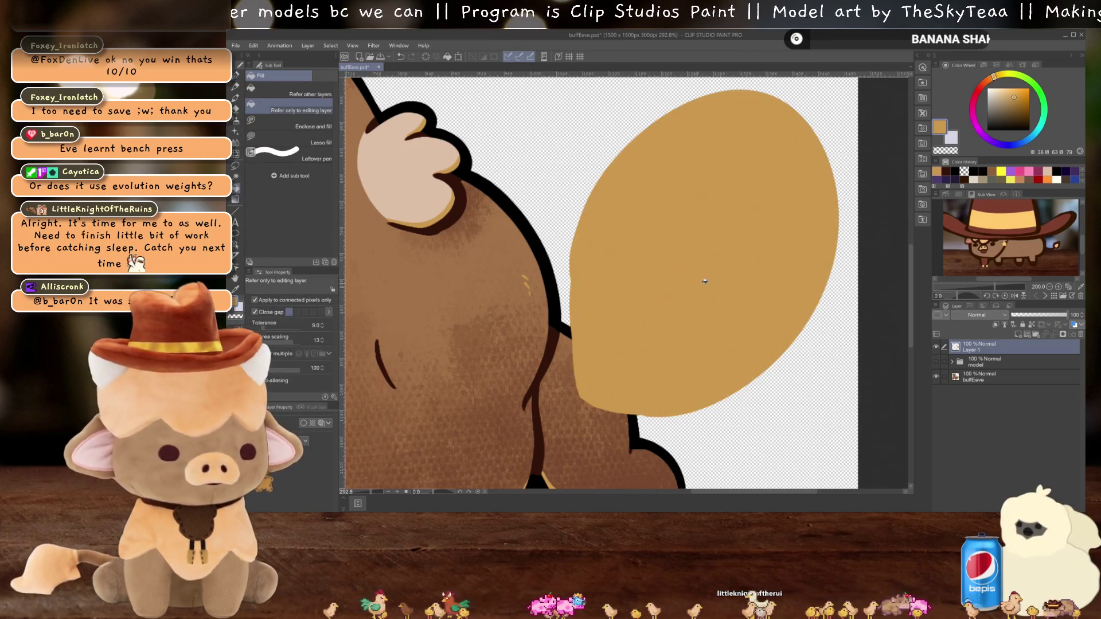
Step: Using the tan oval as a selection, copy the buffEeve tail onto its own layer and hide the original
key(w)
click(709, 284)
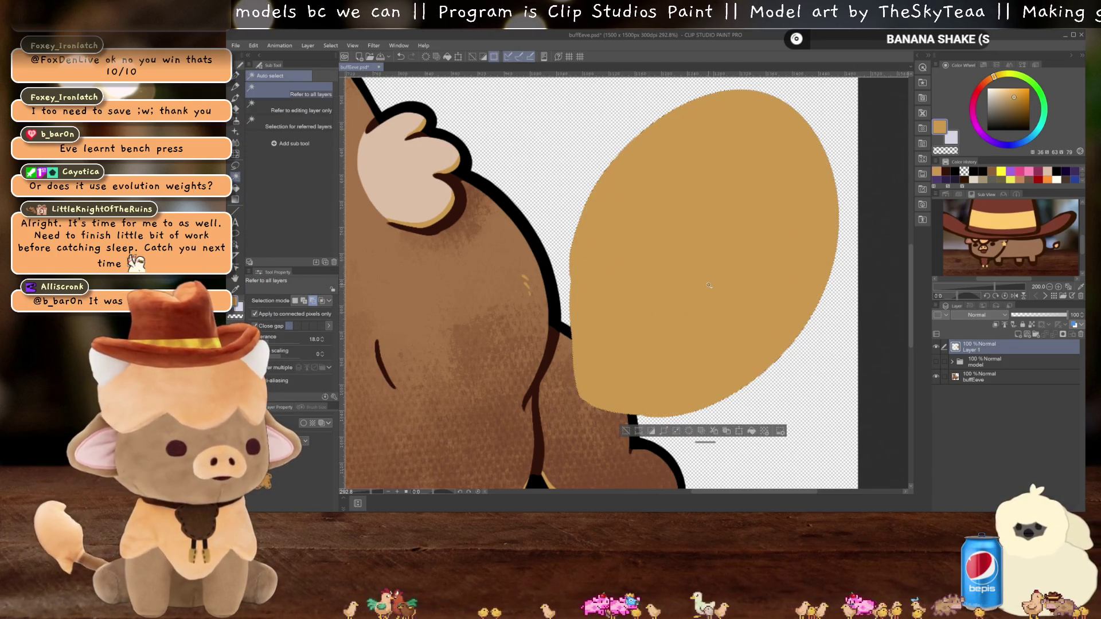
click(936, 347)
click(972, 379)
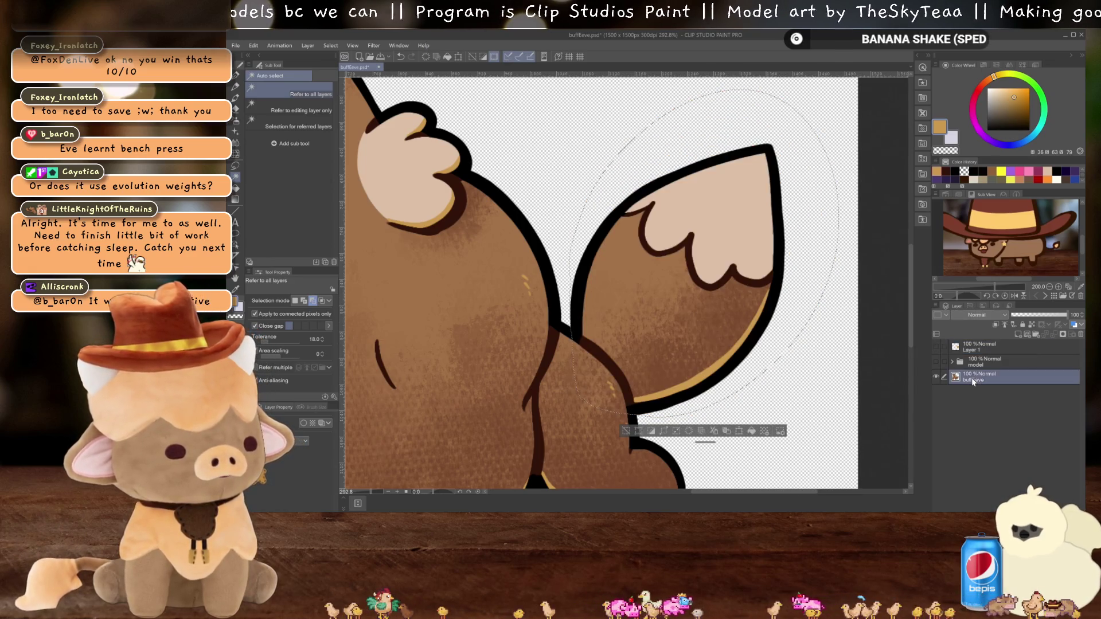
key(ctrl+c)
key(ctrl+v)
click(935, 392)
scroll(660, 356, up, 1)
scroll(660, 356, up, 2)
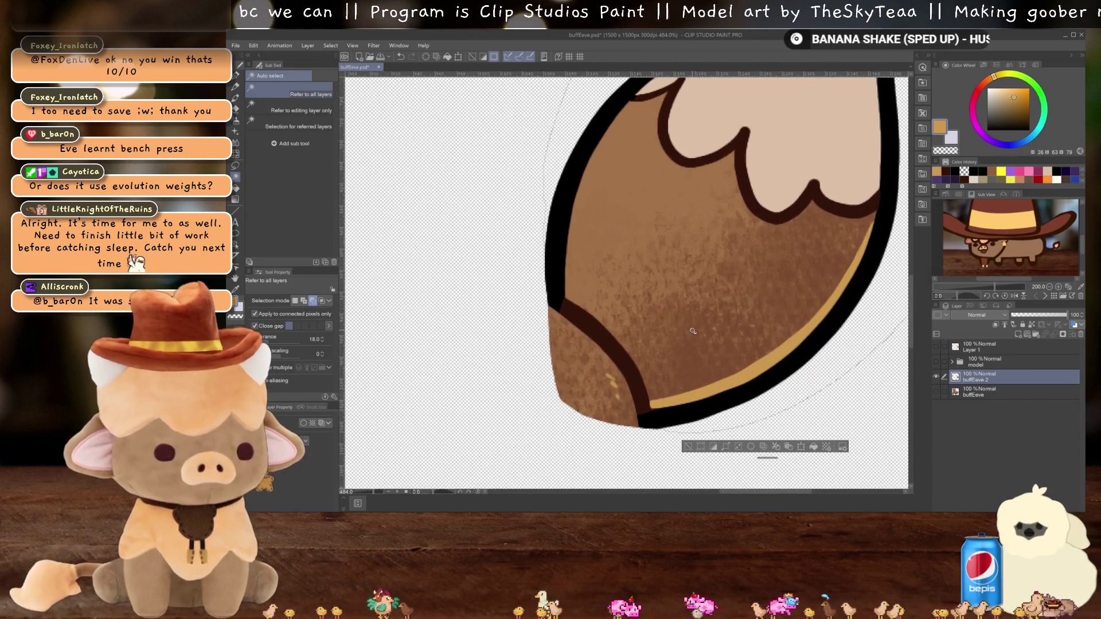
scroll(646, 300, down, 1)
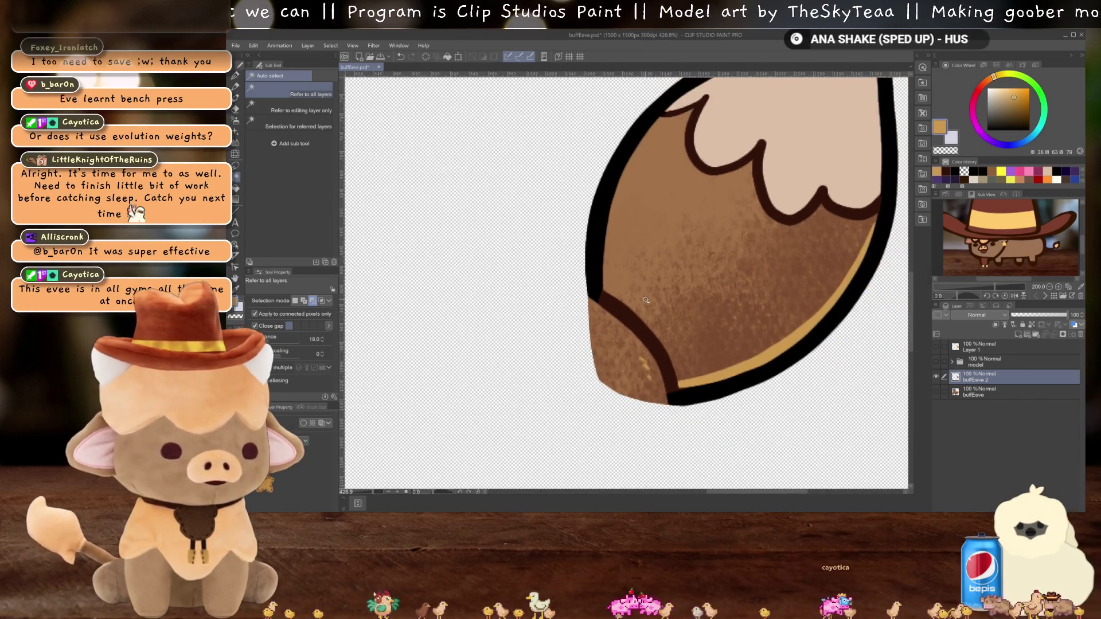
Step: Copy-stamp brown fur texture over the dark inner tail line, then add an empty layer above
key(j)
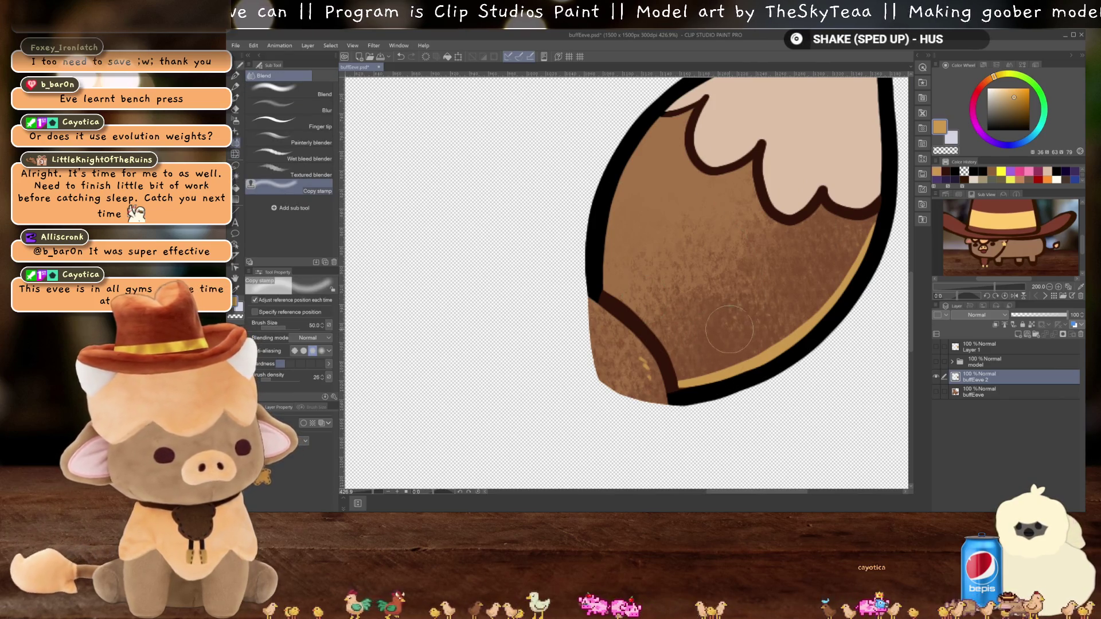
key(alt)
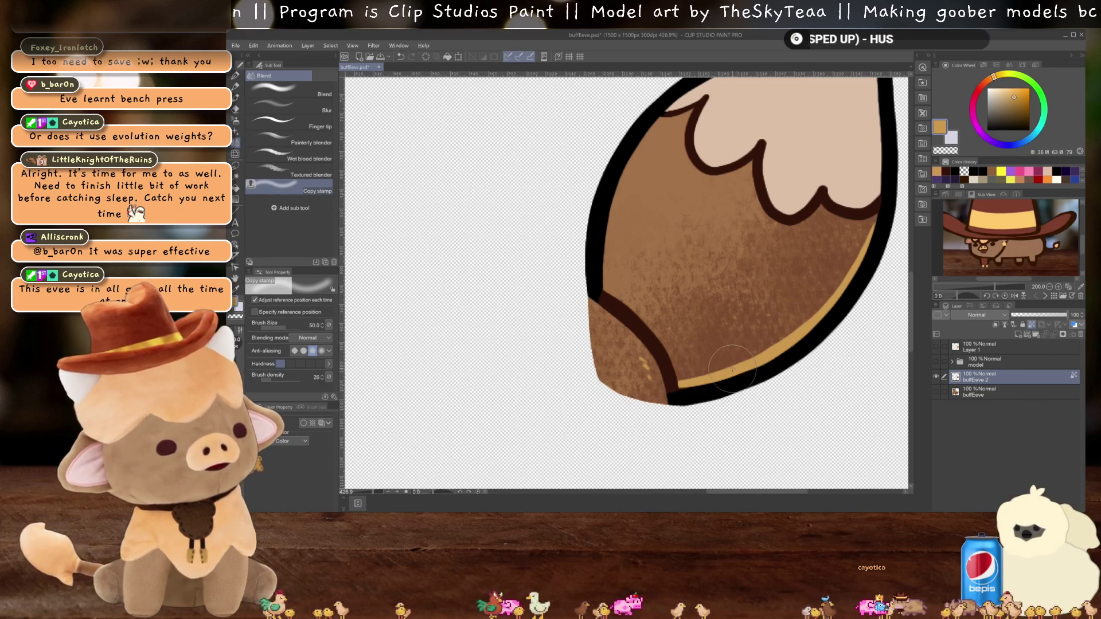
drag(667, 392, 664, 397)
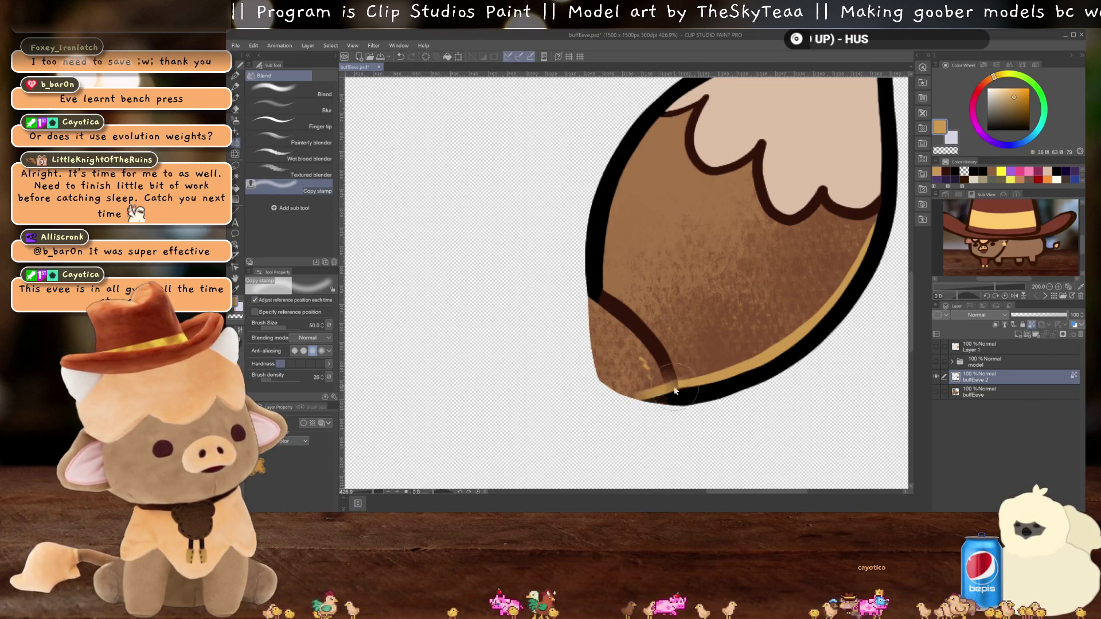
key(ctrl+z)
mouse_move(667, 361)
mouse_down()
mouse_move(630, 291)
mouse_move(616, 295)
mouse_up()
drag(674, 351, 665, 370)
key(ctrl+z)
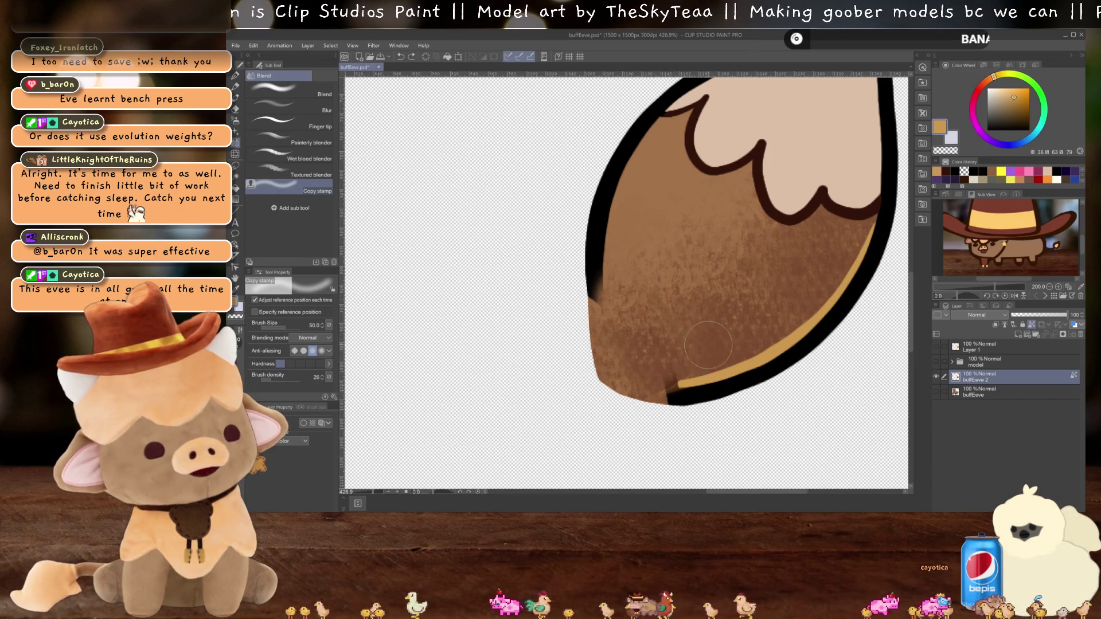
key(ctrl+z)
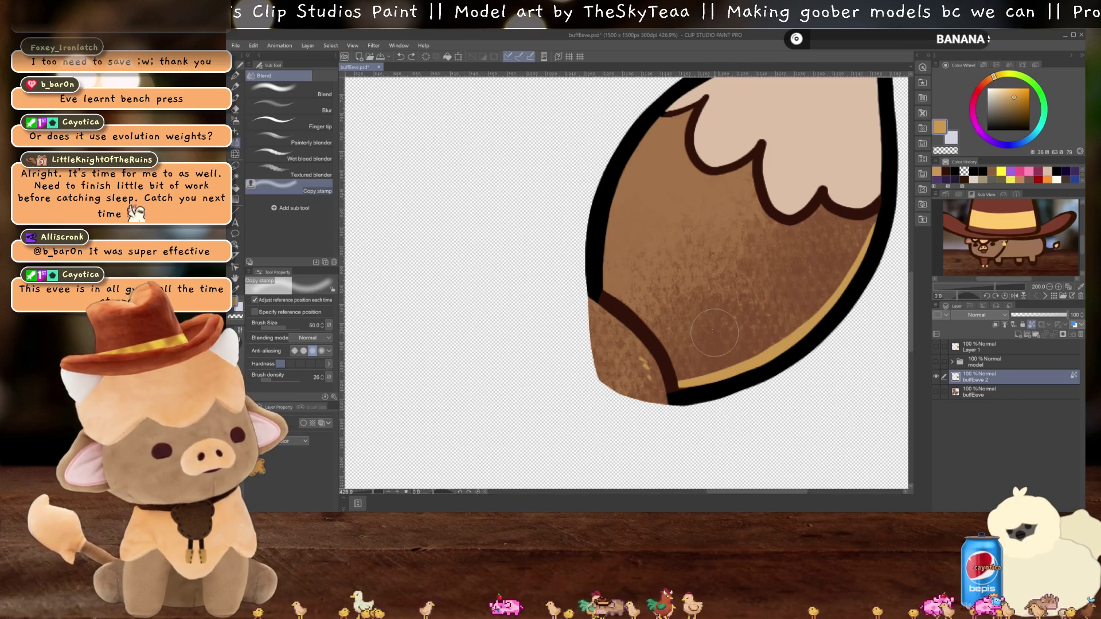
drag(668, 379, 619, 309)
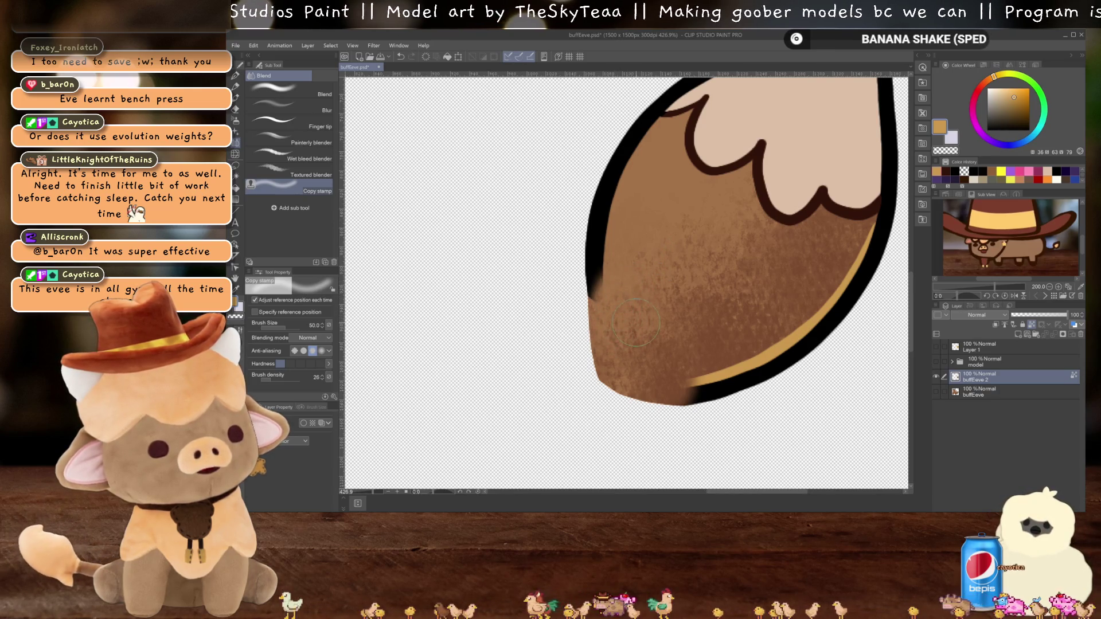
click(1018, 334)
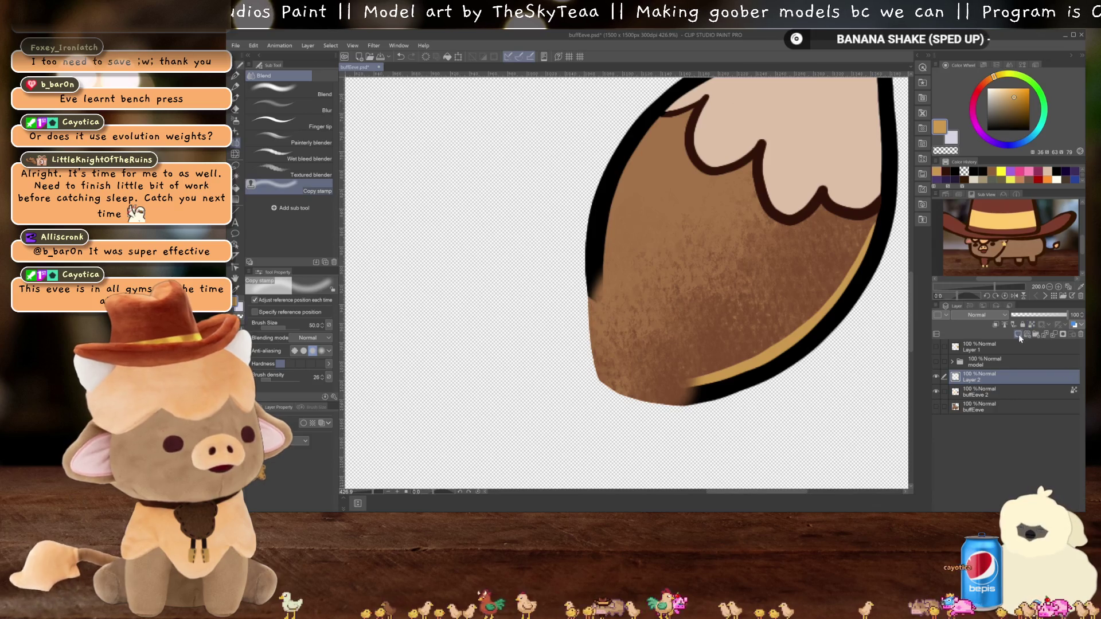
Step: Draw black outlines along the tail's bottom and left edge on Layer 2, filling the gap between them
alt+click(728, 396)
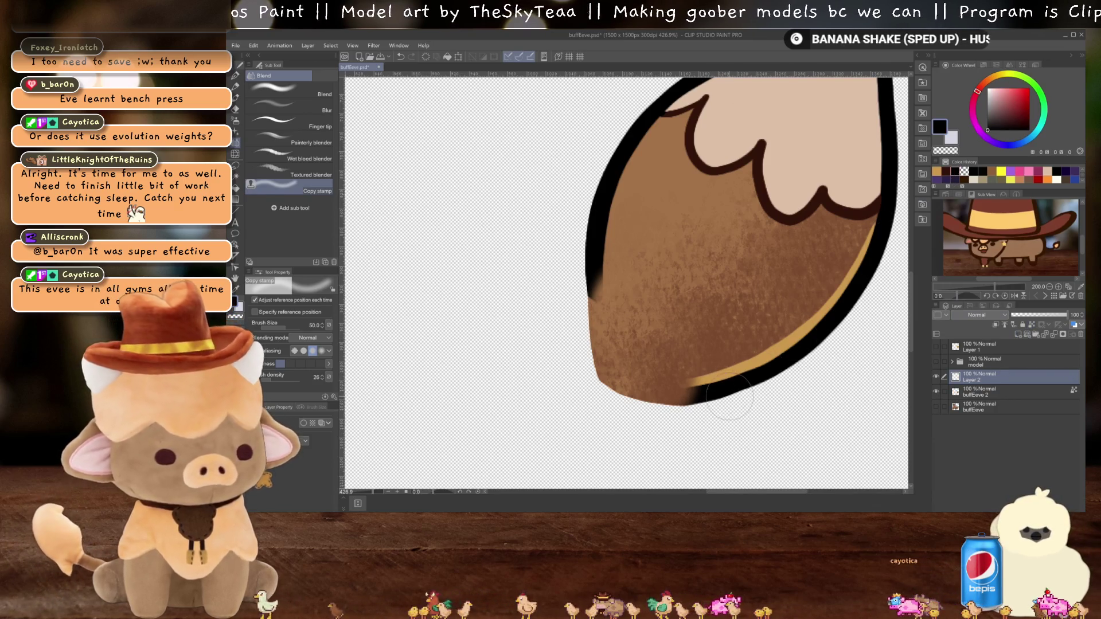
key(p)
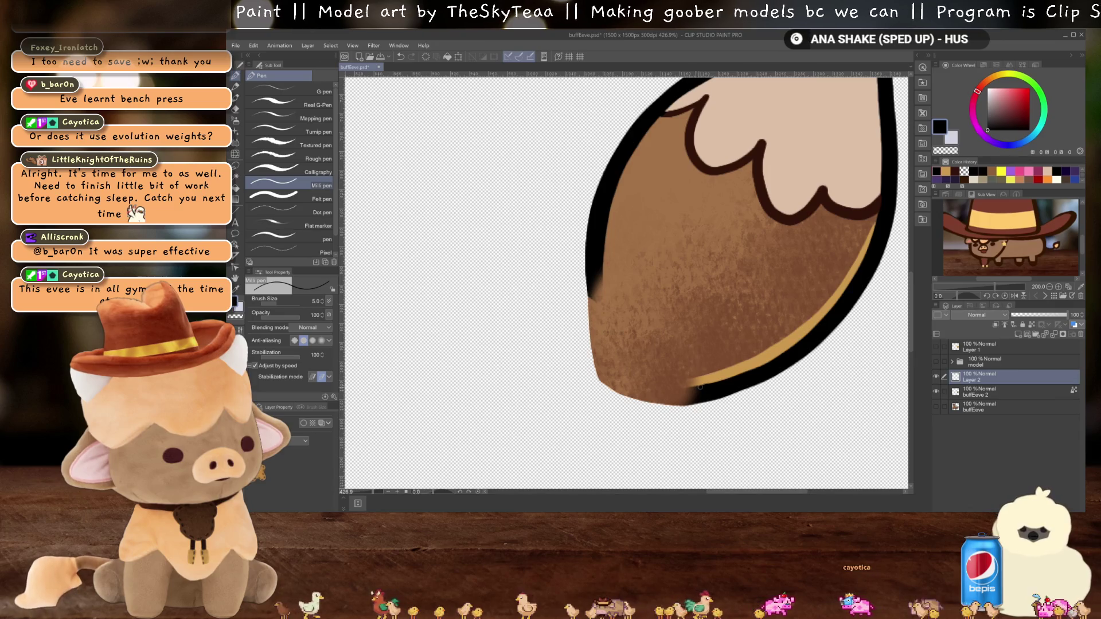
drag(699, 387, 622, 379)
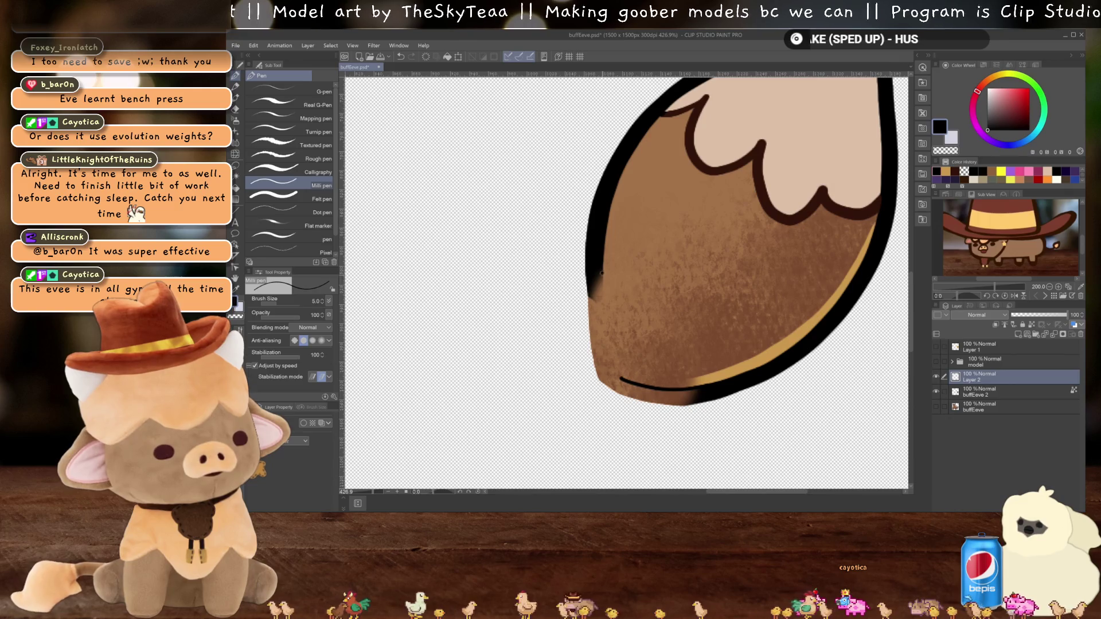
drag(602, 270, 620, 380)
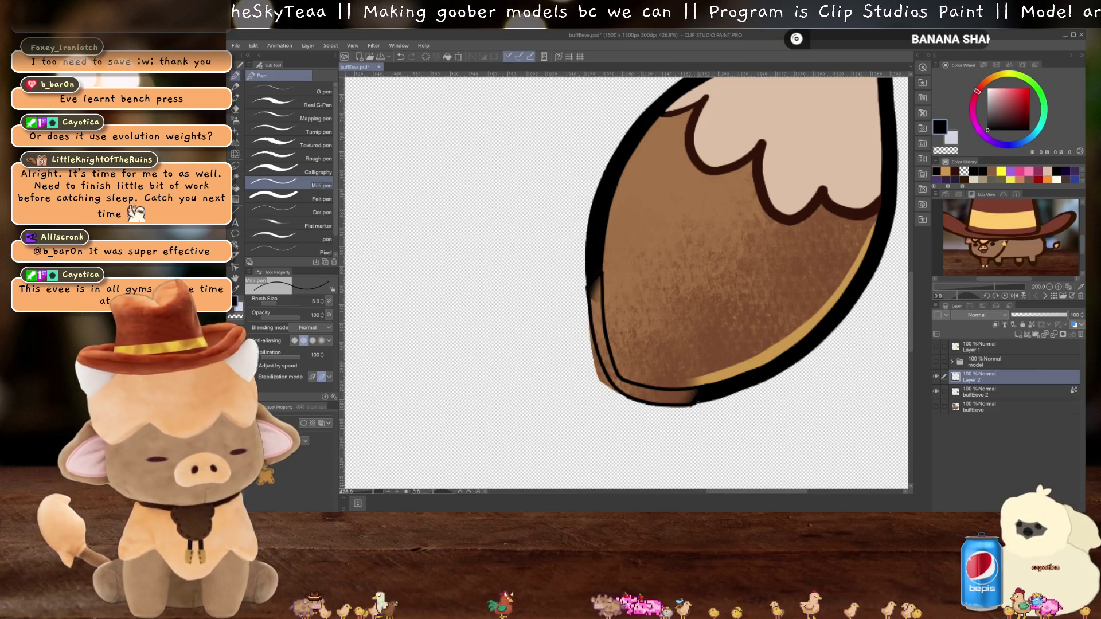
key(g)
click(648, 391)
Step: Erase the brown spilling outside the lower-left outline on buffEeve 2, then add Layer 3
key(e)
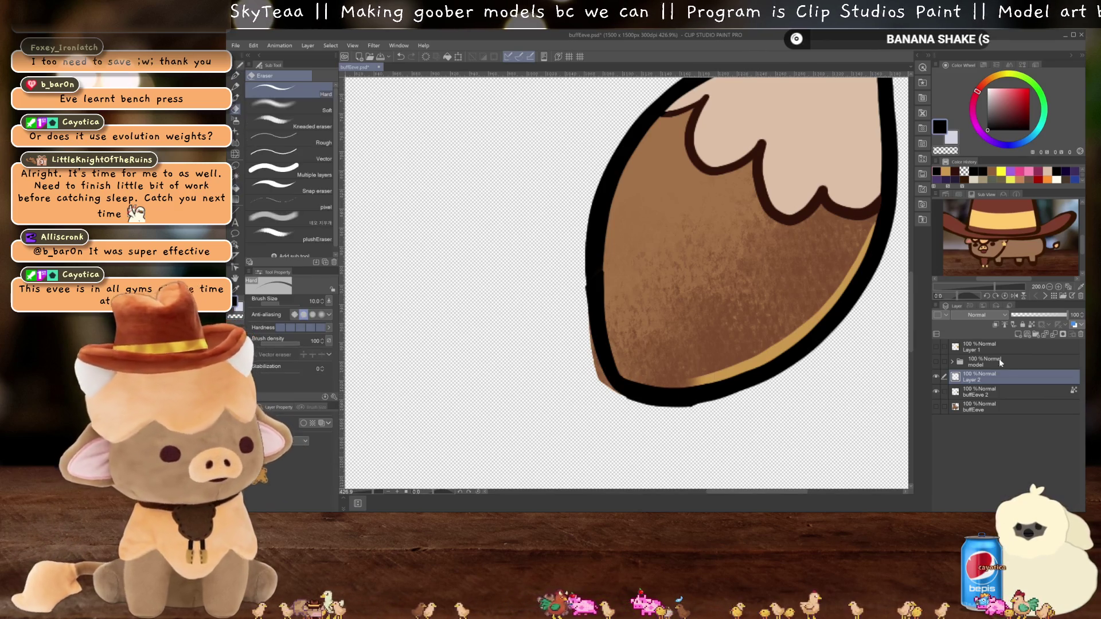
click(1001, 386)
drag(593, 324, 607, 387)
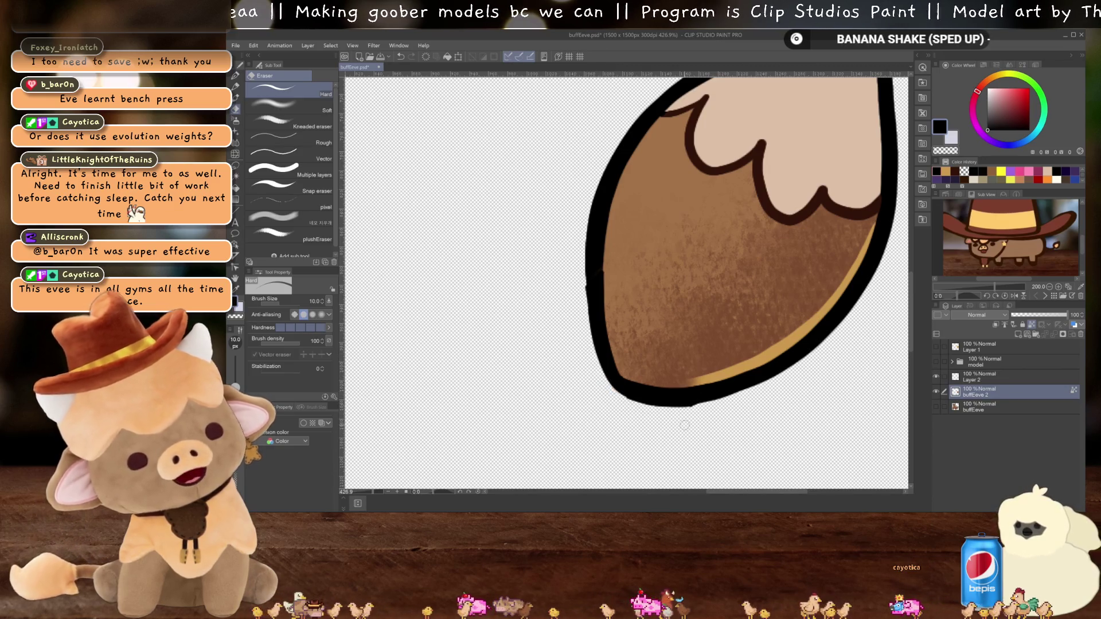
click(1018, 334)
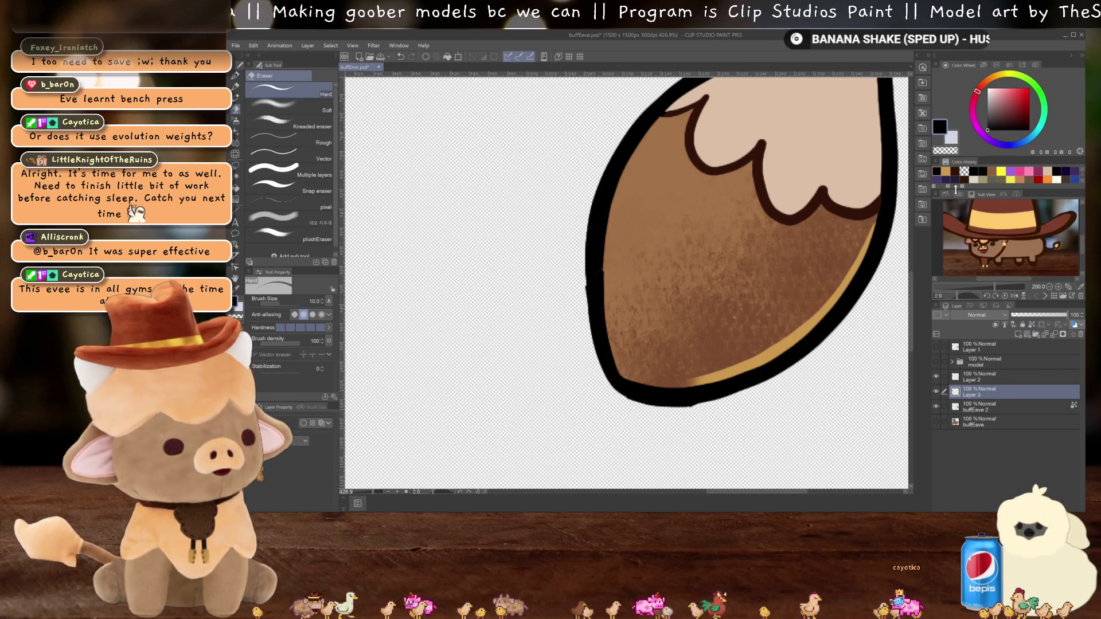
key(p)
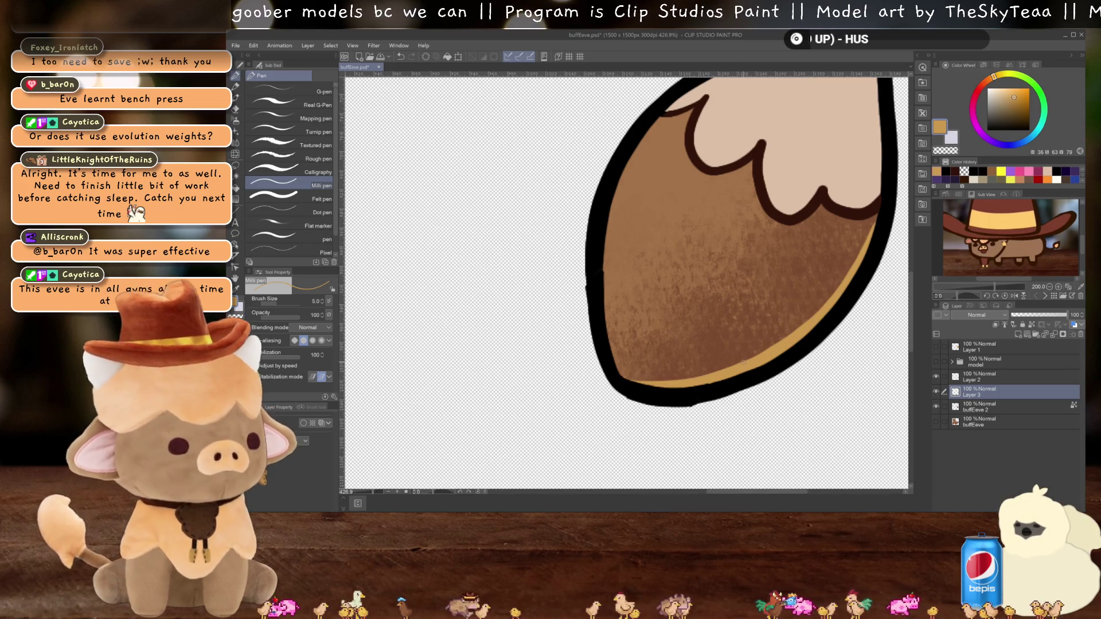
key(ctrl+minus)
key(ctrl+minus)
key(ctrl+plus)
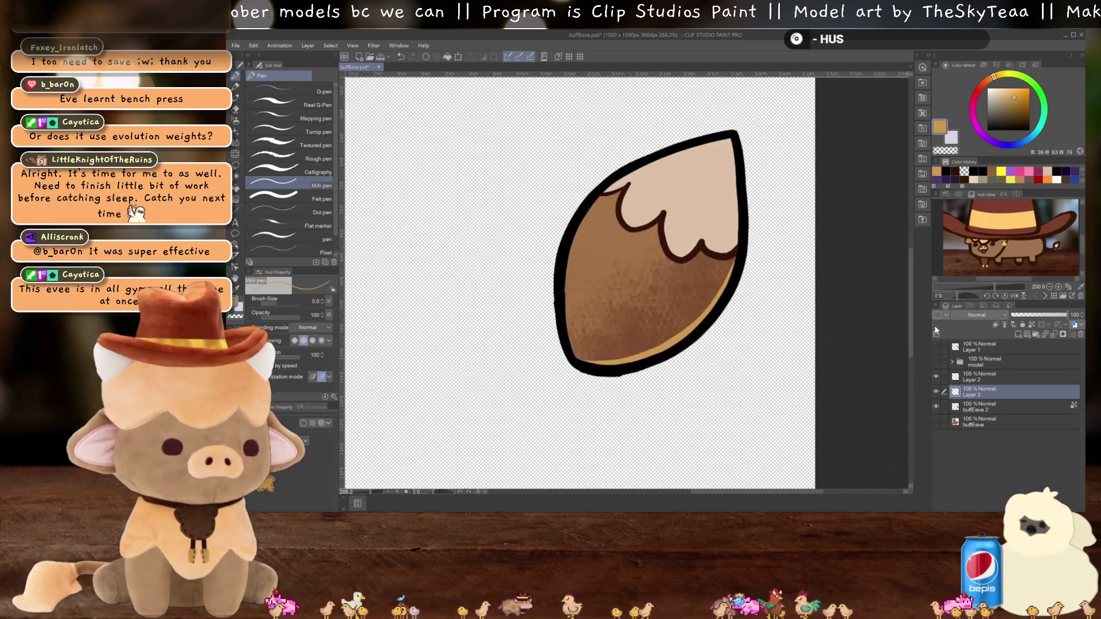
Step: Merge the new line layers down into the tail art and make the model folder's layers visible
key(ctrl+e)
key(ctrl+e)
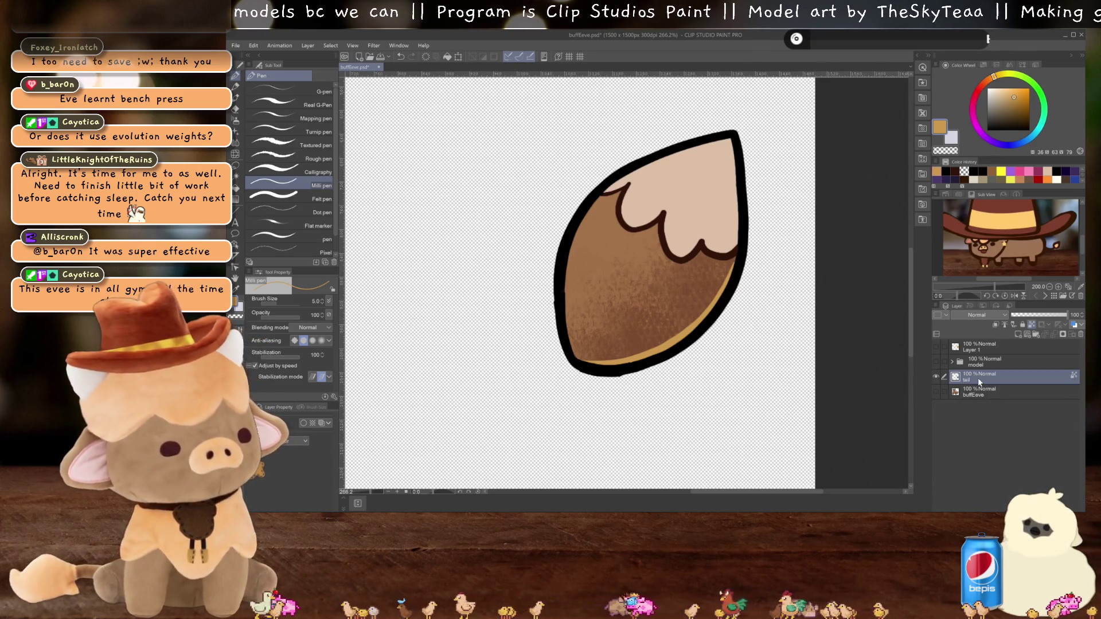
click(952, 362)
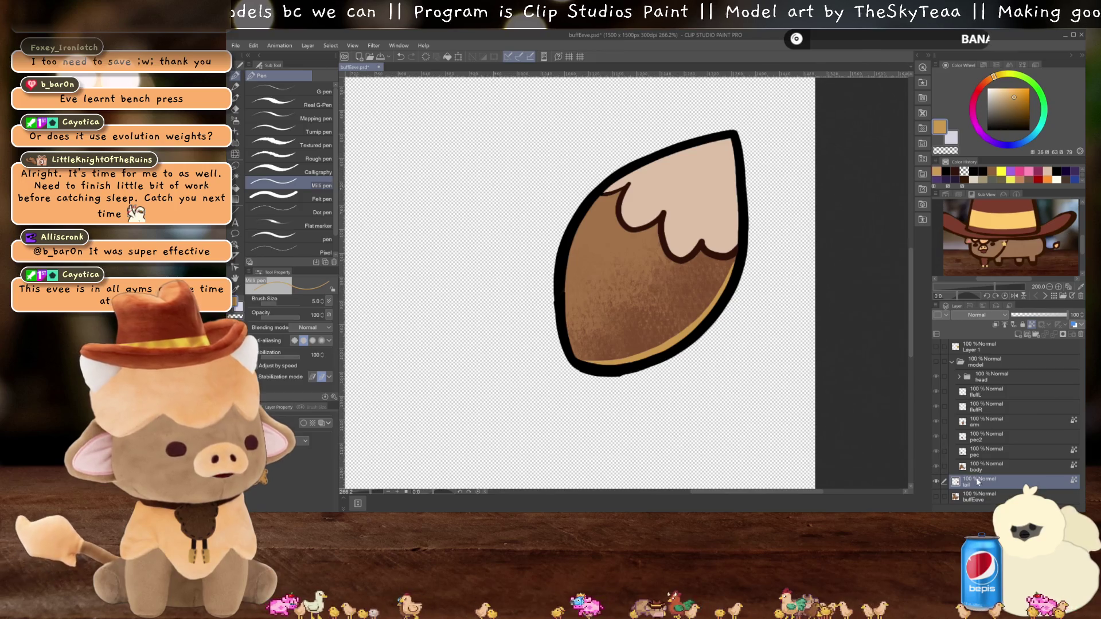
click(935, 361)
scroll(666, 301, down, 3)
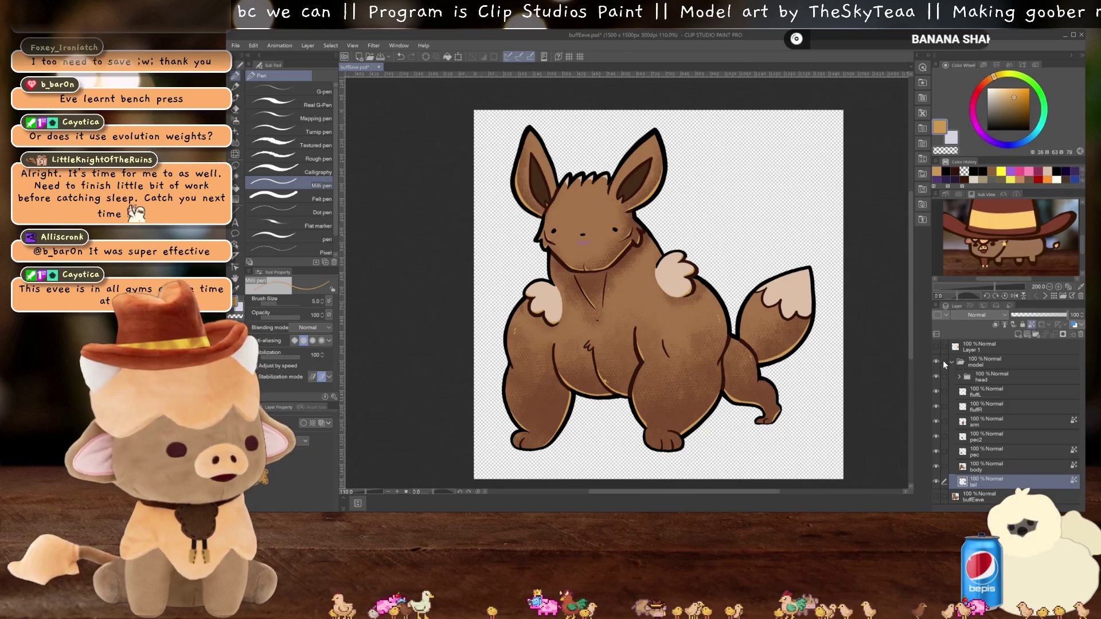
click(950, 361)
Step: Toggle the model folder's visibility on and off repeatedly to compare it with the original
click(936, 363)
click(937, 362)
click(936, 362)
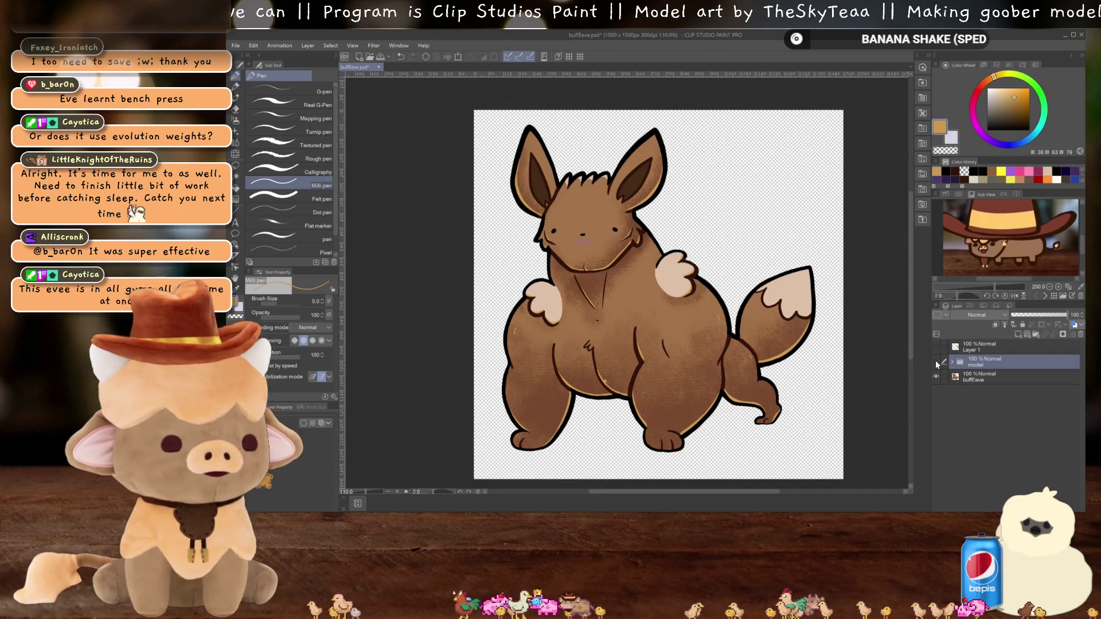
click(936, 362)
click(936, 363)
click(936, 362)
click(935, 362)
click(935, 362)
click(936, 362)
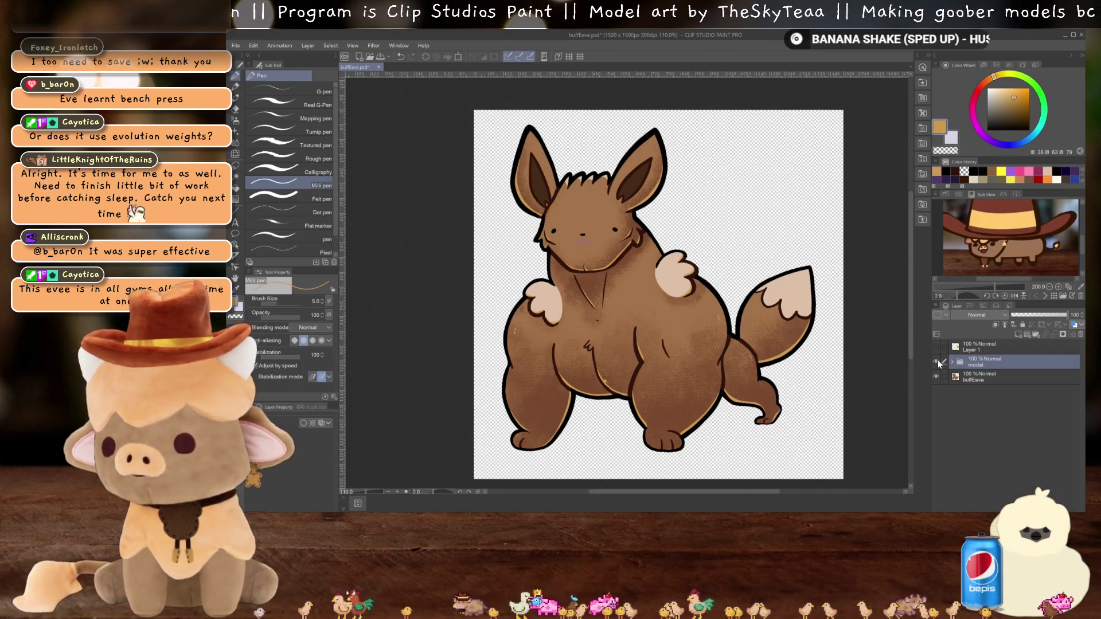
click(937, 361)
click(937, 361)
click(937, 360)
click(937, 360)
click(937, 360)
click(938, 361)
click(937, 361)
click(938, 360)
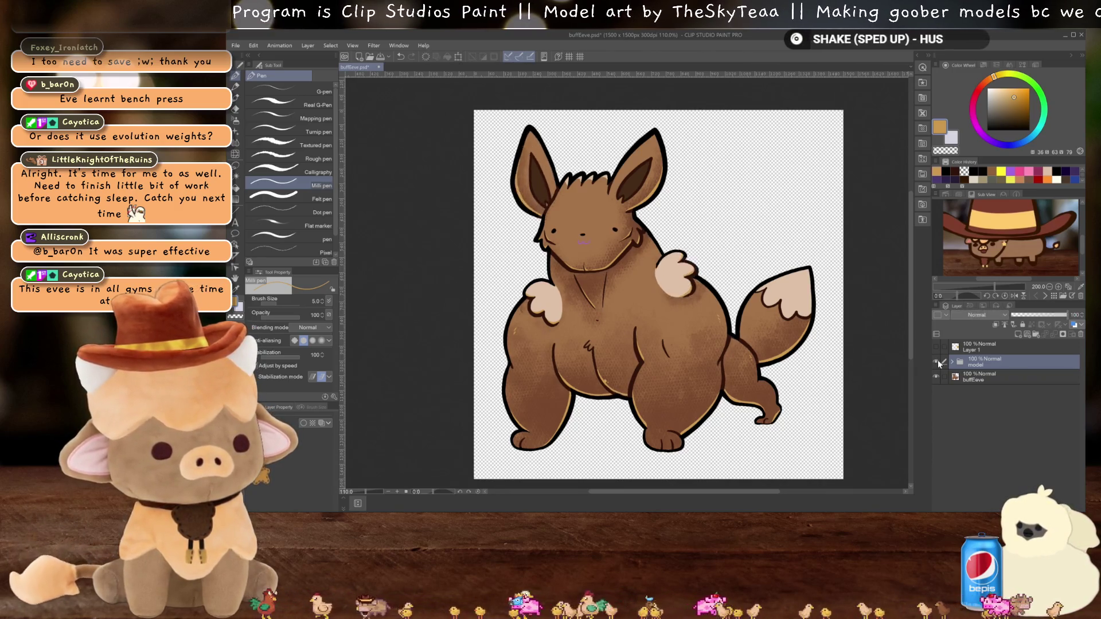
click(937, 360)
Step: Delete the original buffEeve layer and discard the leftover Layer 1
click(982, 377)
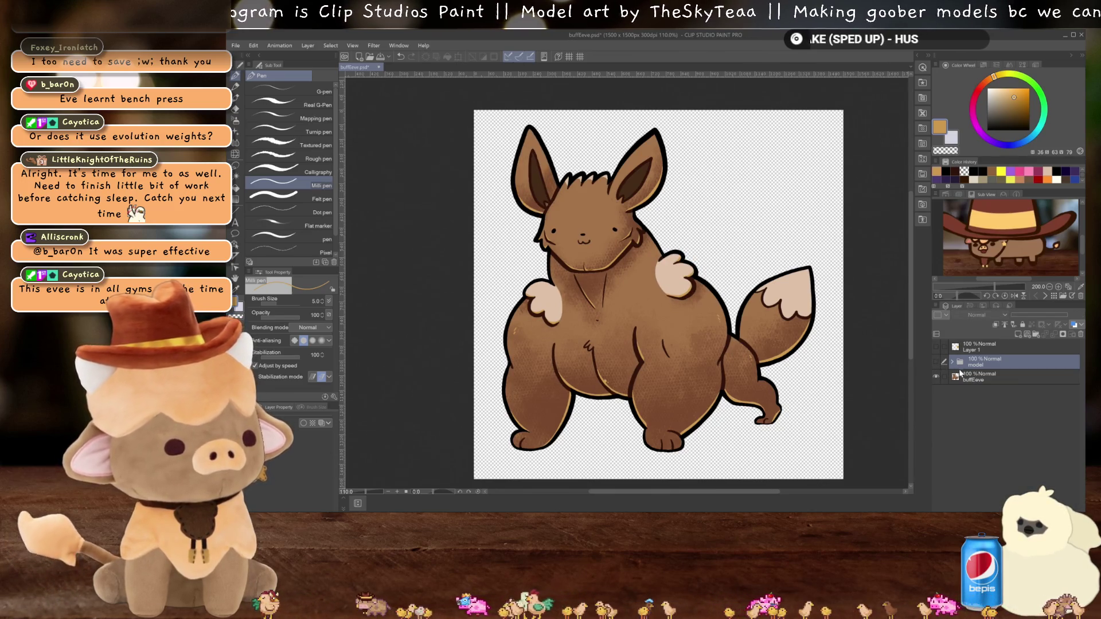
click(1079, 335)
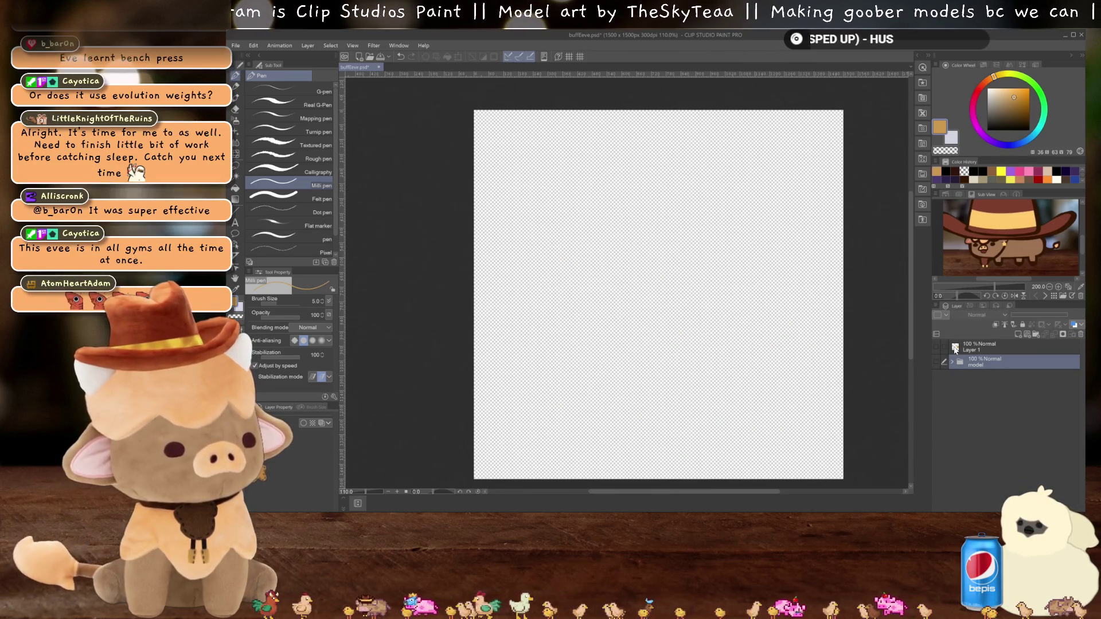
drag(954, 351, 980, 361)
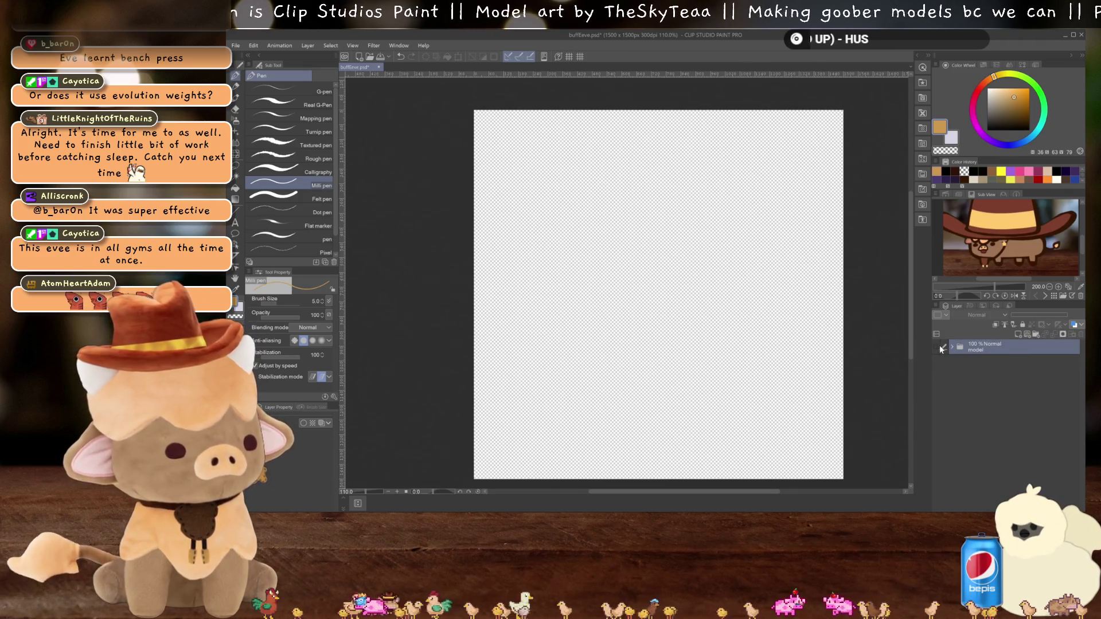
Step: Show the model folder, save as buffEeve.psd despite the PSD warning, and close Clip Studio Paint
click(937, 348)
key(ctrl+s)
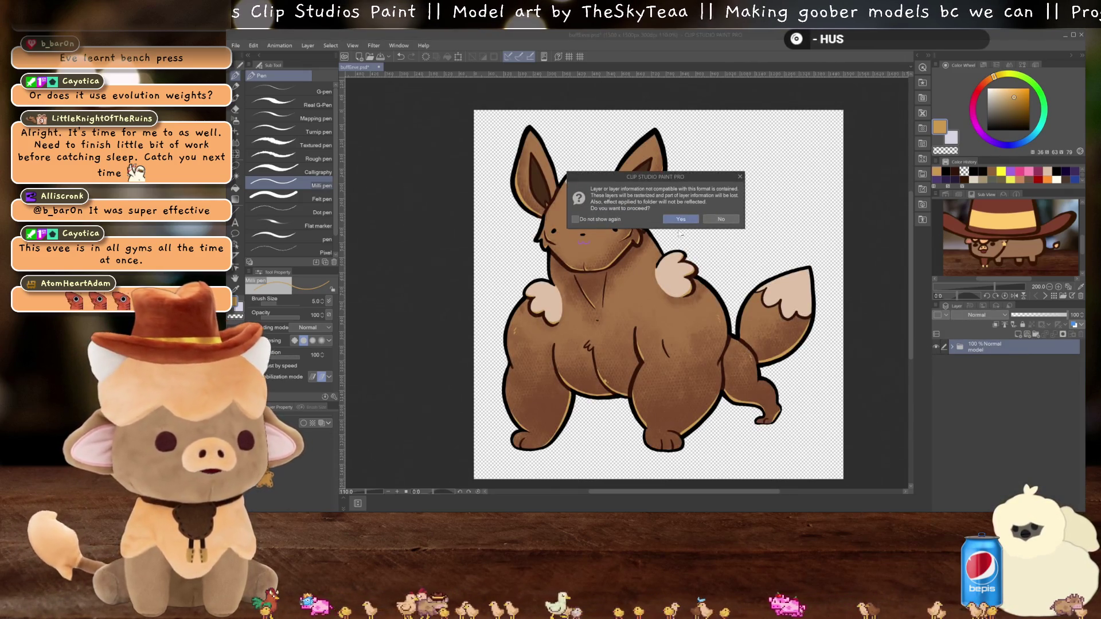
click(681, 219)
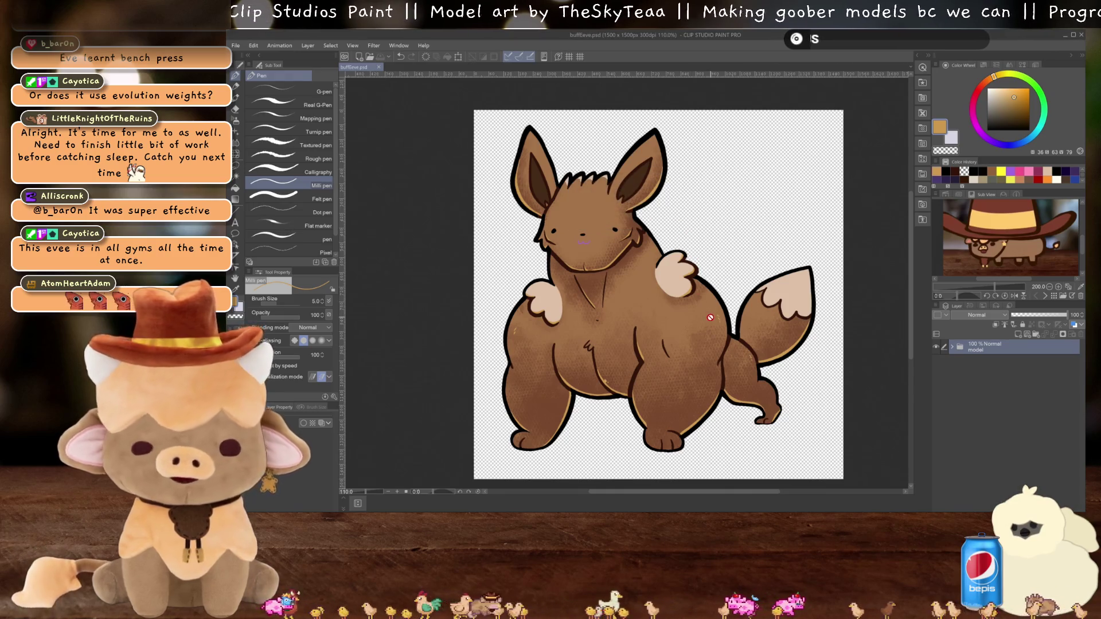
mouse_move(709, 510)
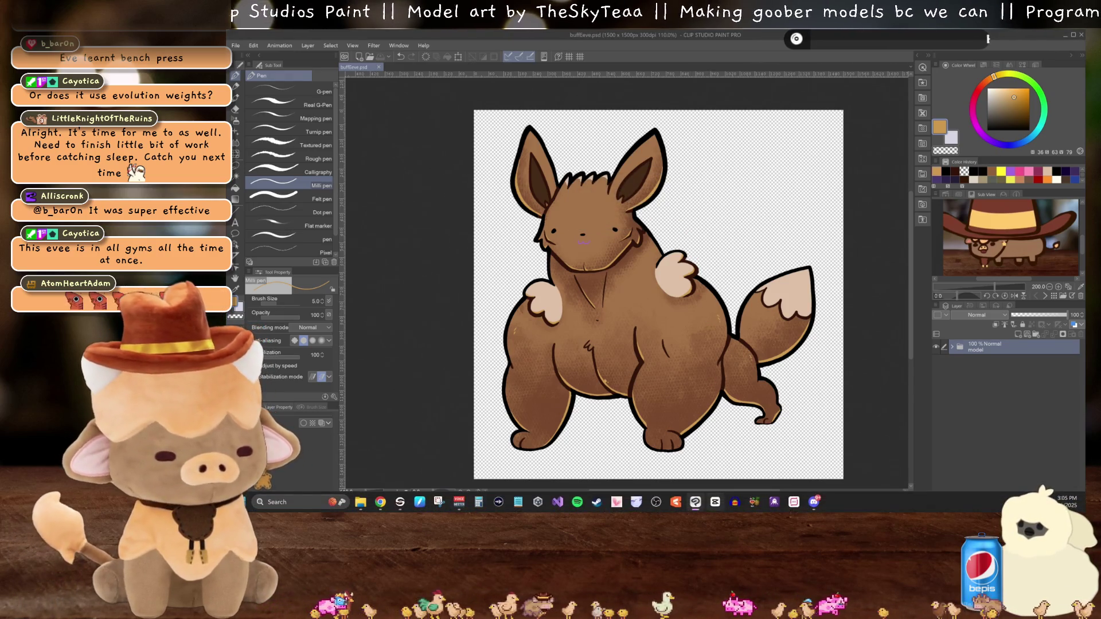
click(1081, 36)
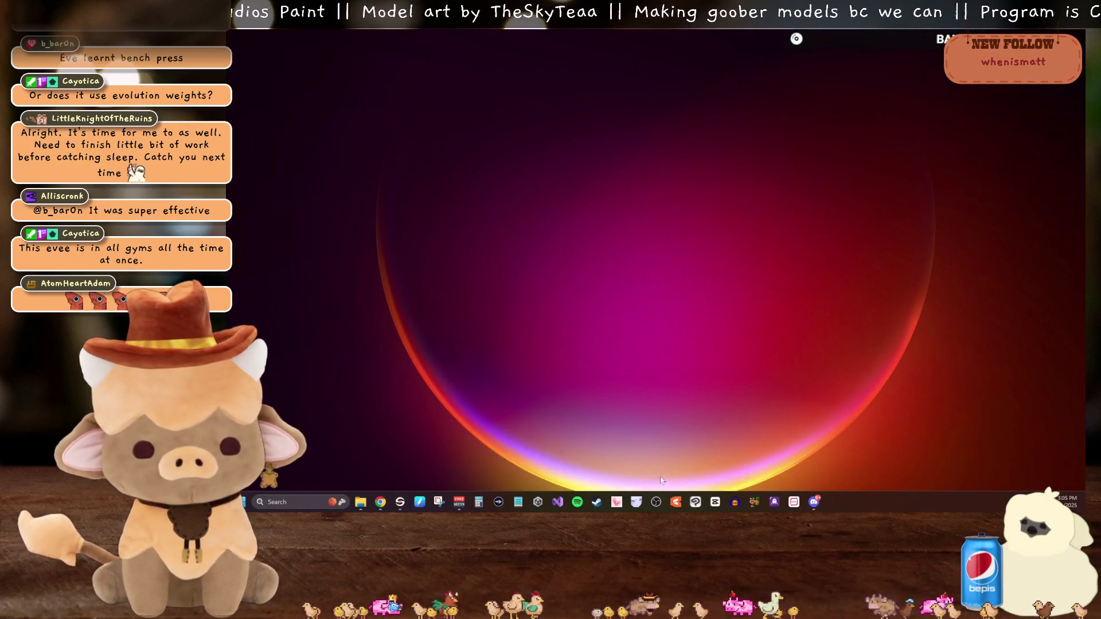
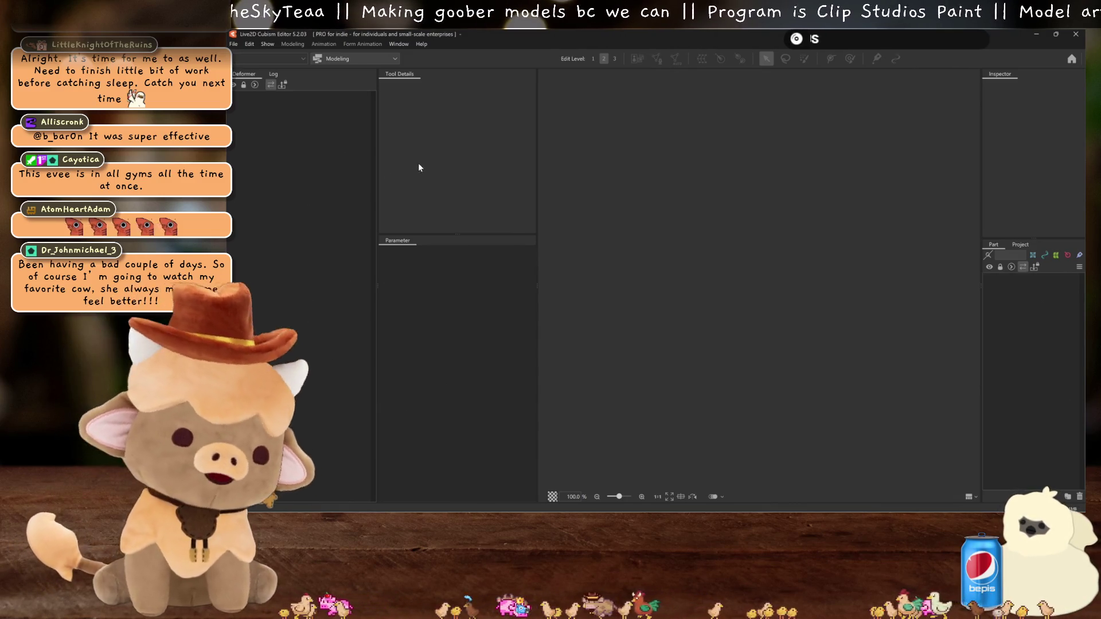
Step: Drop the buff Eevee PSD into the empty editor to create a new model, then start saving it
mouse_move(417, 512)
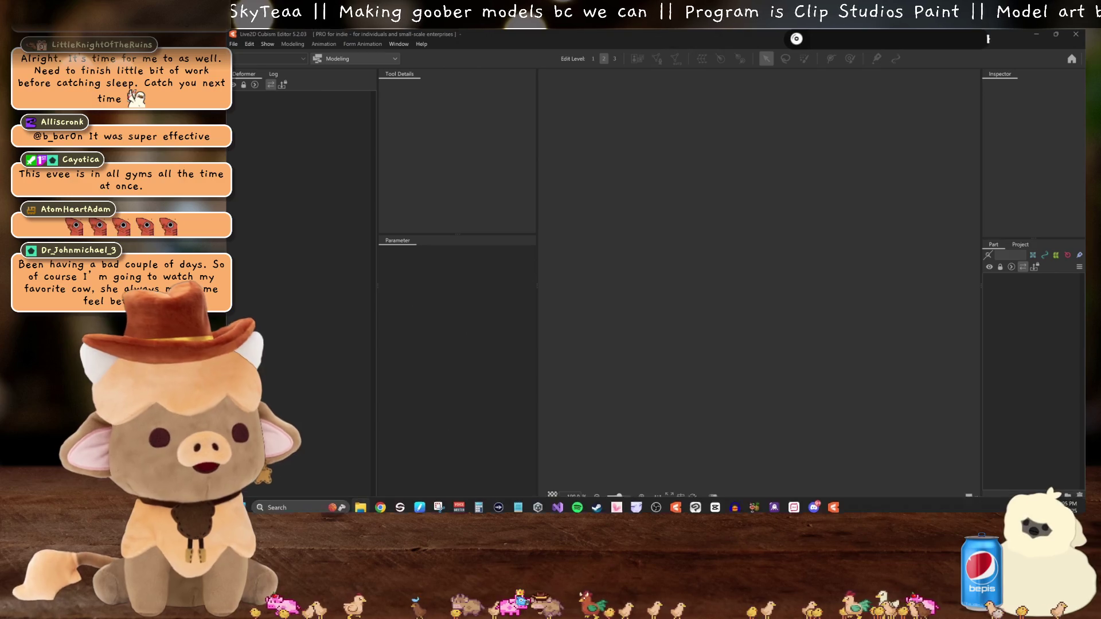
drag(704, 164, 750, 345)
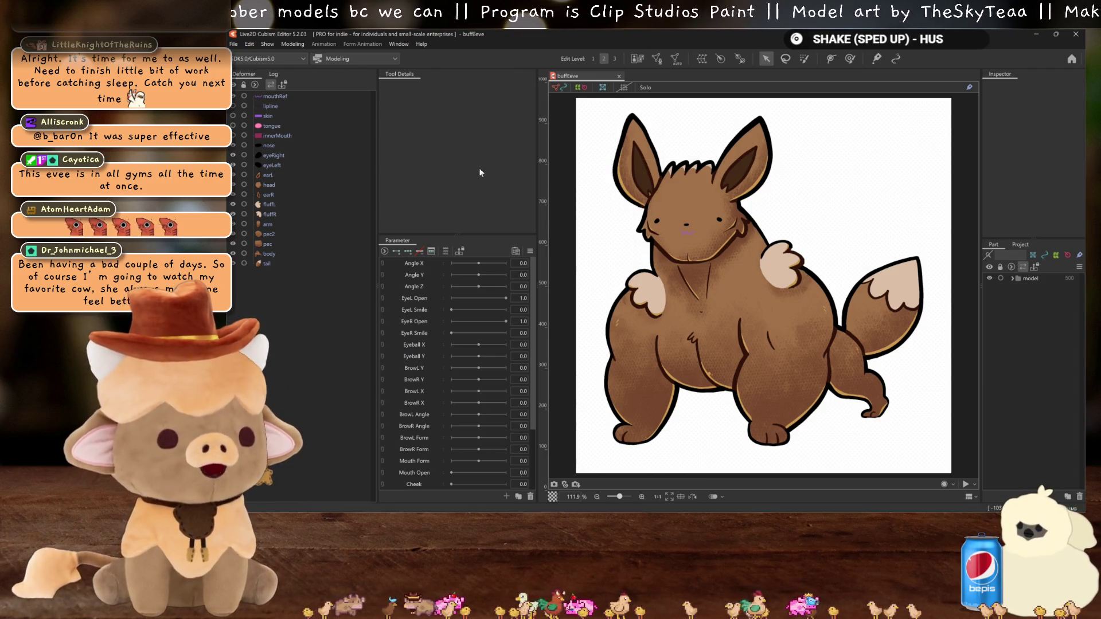
key(ctrl+s)
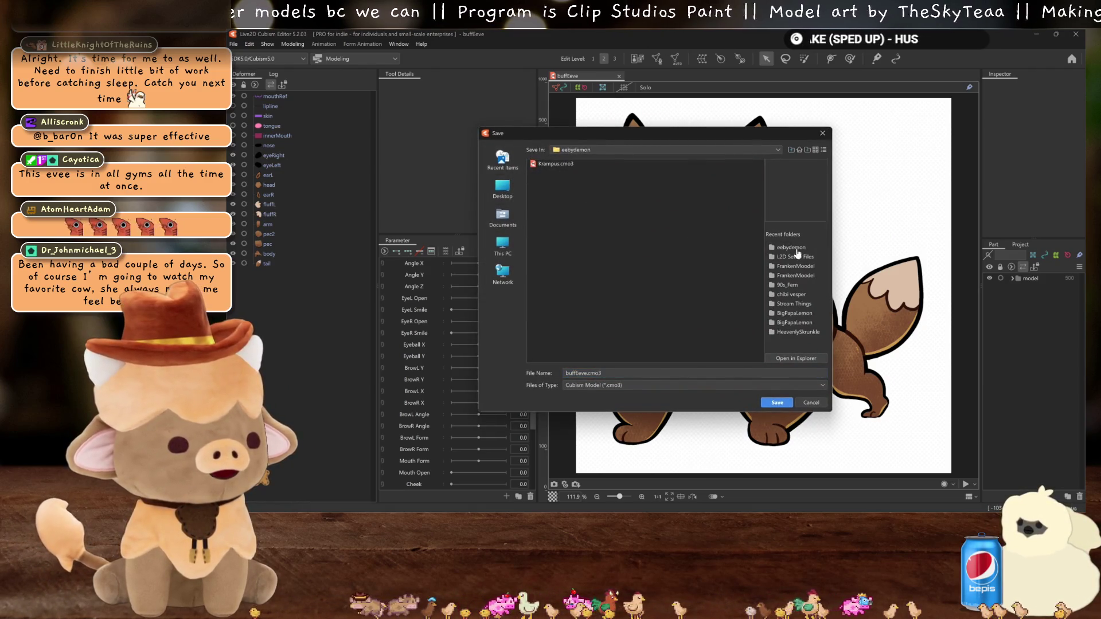
click(611, 153)
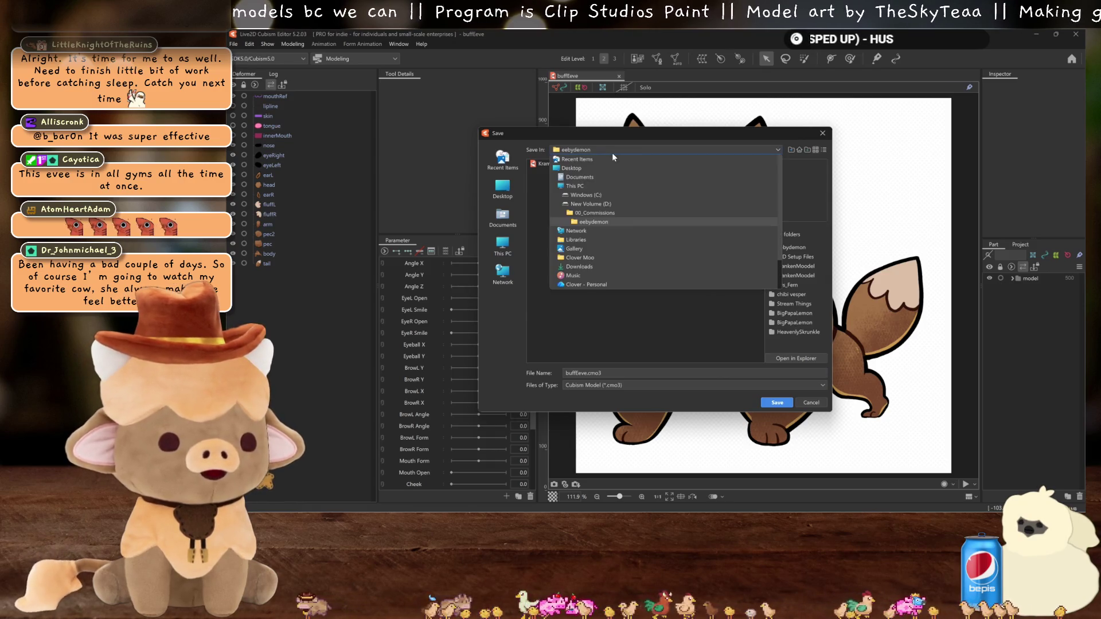
click(603, 215)
key(BackSpace)
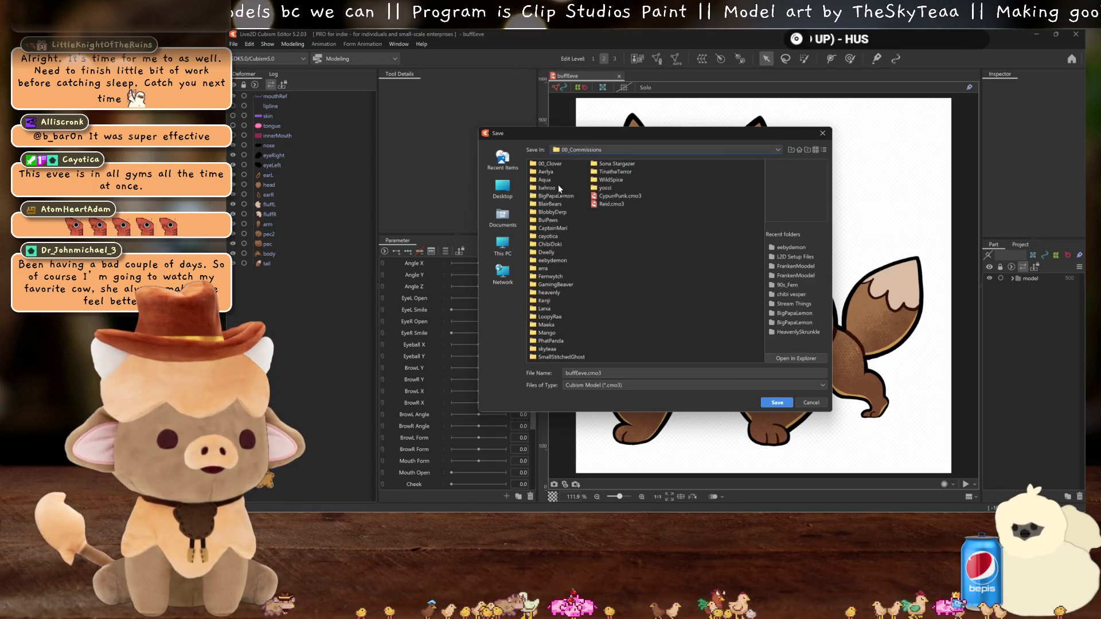
double_click(547, 349)
click(778, 402)
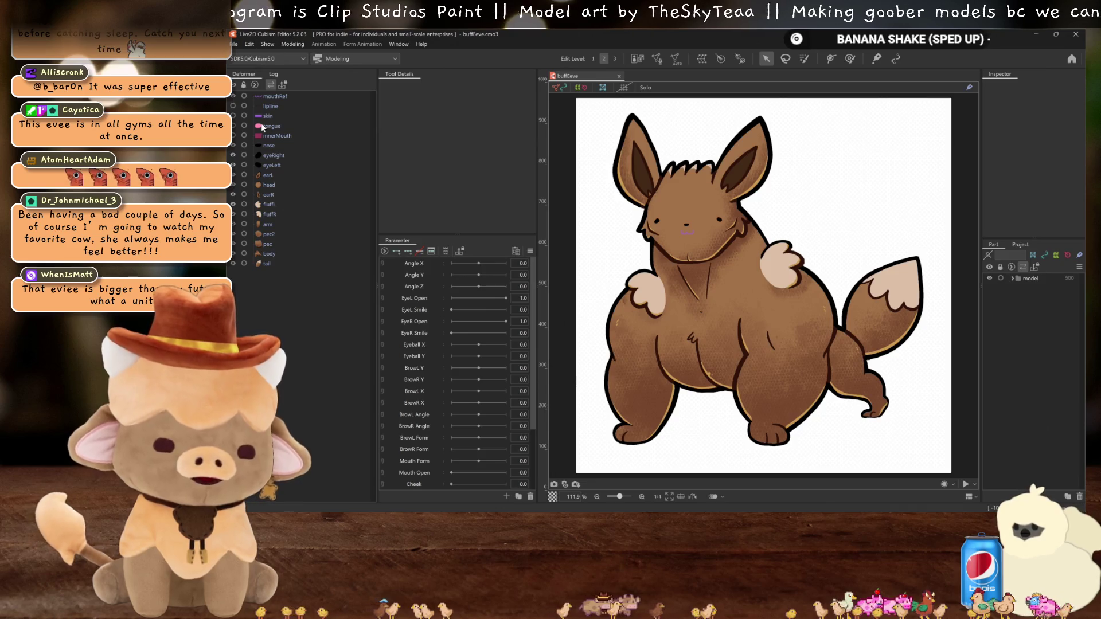
click(300, 44)
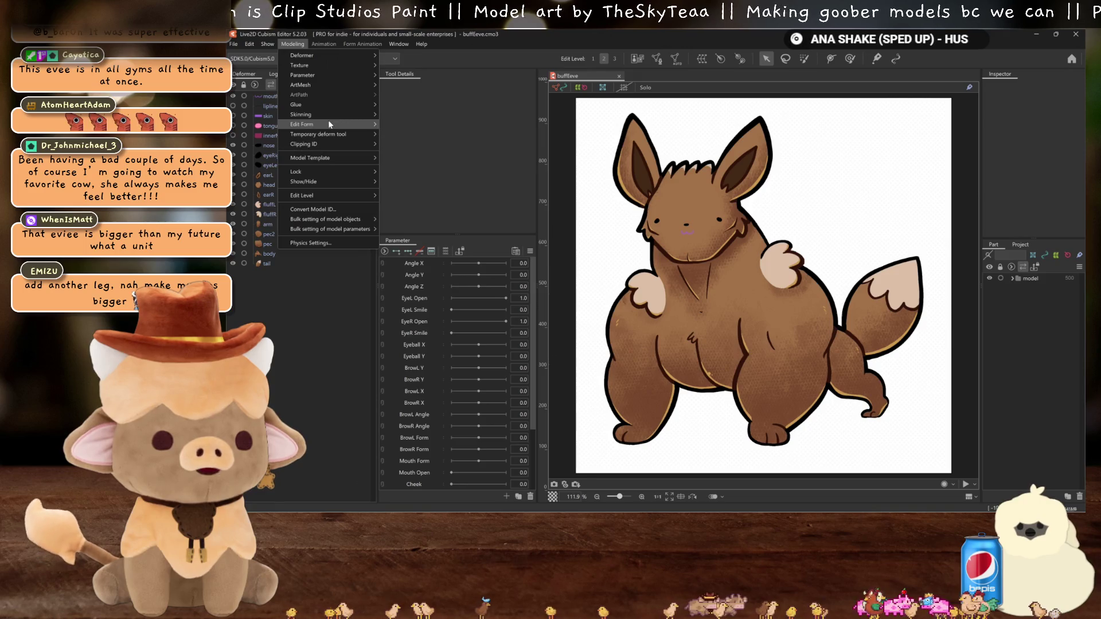
Step: Import the vbridger.csv parameter set from the L2D Setup Files folder via bulk parameter settings
mouse_move(355, 229)
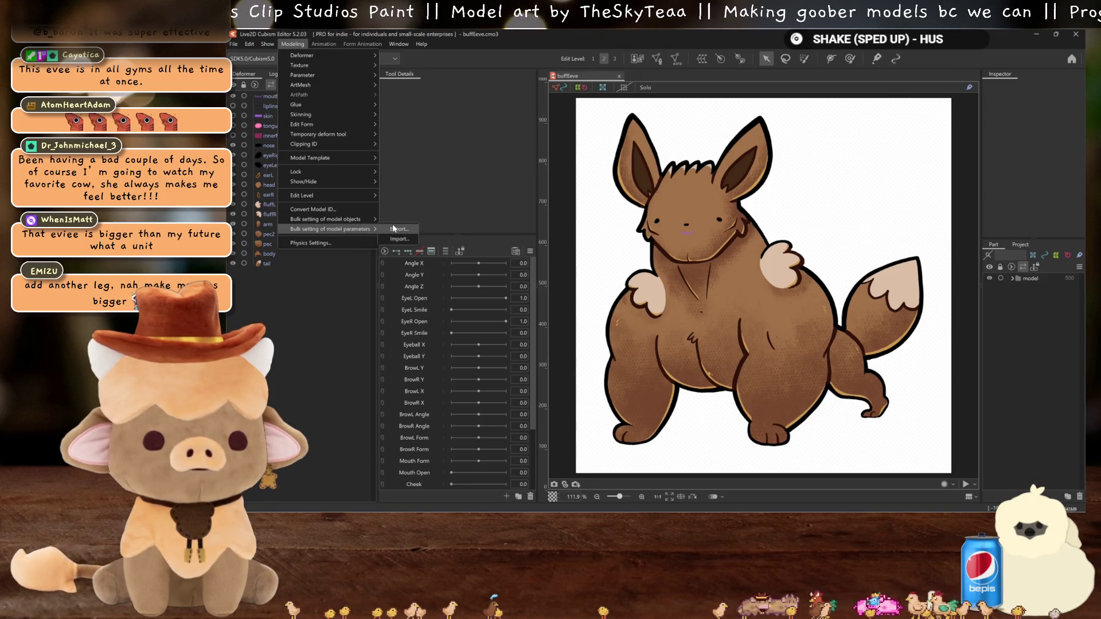
click(401, 239)
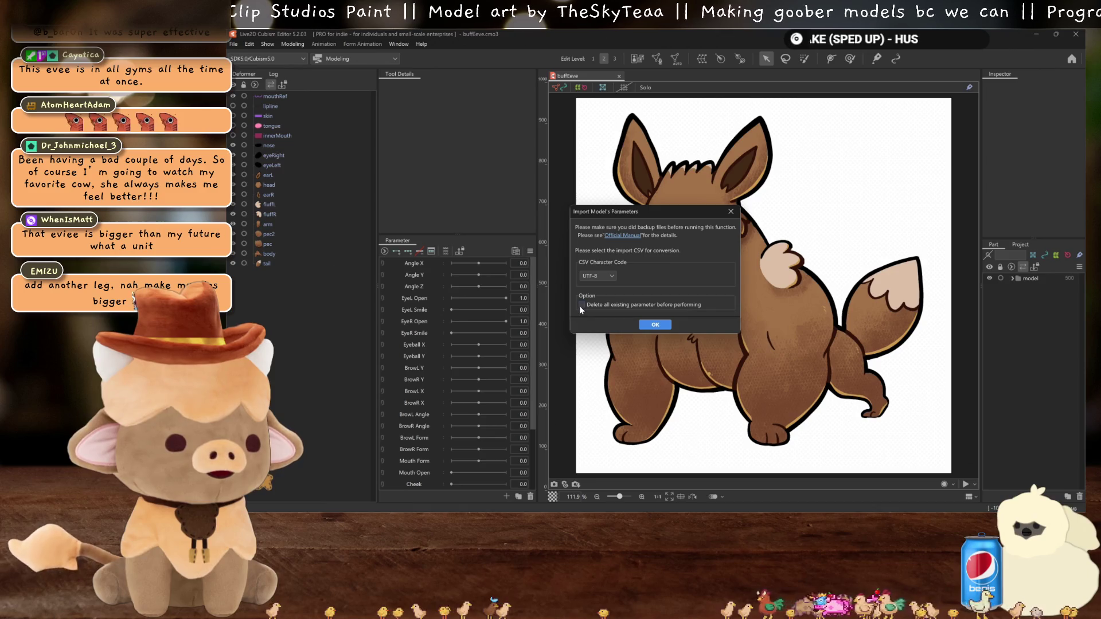
click(657, 325)
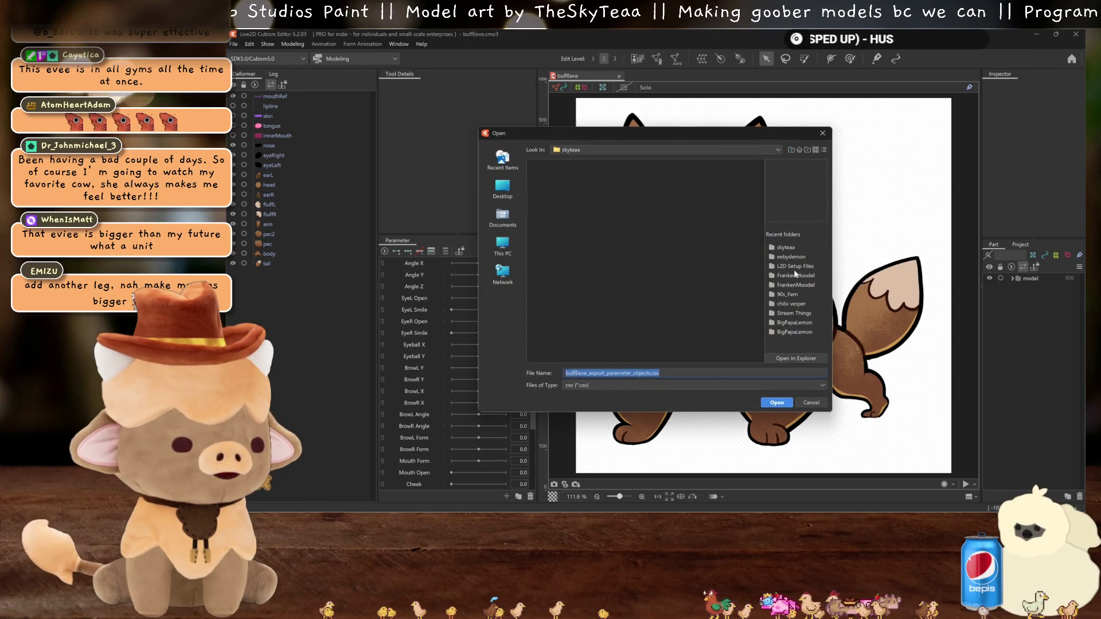
click(794, 270)
click(550, 180)
click(776, 402)
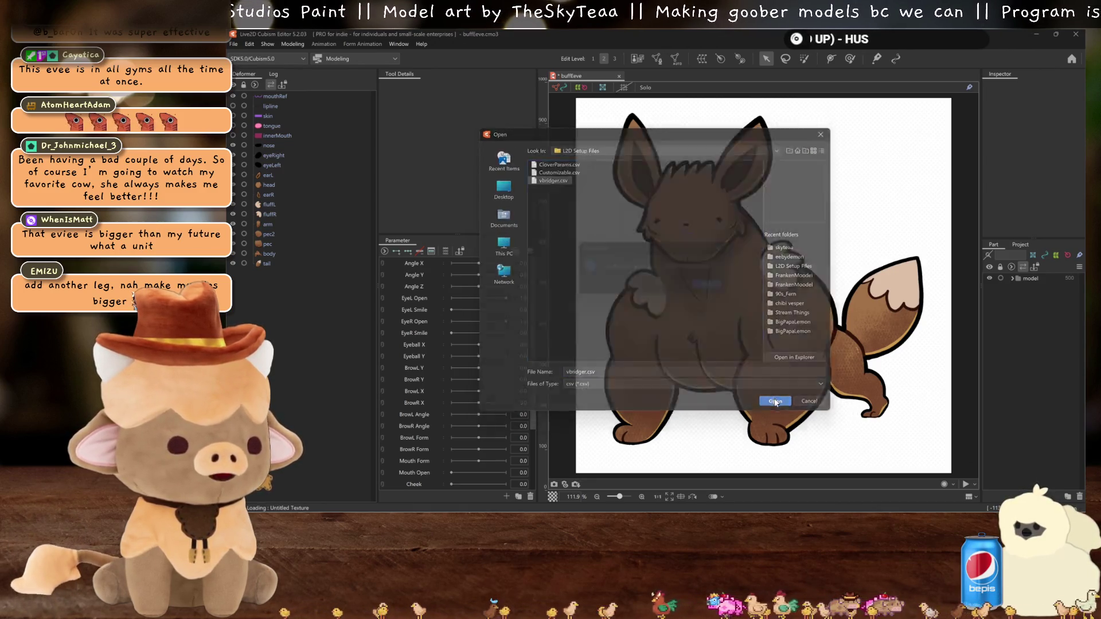
click(707, 287)
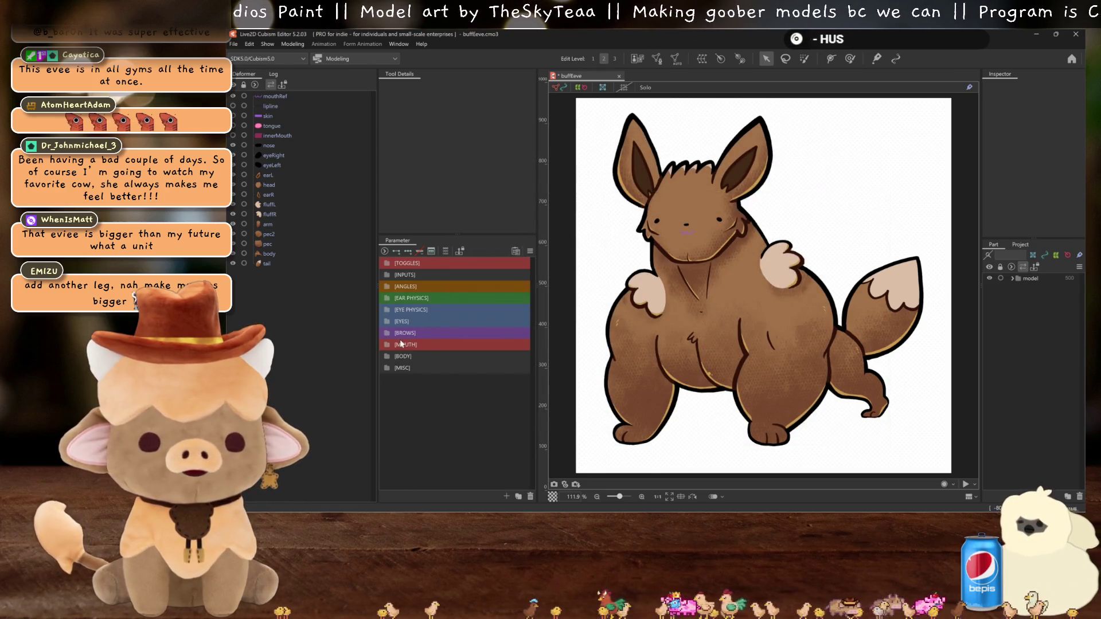
Step: Delete the extra MOUTH parameters, cheek puff through Mouth Shrug, keeping Mouth Open, Mouth Form and mouth x
click(401, 309)
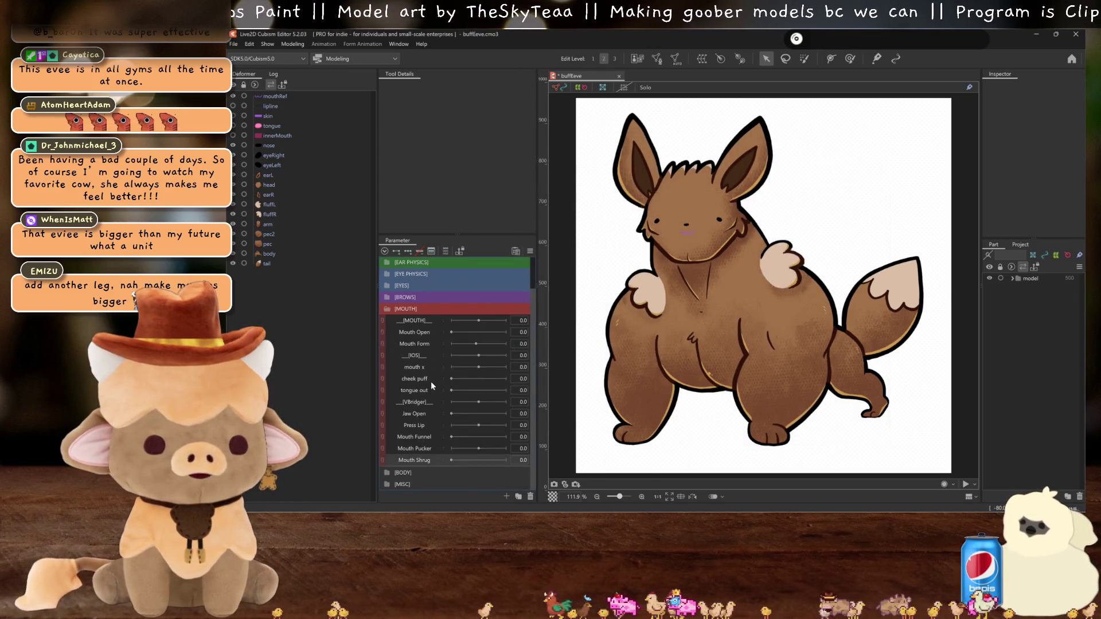
right_click(431, 379)
click(452, 427)
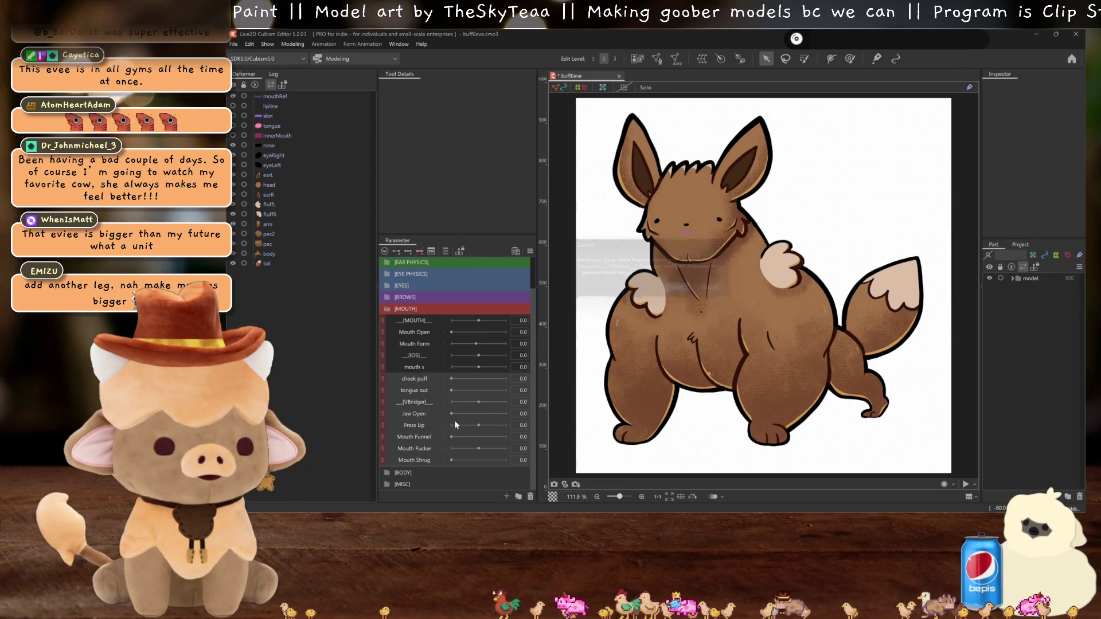
click(683, 293)
click(684, 292)
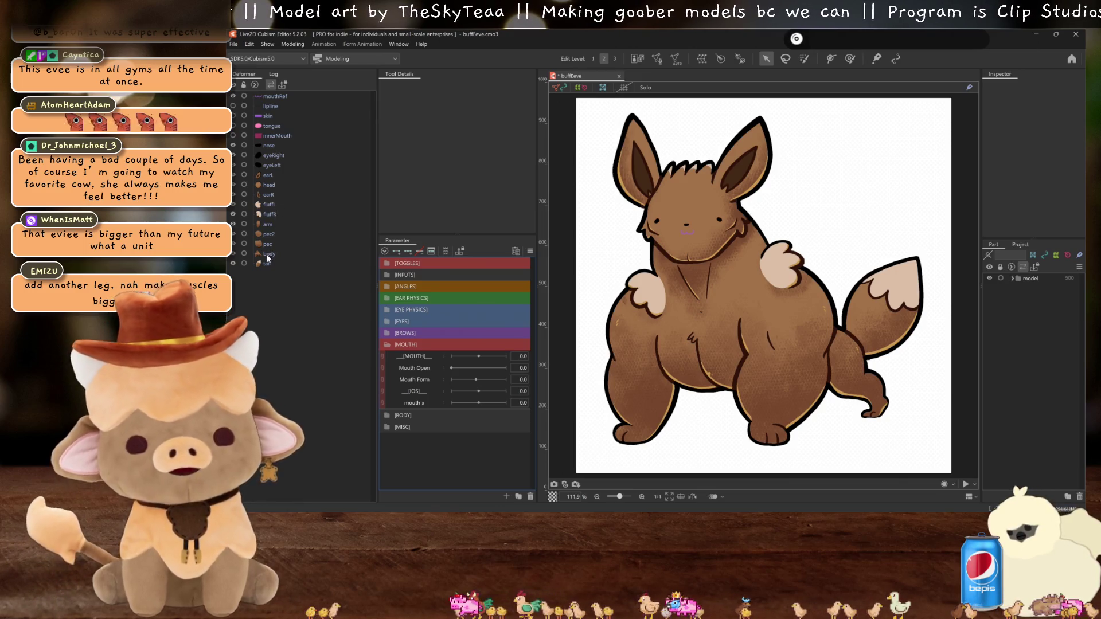
Step: Wrap the mouth layers, mouthRef through innerMouth, in a warp deformer named mouth
click(269, 175)
click(275, 136)
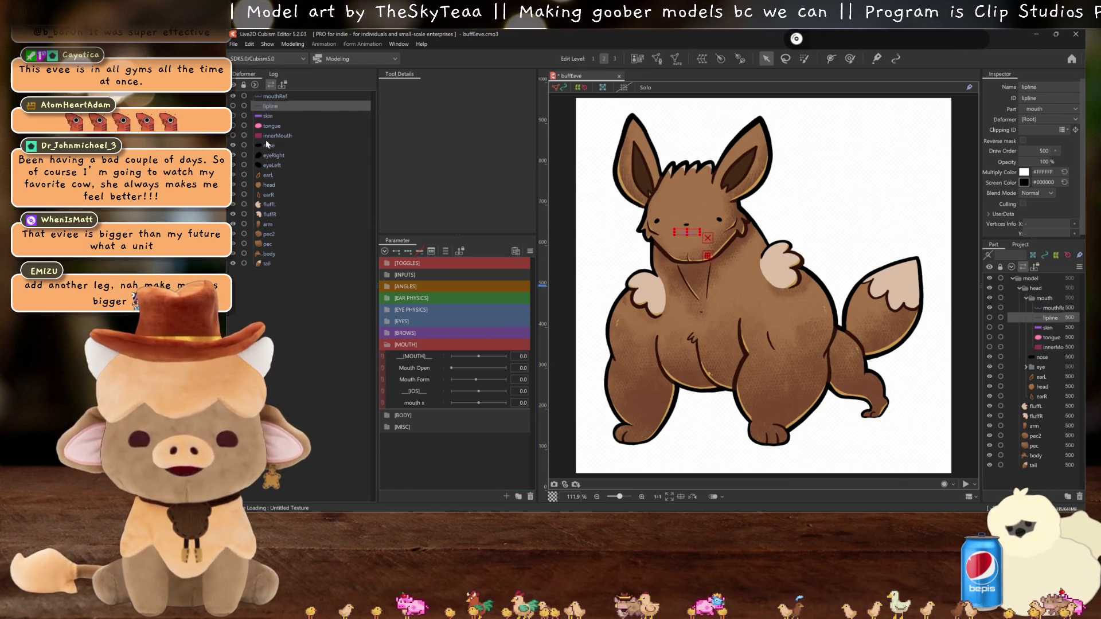
click(269, 234)
click(270, 264)
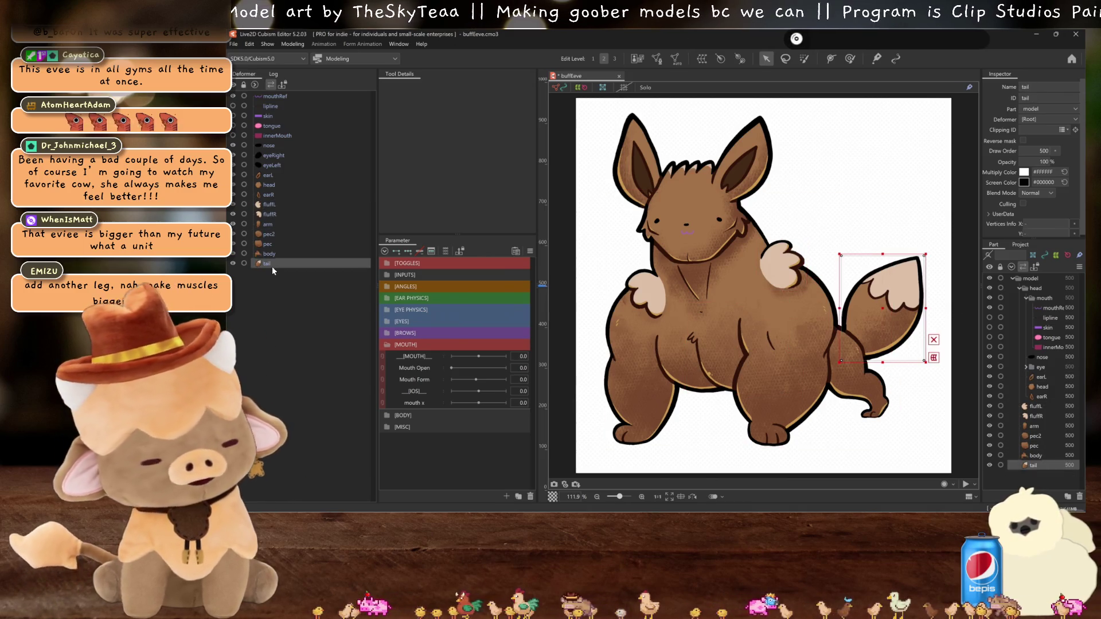
click(274, 97)
shift+click(277, 135)
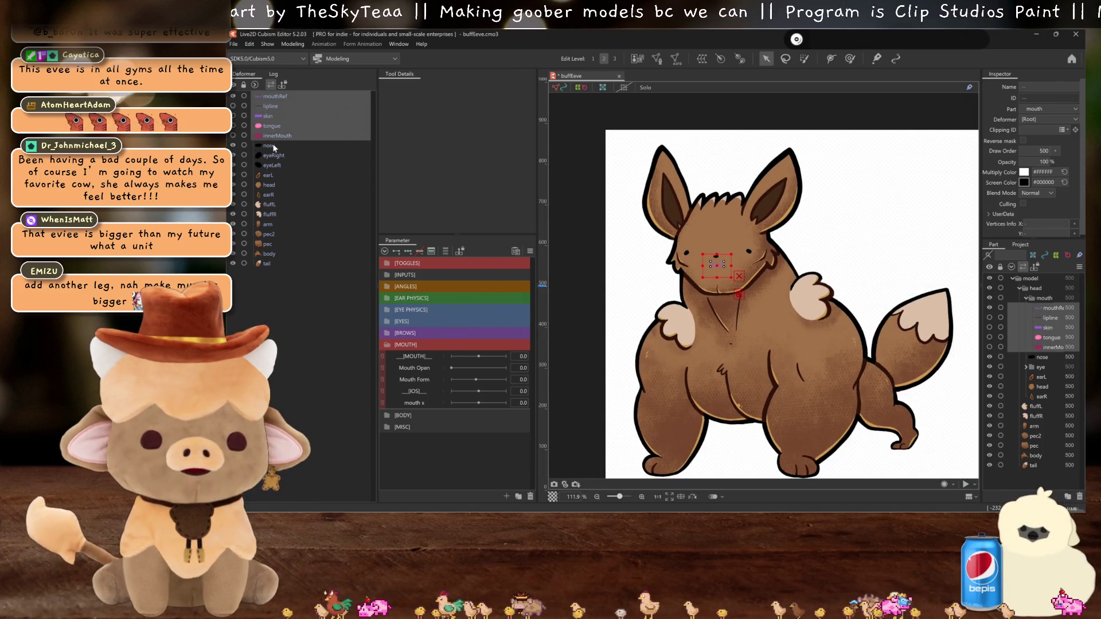
click(702, 59)
key(ctrl+a)
text(mouth)
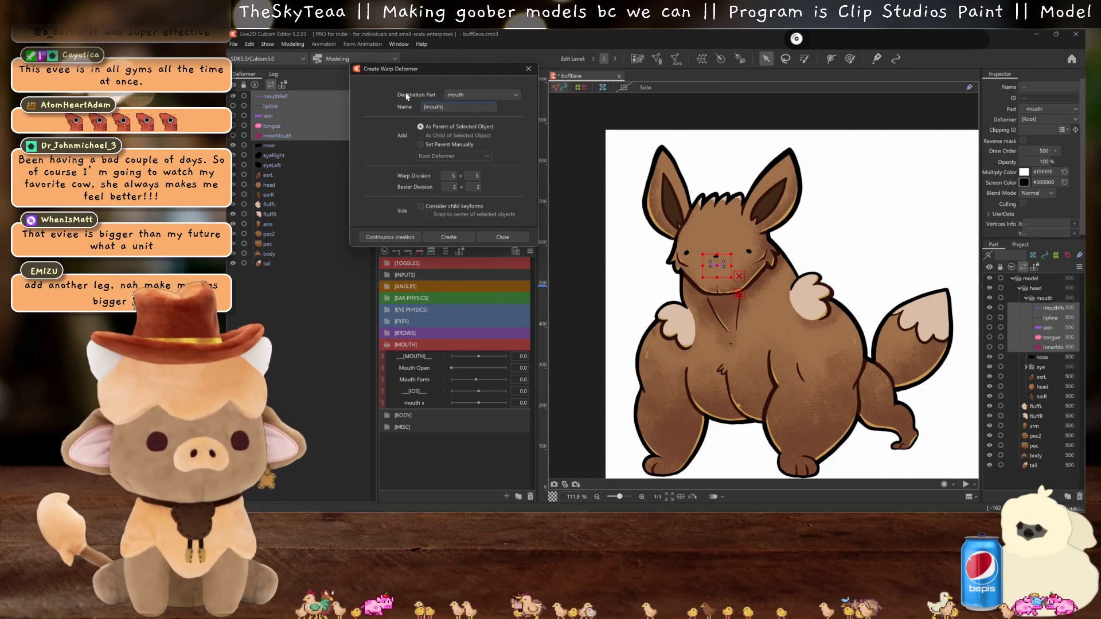
key(Return)
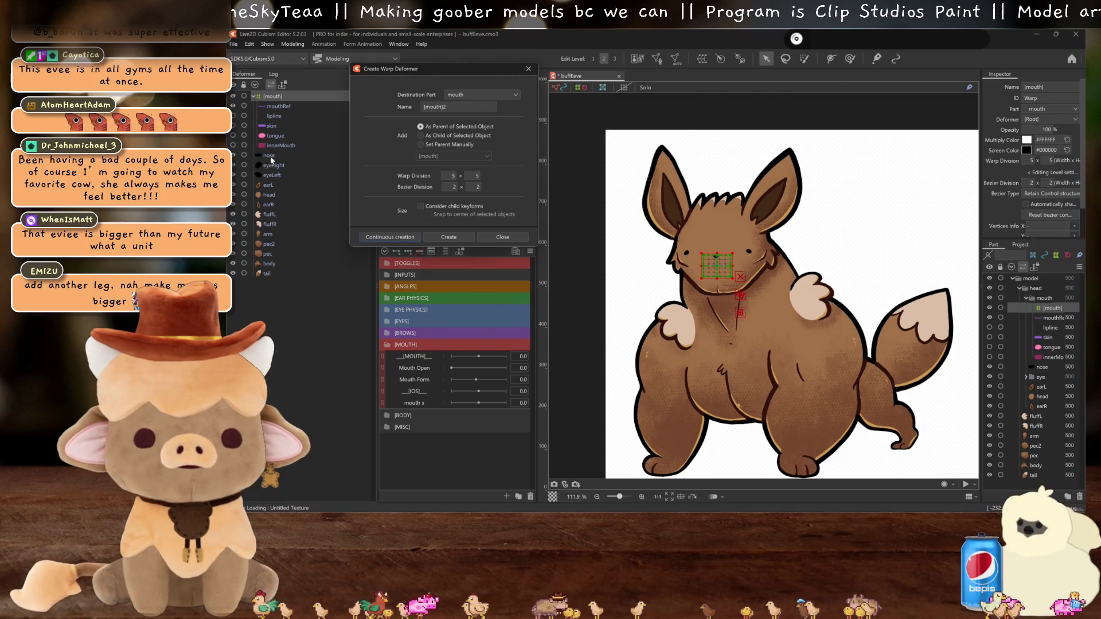
Step: Create a [nose] warp deformer around the nose layer
click(270, 156)
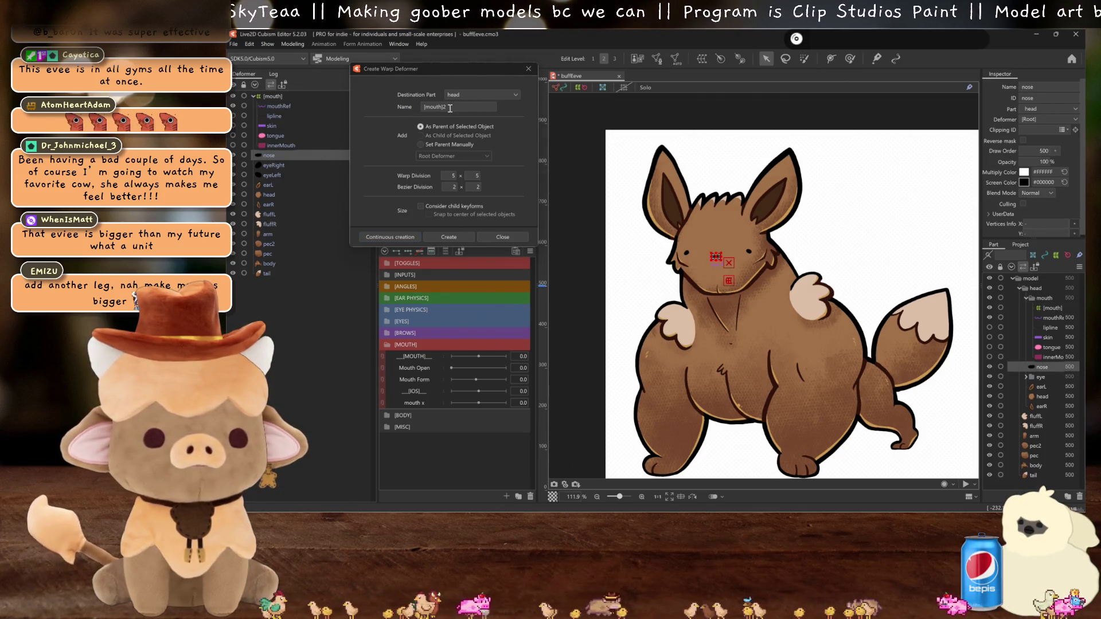
triple_click(450, 108)
text([nose])
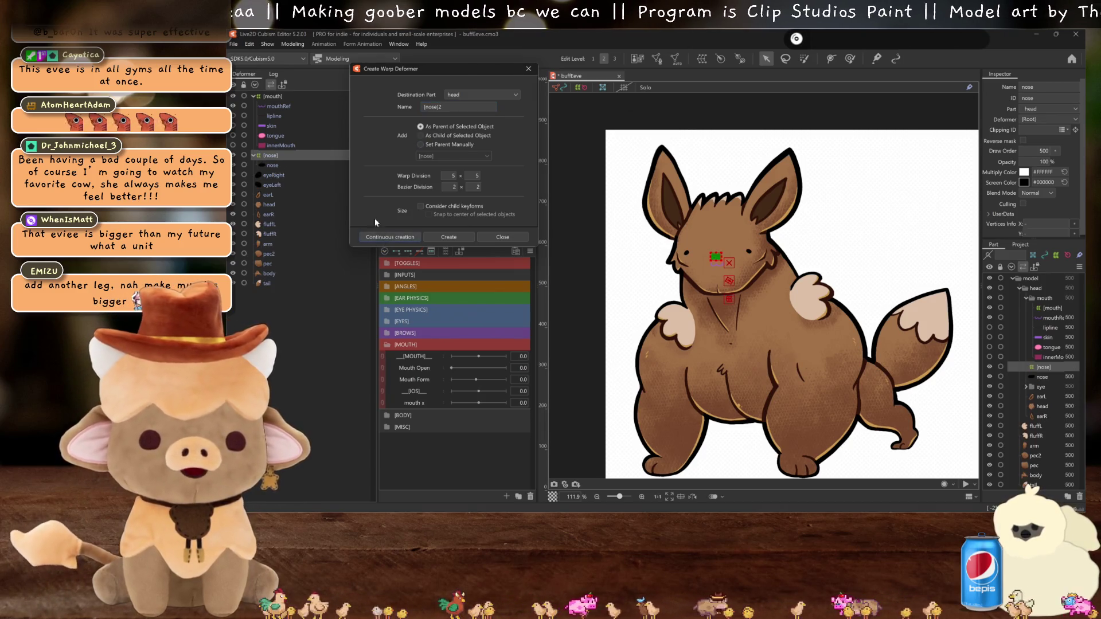
click(380, 229)
Step: Create an [eyes] warp deformer around eyeRight and eyeLeft
click(277, 175)
ctrl+click(277, 185)
double_click(450, 106)
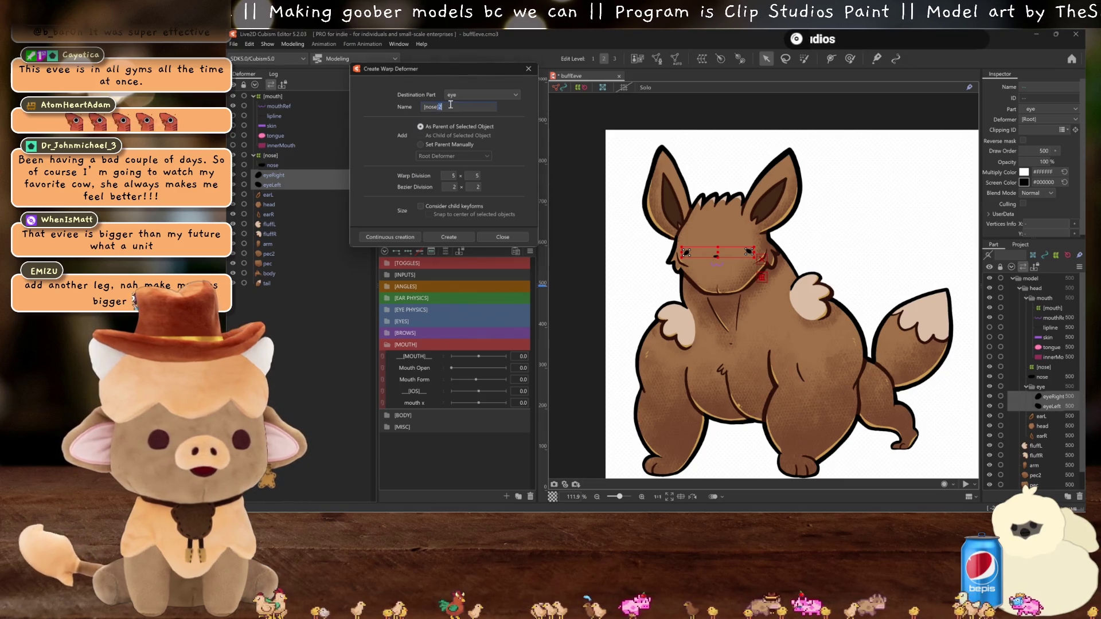
text([eyes)
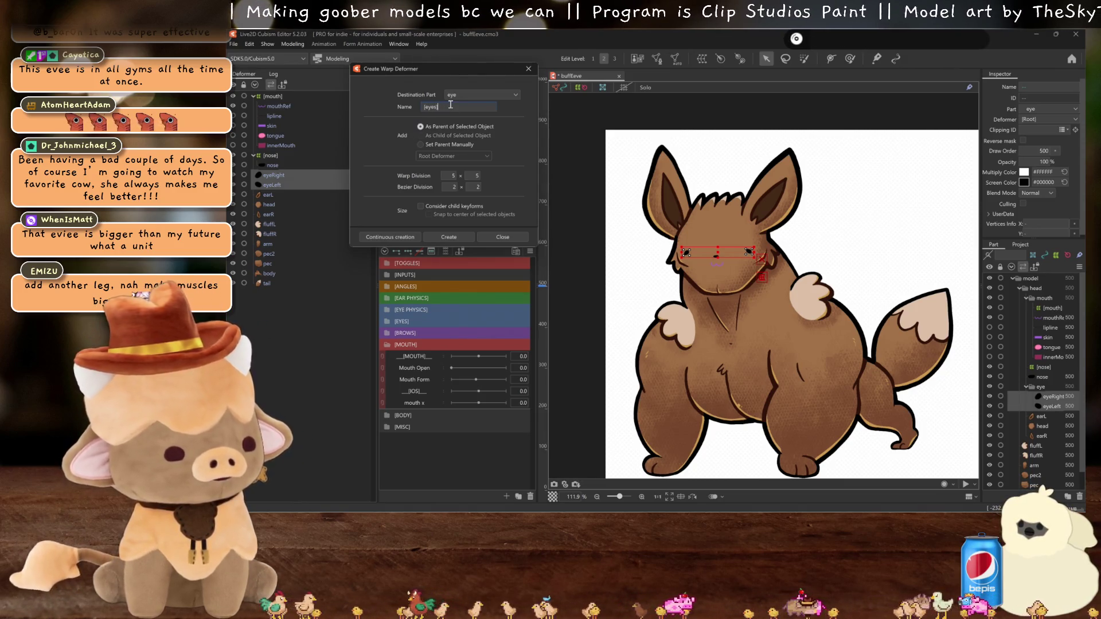
click(387, 235)
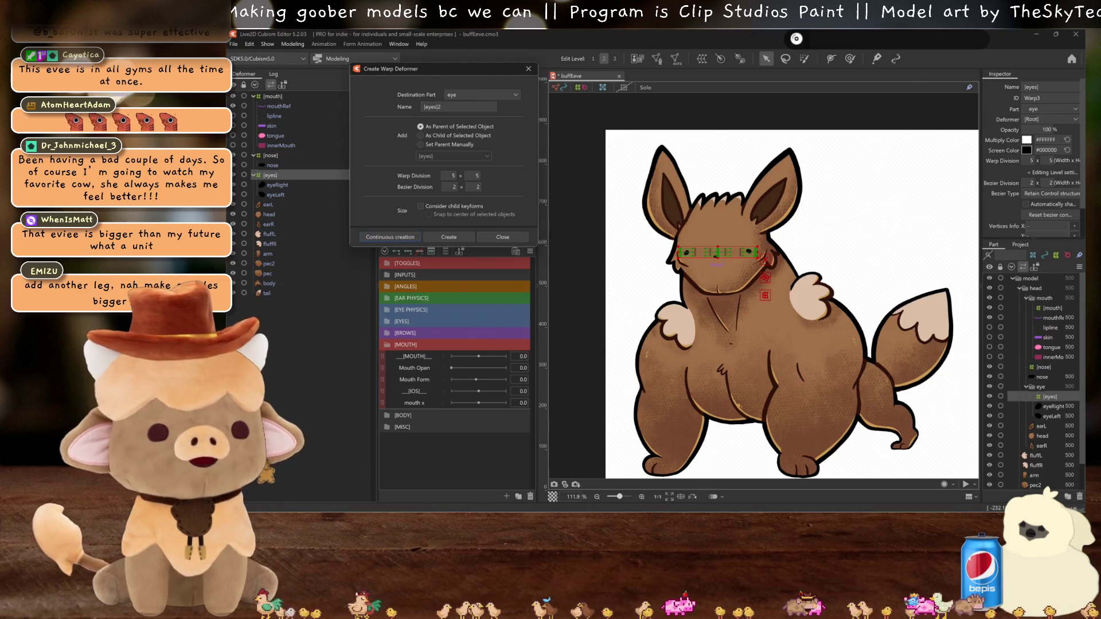
Step: Select earL and earR and begin naming their ears deformer
click(268, 205)
ctrl+click(274, 223)
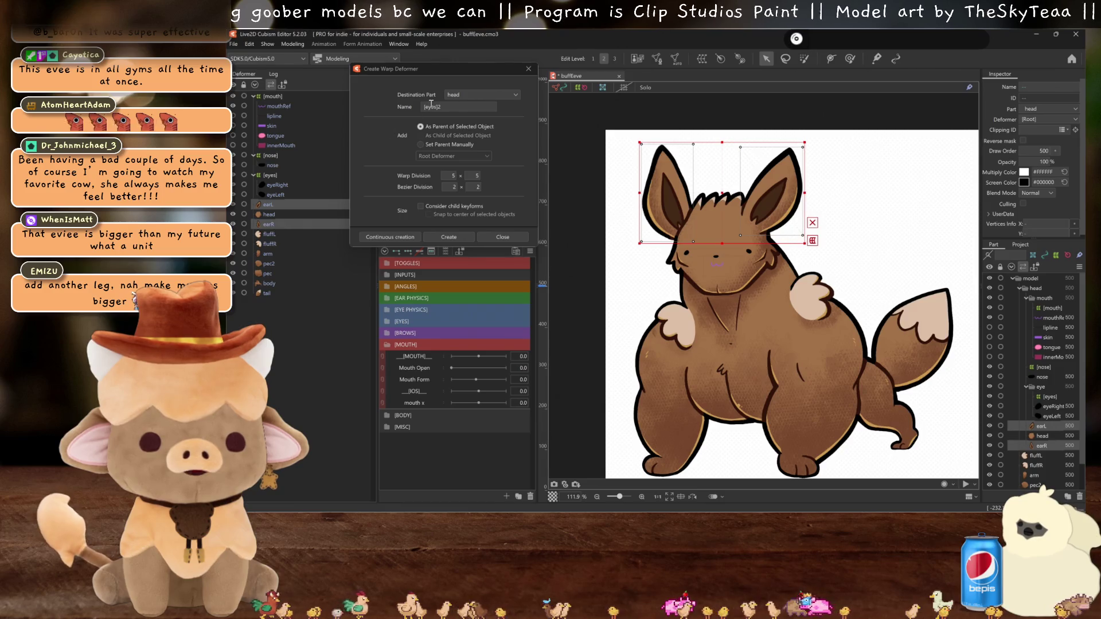
text([e)
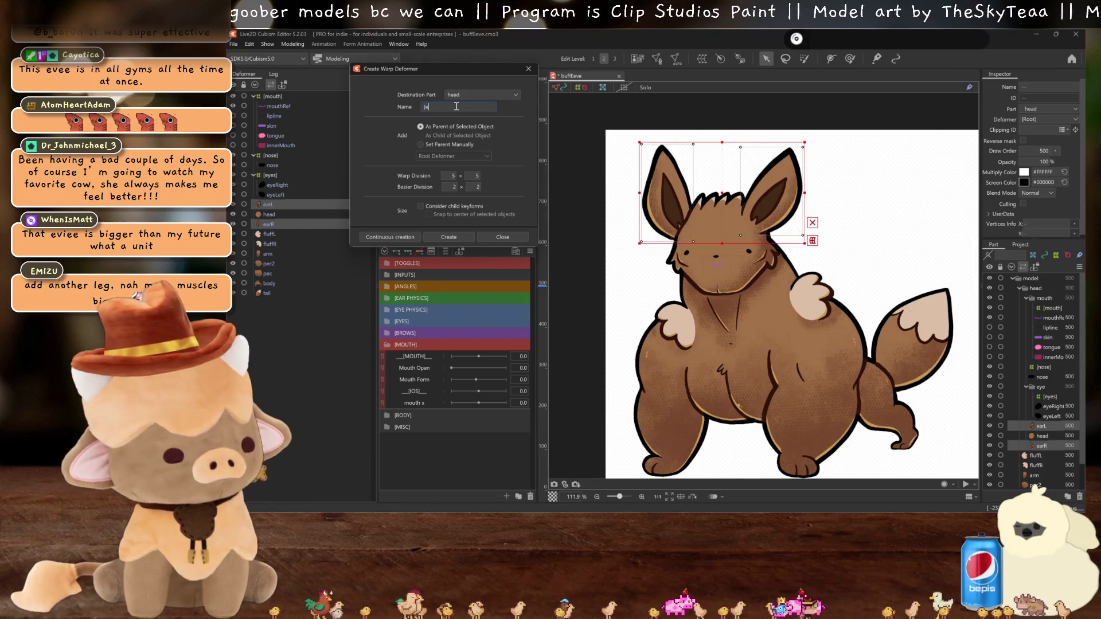
Step: Create the [ears] warp deformer, then a [head] warp deformer around the head layer
click(393, 239)
click(273, 236)
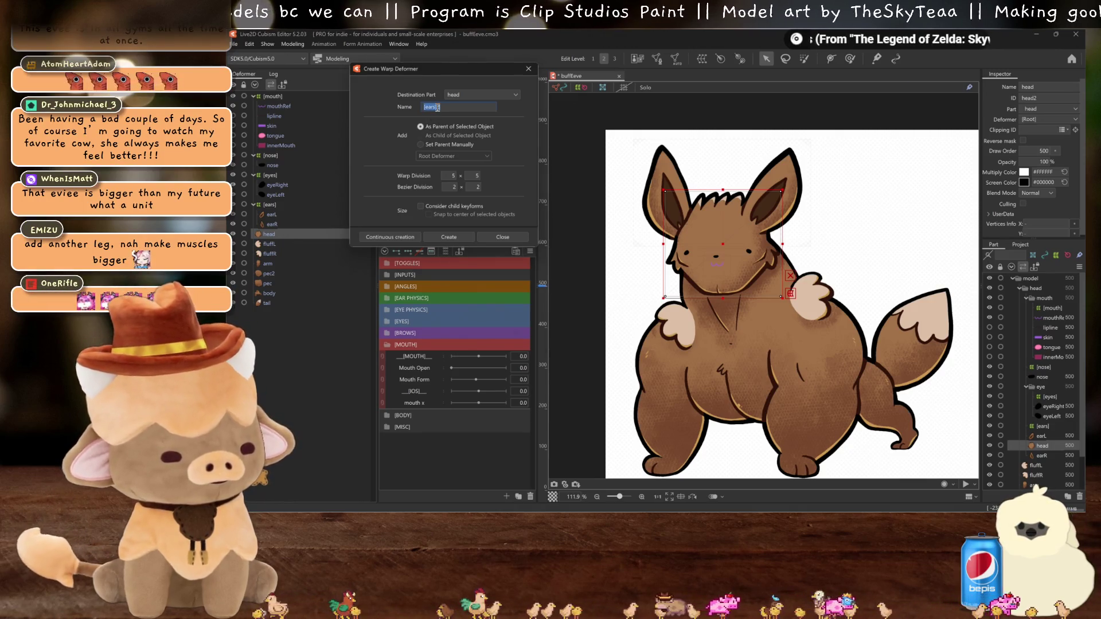
text([)
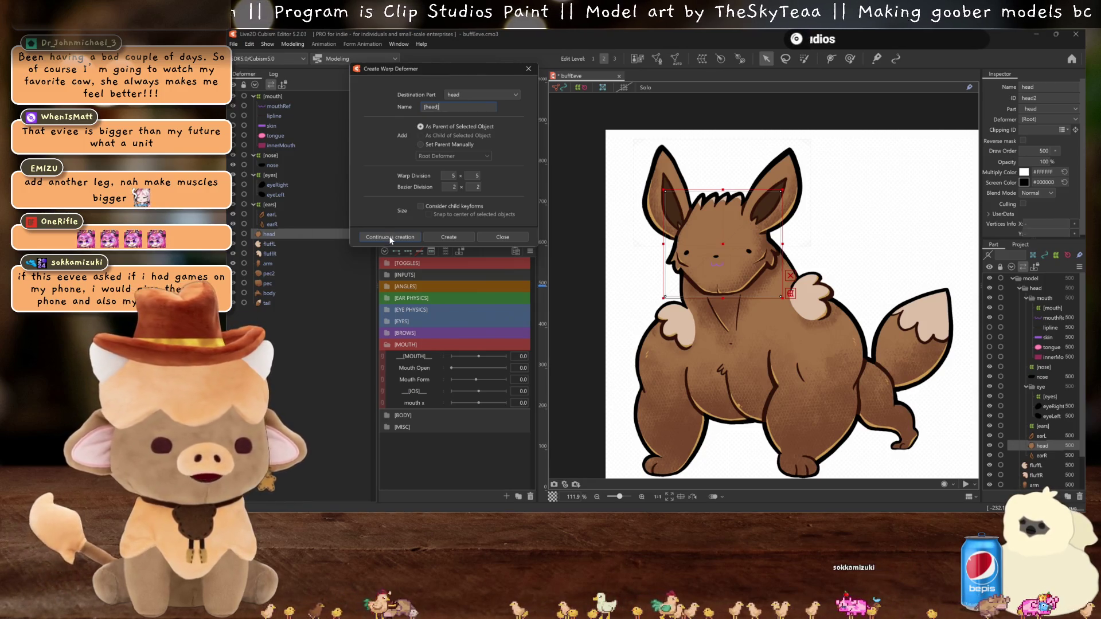
click(390, 237)
Step: Create an [arm] warp deformer around fluffL, fluffR and the arm parts
click(269, 254)
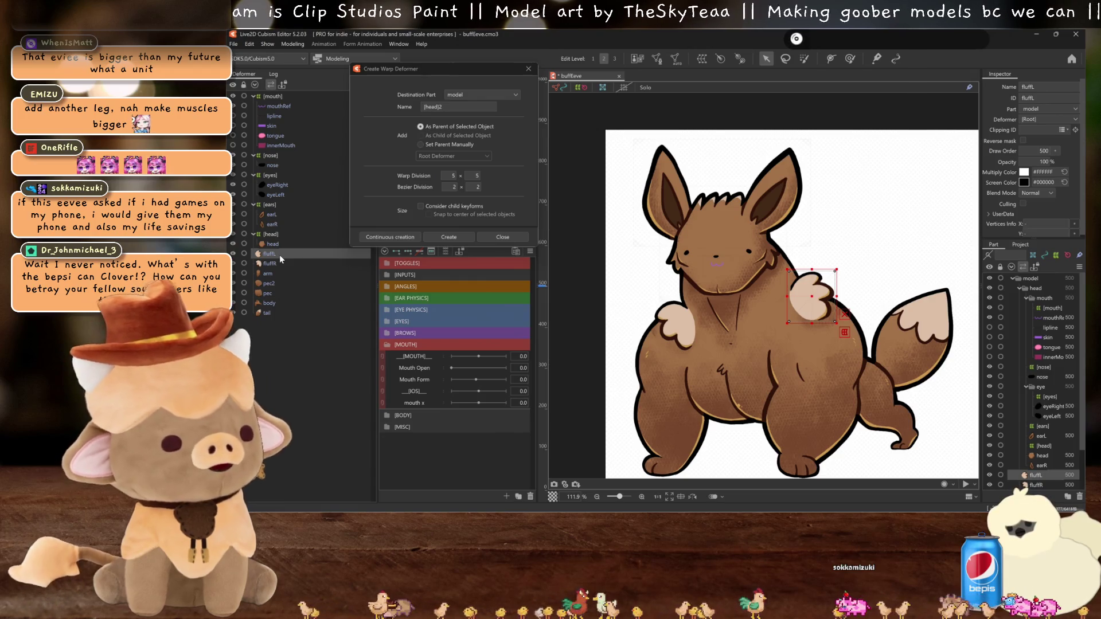
shift+click(270, 275)
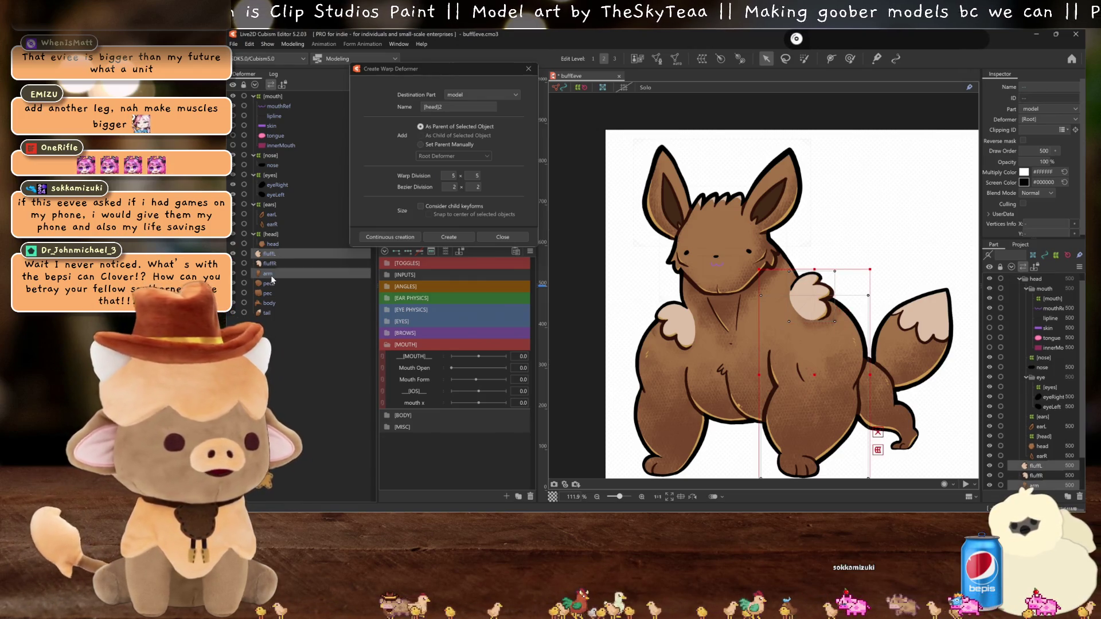
triple_click(450, 108)
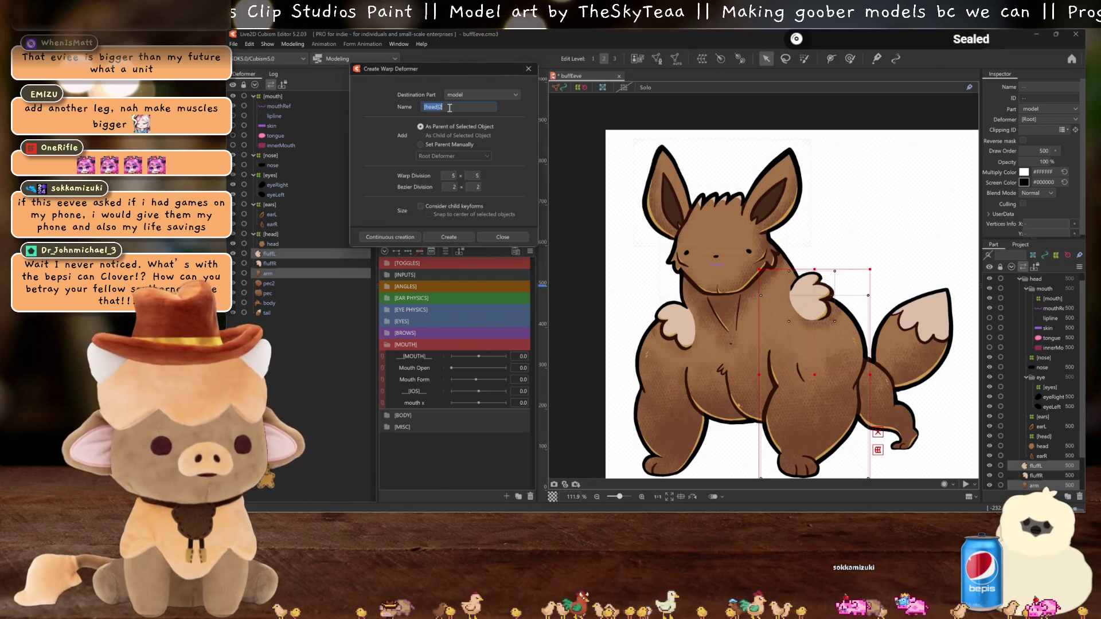
text(arm)
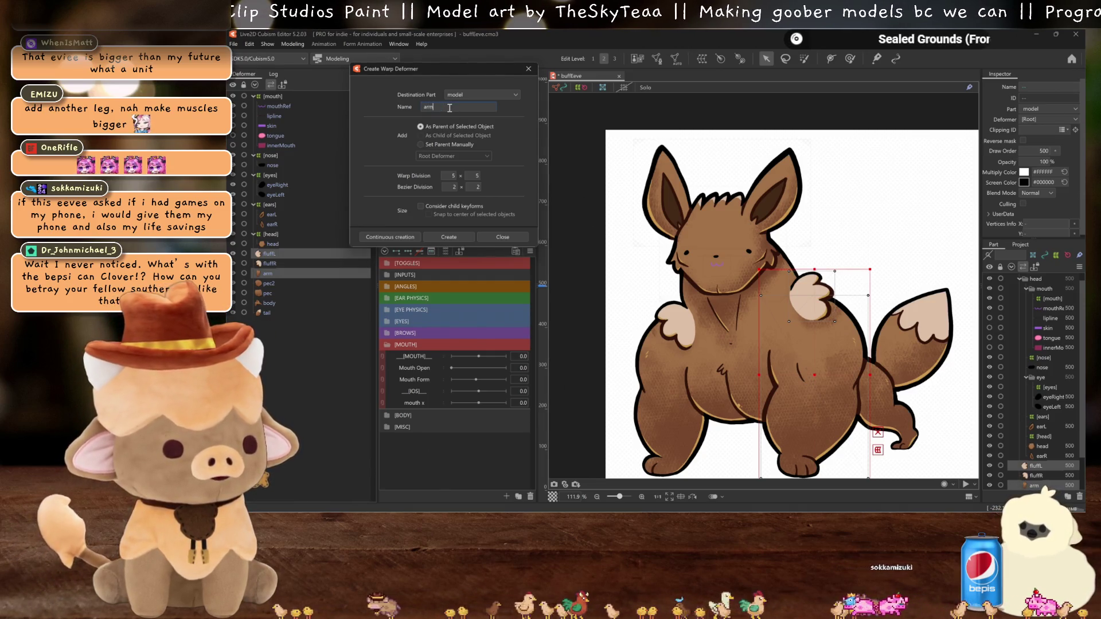
key(BackSpace)
key(BackSpace)
key(BackSpace)
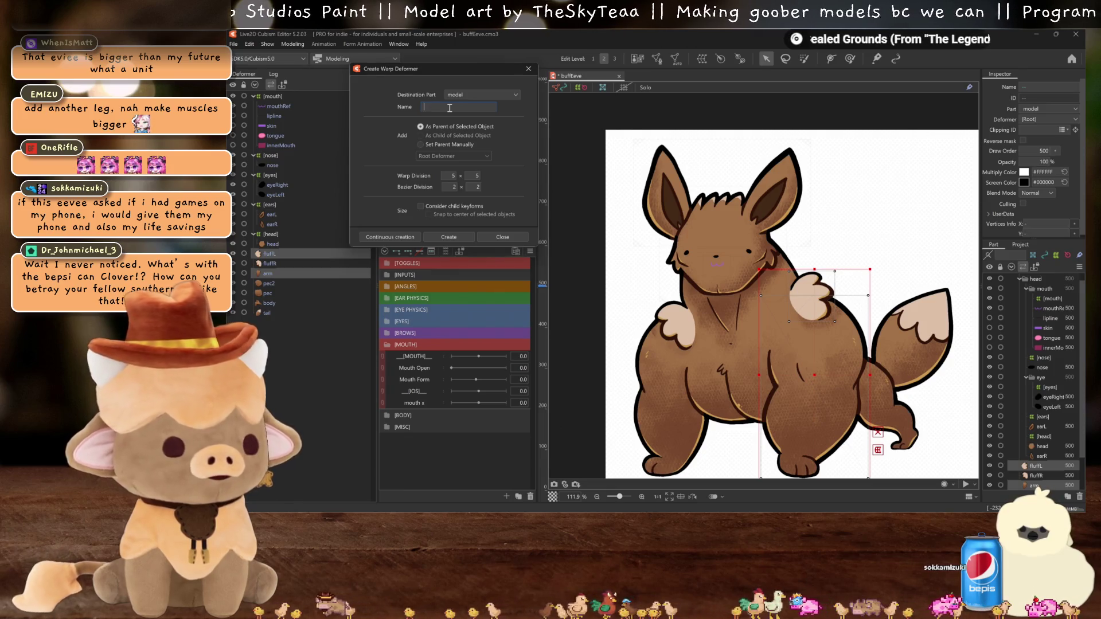
text([arm])
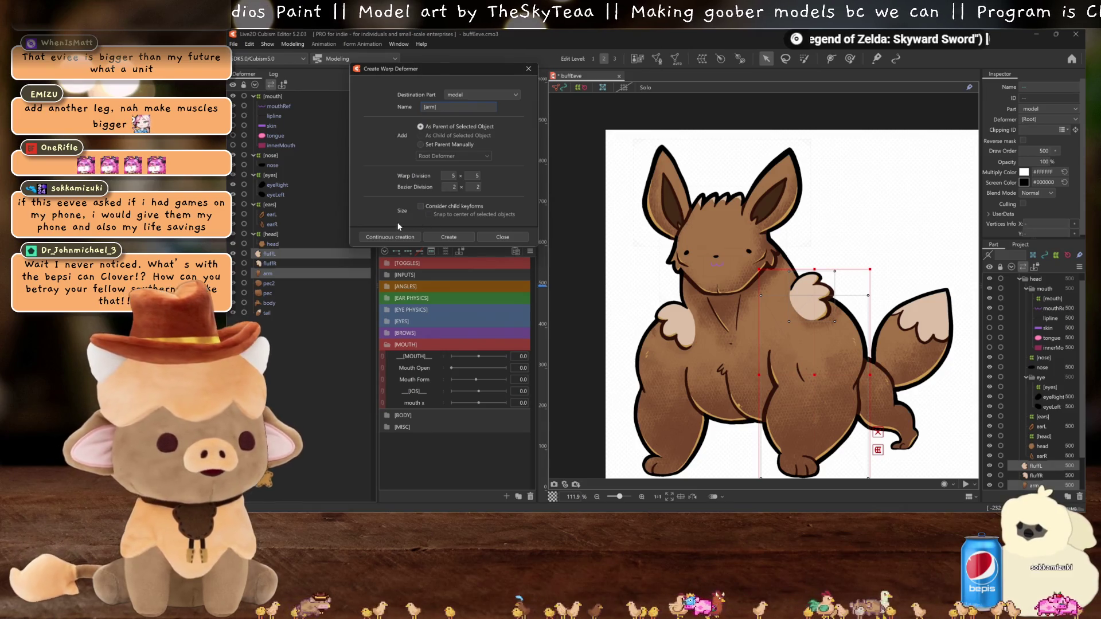
click(393, 236)
Step: Create a [pec] warp deformer around both pec parts
click(269, 293)
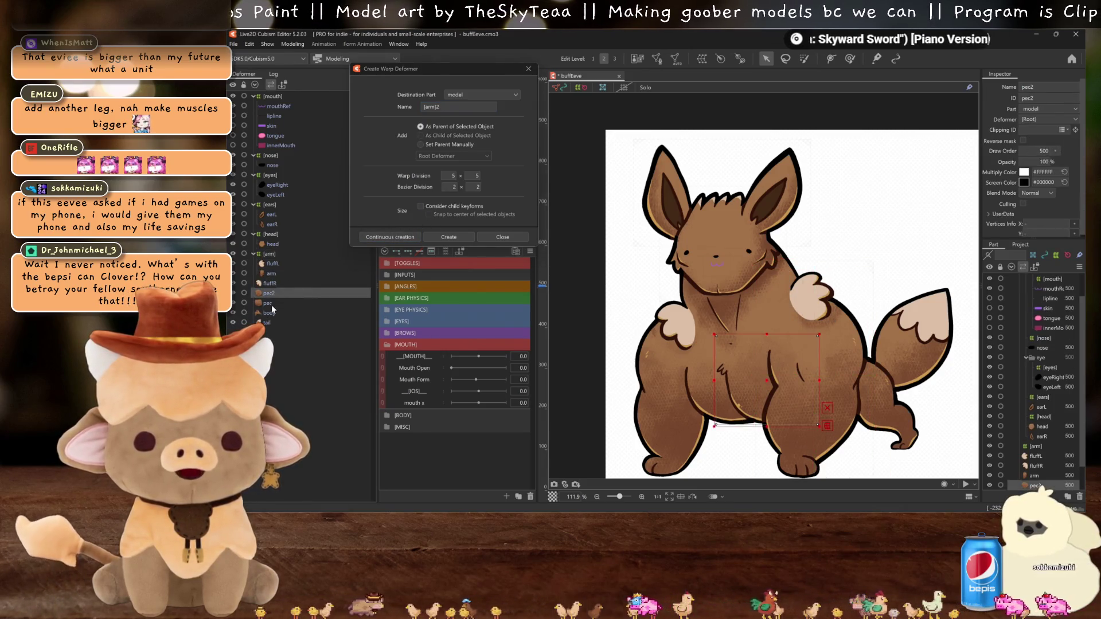
ctrl+click(271, 304)
triple_click(459, 107)
key(BackSpace)
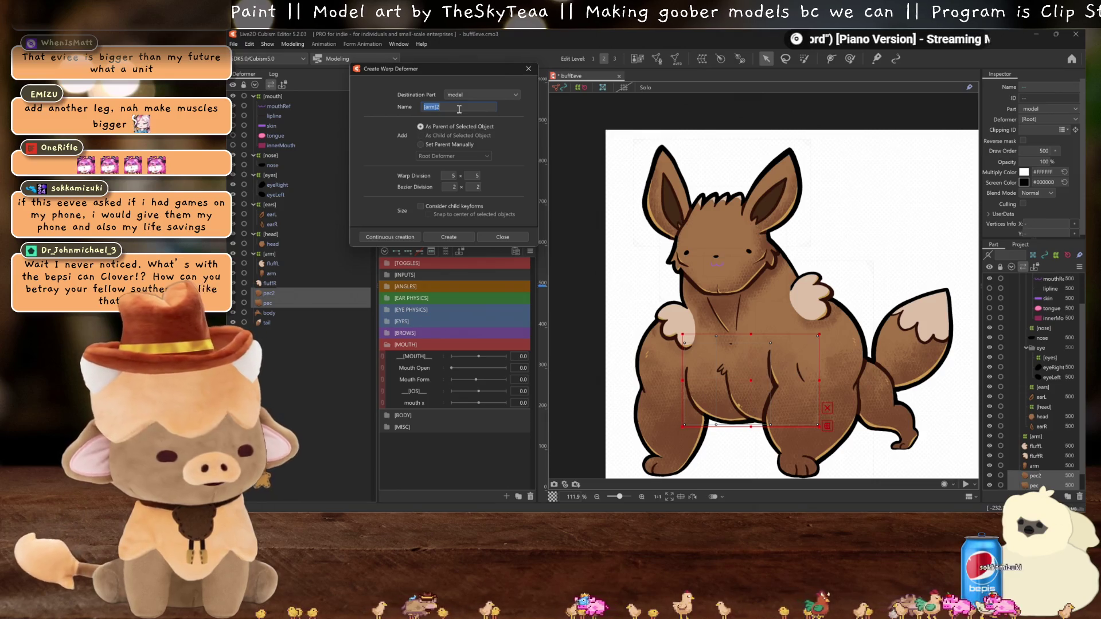
text([pec])
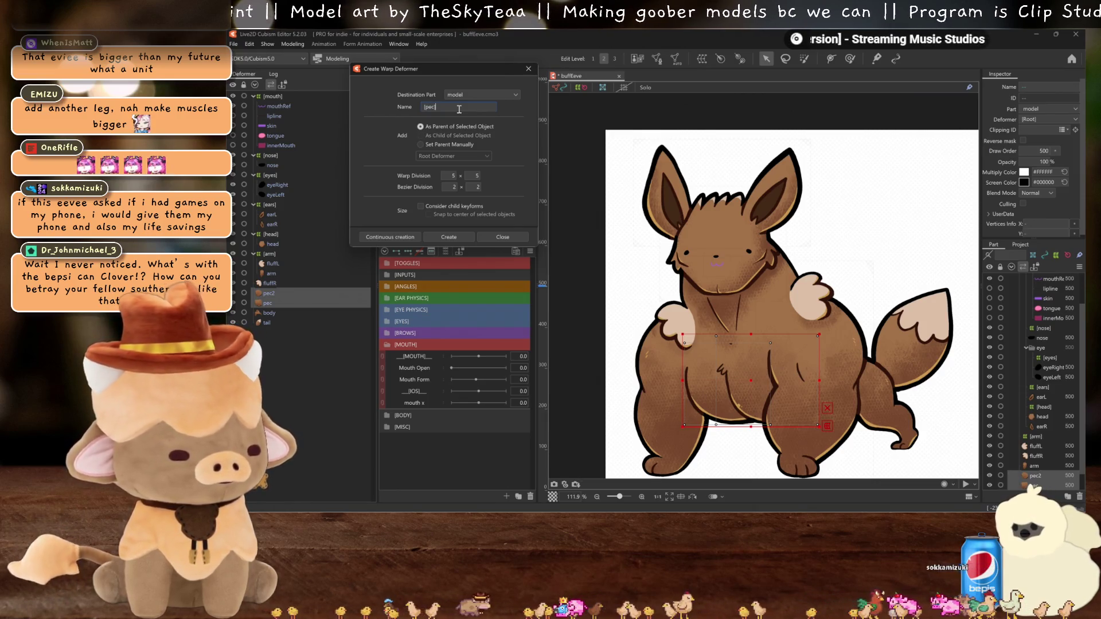
click(390, 237)
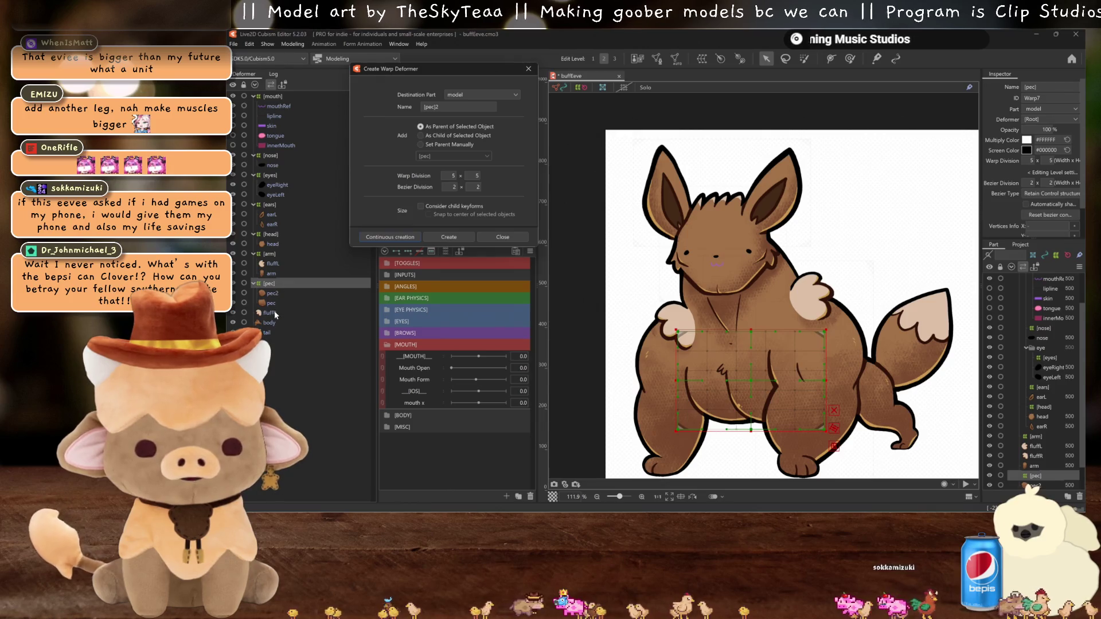
Step: Create a [body] warp deformer around fluffR and body
click(269, 312)
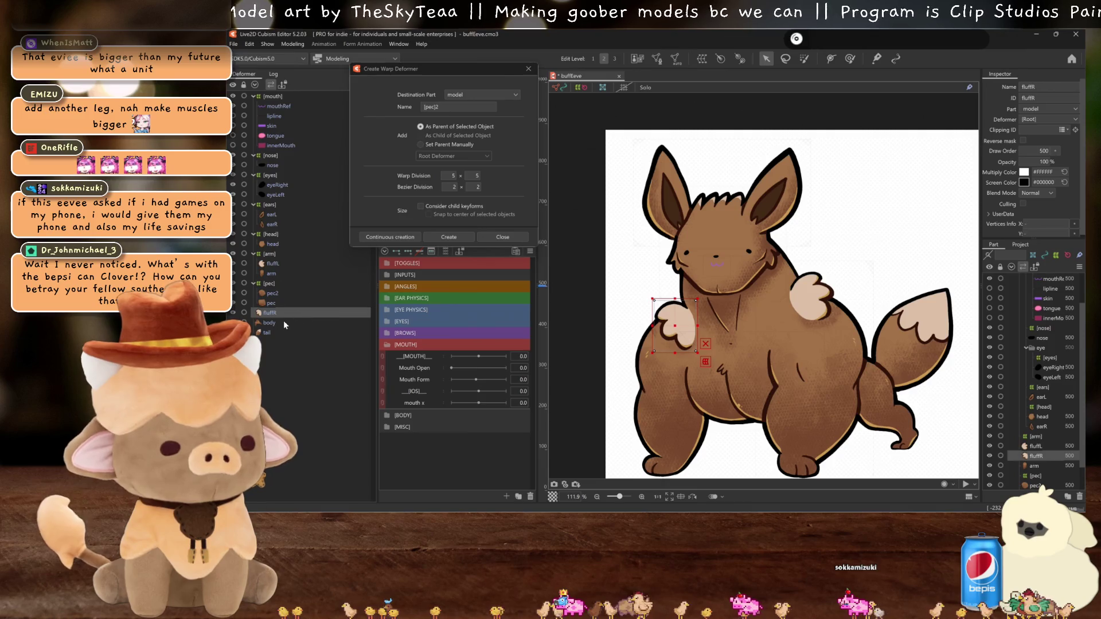
ctrl+click(271, 322)
triple_click(448, 108)
text([body])
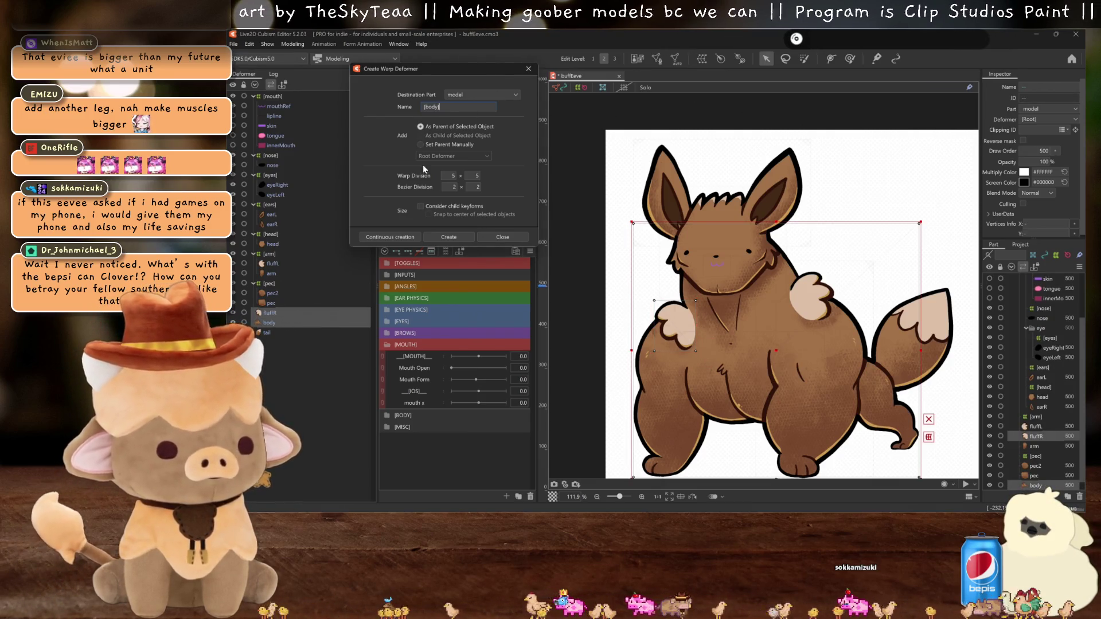
click(390, 237)
Step: Create a [tail] warp deformer around the tail and save the model
click(267, 342)
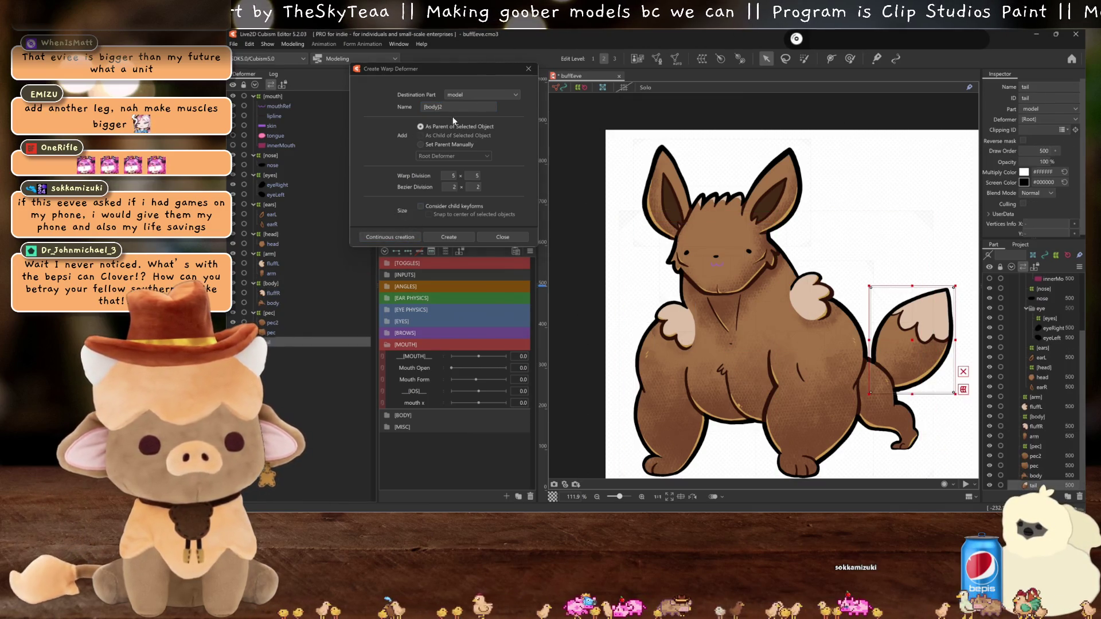
text([tail])
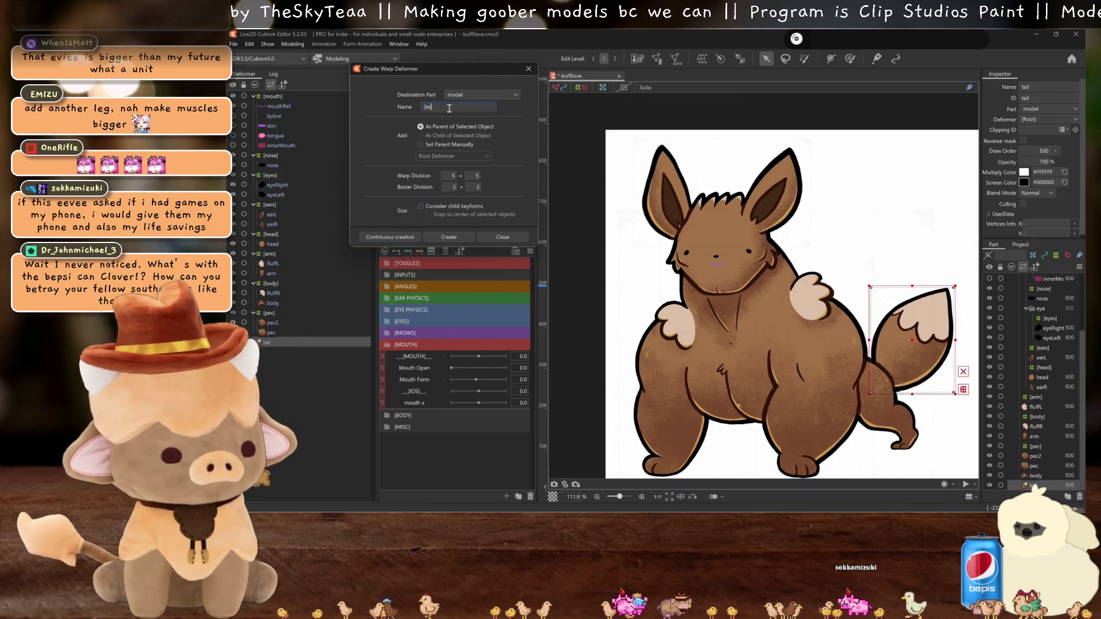
click(447, 236)
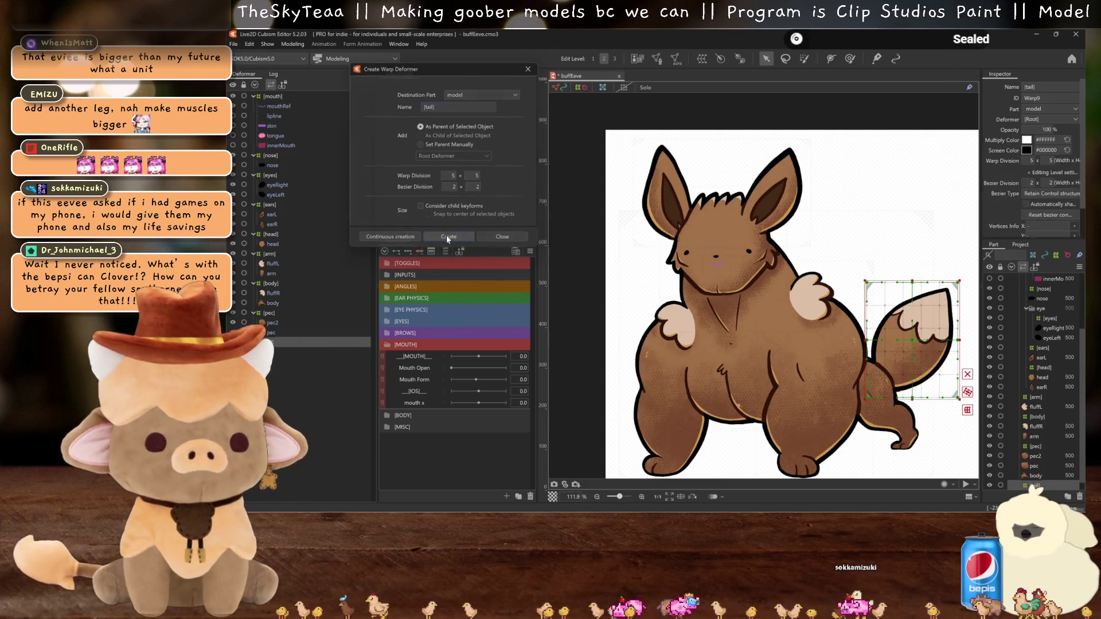
key(ctrl+s)
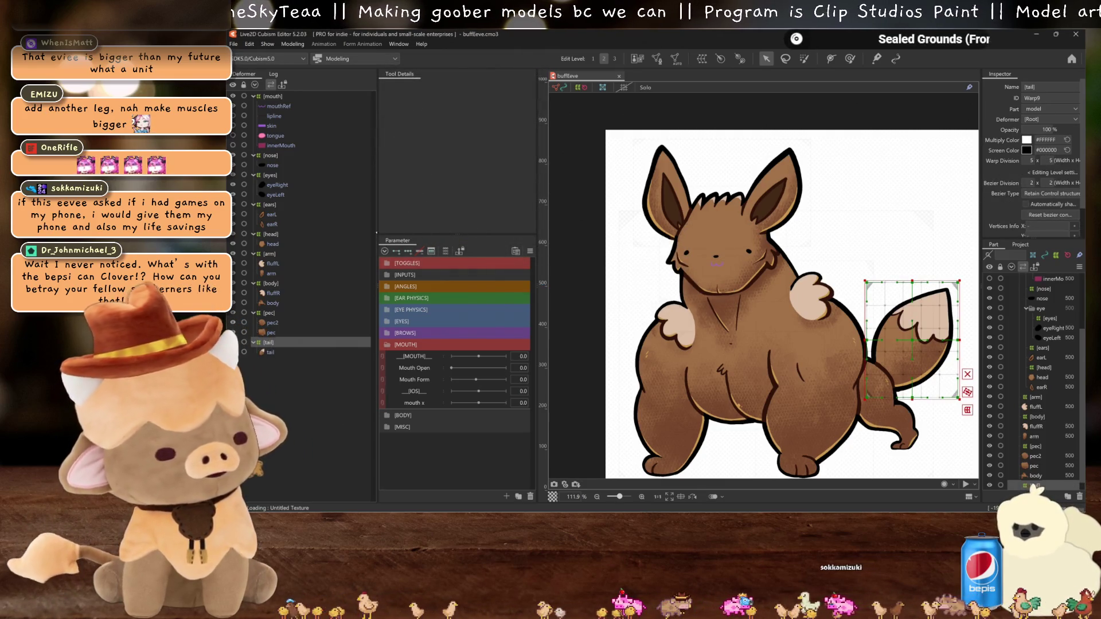
scroll(763, 328, up, 5)
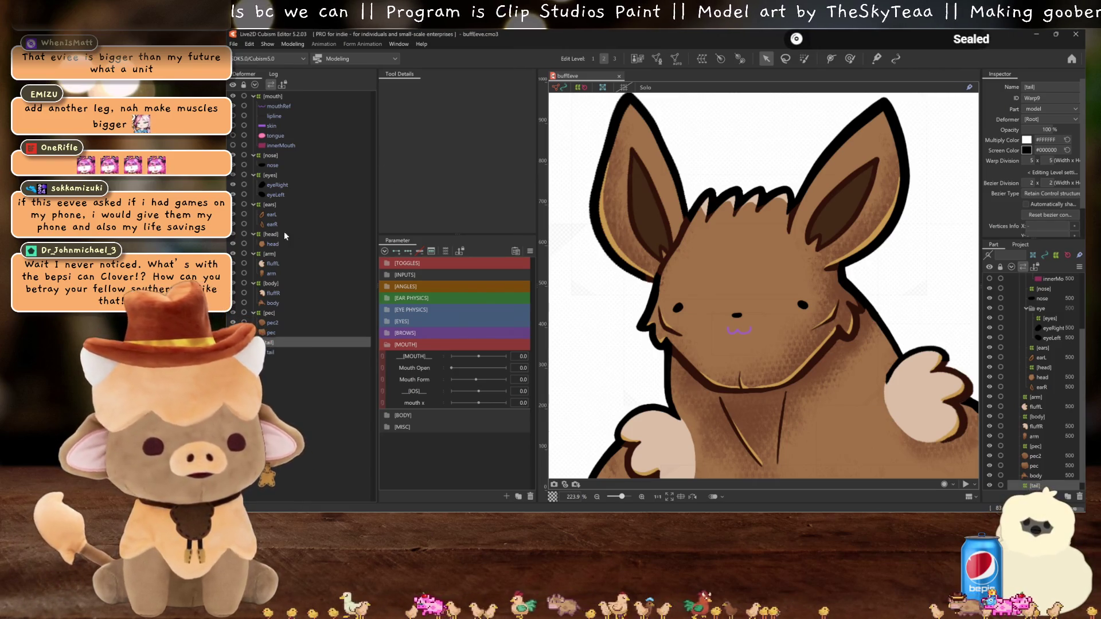
click(277, 185)
ctrl+click(276, 195)
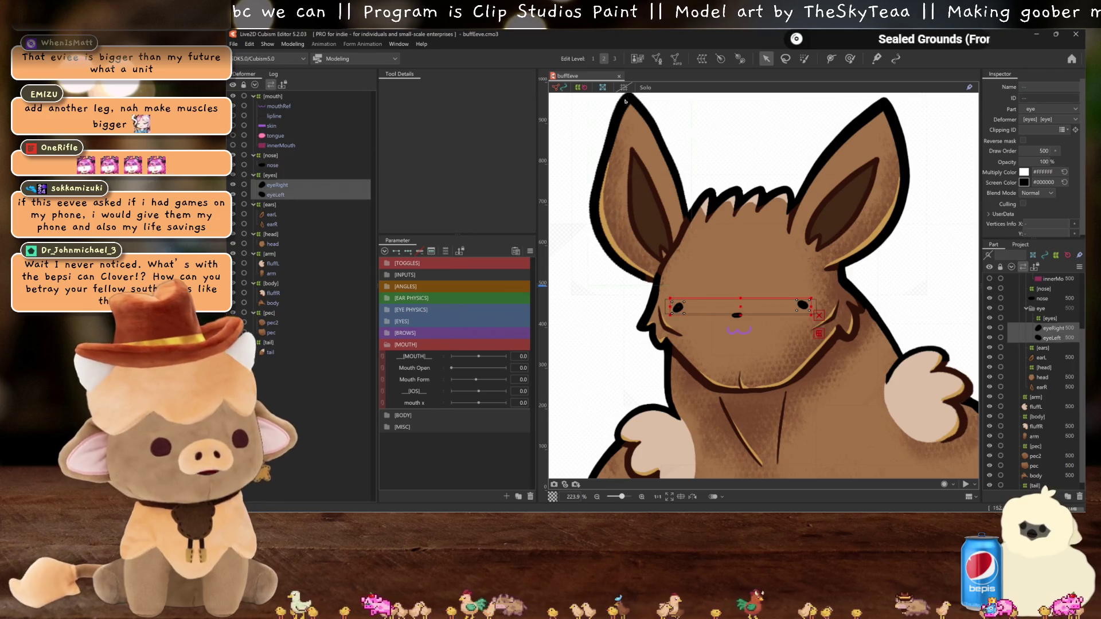
click(675, 59)
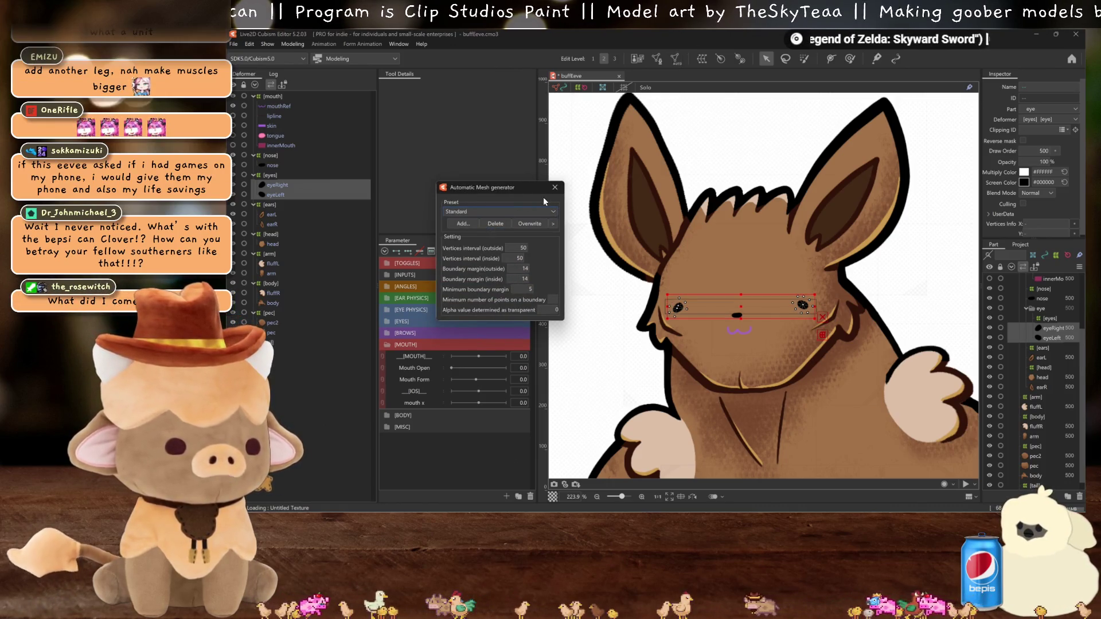
click(555, 188)
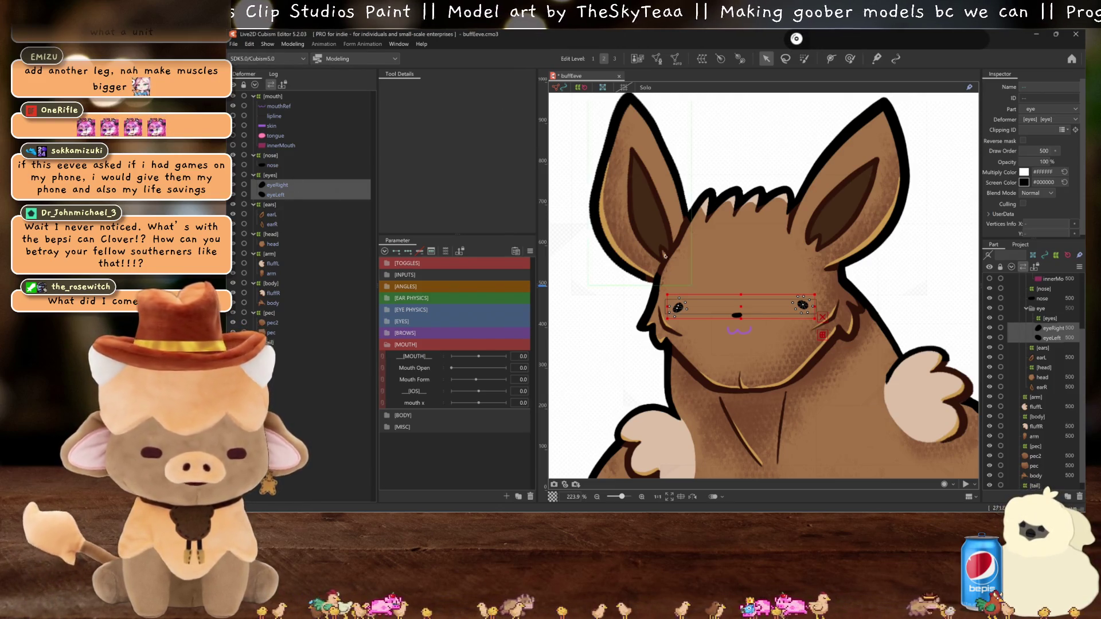
Step: Key eyeRight on EyeR Open: flatten it slightly, and enlarge it at the 2.0 keyform
scroll(753, 325, up, 2)
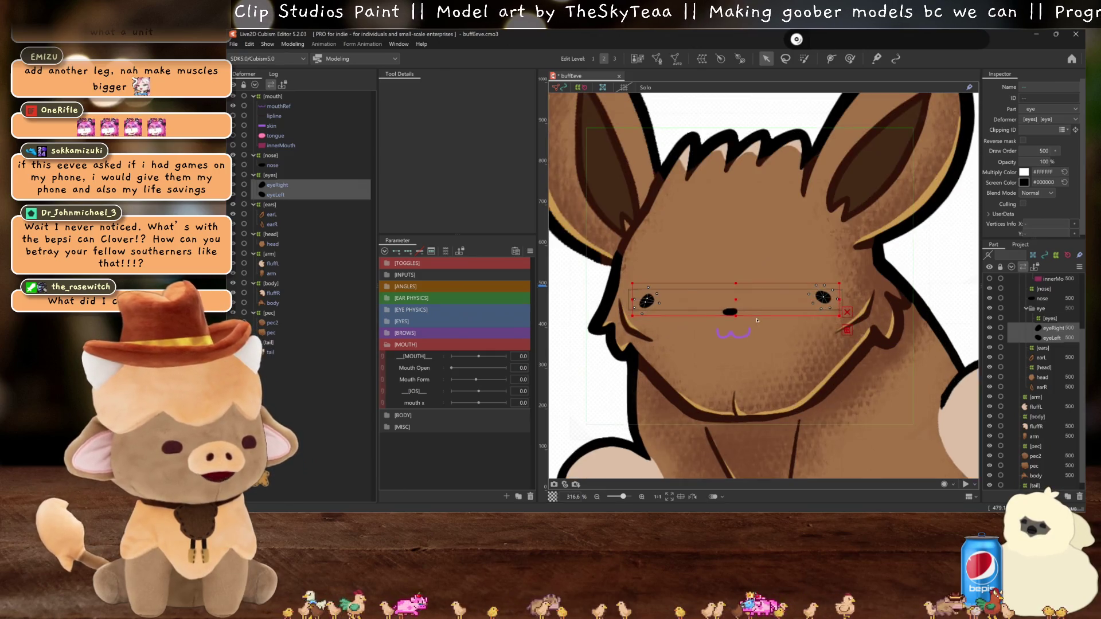
click(303, 192)
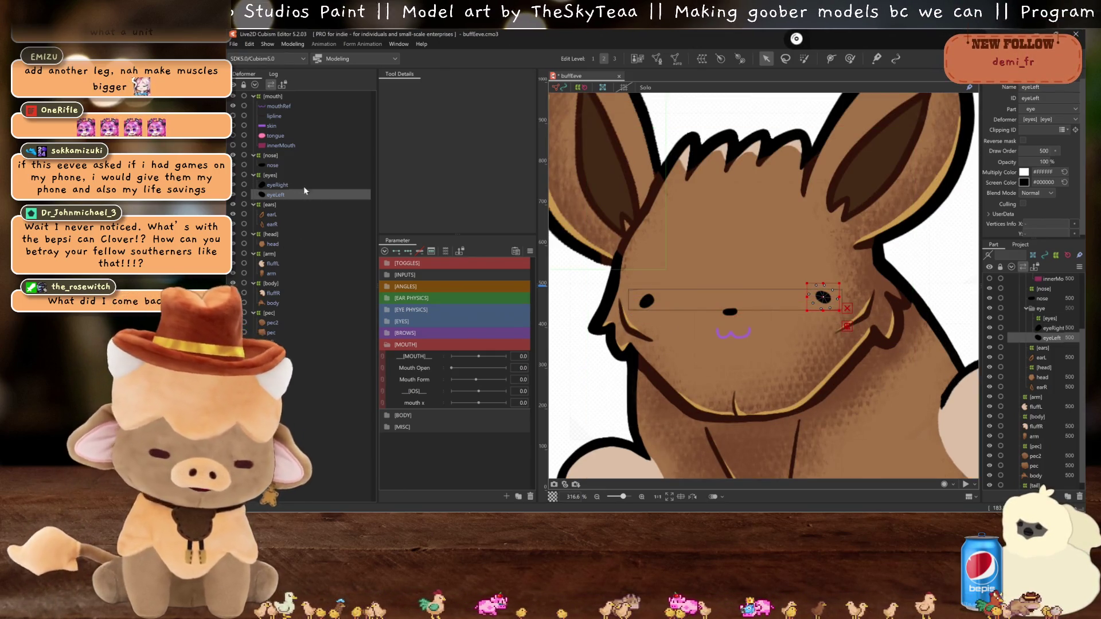
click(386, 320)
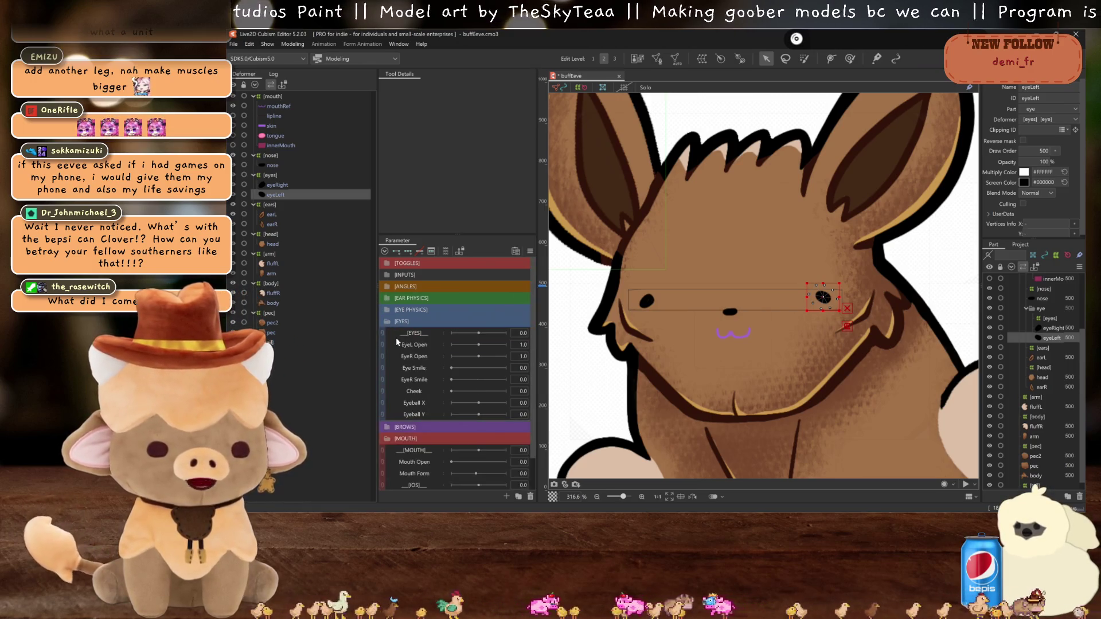
click(428, 358)
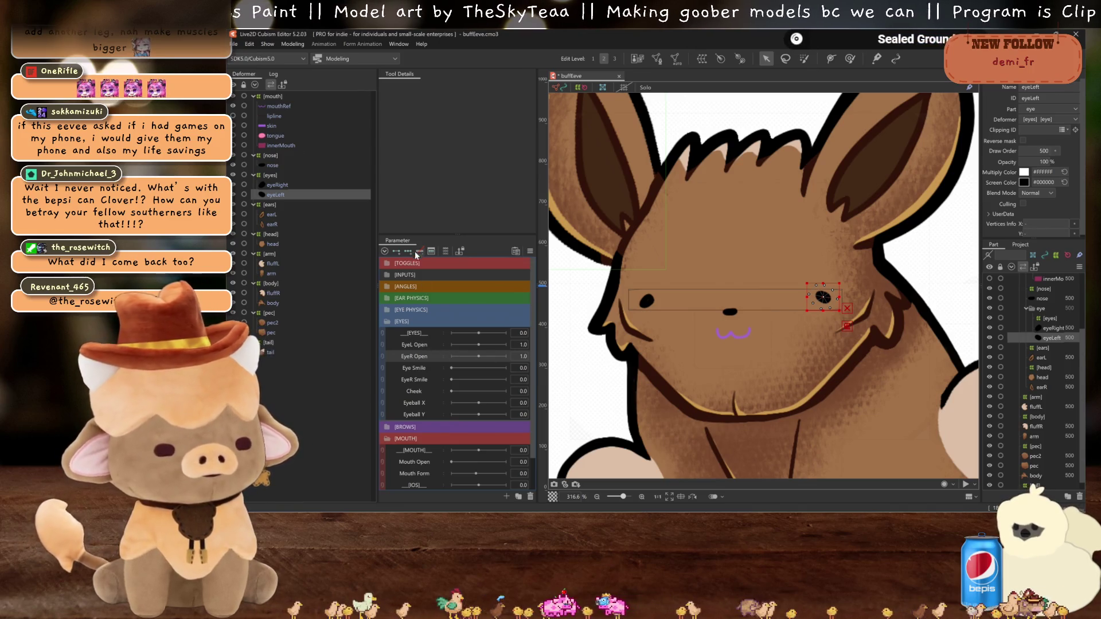
click(646, 299)
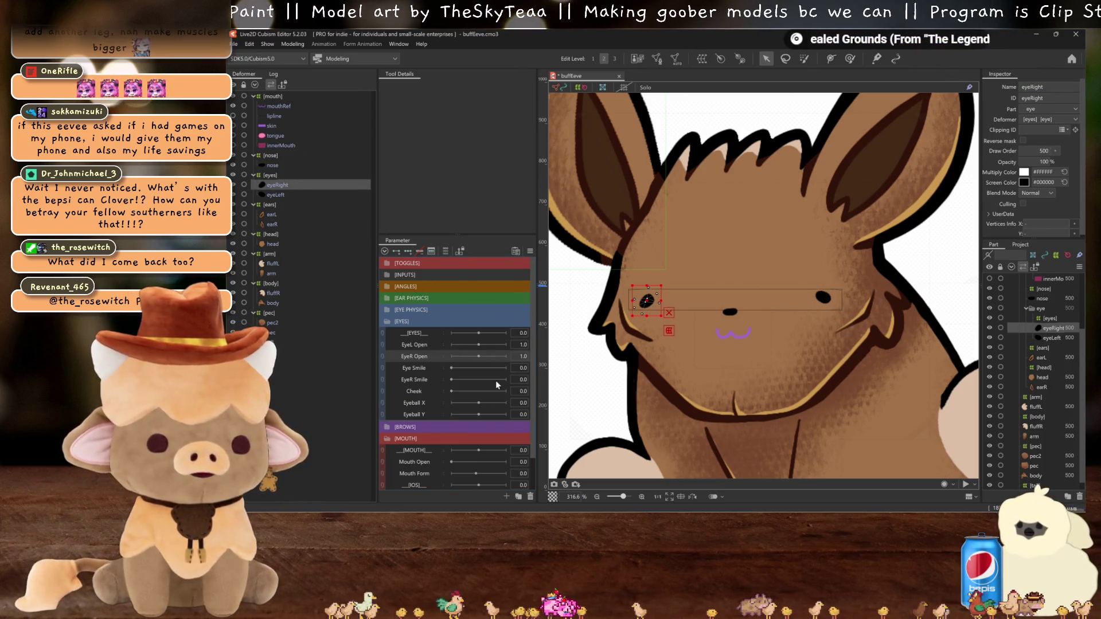
scroll(681, 261, up, 3)
drag(671, 265, 672, 284)
key(ctrl+h)
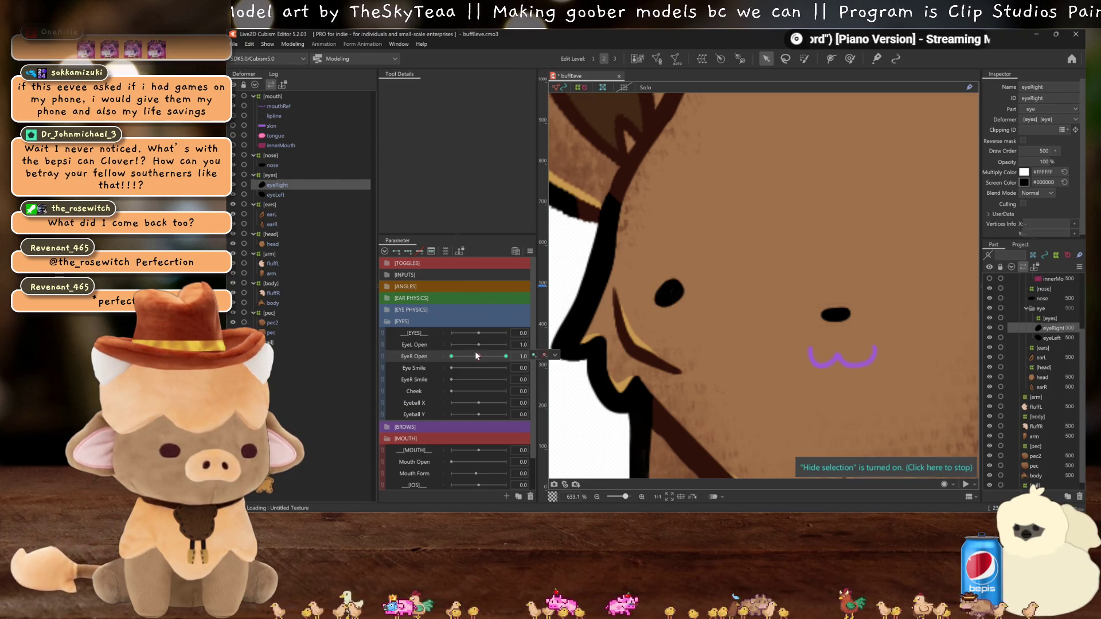
click(505, 356)
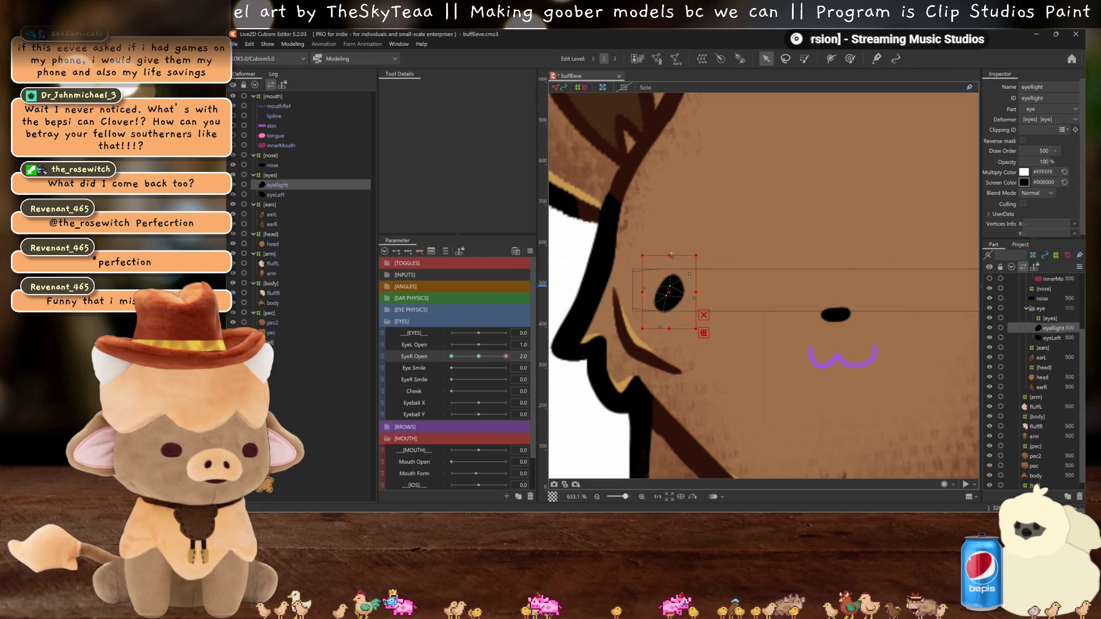
drag(694, 296, 706, 292)
key(ctrl+h)
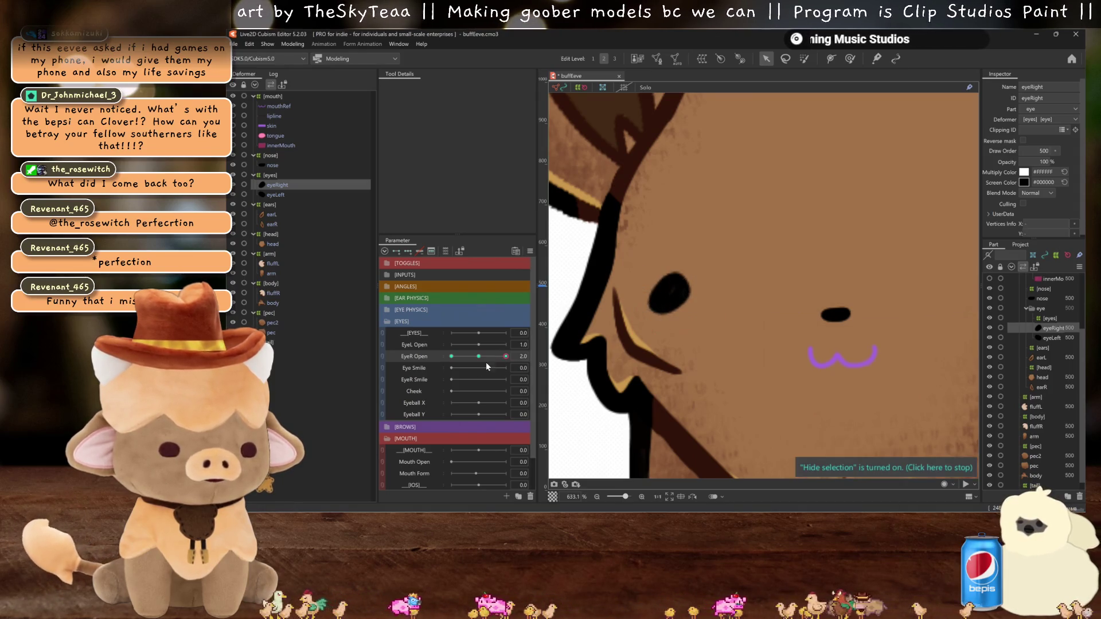
Step: Brush the right eye up into a smiling crescent for Eye Smile, then return Eye Smile to 0.0
key(b)
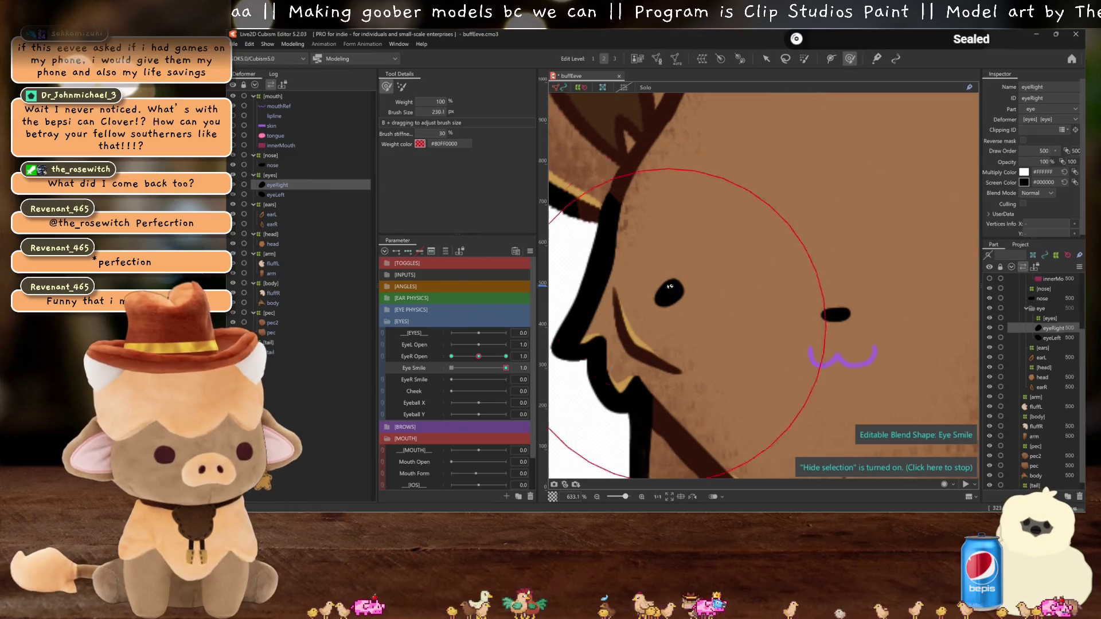
drag(668, 328, 683, 325)
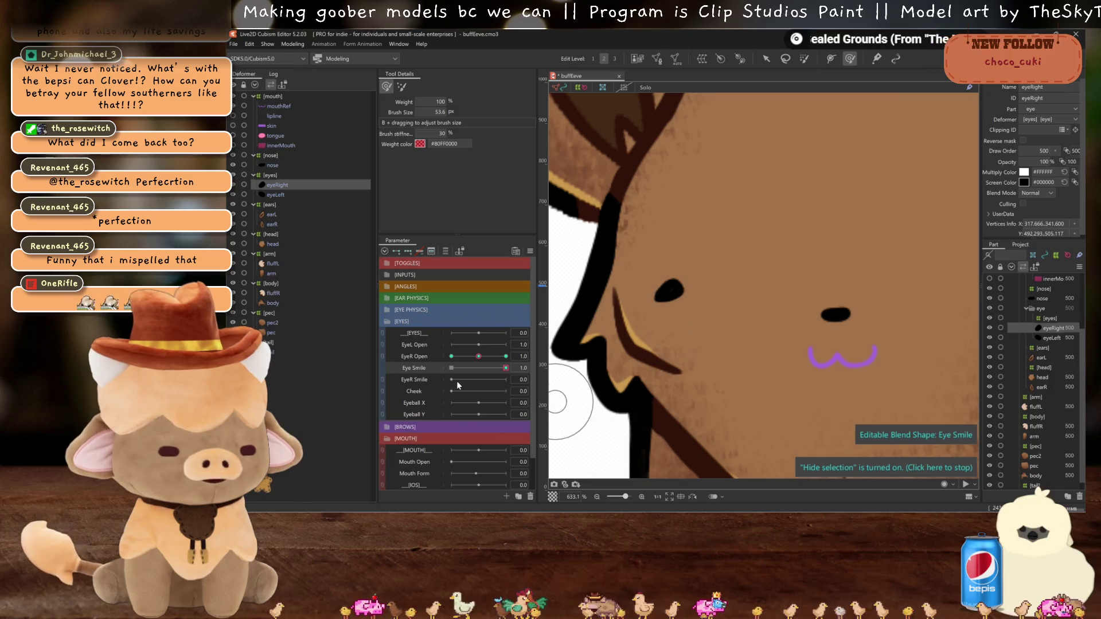
drag(474, 369, 382, 354)
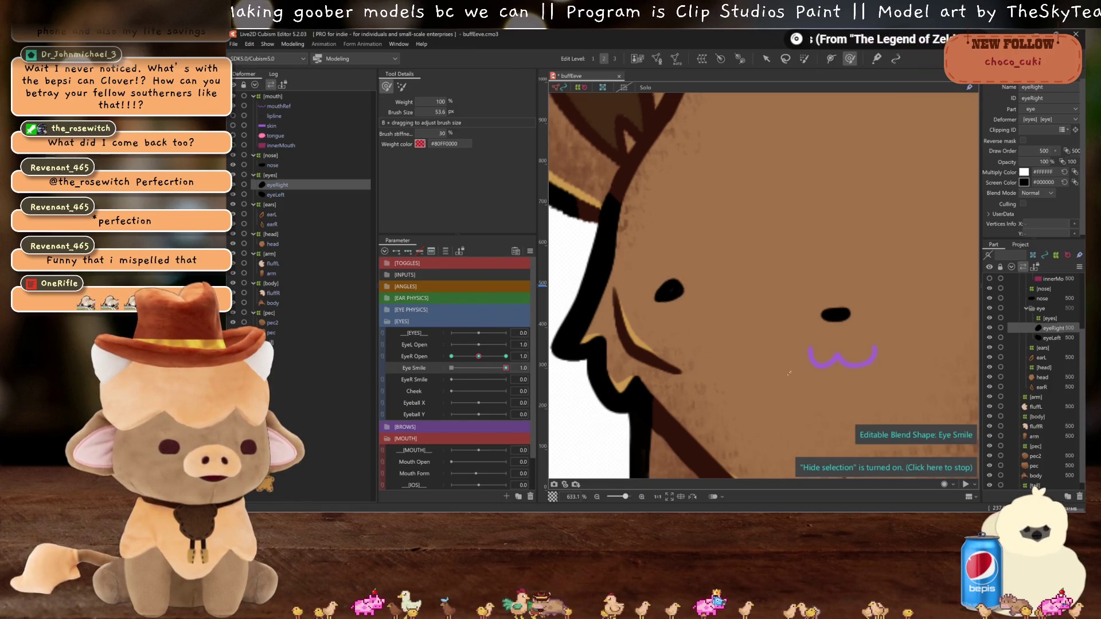
Step: Review the Eyeball X and Eyeball Y parameter settings
right_click(427, 402)
click(459, 407)
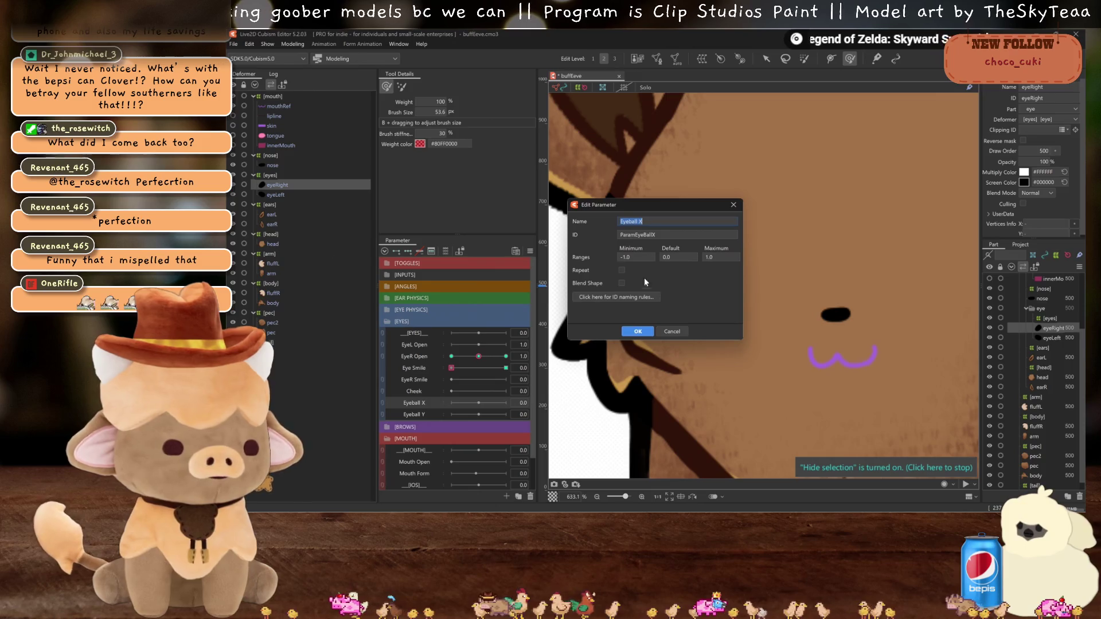
click(638, 331)
right_click(439, 414)
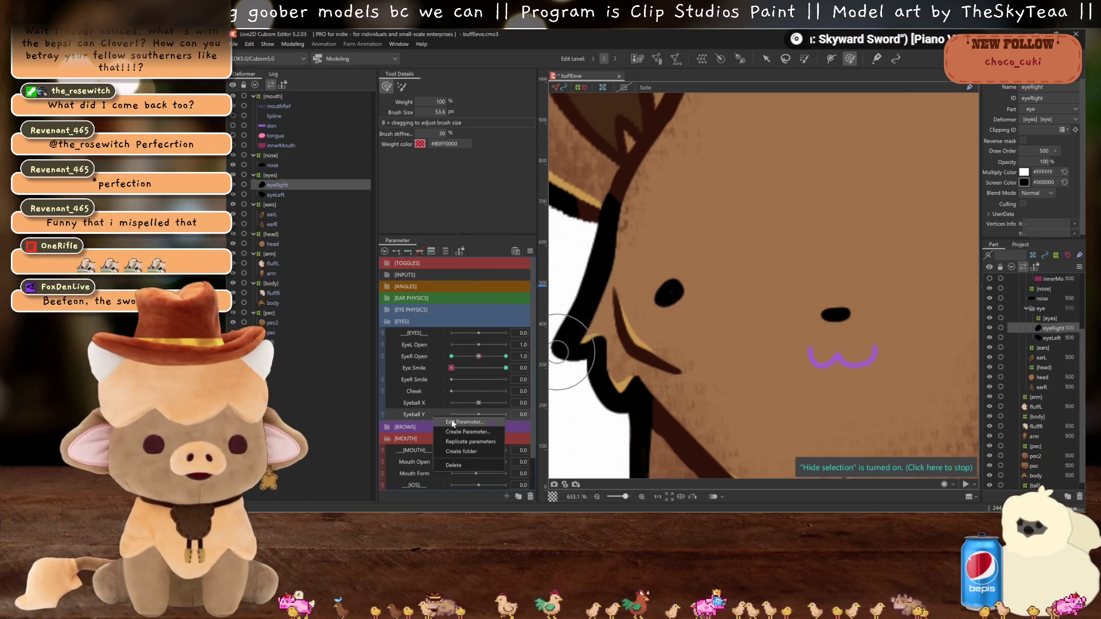
click(456, 422)
click(637, 330)
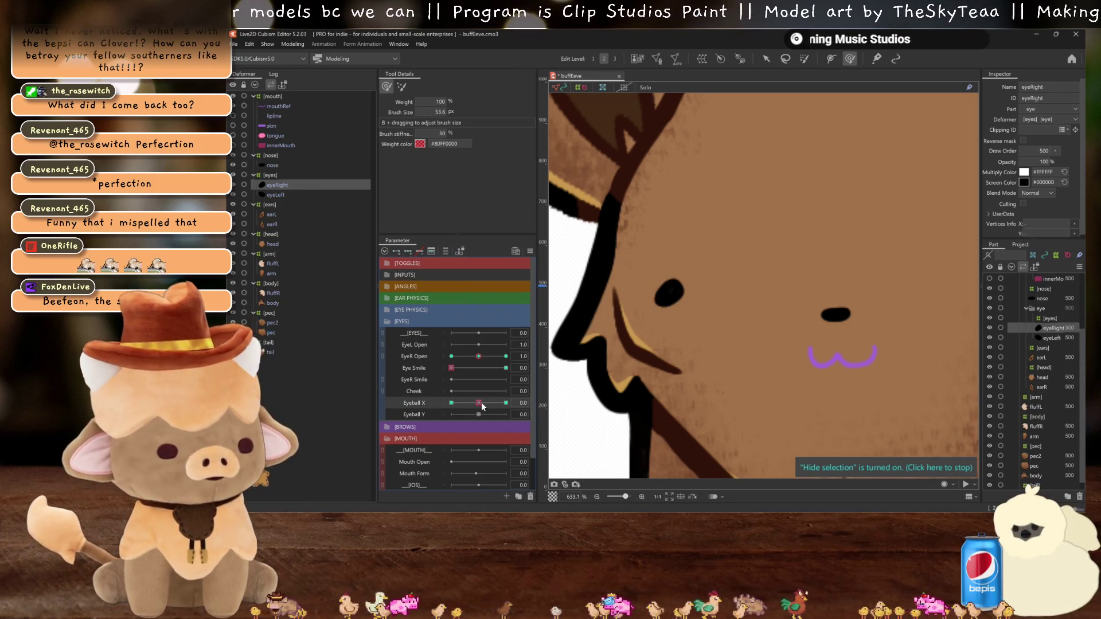
Step: Return Eyeball X to 0.0 and reselect the eyeRight mesh with the arrow tool
drag(480, 404, 506, 403)
click(479, 403)
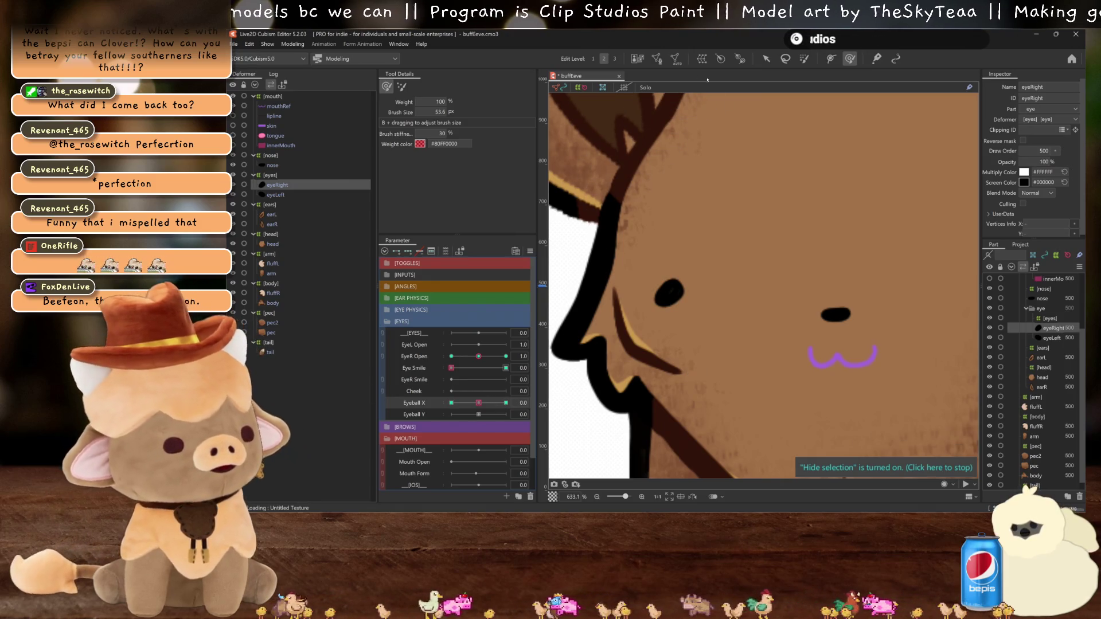
key(v)
click(646, 318)
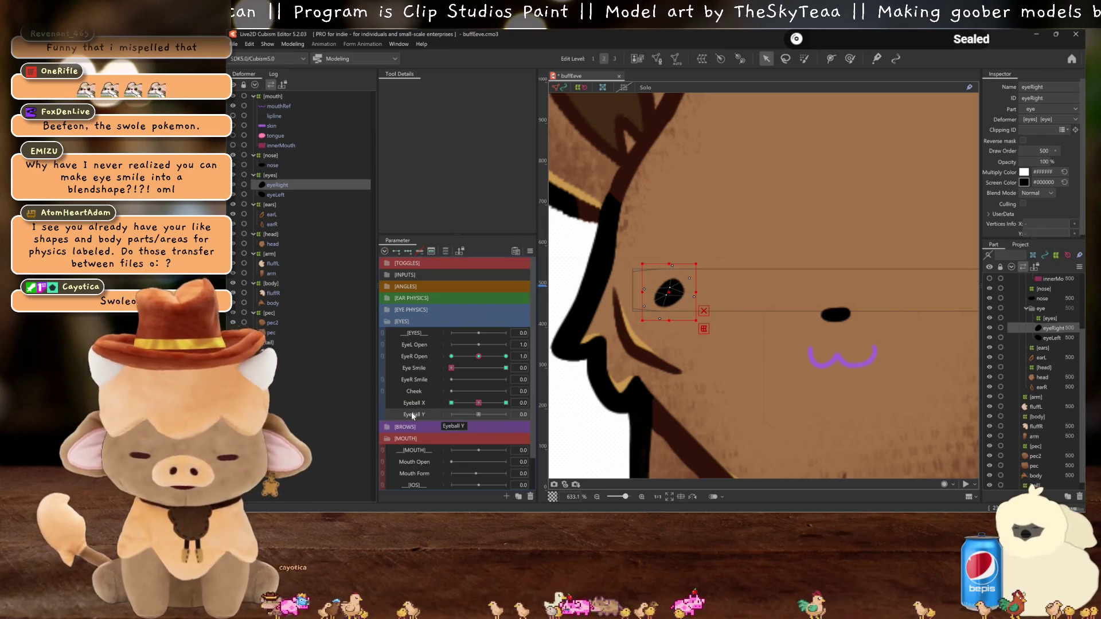
Step: Expand the brow group and check the Brow Form parameter settings
click(388, 427)
right_click(423, 426)
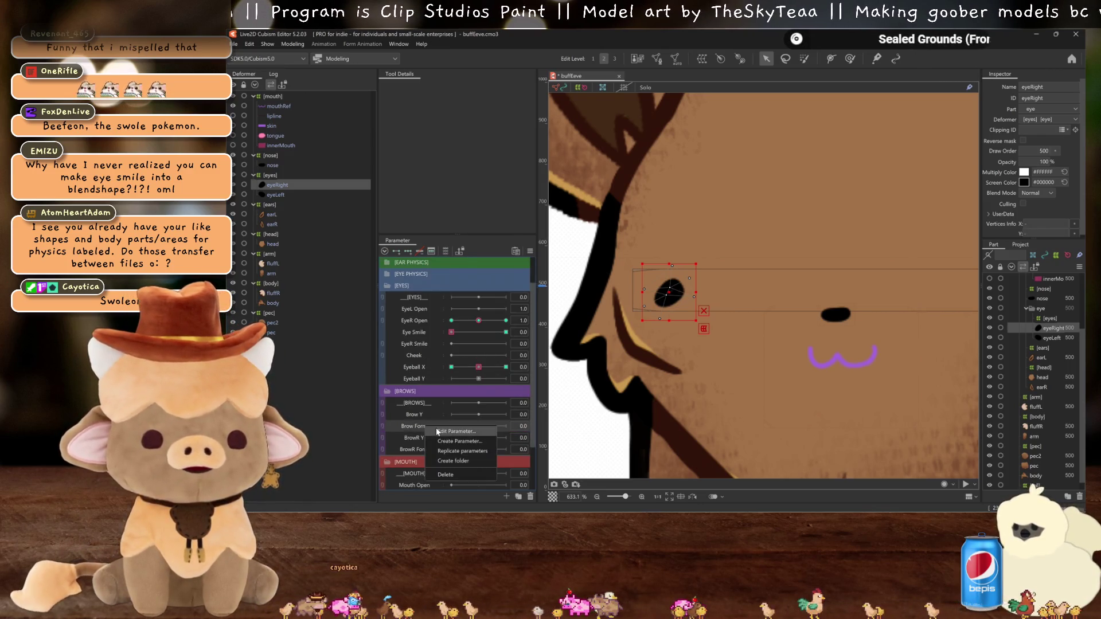
click(447, 431)
click(638, 331)
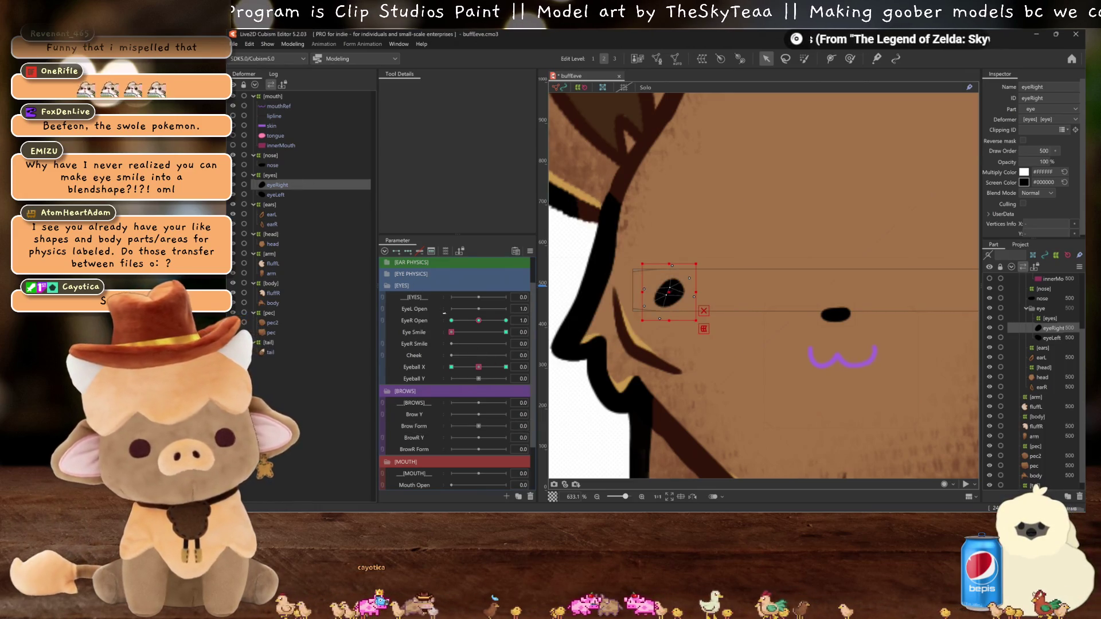
Step: Squash eyeLeft shut into a thin line at the low EyeL Open key
click(275, 194)
click(409, 309)
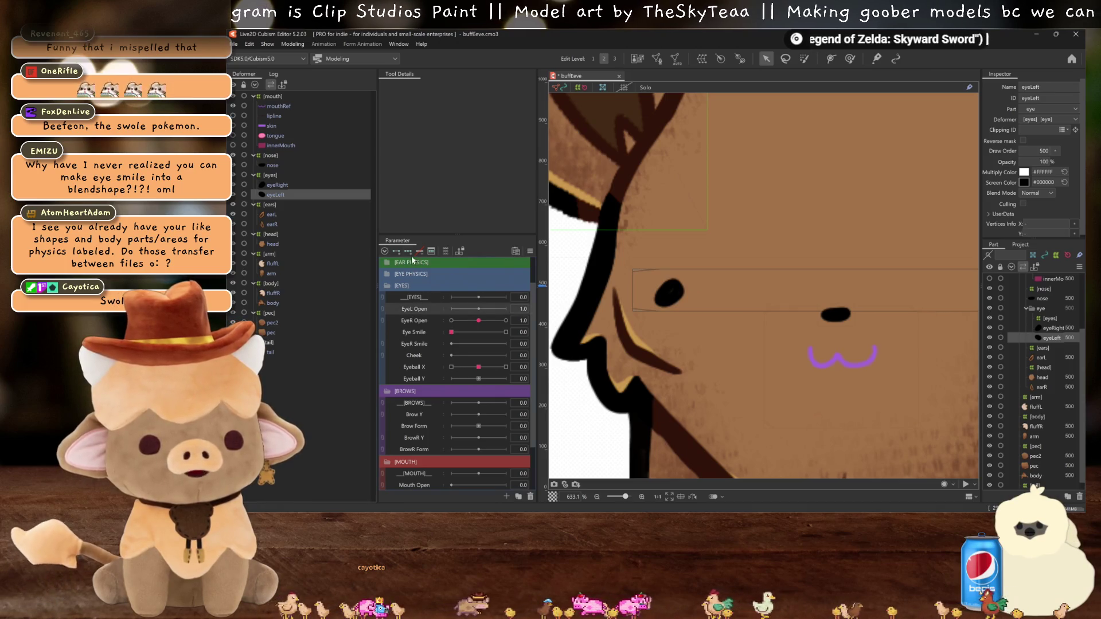
drag(962, 301, 715, 314)
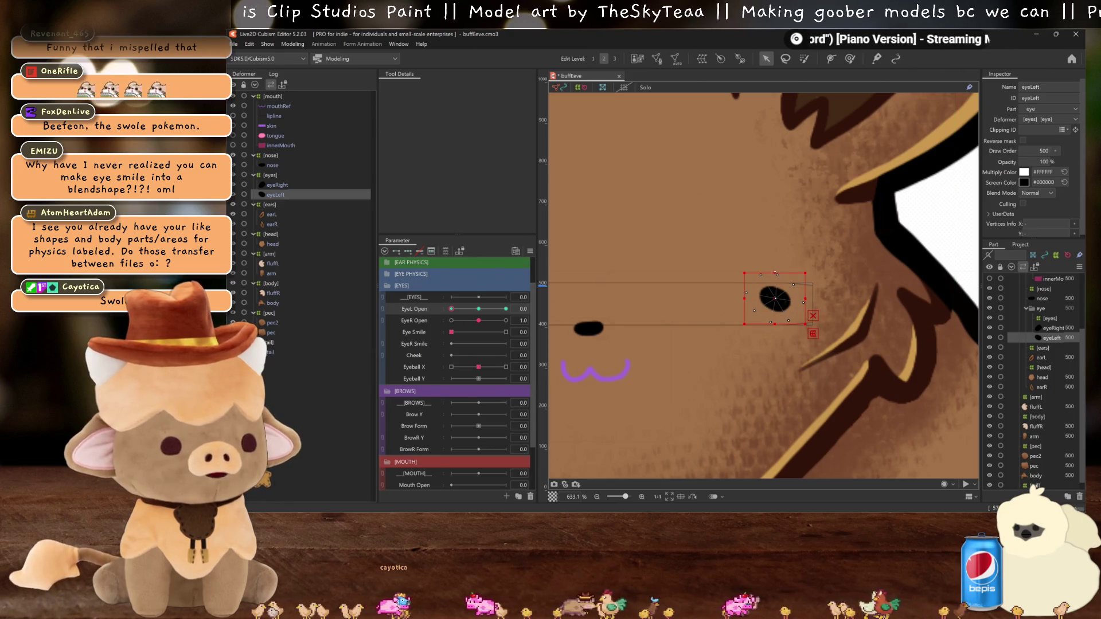
drag(775, 274, 775, 289)
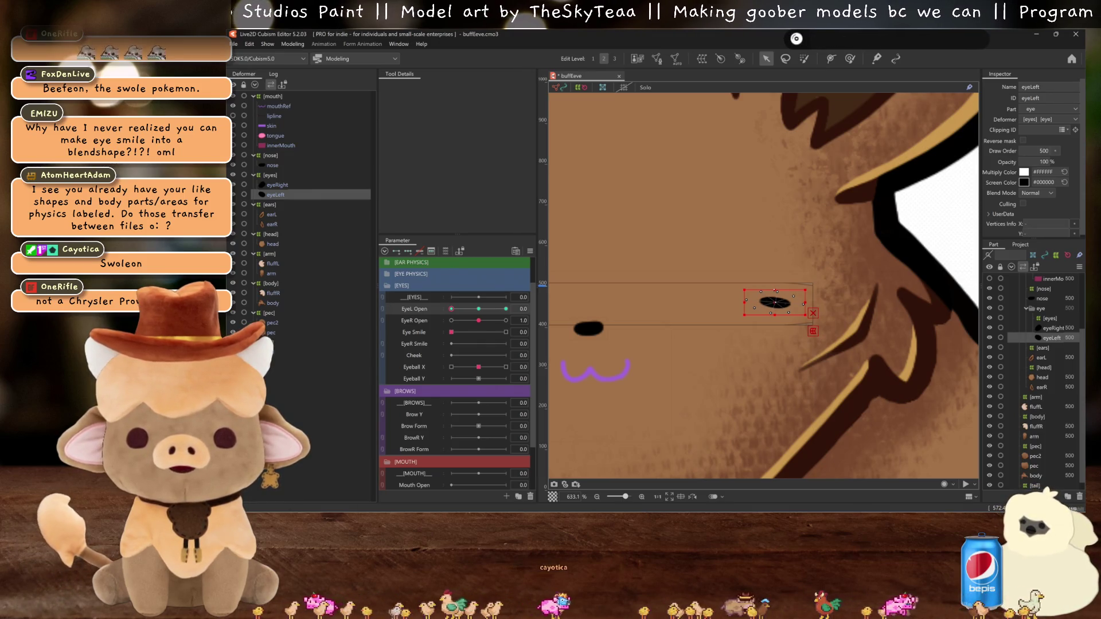
scroll(760, 298, down, 2)
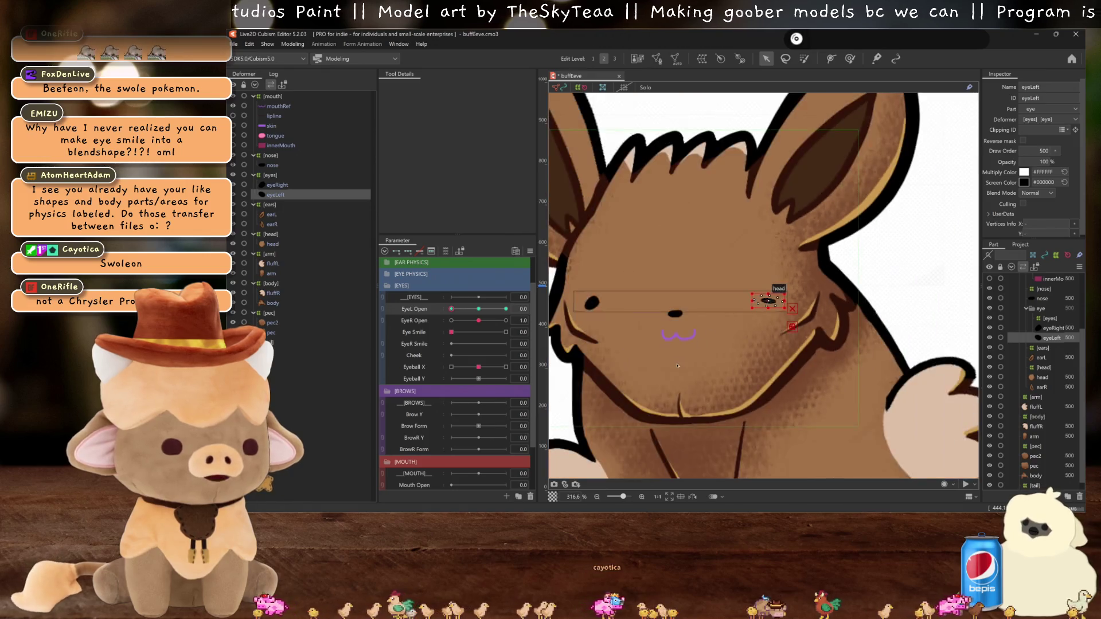
drag(475, 322, 451, 320)
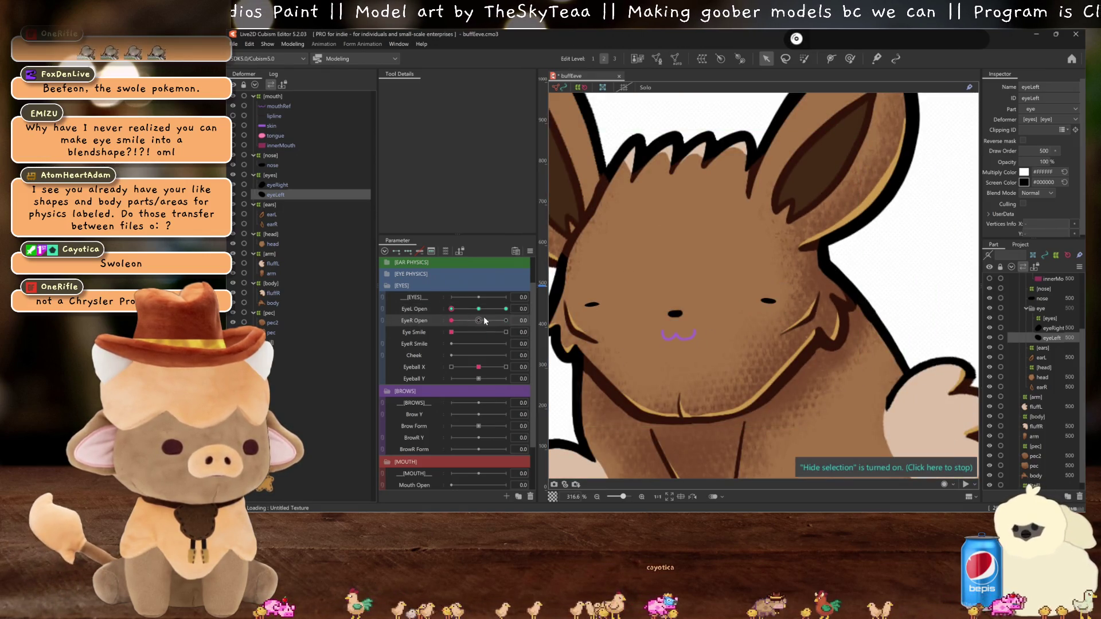
key(ctrl+z)
key(ctrl+z)
Step: Enlarge eyeLeft for its wide-open key, then reset EyeL Open and EyeR Open to 1.0
click(768, 299)
drag(783, 300, 786, 299)
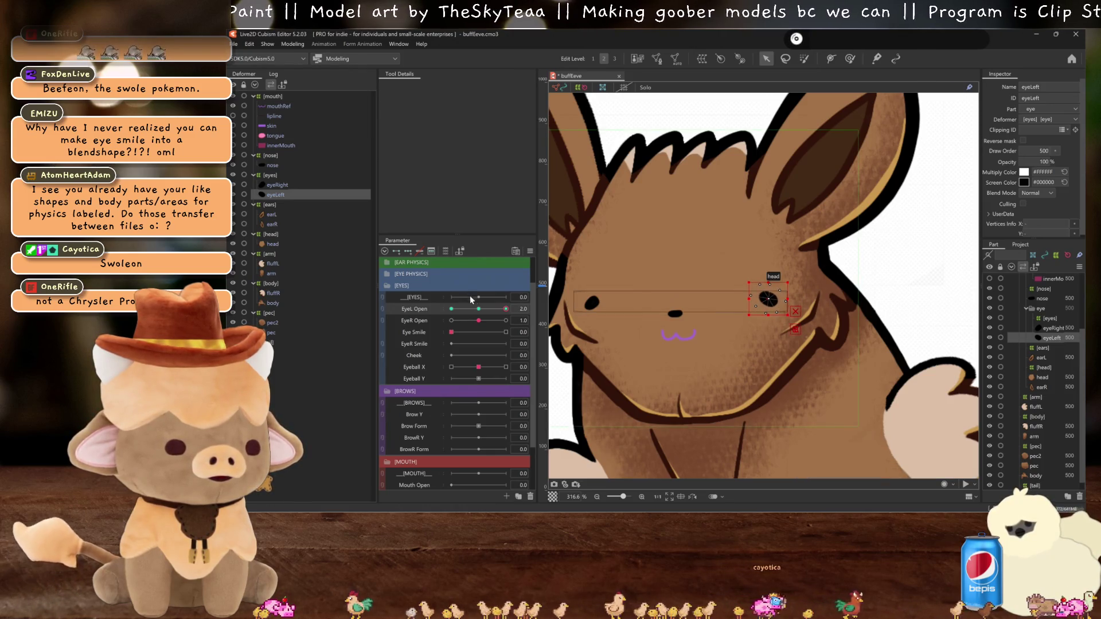
drag(478, 320, 489, 322)
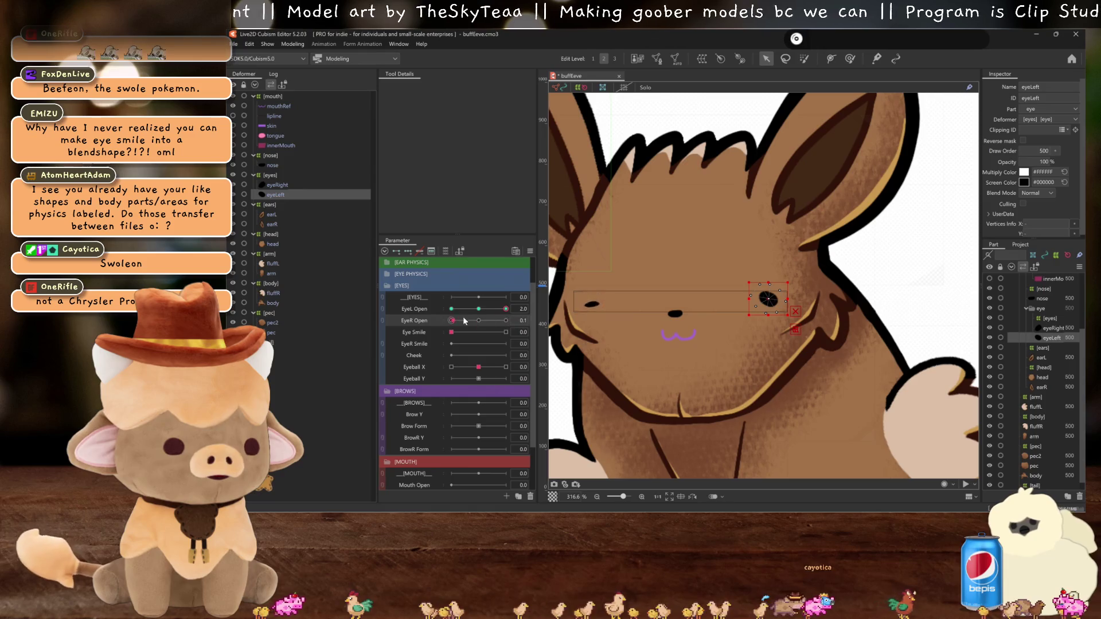
click(479, 320)
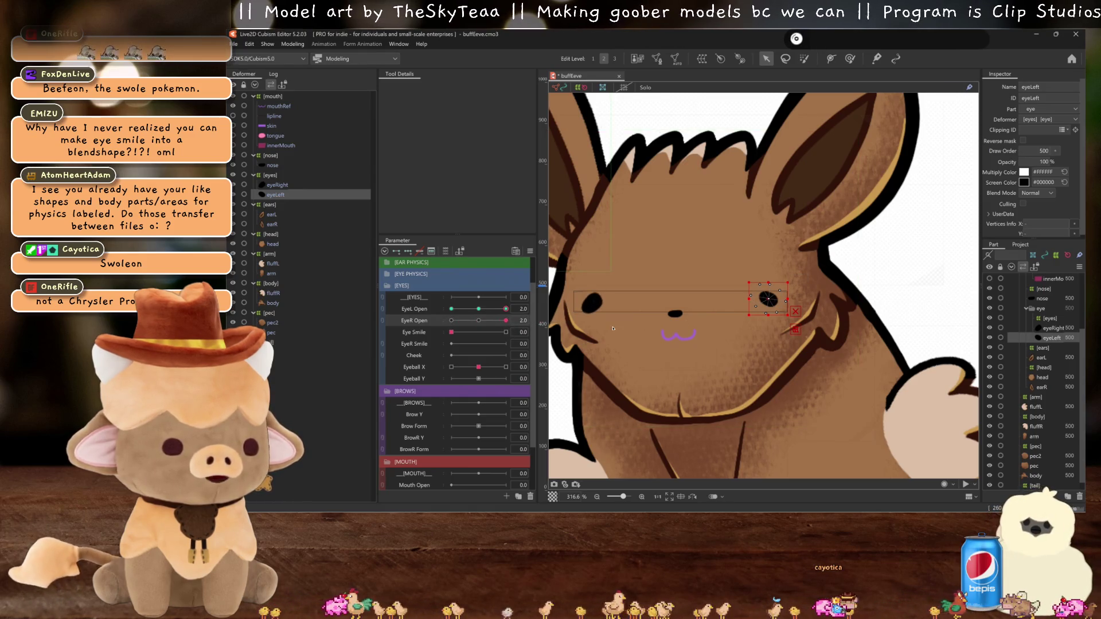
click(479, 309)
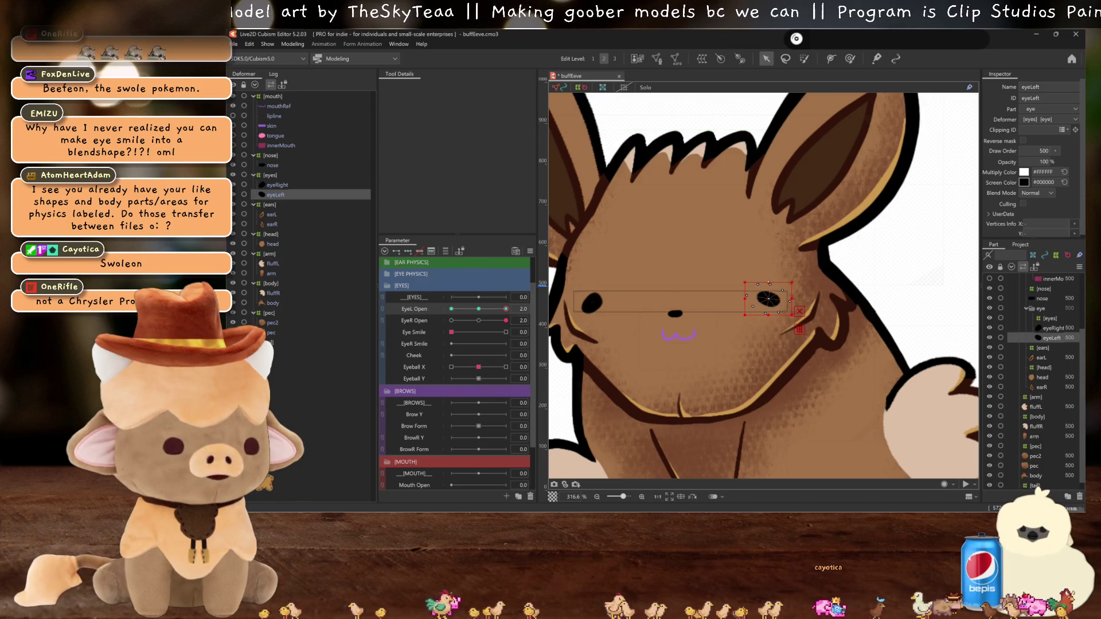
key(ctrl+h)
click(480, 309)
click(478, 309)
click(478, 320)
Step: Set Eye Smile to its 1.0 key and switch to the deform brush
click(431, 332)
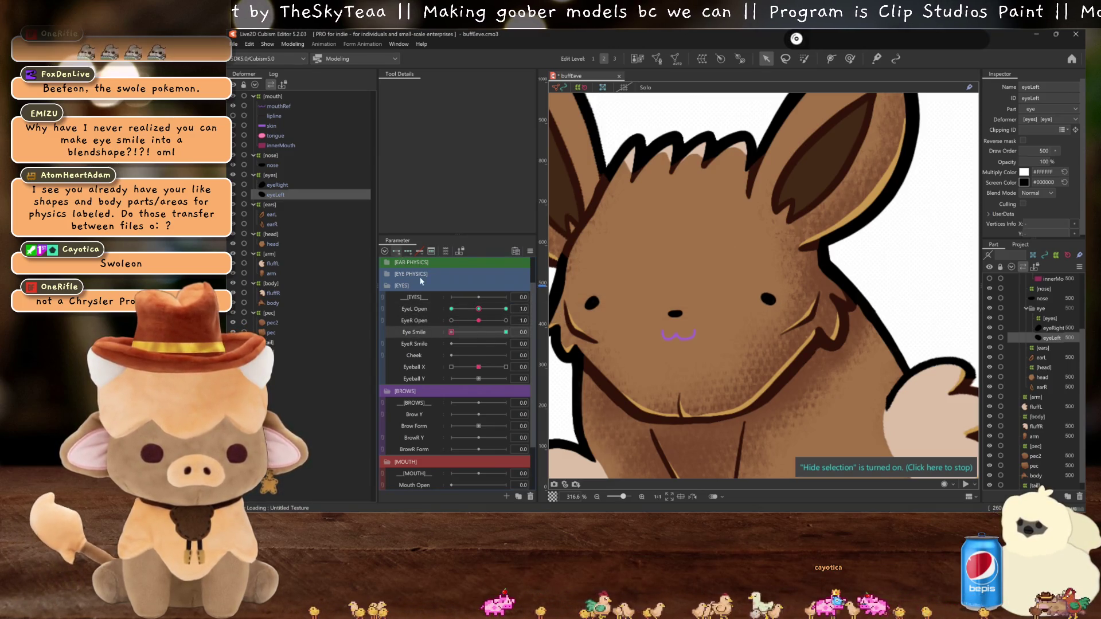
click(506, 332)
scroll(752, 325, up, 3)
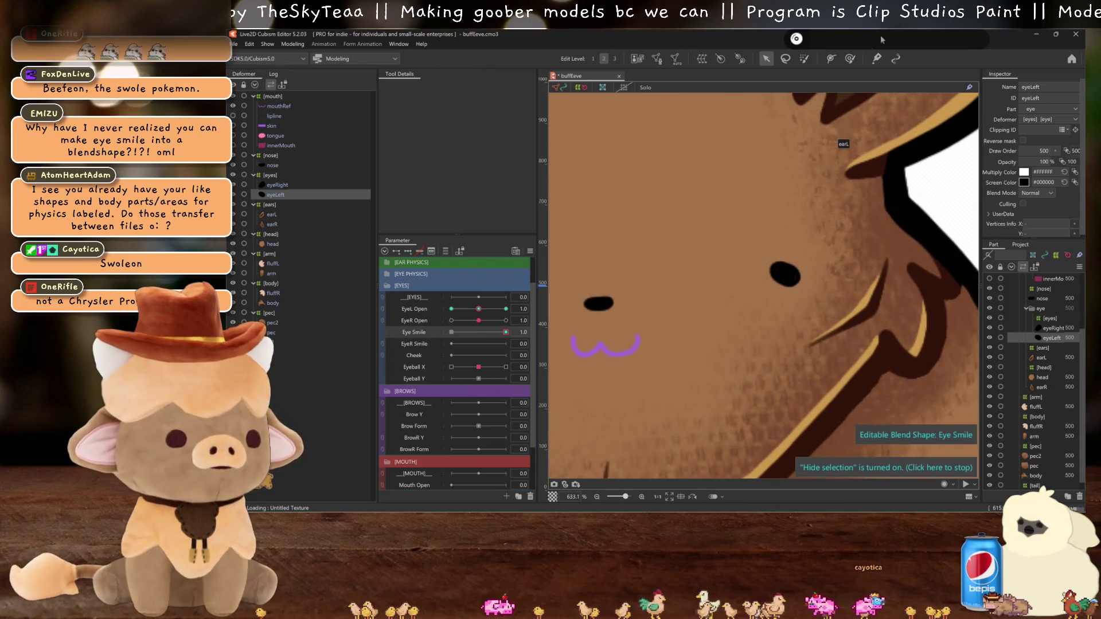
click(849, 58)
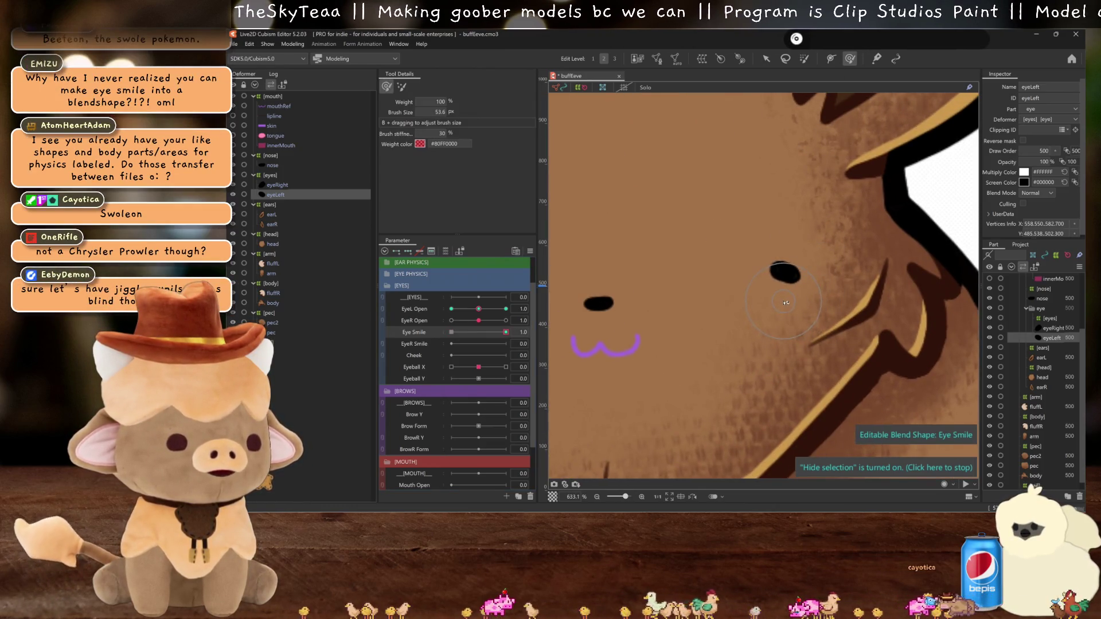
scroll(785, 296, down, 5)
scroll(785, 296, up, 2)
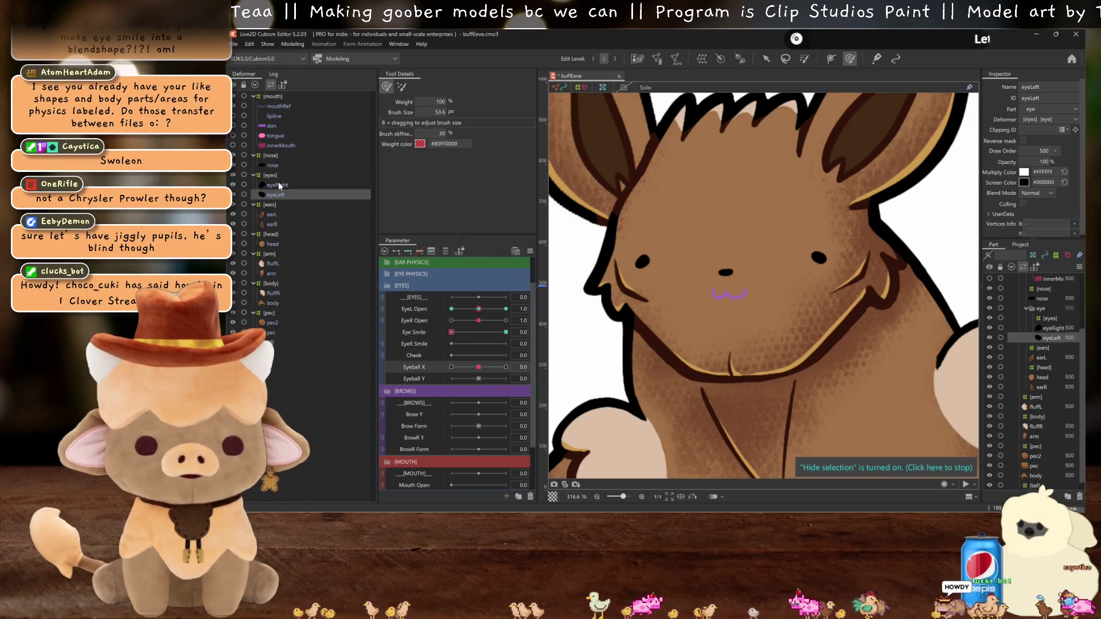
Step: Key both eyes at Eyeball X 1.0 and mirror the motion to the opposite key
ctrl+click(278, 184)
click(506, 366)
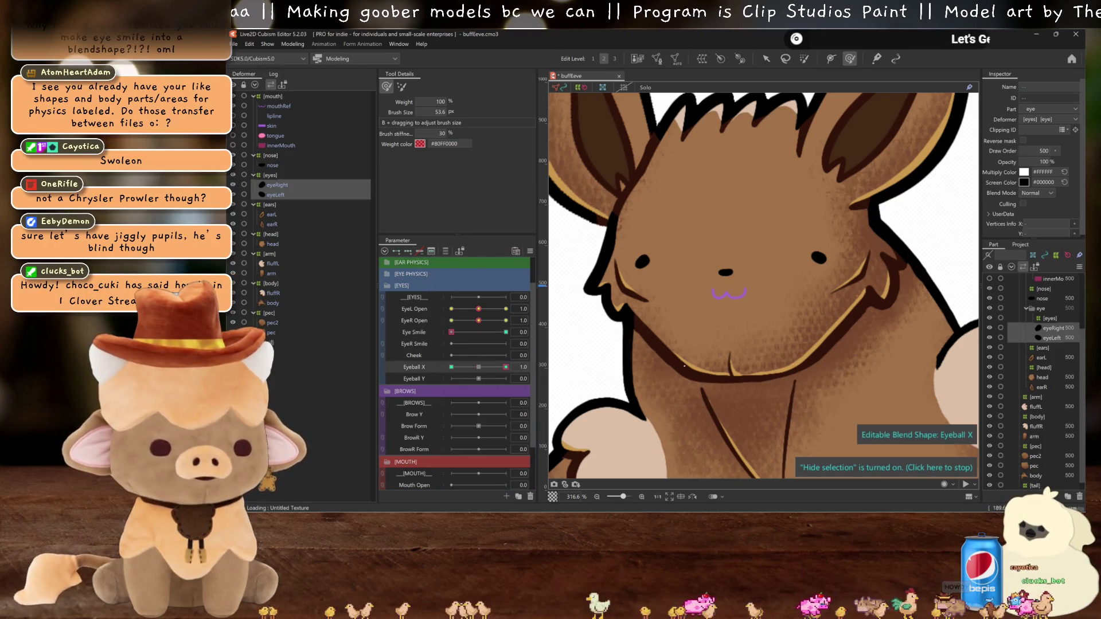
click(766, 59)
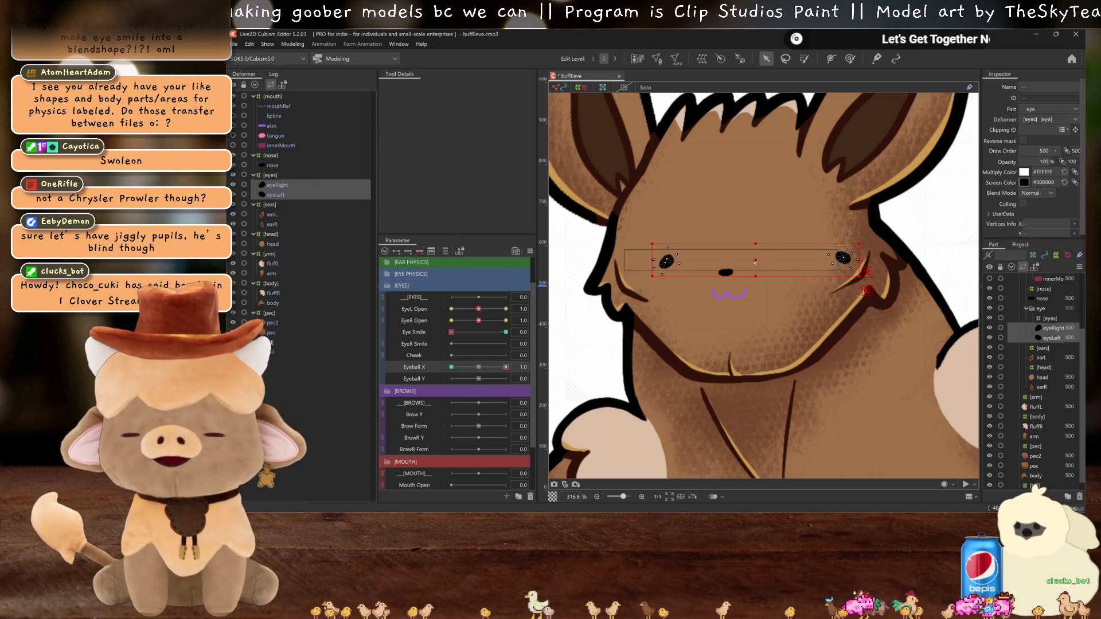
key(ctrl+h)
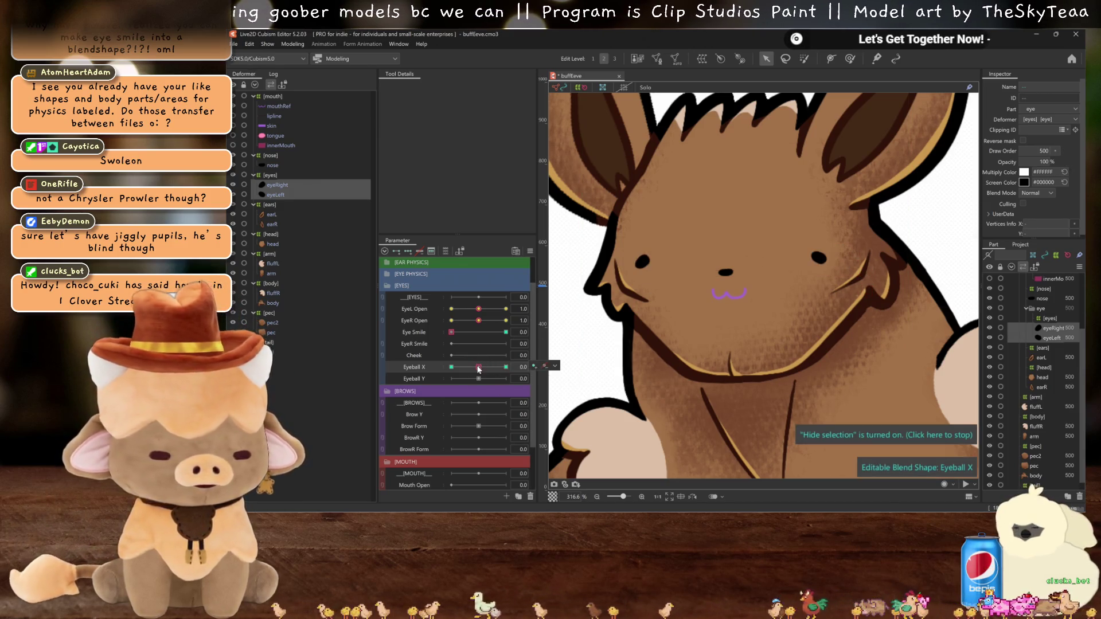
key(ctrl+m)
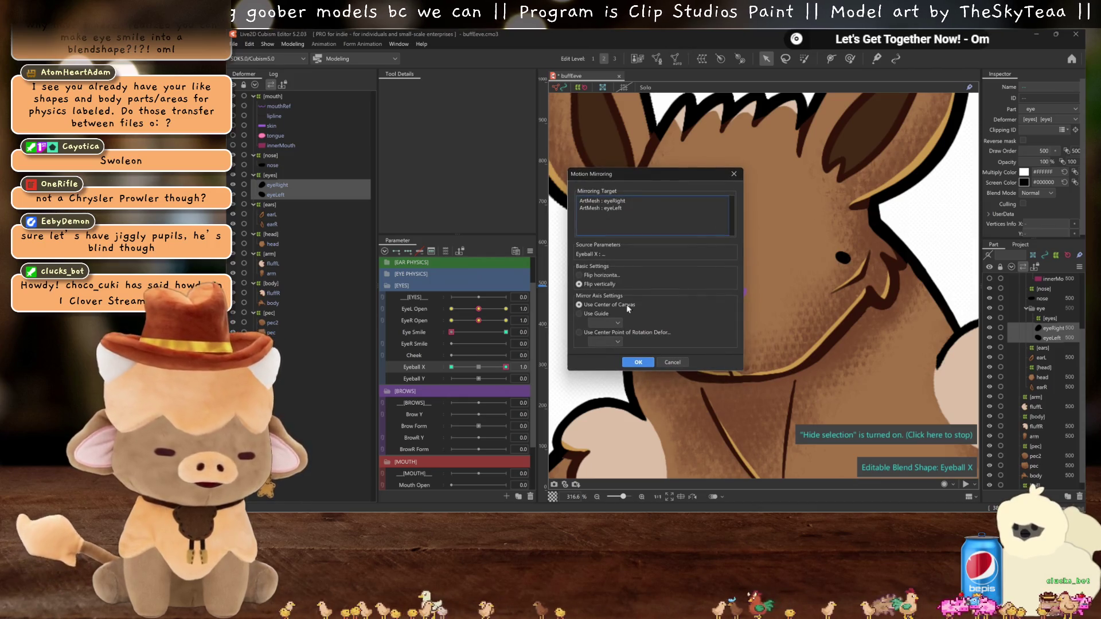
click(637, 362)
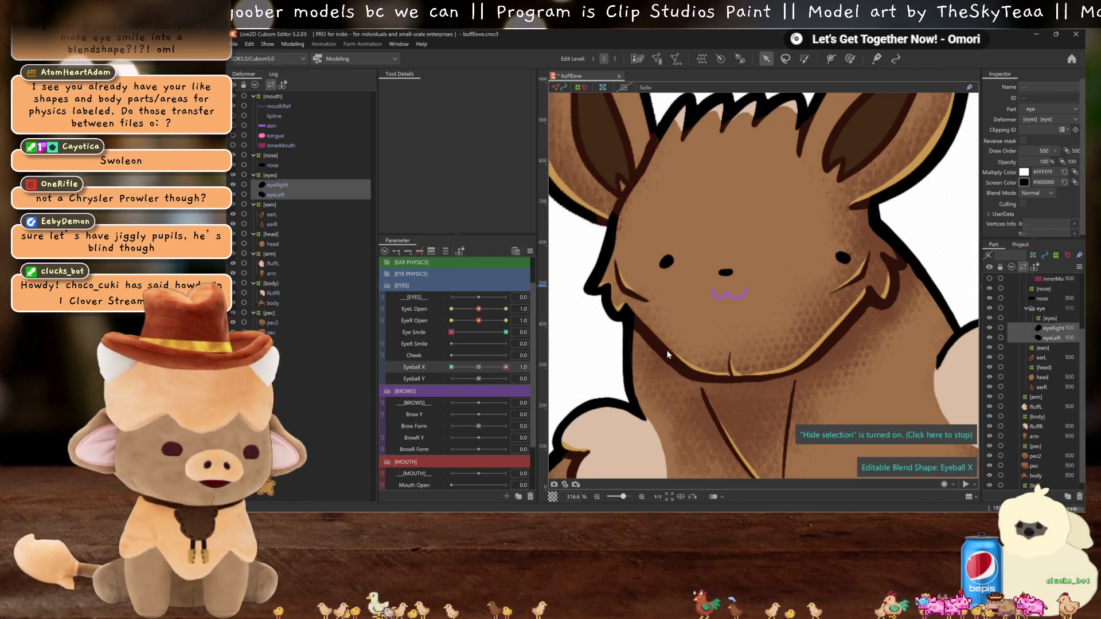
click(478, 367)
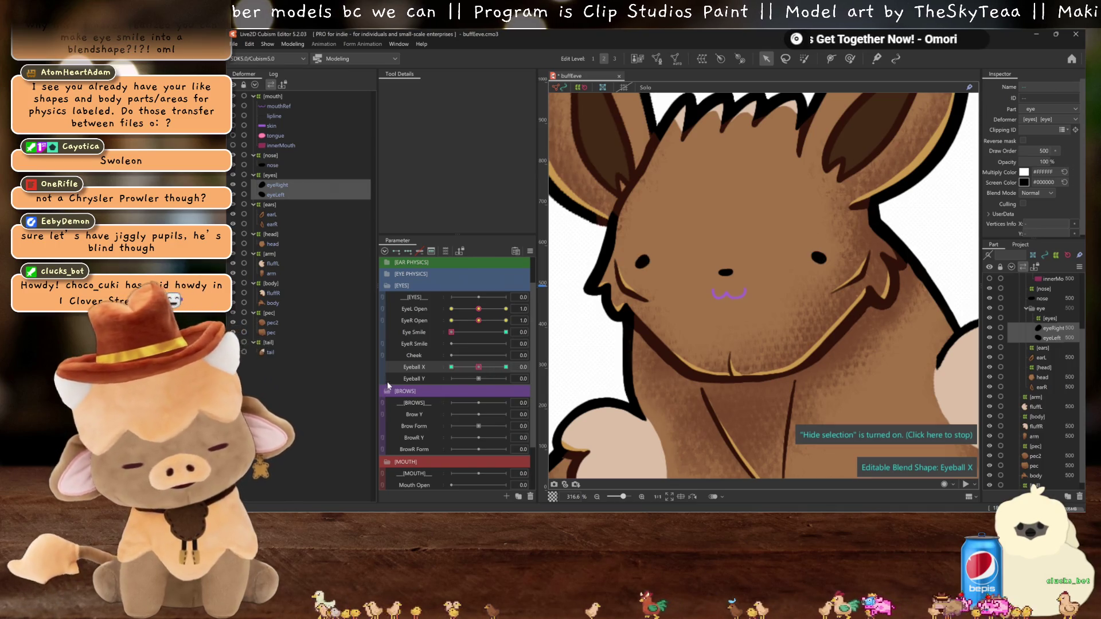
Step: Raise both eyes at Eyeball Y 1.0 and mirror it to -1.0
click(506, 378)
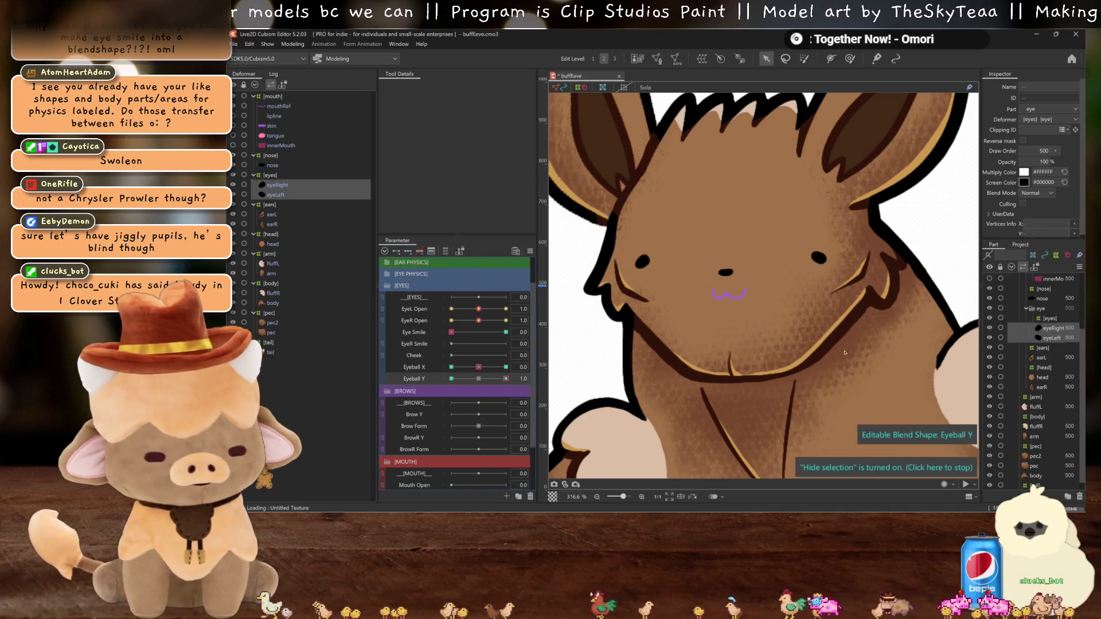
drag(707, 266, 728, 238)
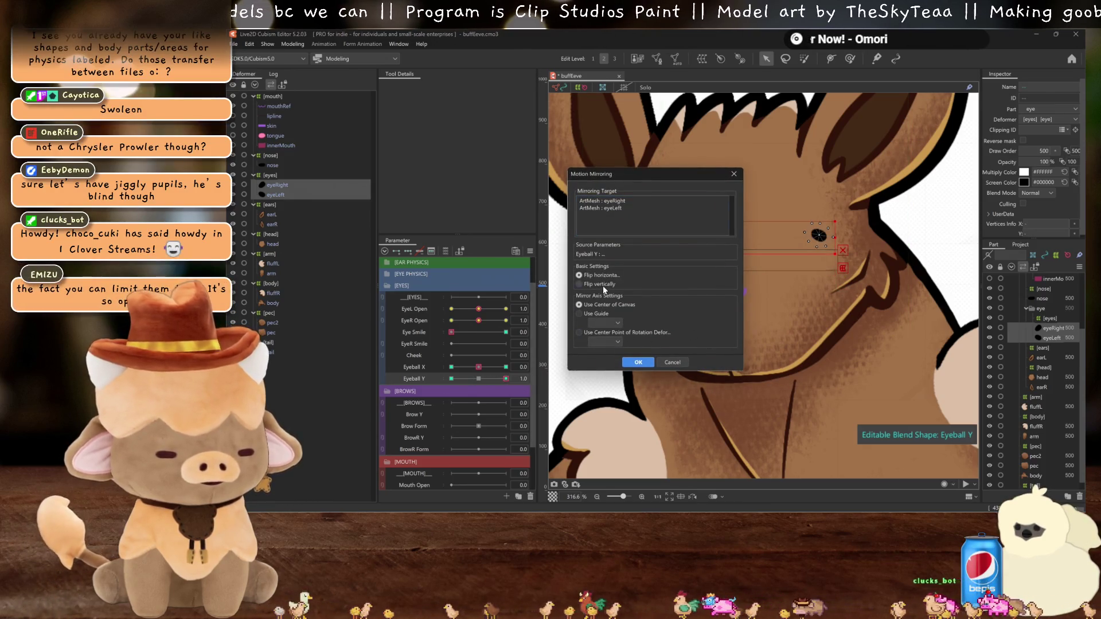
click(636, 362)
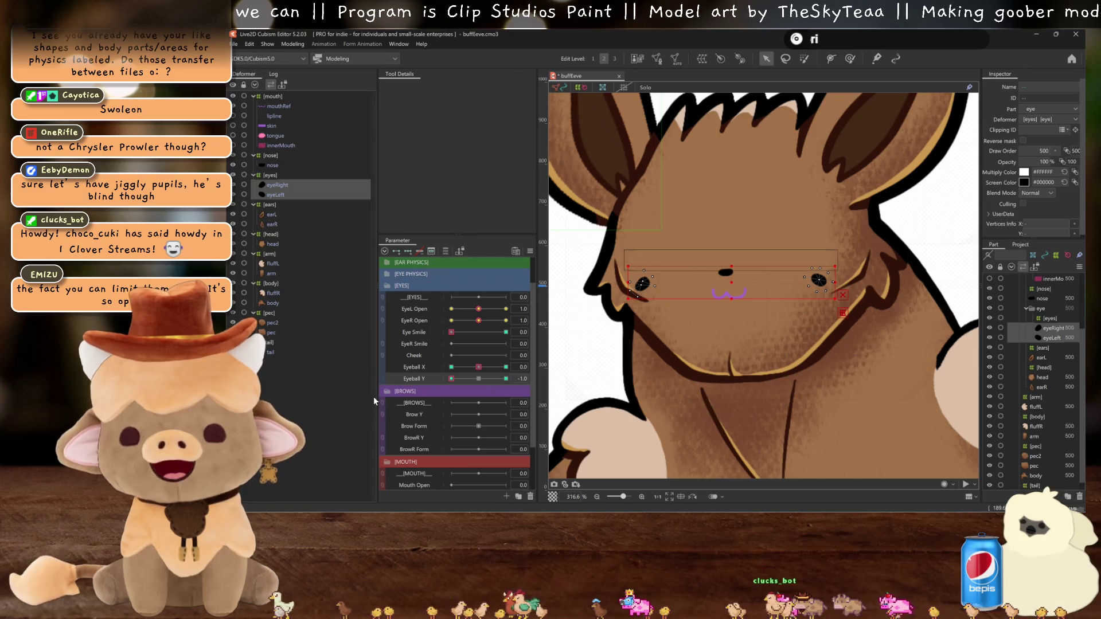
Step: Recentre the Eyeball X and Y parameters and set Brow Form to its -1.0 key
click(478, 379)
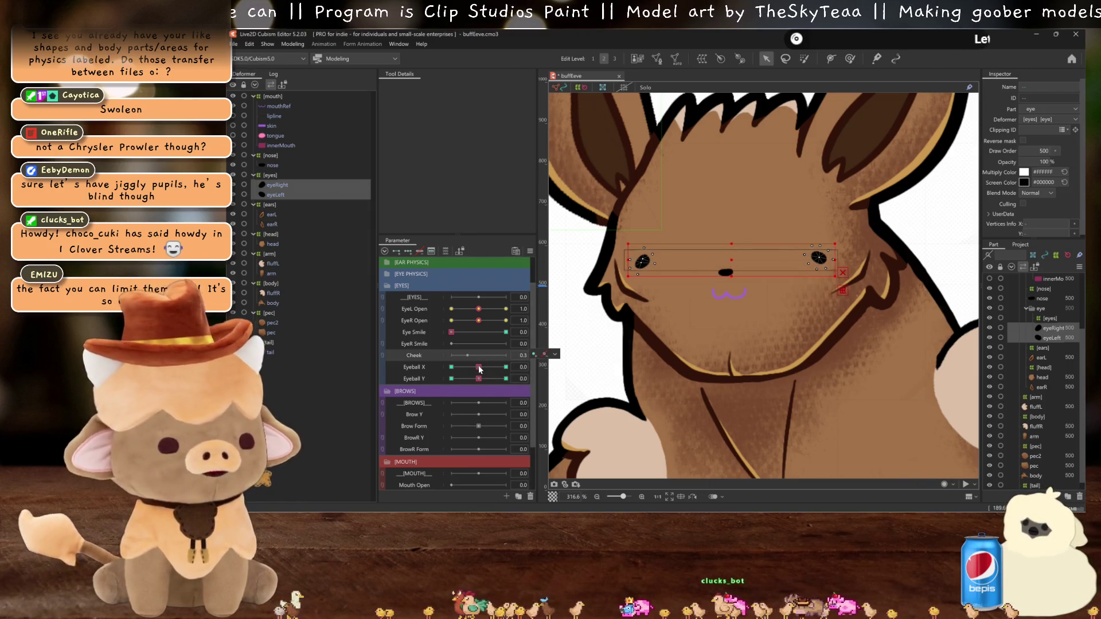
click(451, 366)
click(478, 367)
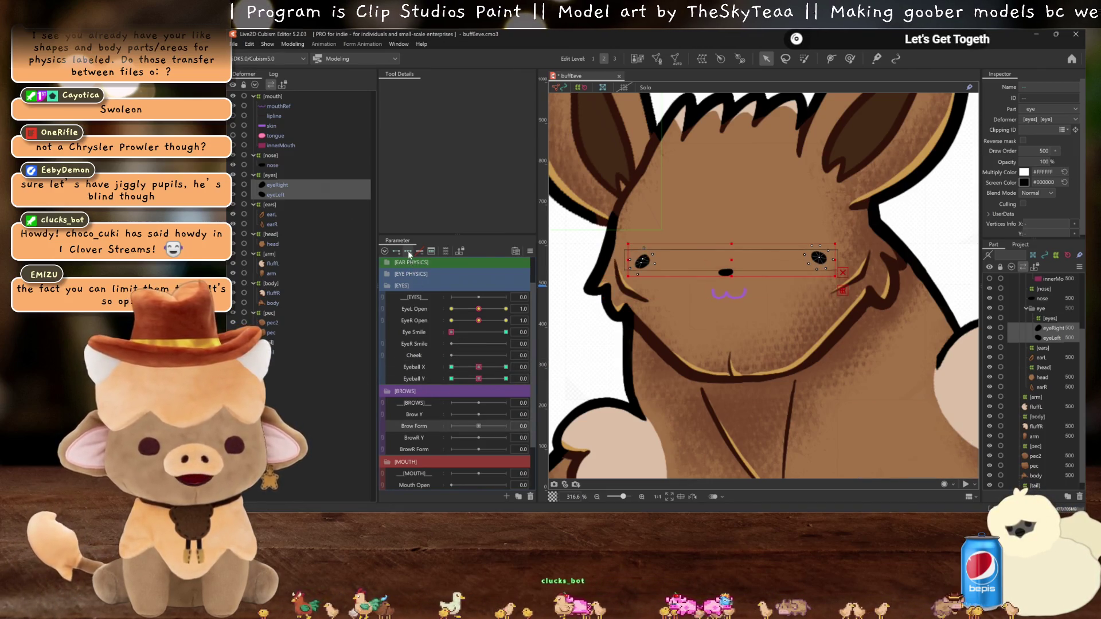
click(451, 426)
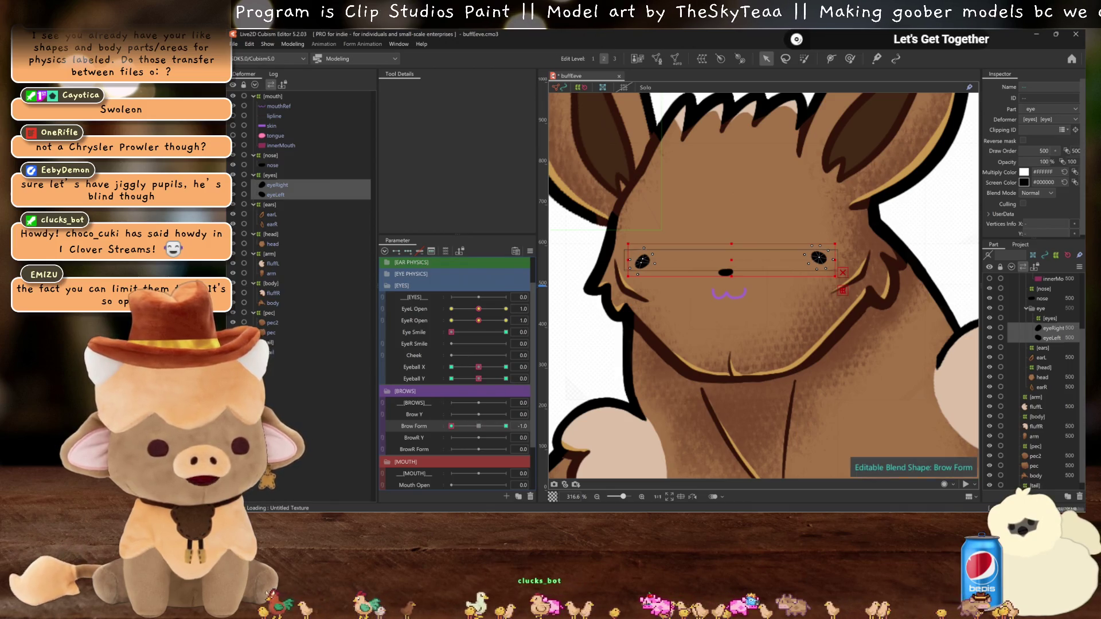
Step: Select both eye meshes into a temporary warp and pull its centre down
click(842, 292)
drag(842, 292, 625, 247)
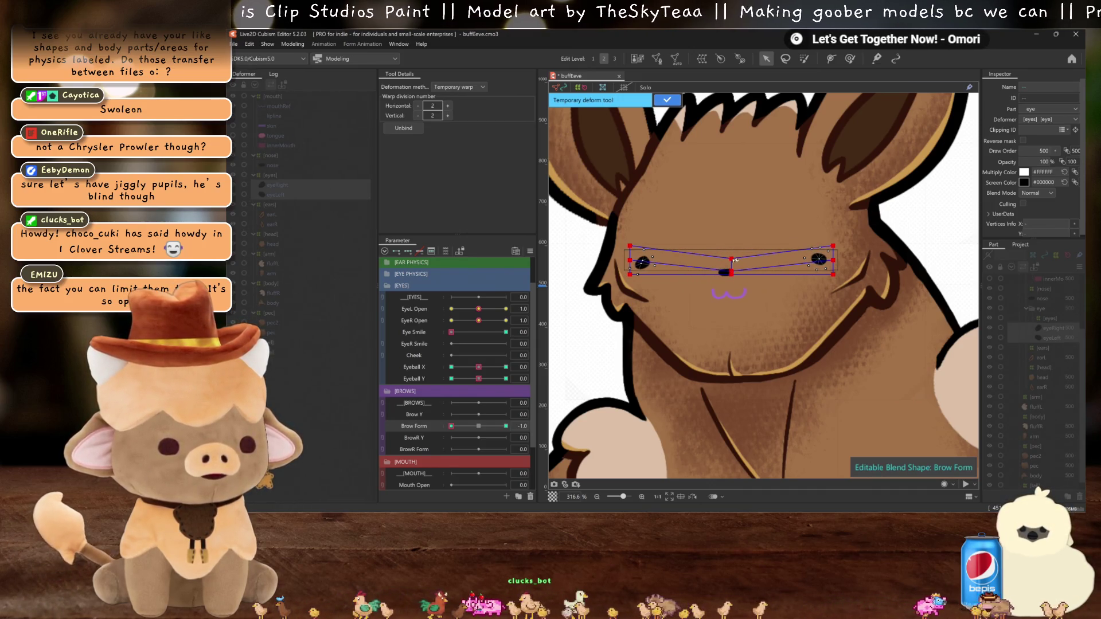
key(ctrl+h)
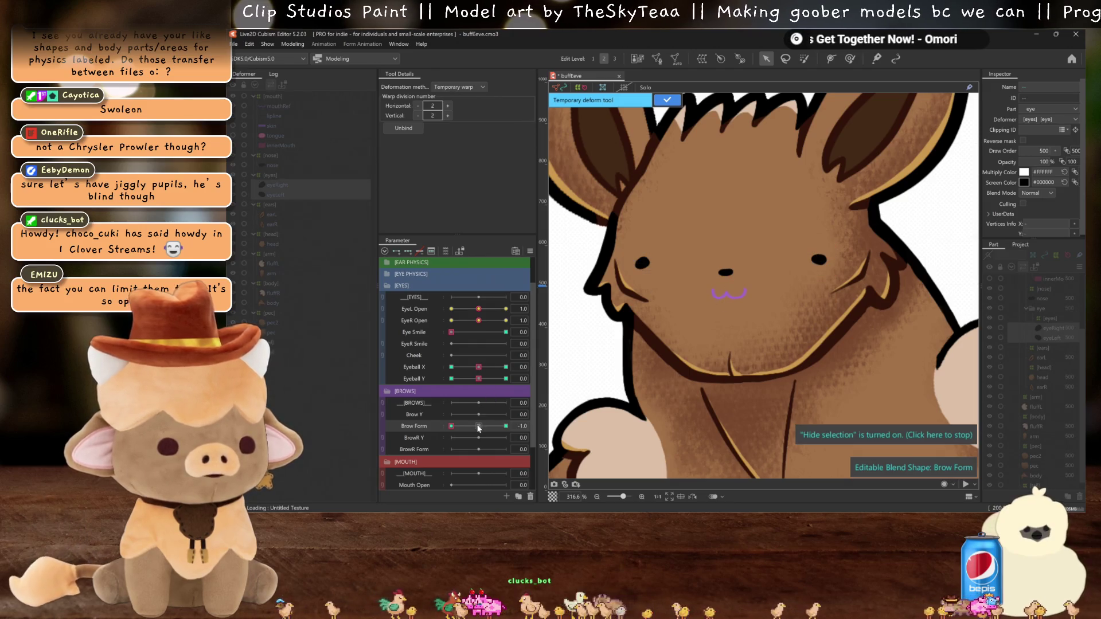
scroll(736, 277, up, 2)
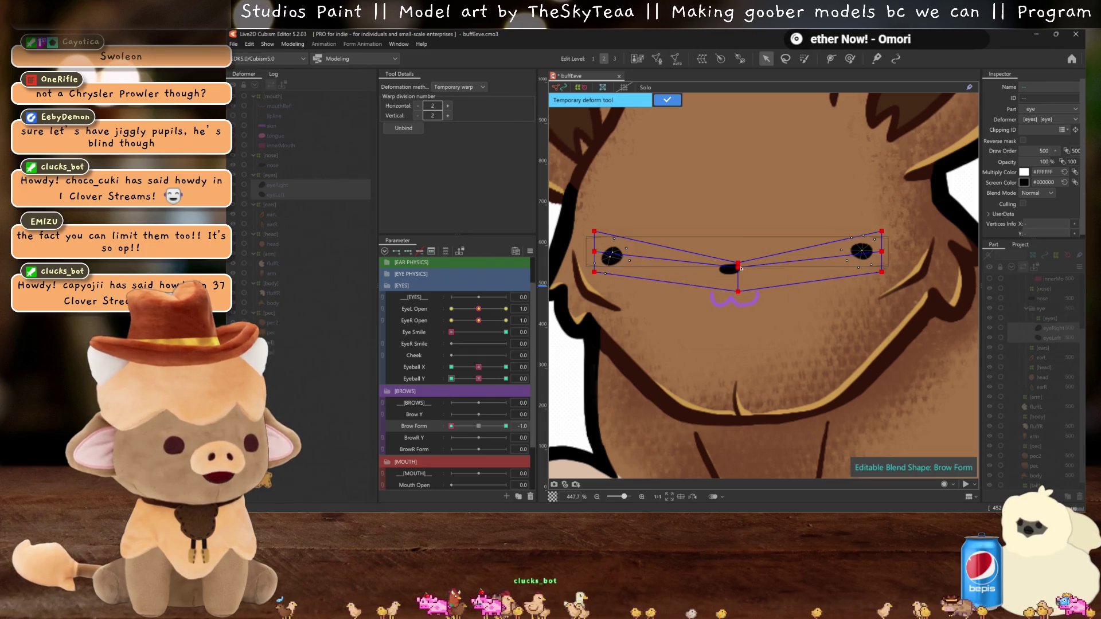
drag(739, 278, 740, 287)
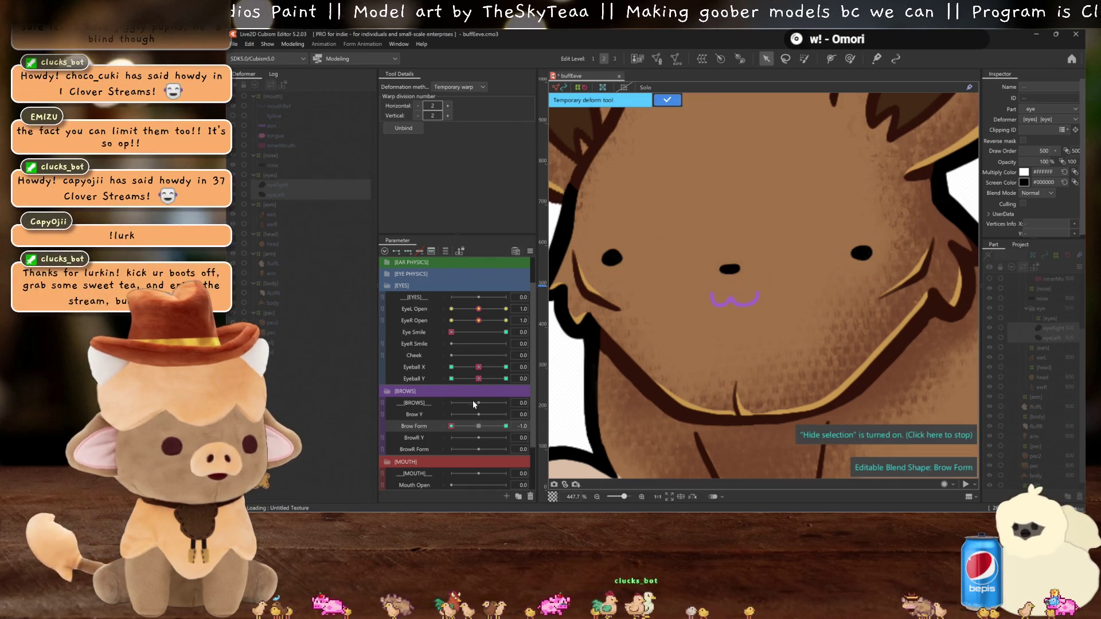
Step: Straighten the eyes' warp grid into a flat box and set 8 horizontal divisions
drag(479, 413, 475, 424)
click(474, 425)
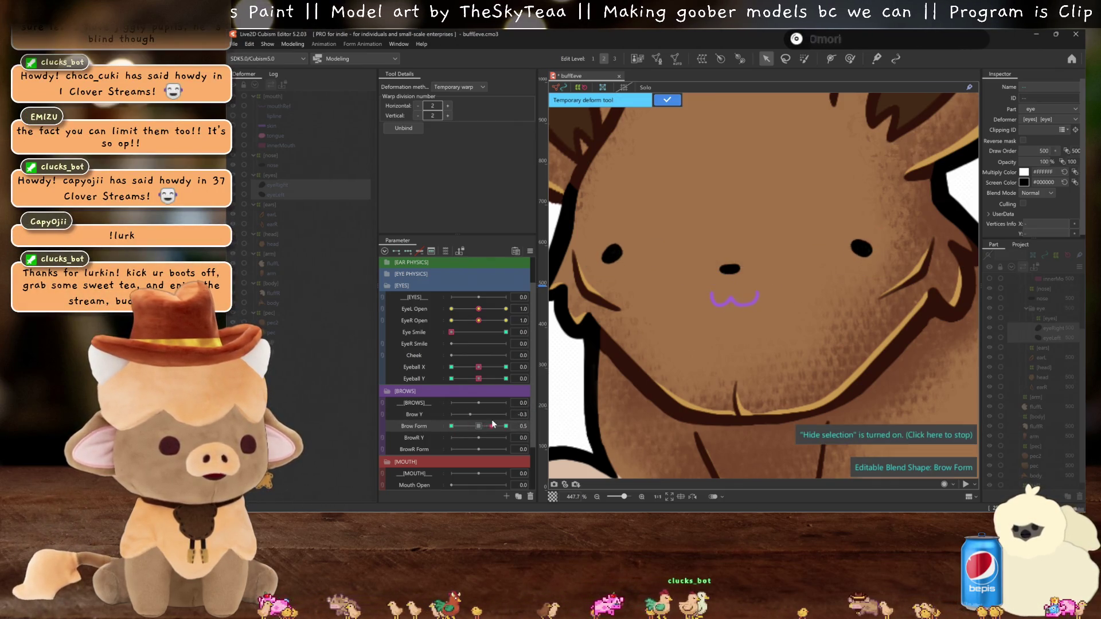
scroll(779, 321, down, 3)
scroll(779, 322, up, 2)
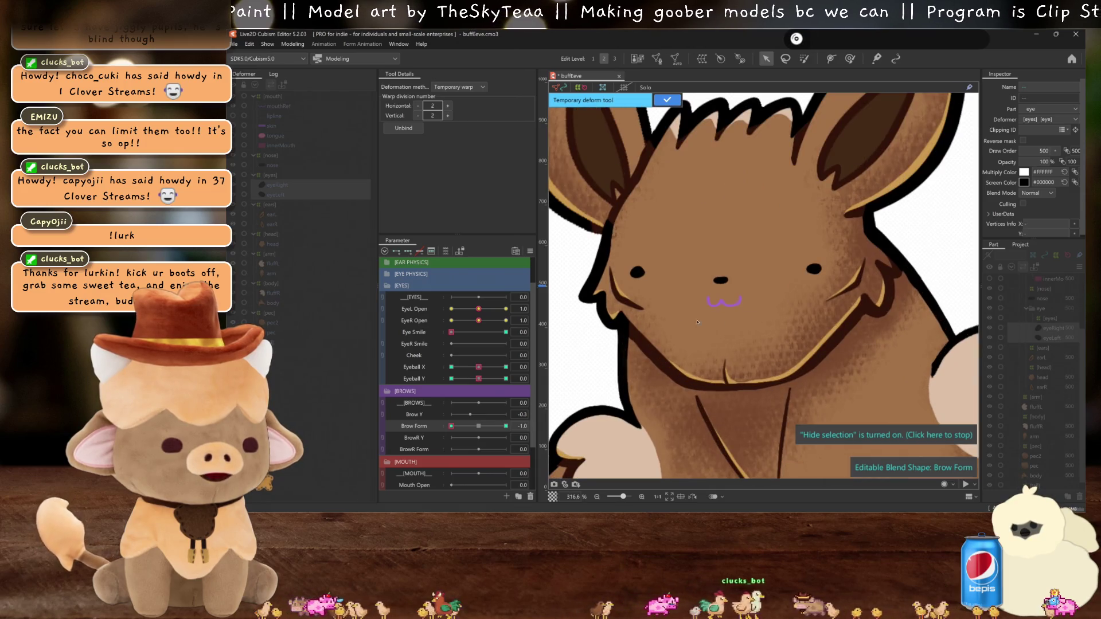
scroll(702, 286, up, 2)
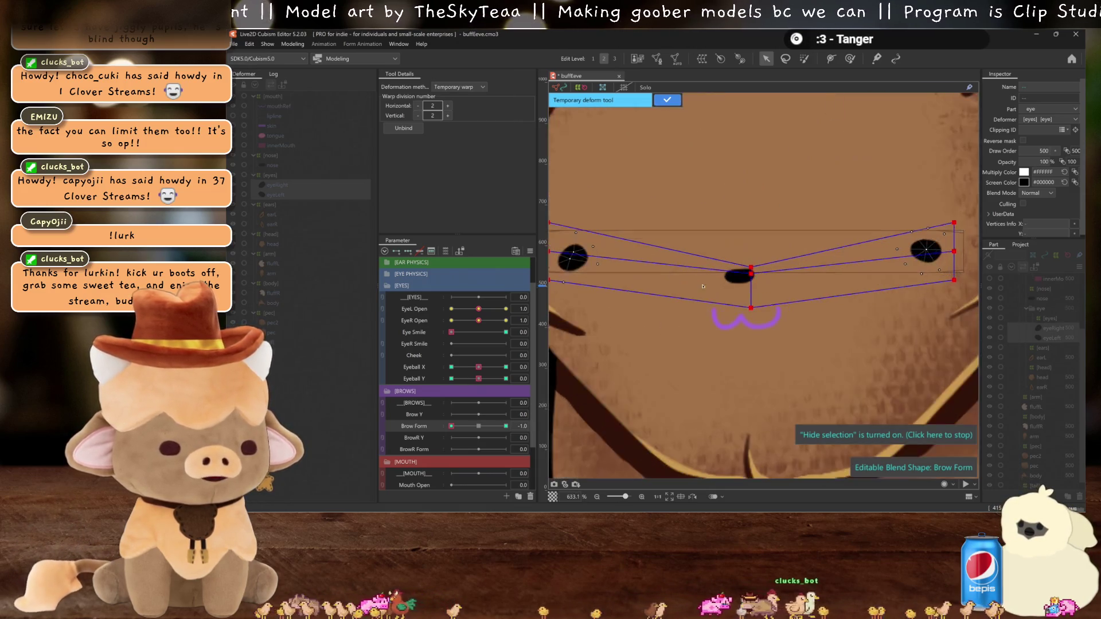
drag(703, 286, 736, 279)
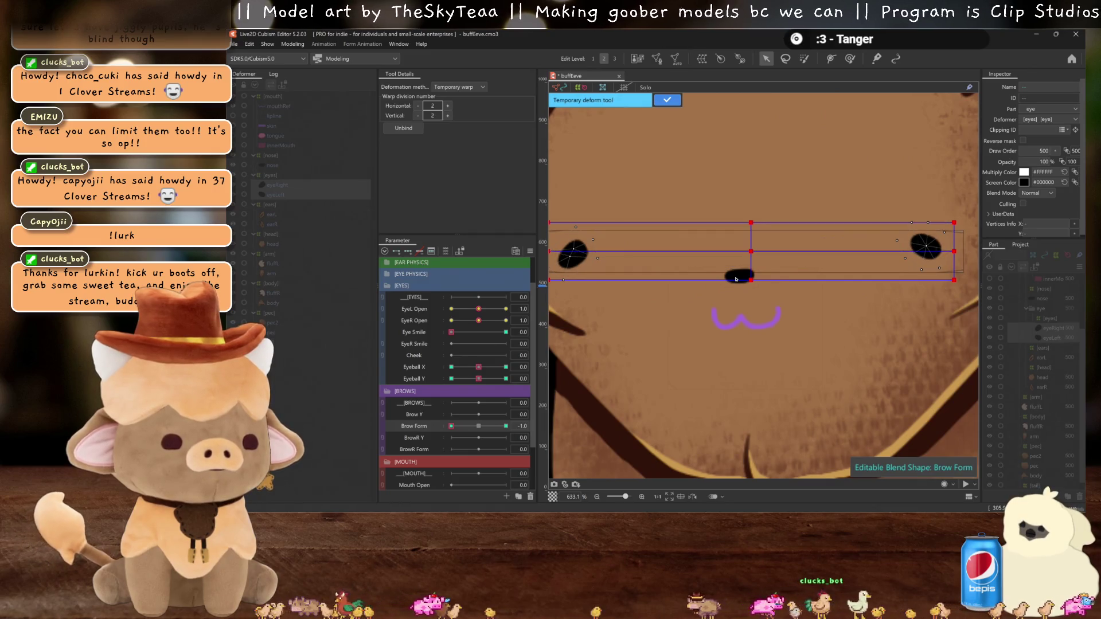
scroll(736, 279, down, 2)
scroll(736, 279, up, 1)
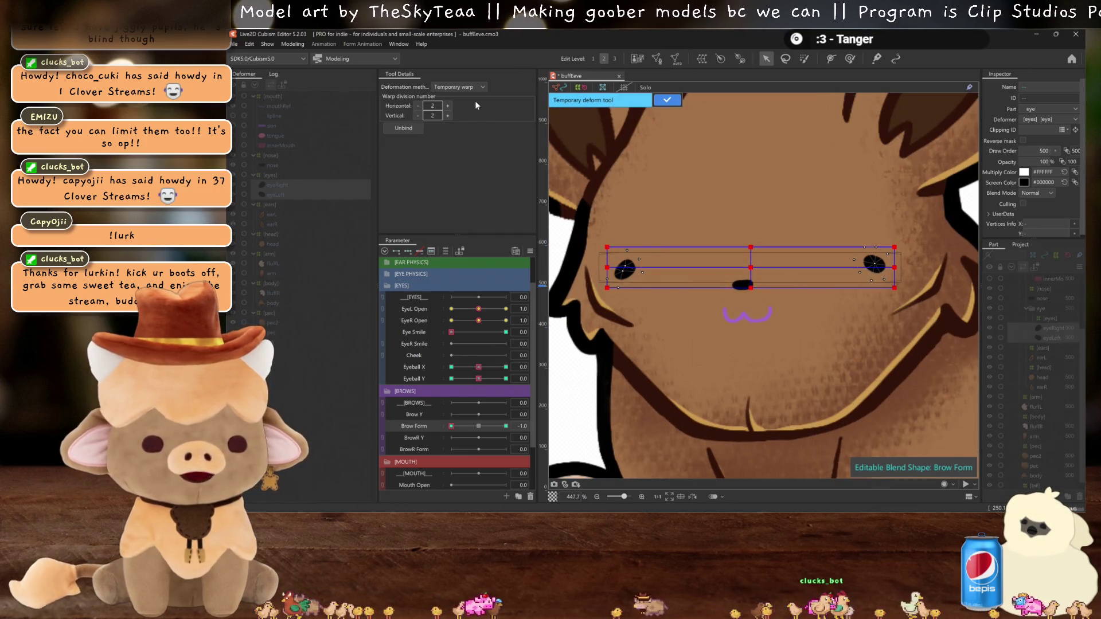
click(448, 107)
click(448, 107)
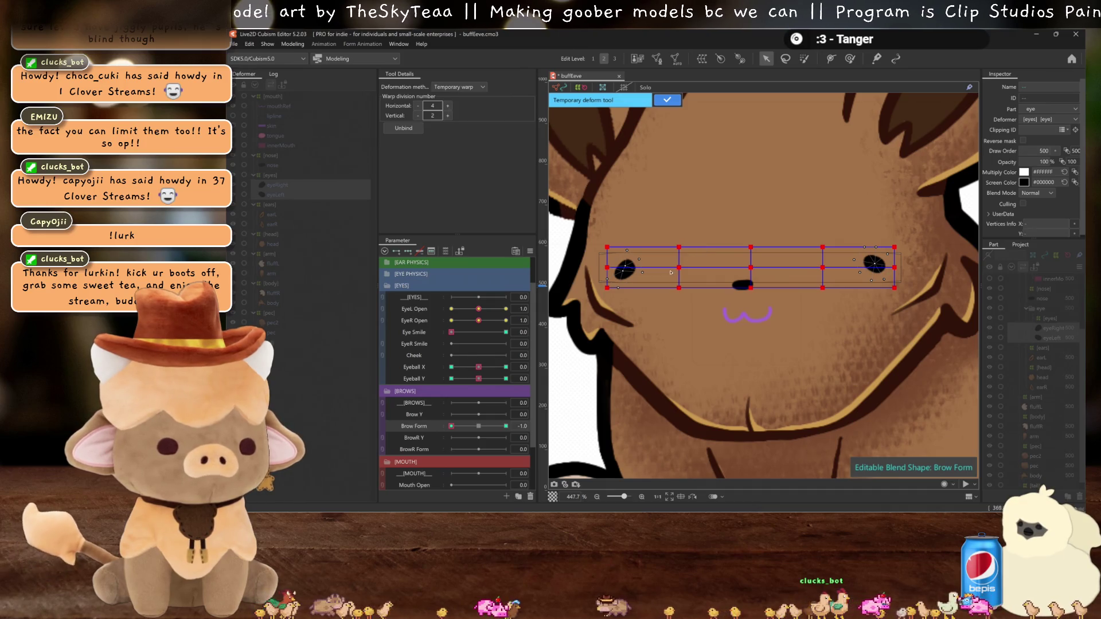
text(8)
key(Return)
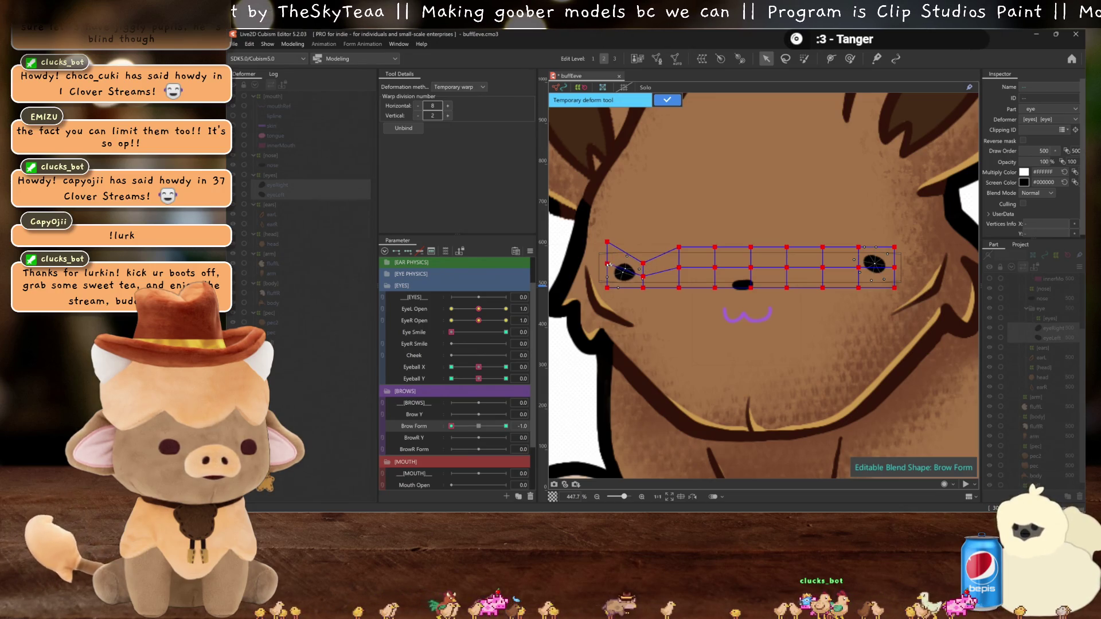
Step: Preview Brow Form at -1.0 and a closed eye, then reset both to default
key(ctrl+h)
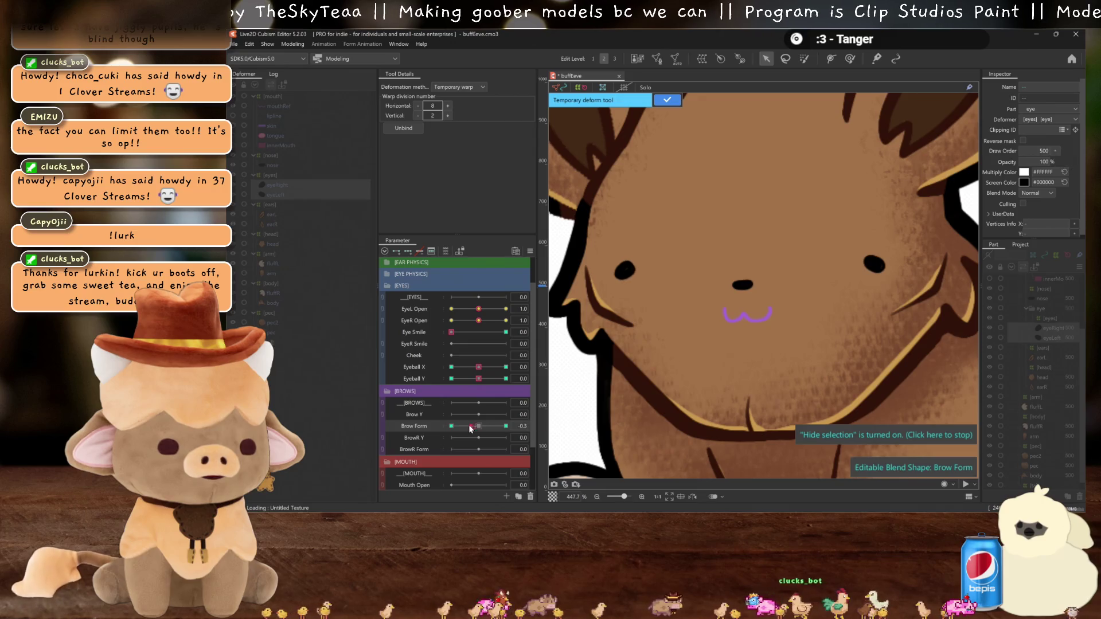
drag(472, 427, 425, 425)
drag(478, 309, 442, 319)
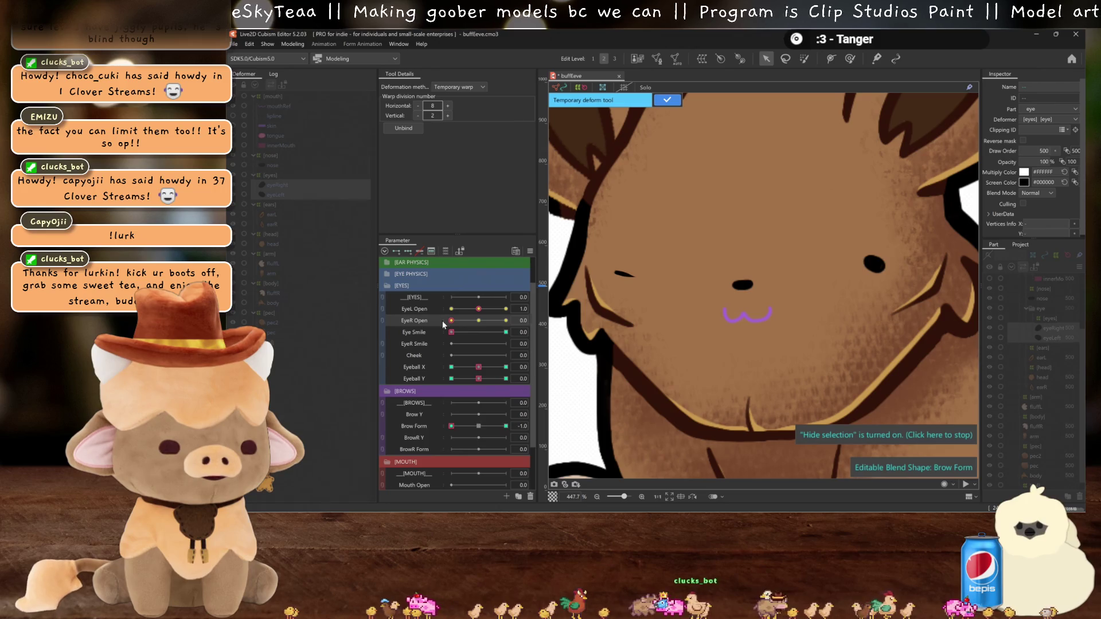
click(479, 426)
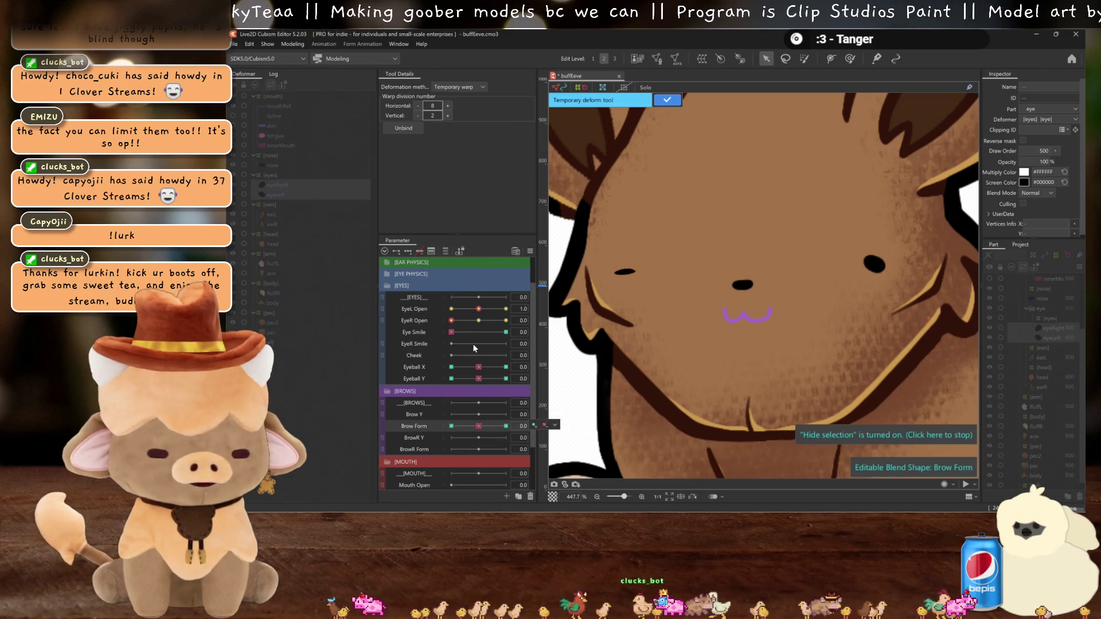
click(479, 321)
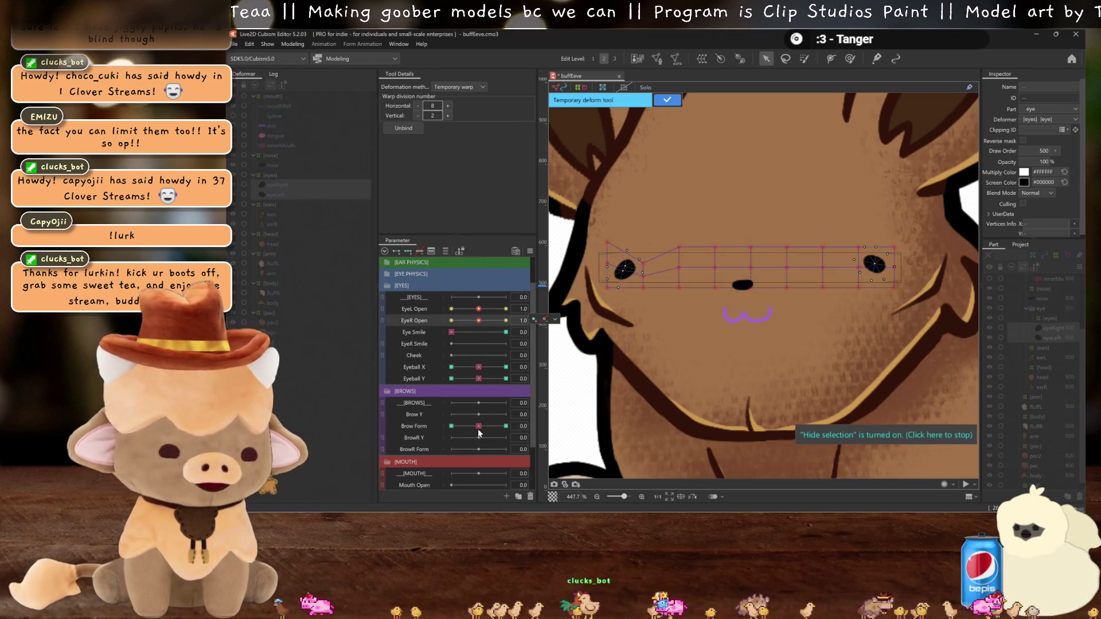
Step: At Brow Form -1.0, lower the grid point beside the right eye and raise the top-right corner
click(451, 426)
drag(858, 267, 858, 277)
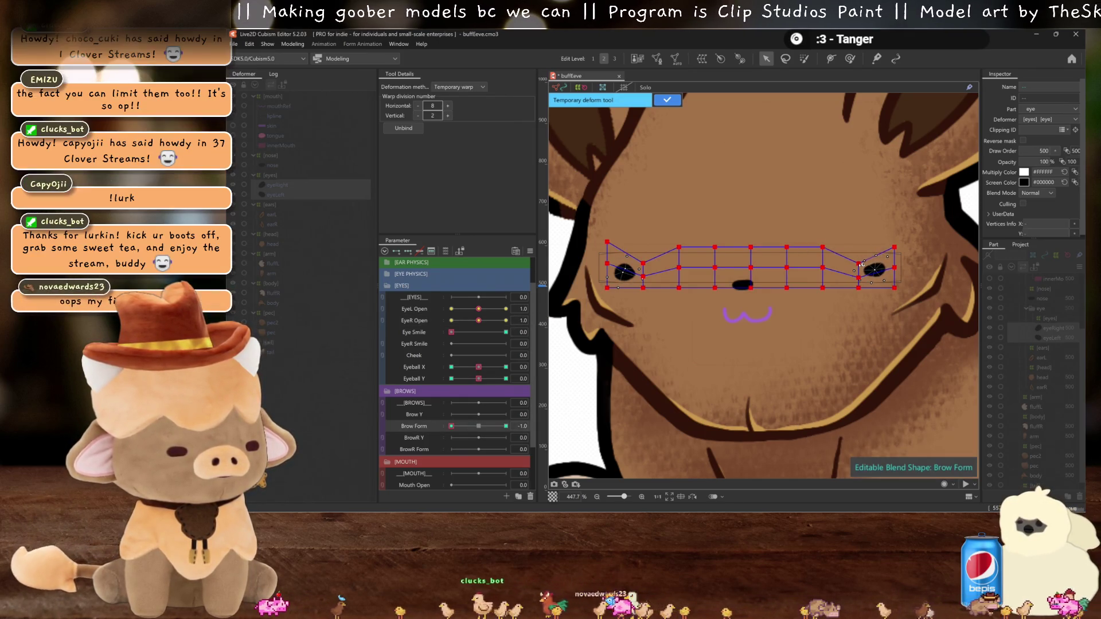
drag(894, 247, 892, 239)
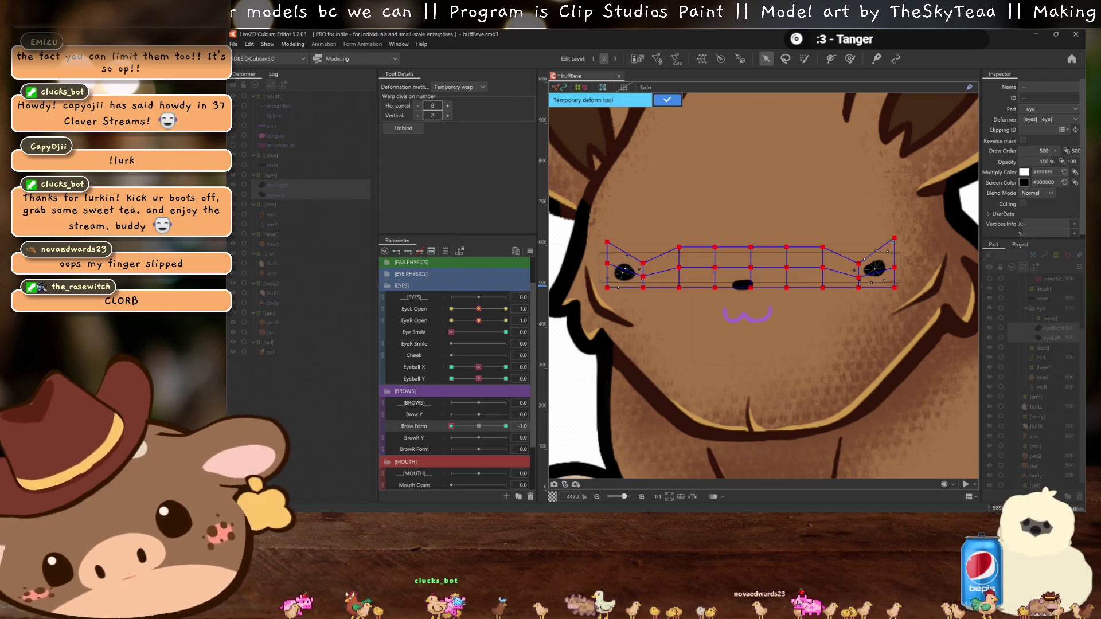
Step: Nudge the top-right grid point, preview Brow Form, and apply the temporary warp at -1.0
drag(893, 240, 893, 238)
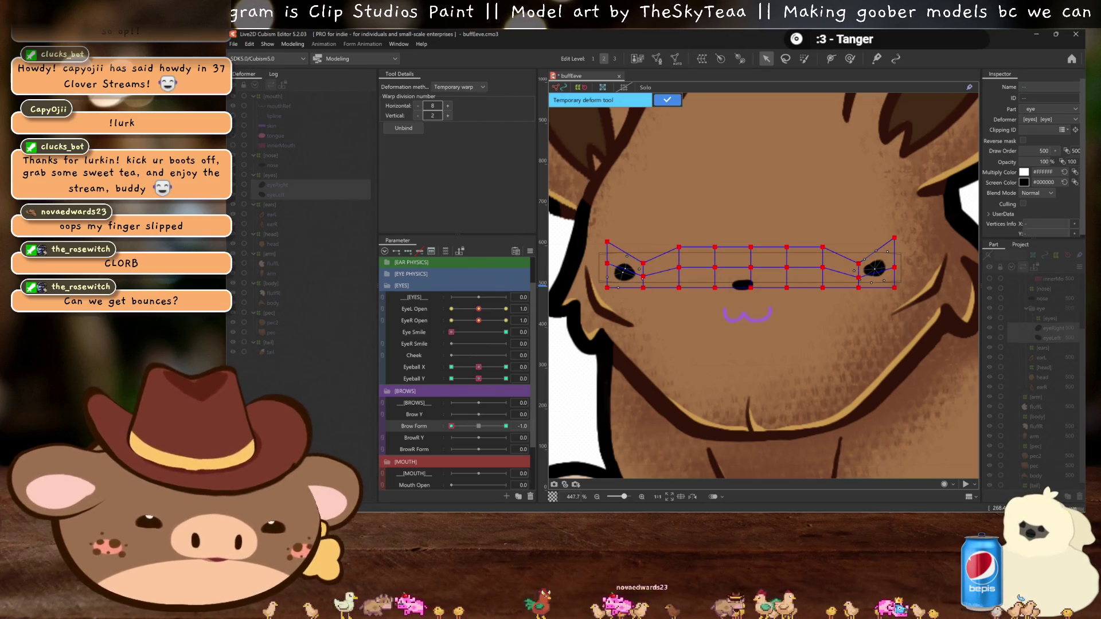
key(ctrl+h)
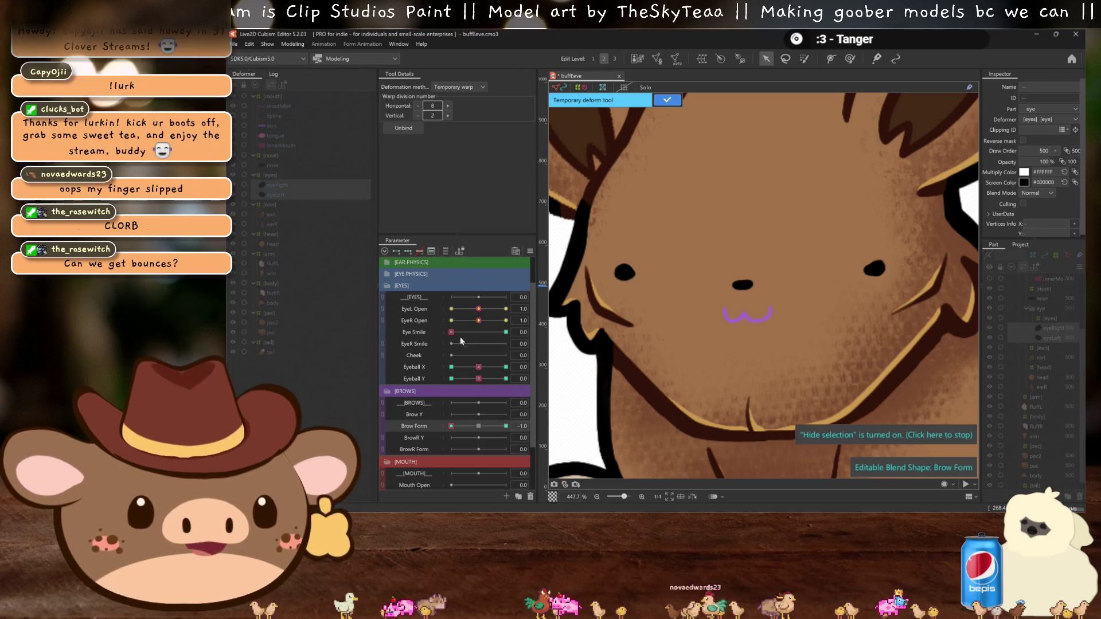
click(490, 426)
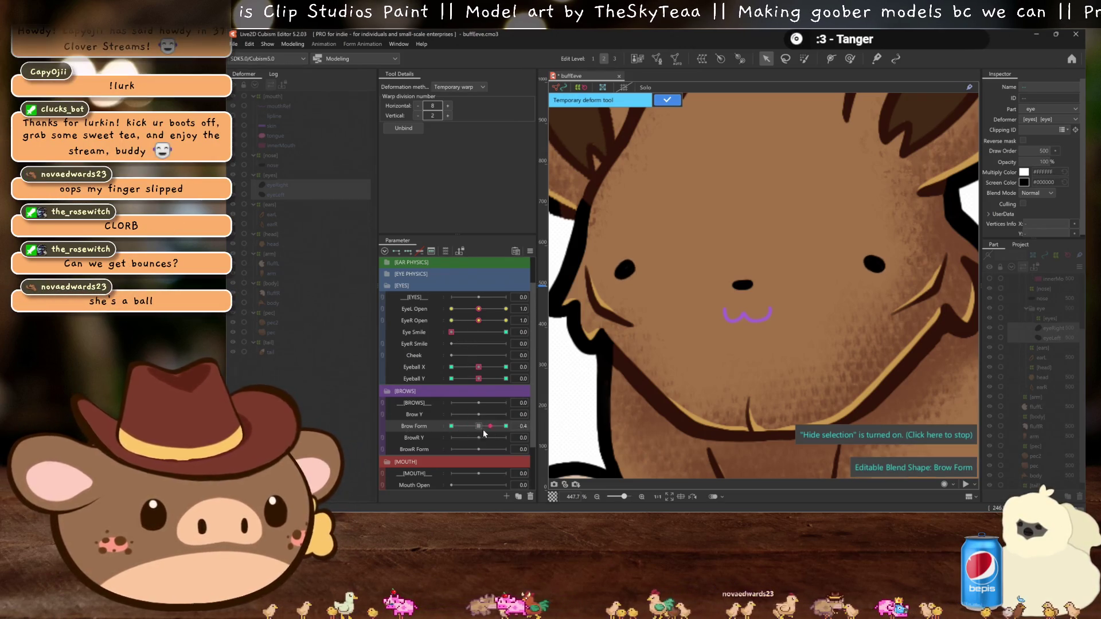
click(451, 426)
click(668, 102)
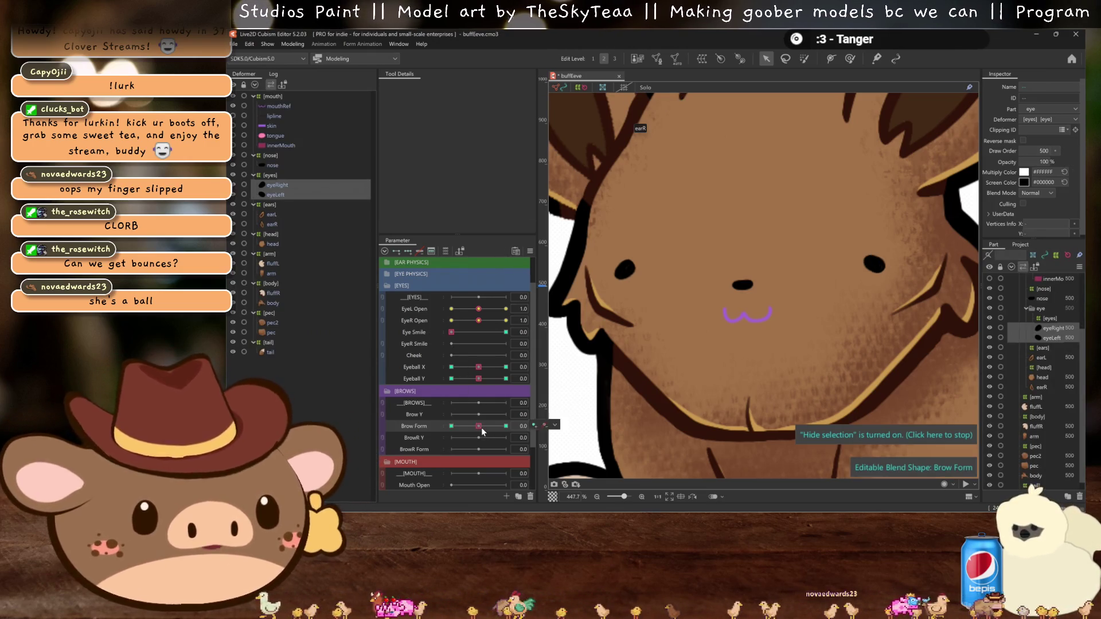
Step: Compare the eyes at Brow Form -1.0 and 0.0, then open the Parameter palette options
scroll(774, 332, down, 3)
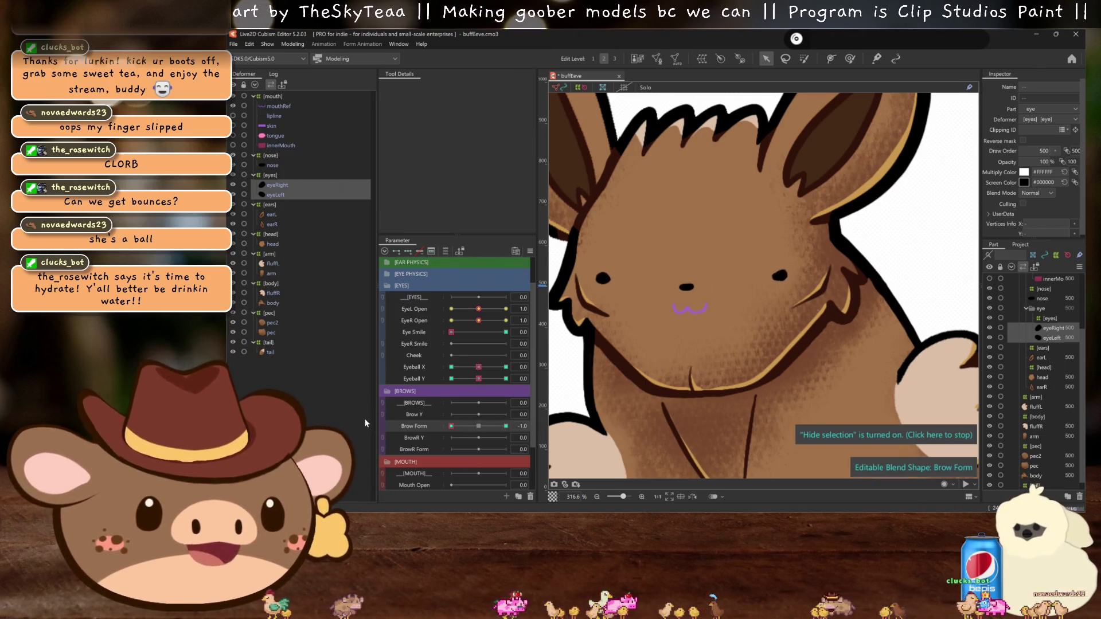
click(451, 426)
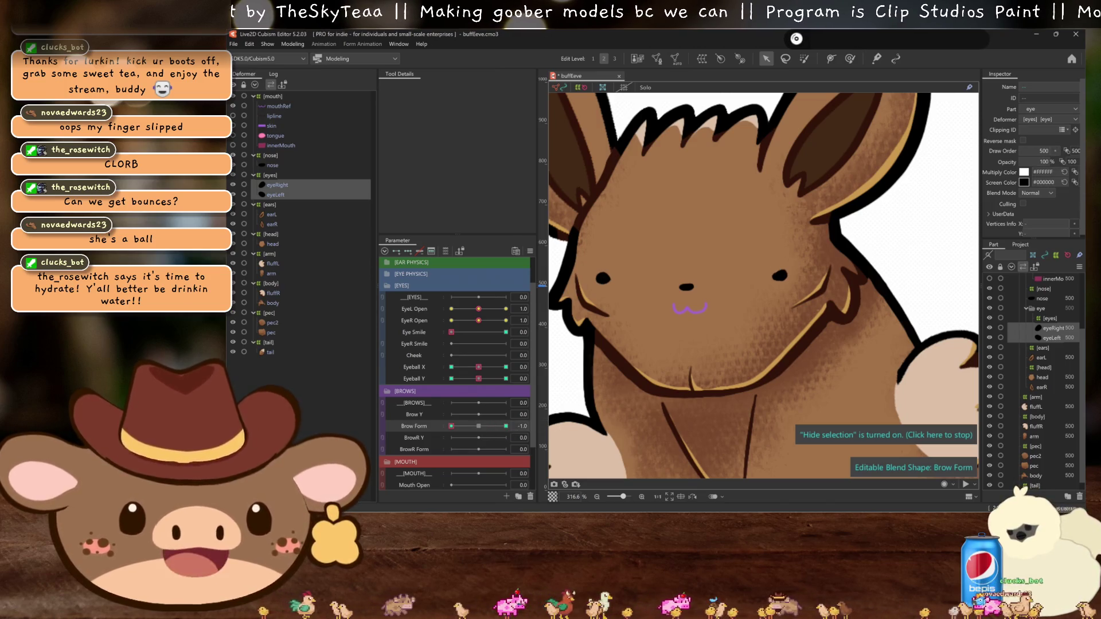
click(478, 426)
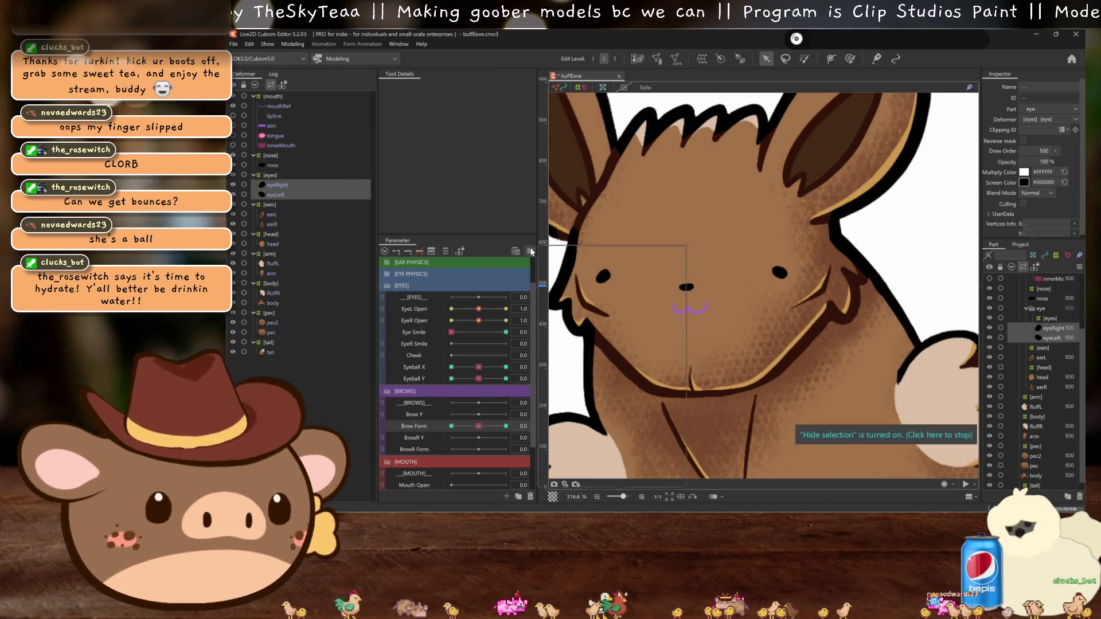
click(530, 251)
Step: In Limit Settings, add EyeR Open to Eye Smile for the right eye with the Fold line4 preset
click(605, 434)
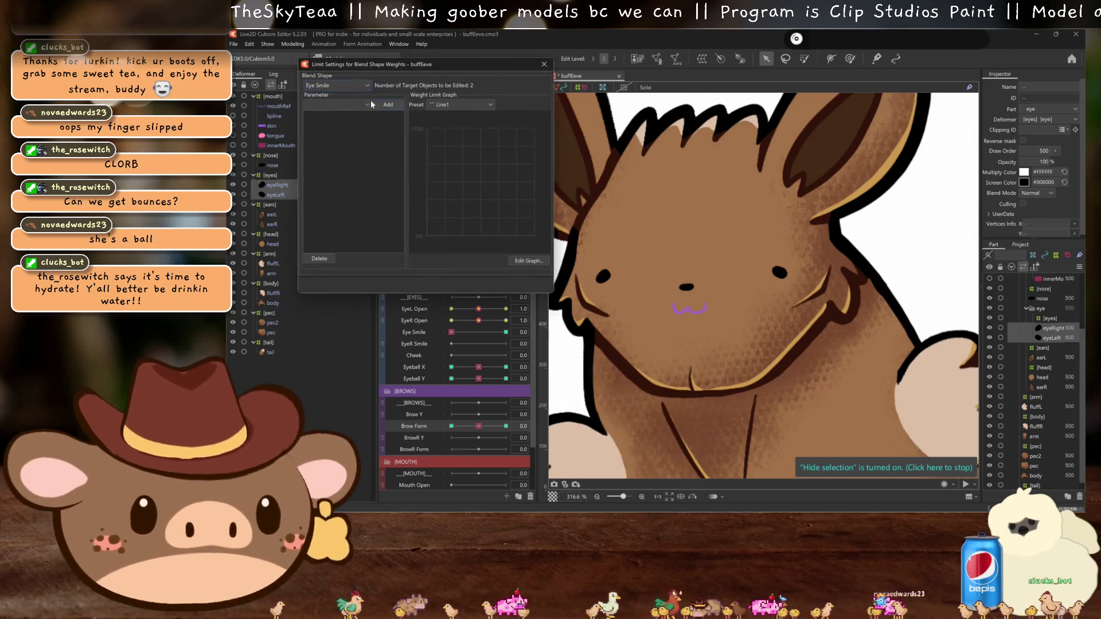
click(346, 105)
scroll(323, 197, down, 8)
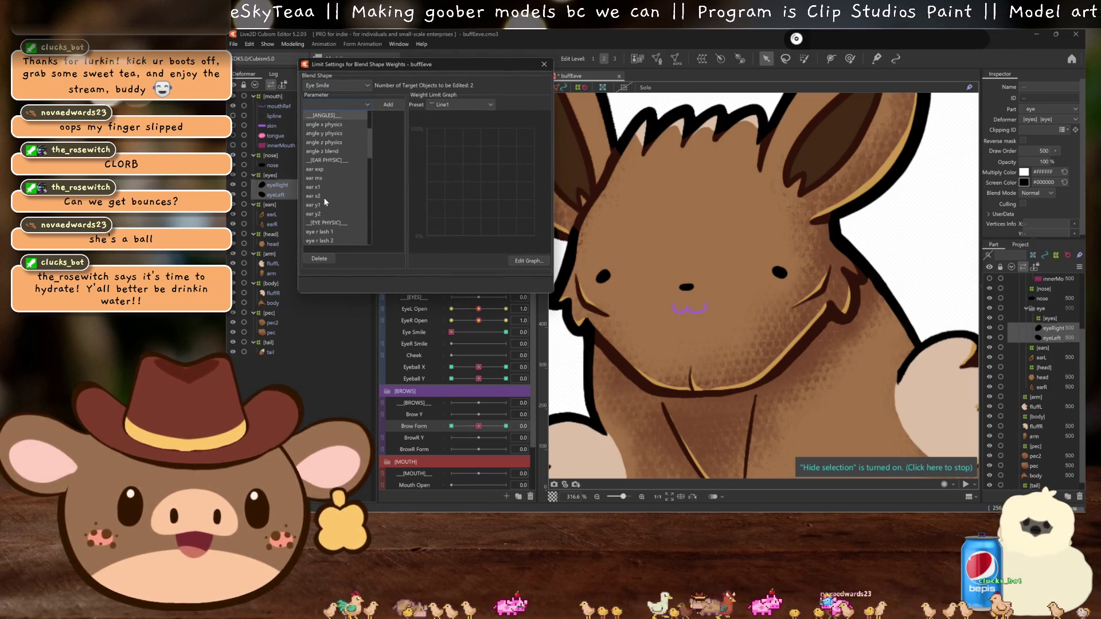
scroll(332, 183, down, 3)
scroll(334, 194, down, 2)
scroll(336, 197, up, 5)
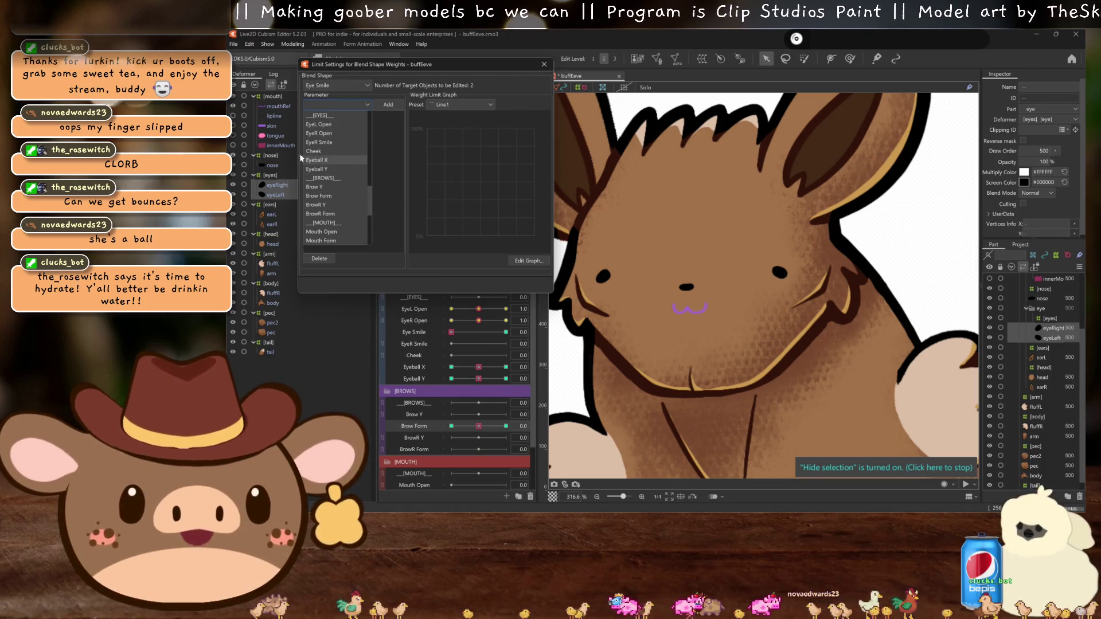
click(321, 135)
click(281, 184)
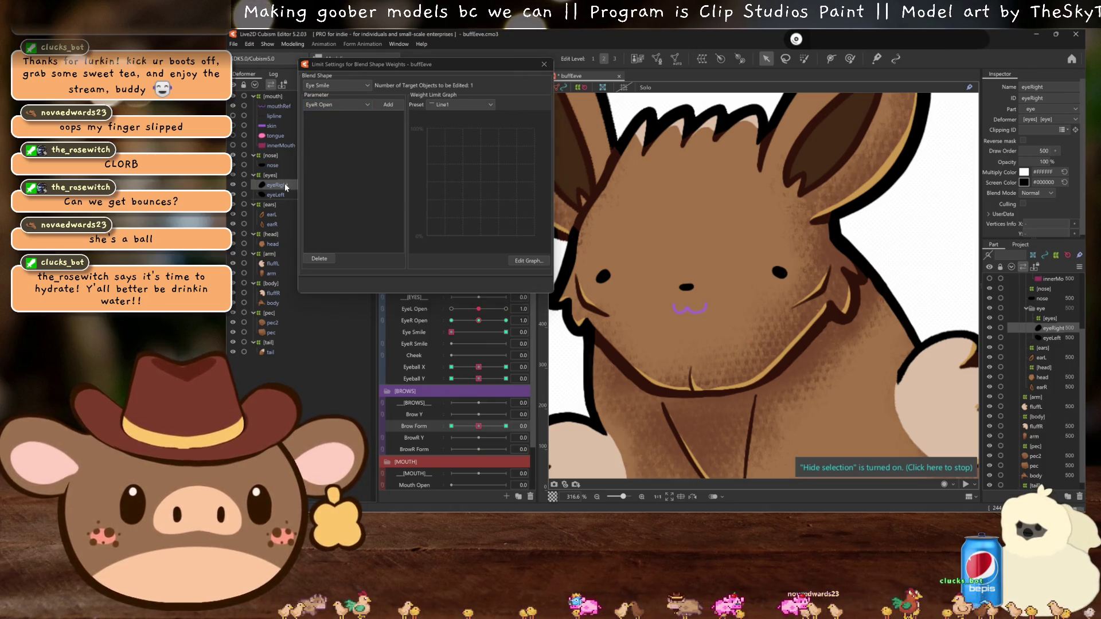
click(390, 104)
click(439, 103)
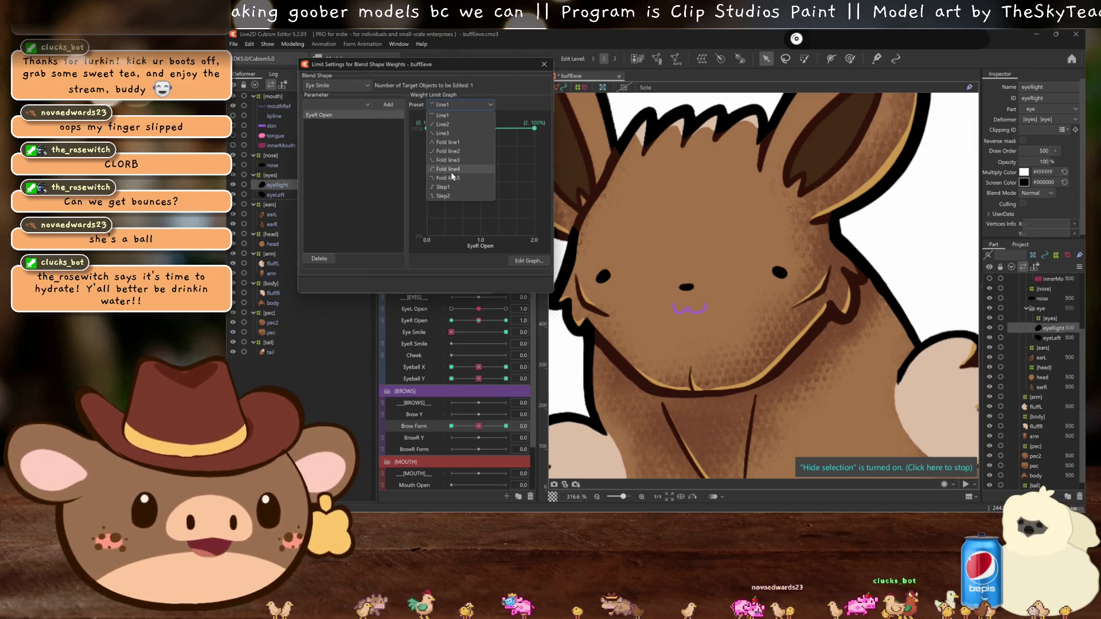
click(450, 170)
Step: Set Eye Smile's EyeR Open weight limit to 20 at value 0.0
click(529, 261)
double_click(431, 110)
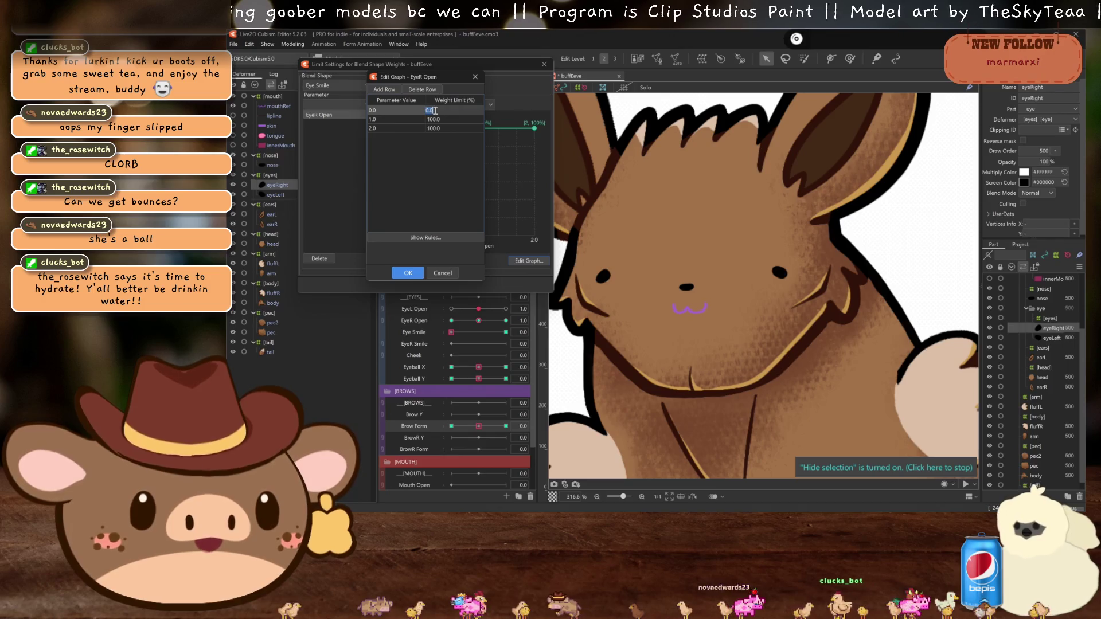
text(20)
key(Return)
click(416, 272)
Step: Add EyeR Open to Brow Form with a 20% weight limit at 0.0
click(342, 84)
click(335, 123)
click(342, 104)
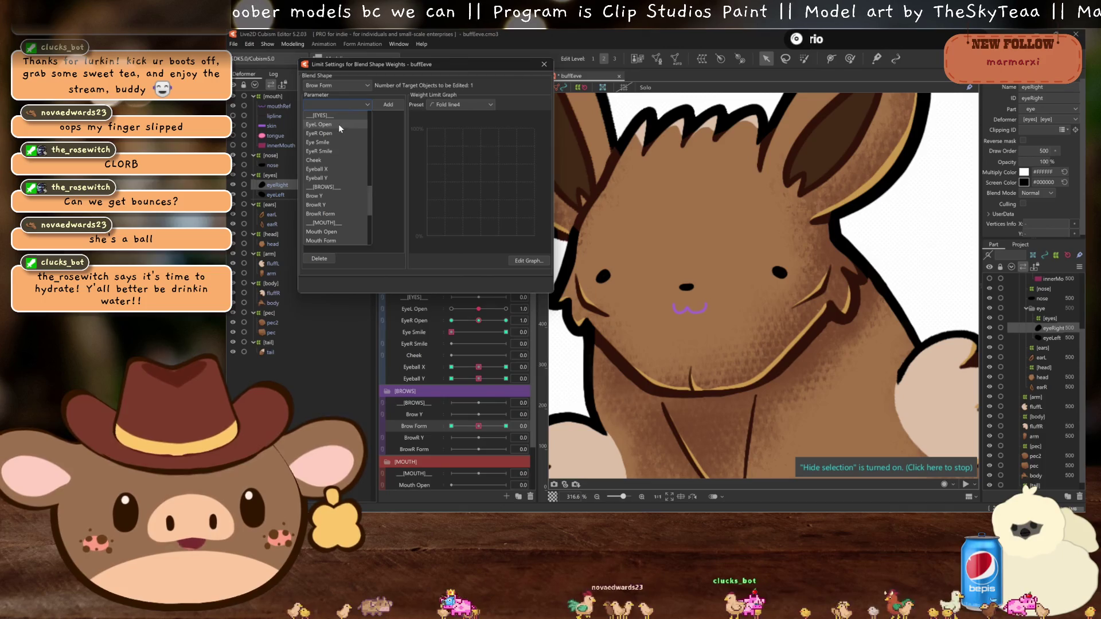
click(337, 133)
click(386, 106)
click(528, 259)
double_click(454, 110)
text(20)
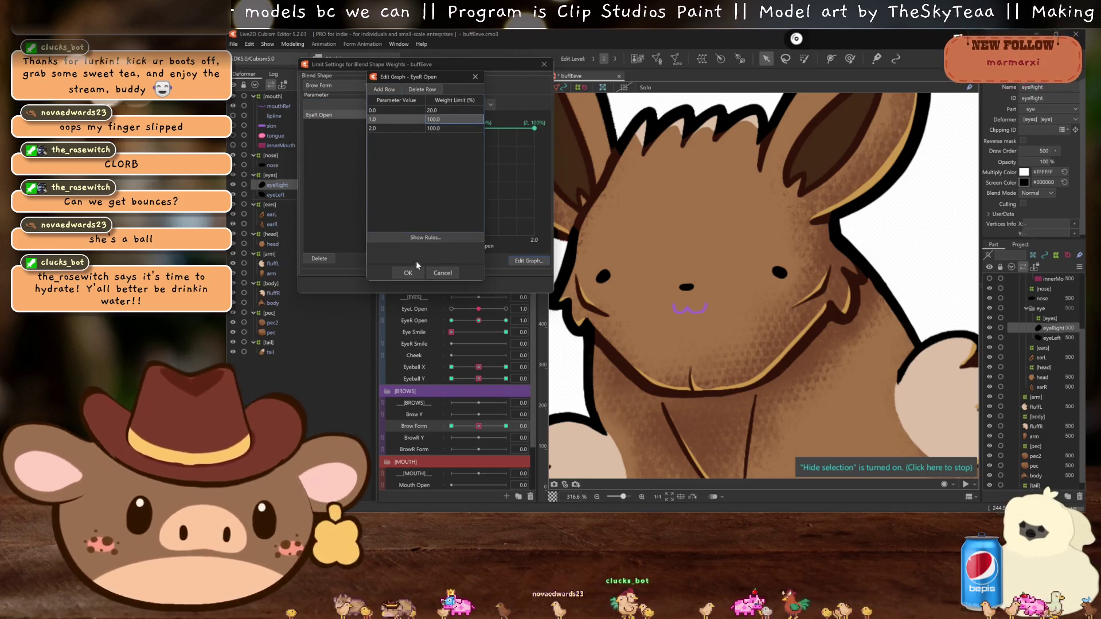
click(408, 272)
Step: For the eyeLeft part, add EyeL Open with a 20 weight limit at 0.0
click(278, 195)
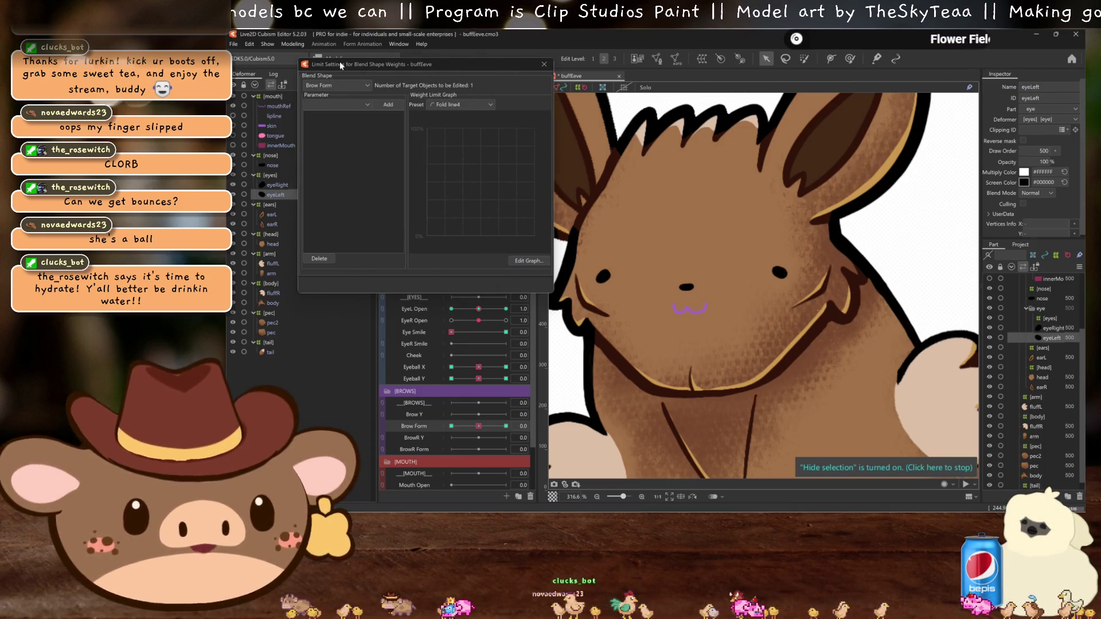
click(343, 106)
click(336, 124)
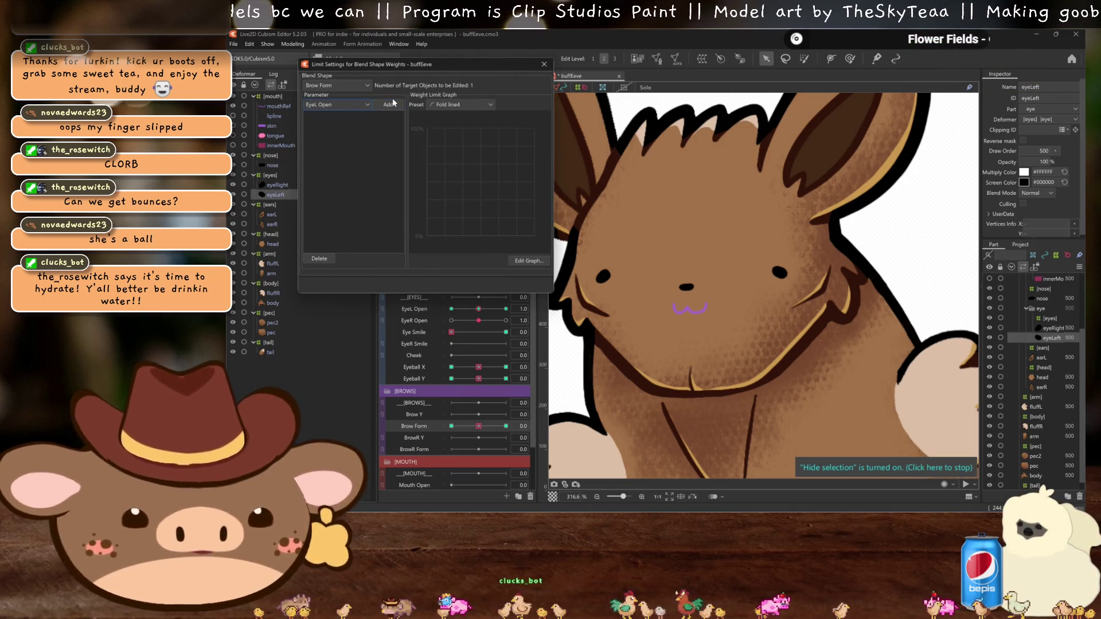
click(389, 104)
double_click(482, 162)
text(20)
key(Return)
click(408, 272)
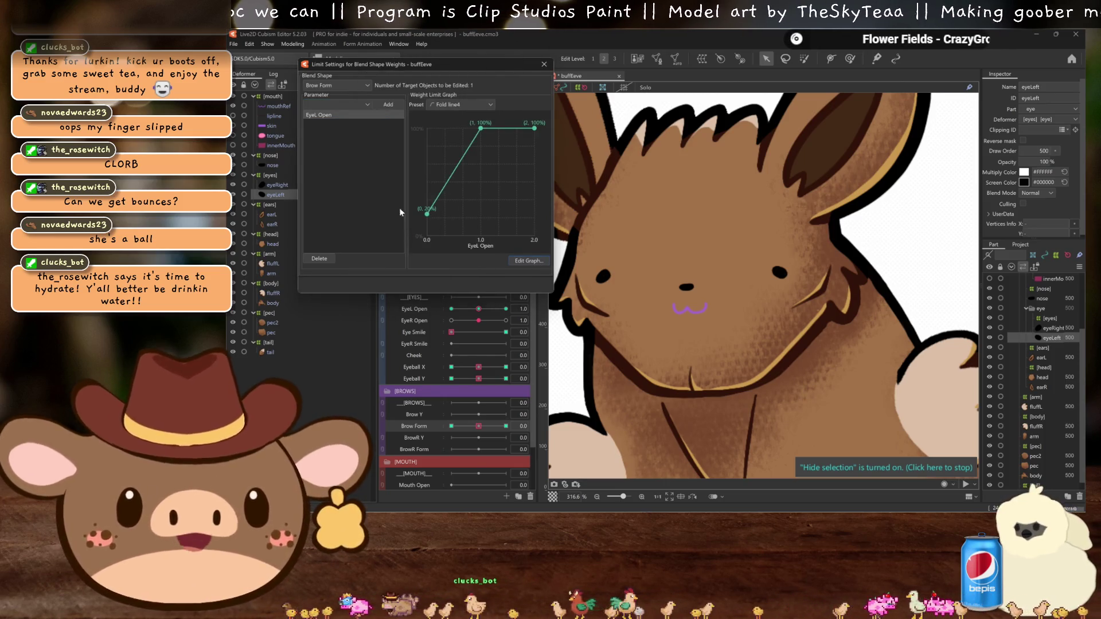
Step: Add EyeL Open to the other blend shape with a 20% limit at 0.0, then close Limit Settings
scroll(338, 87, up, 2)
click(339, 105)
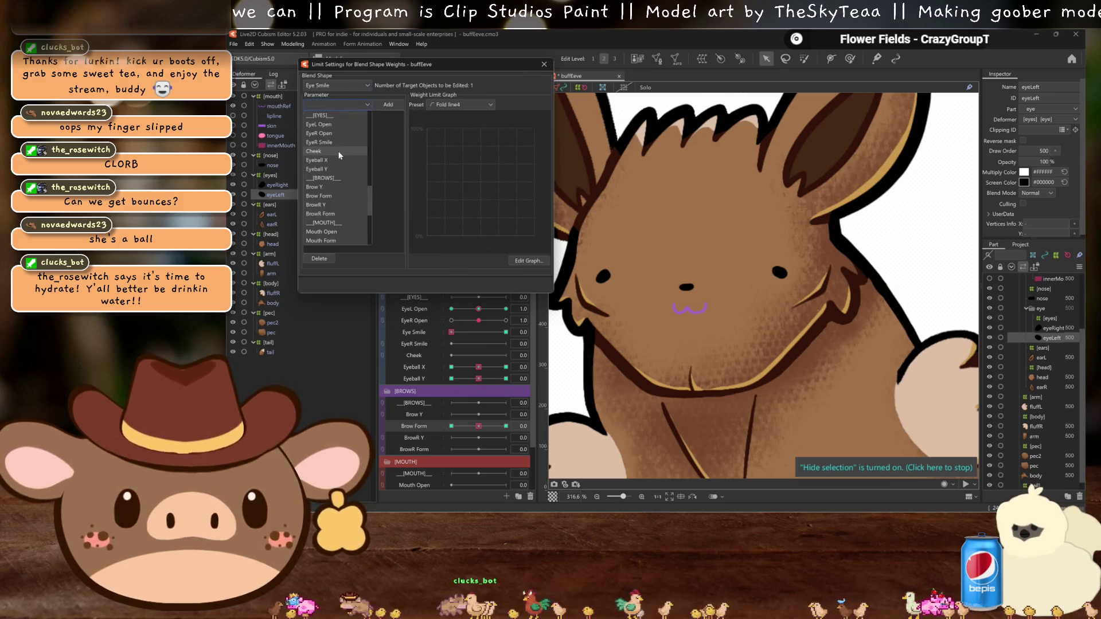
click(329, 122)
click(389, 104)
click(528, 261)
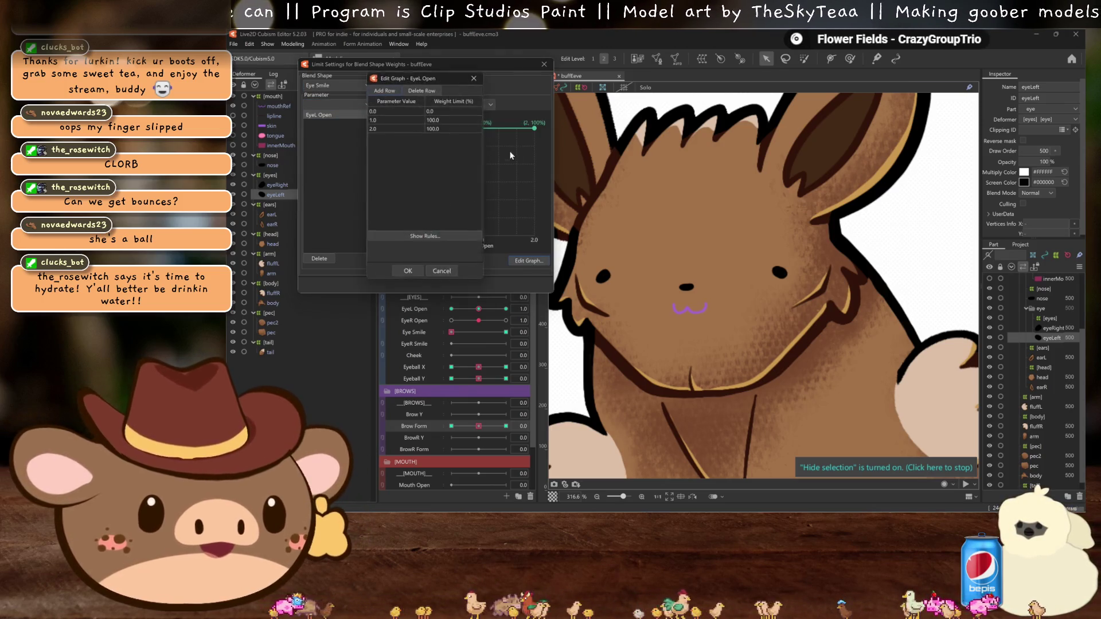
double_click(453, 110)
text(20)
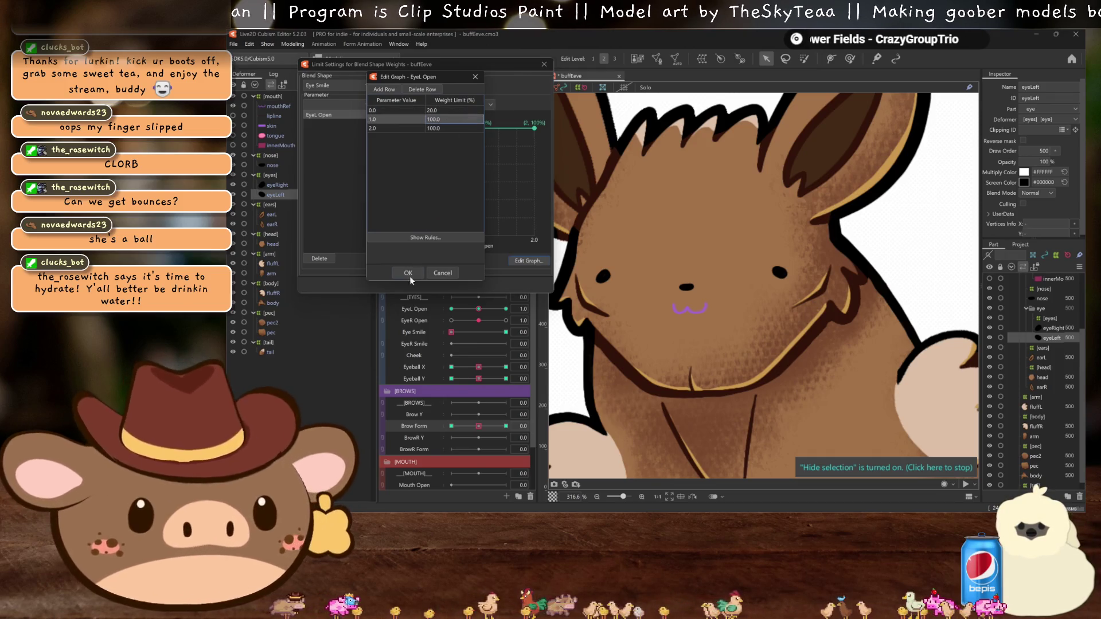
key(Return)
click(543, 64)
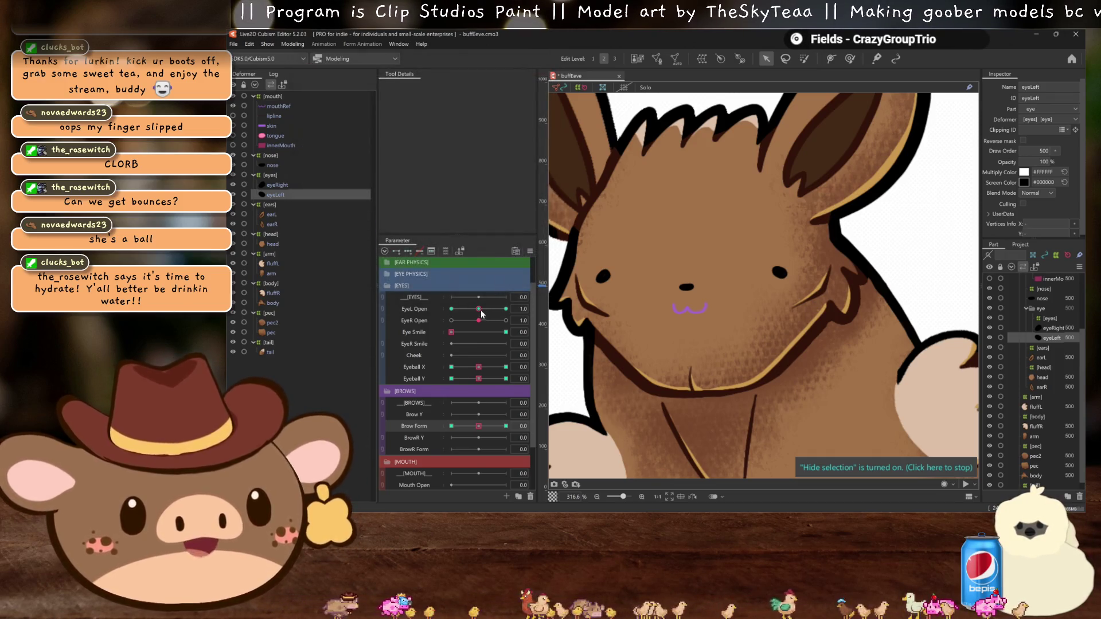
click(451, 308)
click(506, 332)
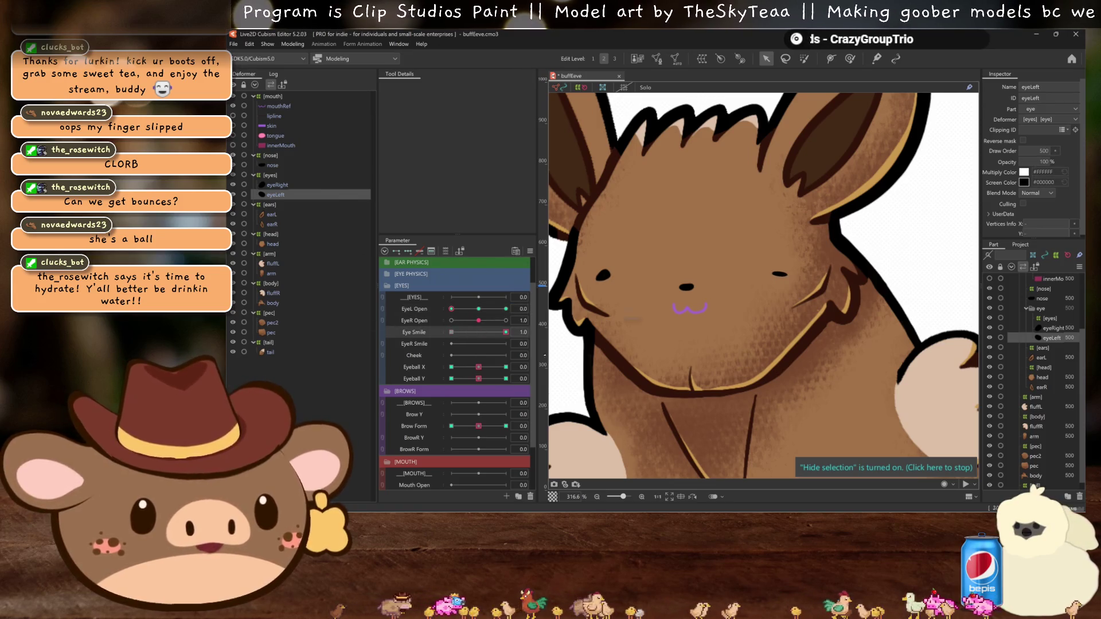
click(451, 426)
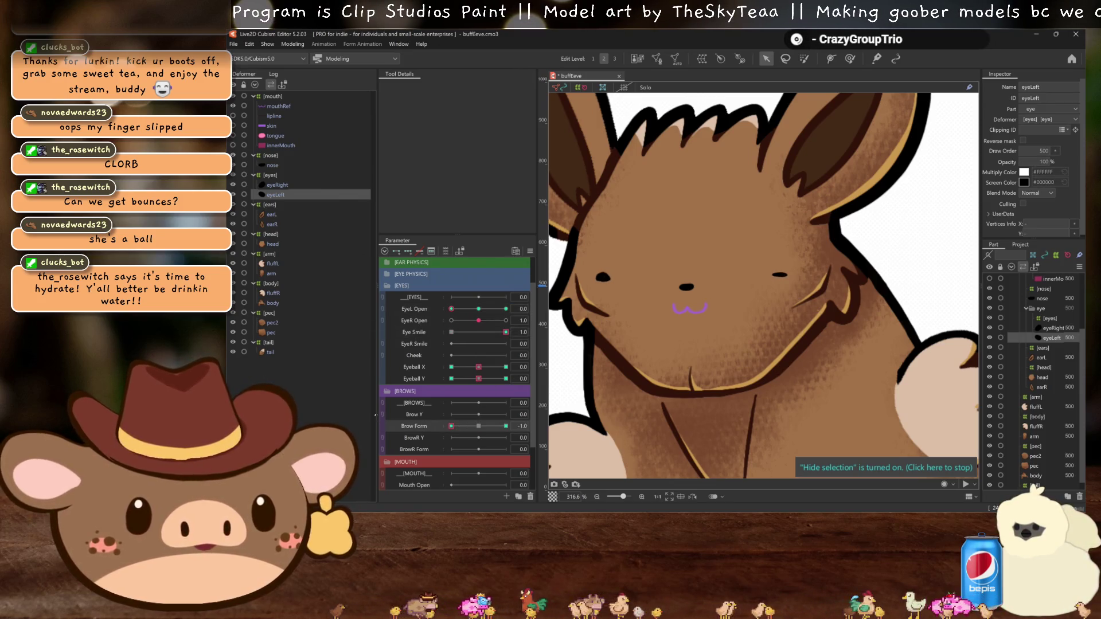
click(477, 320)
key(ctrl+z)
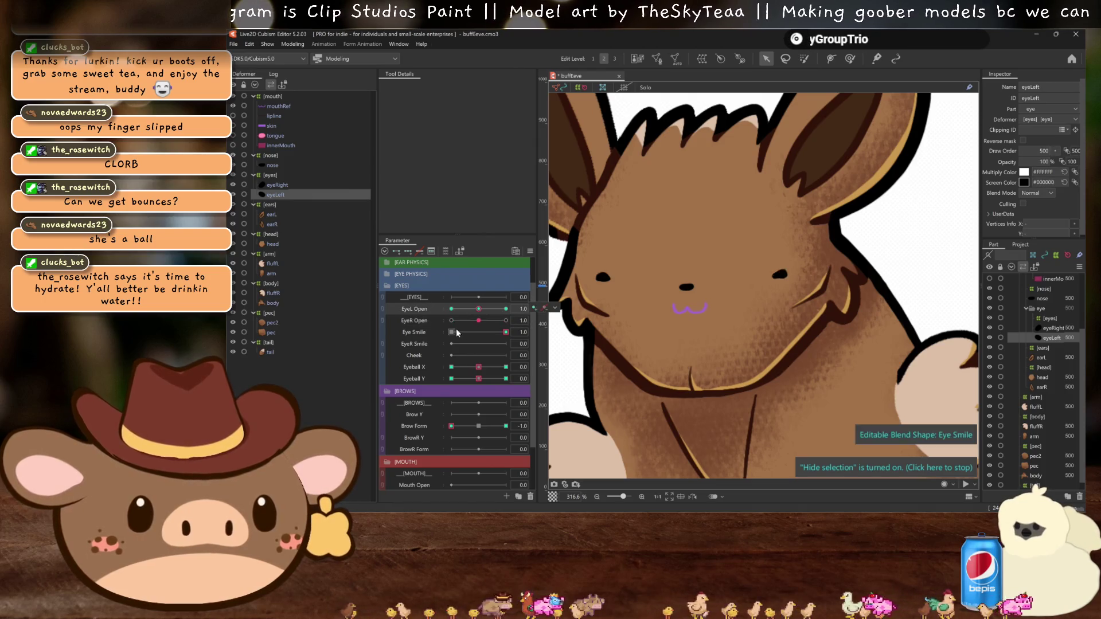
key(ctrl+z)
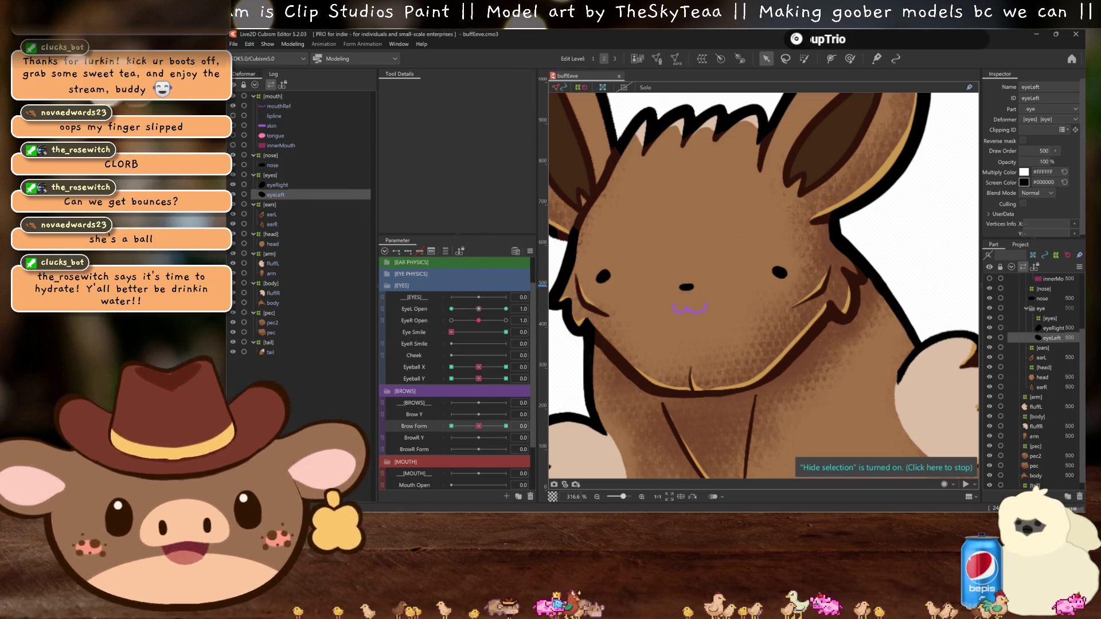
click(233, 44)
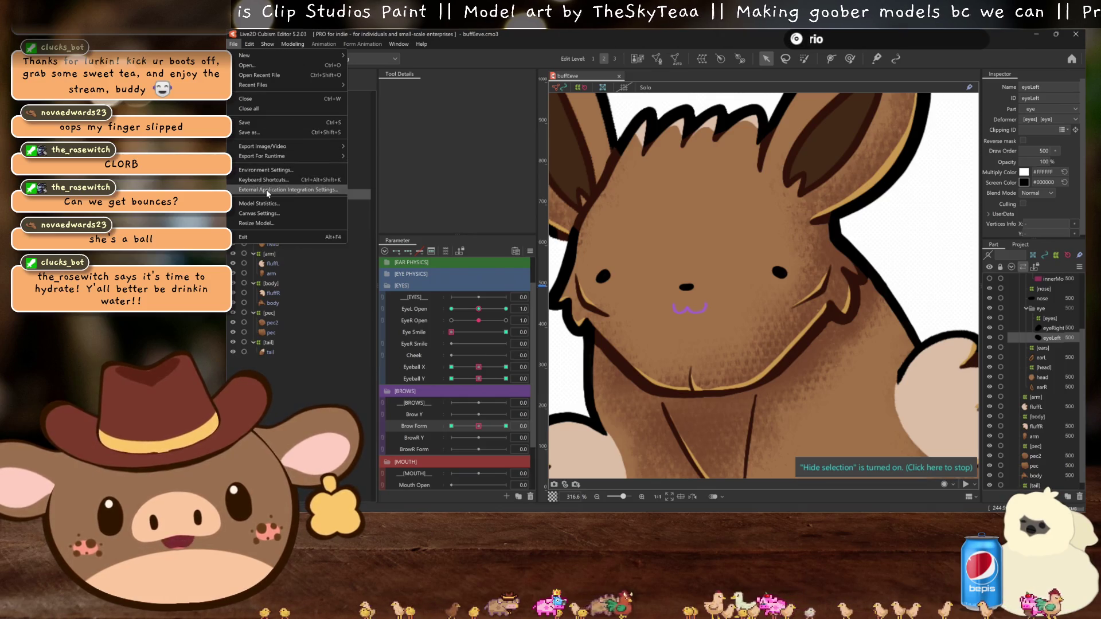
key(Escape)
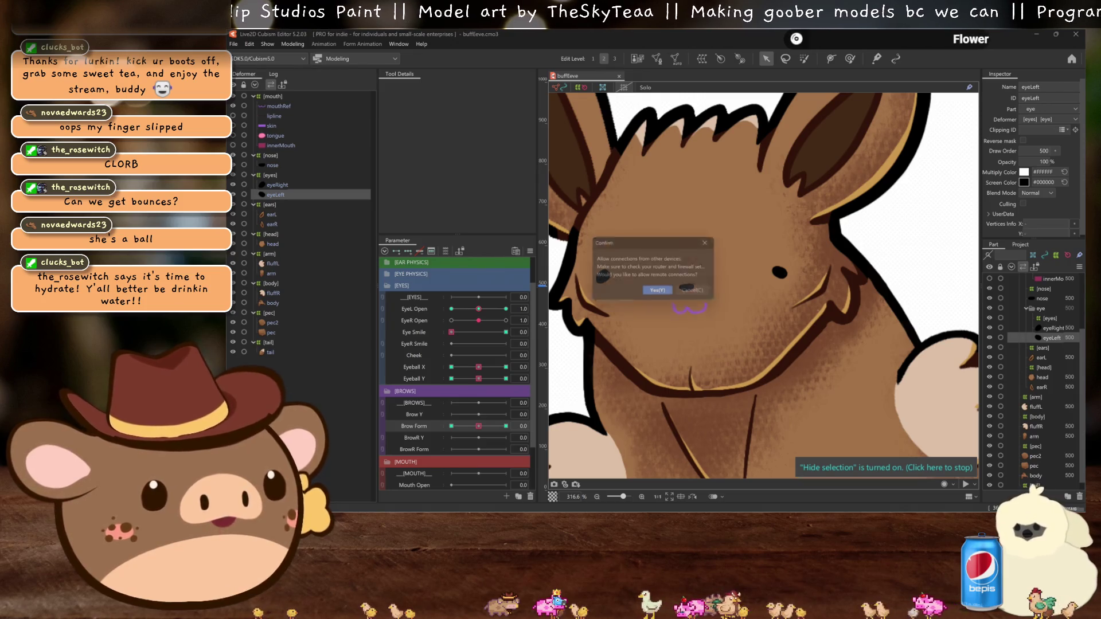
key(Return)
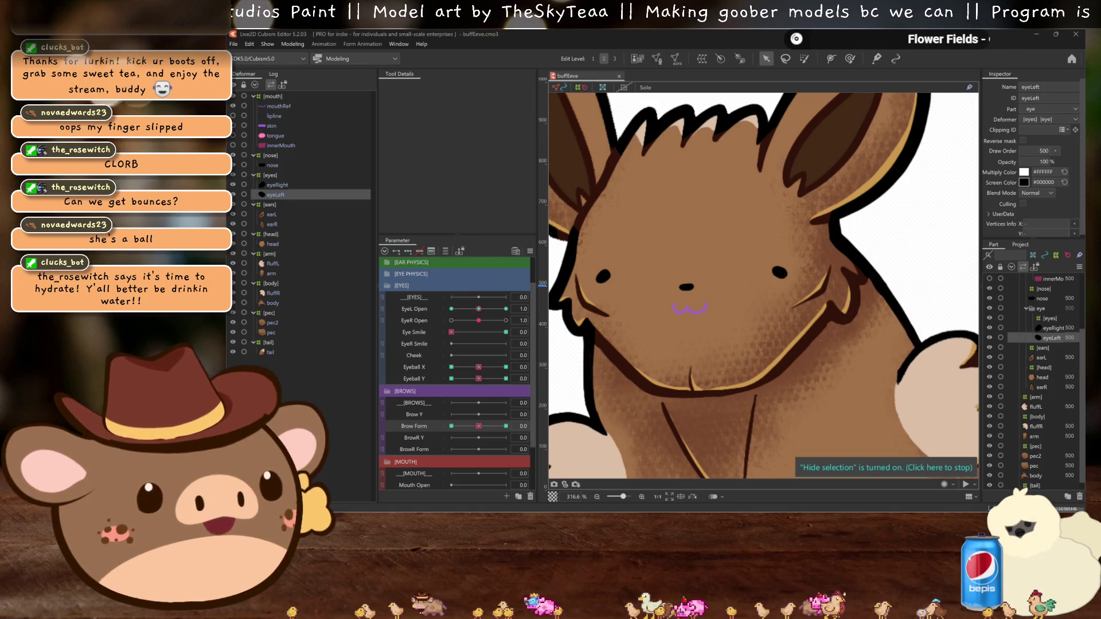
click(296, 46)
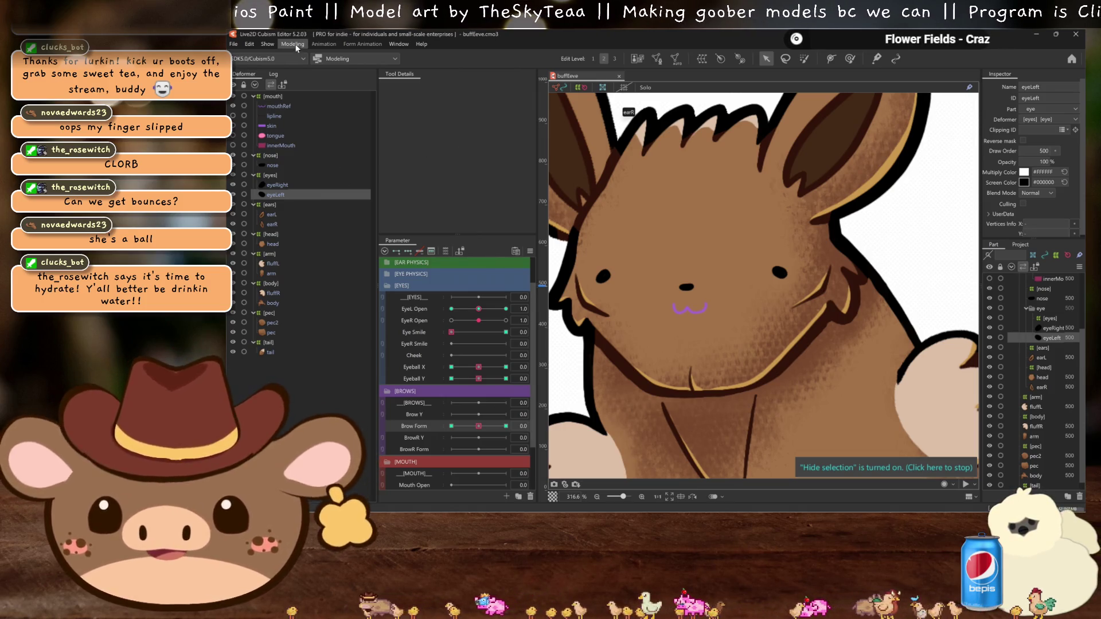
Step: Review Modeling > Physics Settings, close it, and save buffEeve with Ctrl+S
click(324, 246)
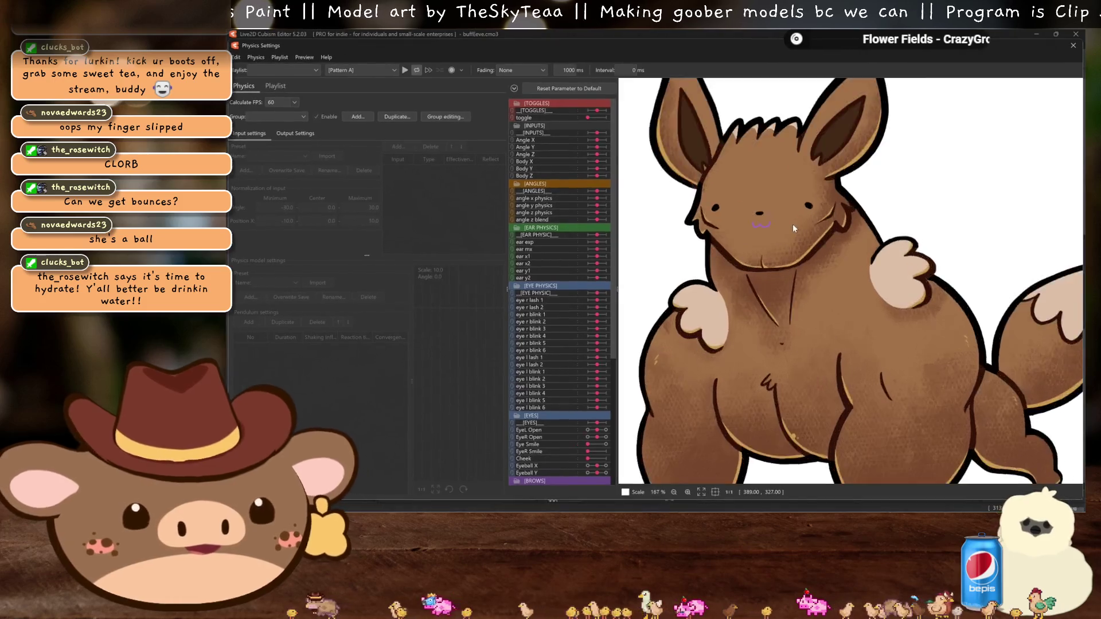
scroll(792, 223, up, 5)
scroll(812, 236, down, 3)
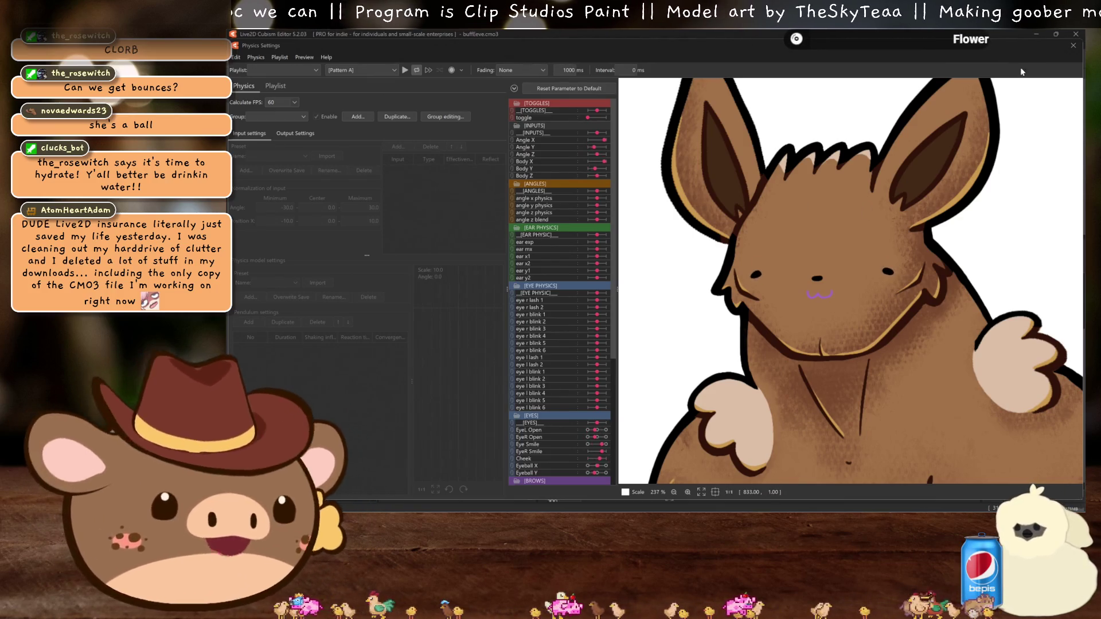
key(Escape)
key(ctrl+s)
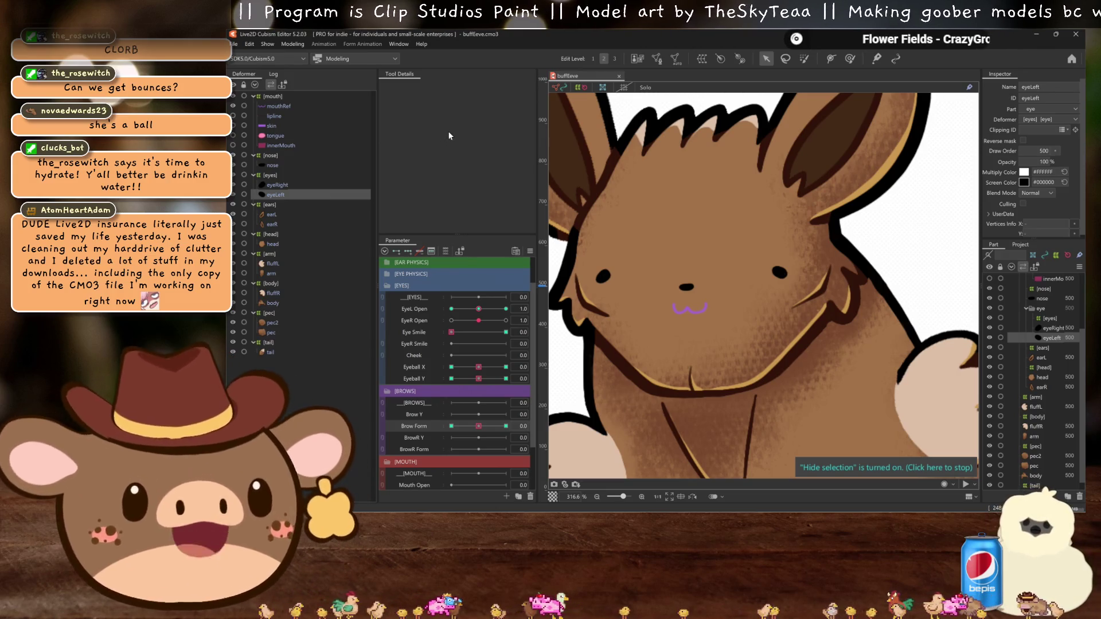
Step: Select the lipline mesh in the Deformer panel
click(269, 185)
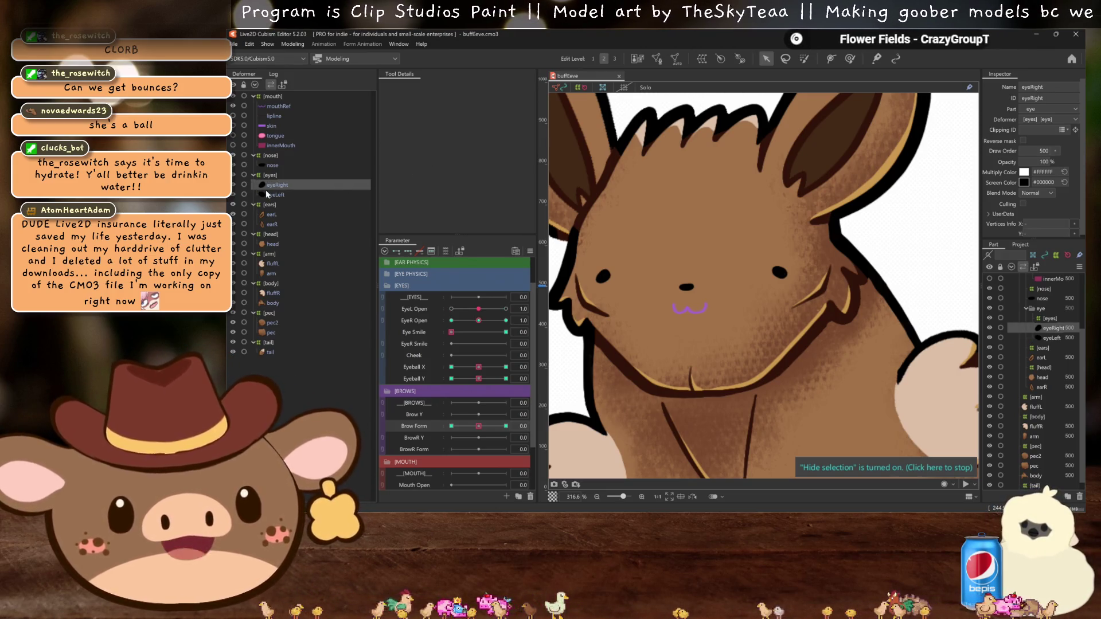
click(273, 176)
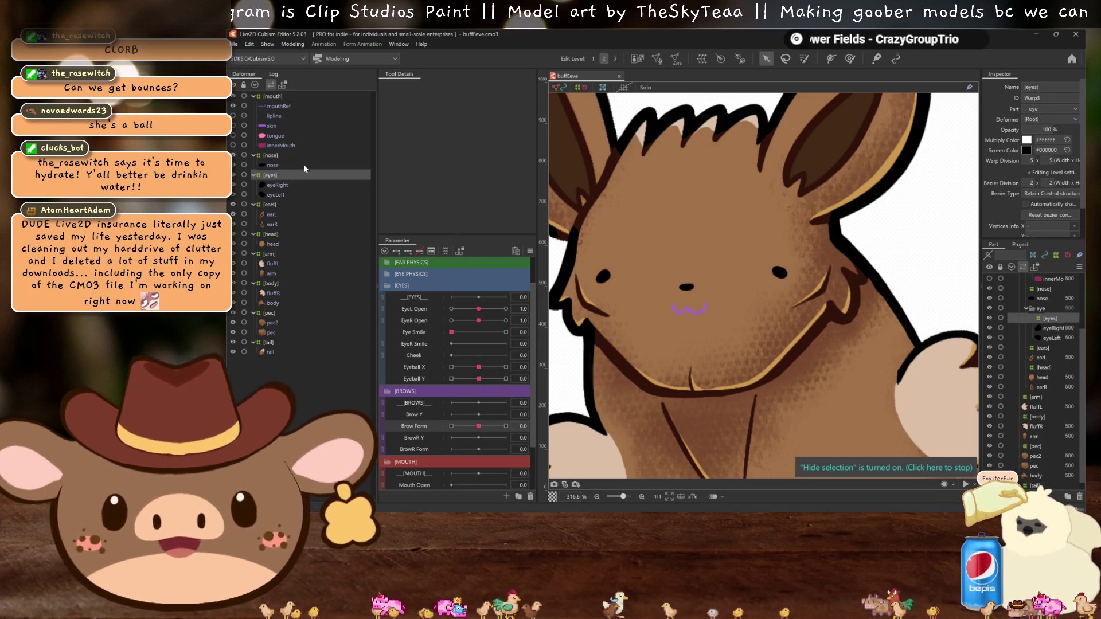
click(269, 165)
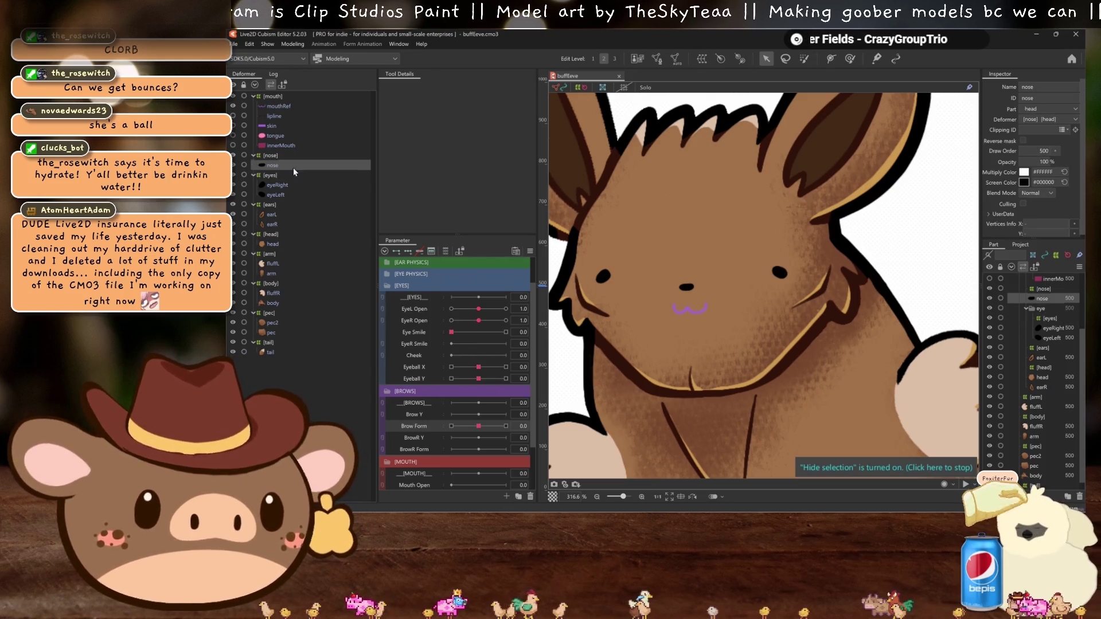
click(274, 116)
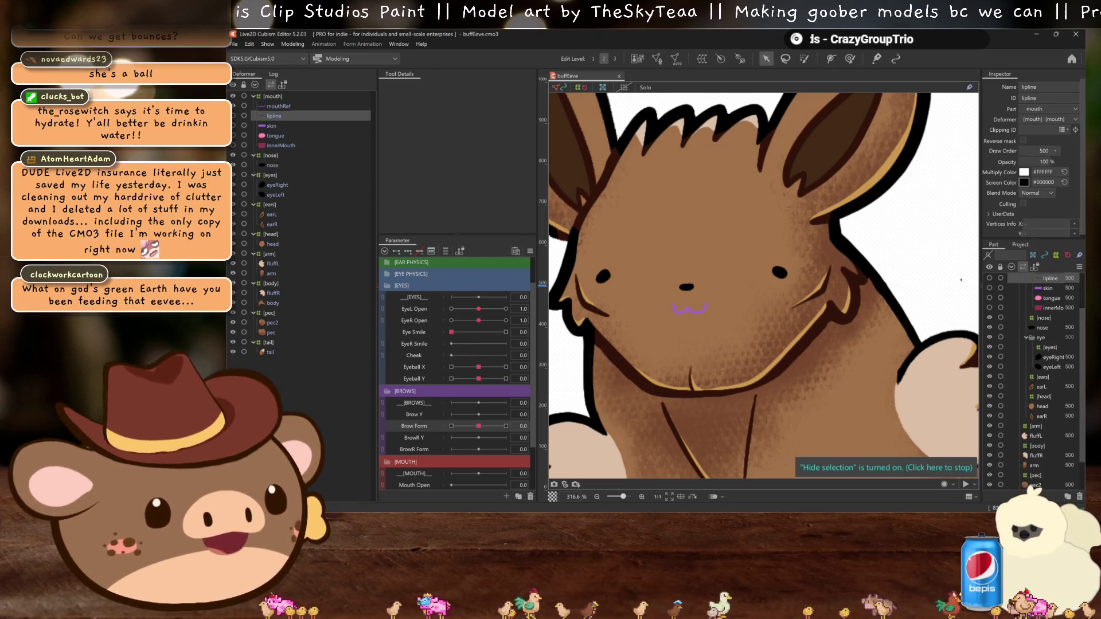
Step: Show the tongue and innerMouth layers, zoom into the mouth, and enter Edit Mesh for lipline
scroll(1052, 324, up, 2)
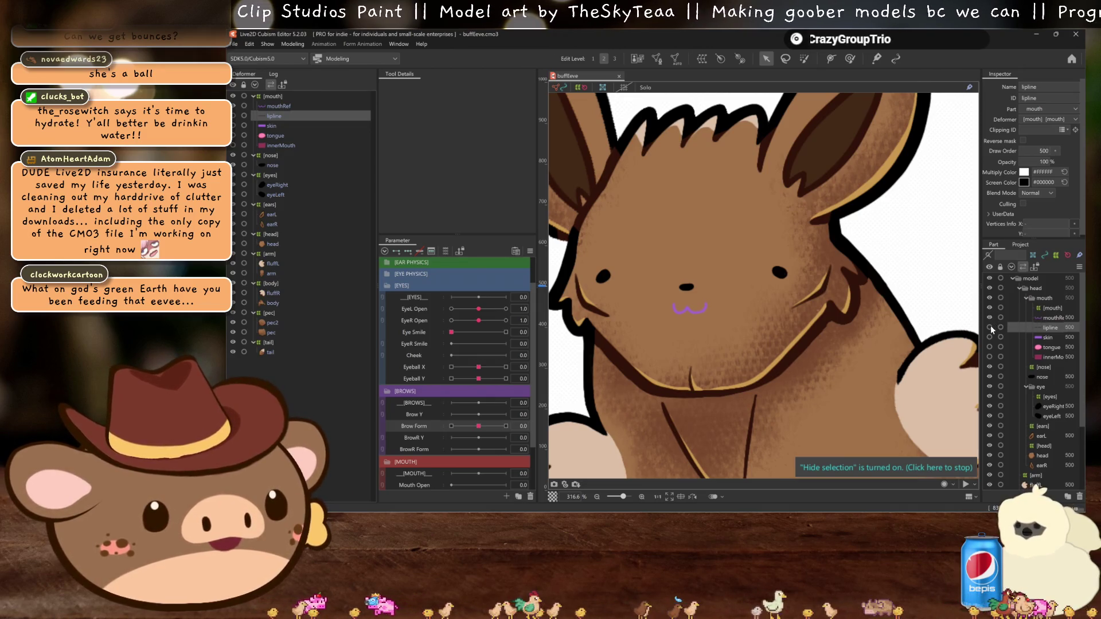
click(989, 347)
click(989, 348)
click(989, 350)
click(988, 355)
scroll(756, 320, up, 3)
scroll(757, 322, up, 3)
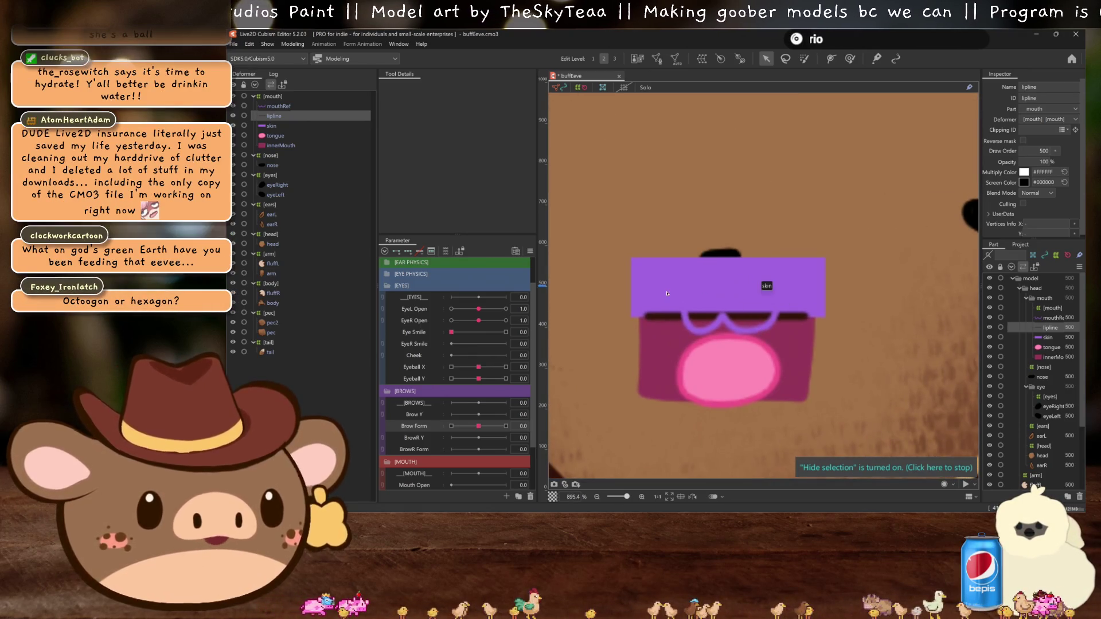
click(656, 58)
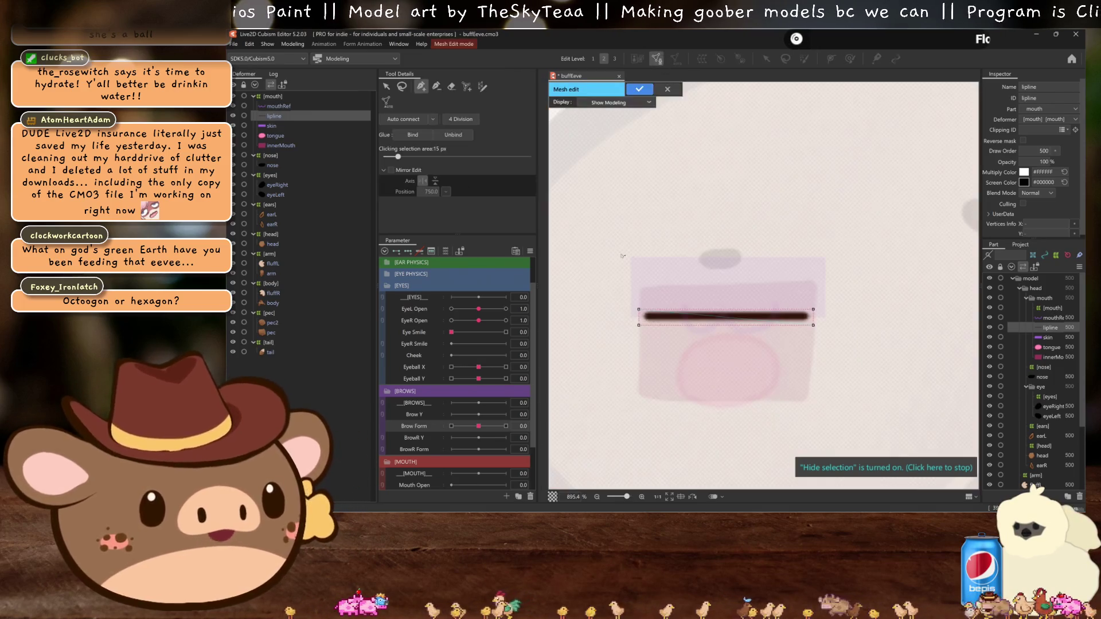
Step: Draw a stroke mesh across the lipline from its left to right end with 3 vertices across
click(403, 88)
drag(769, 253, 769, 268)
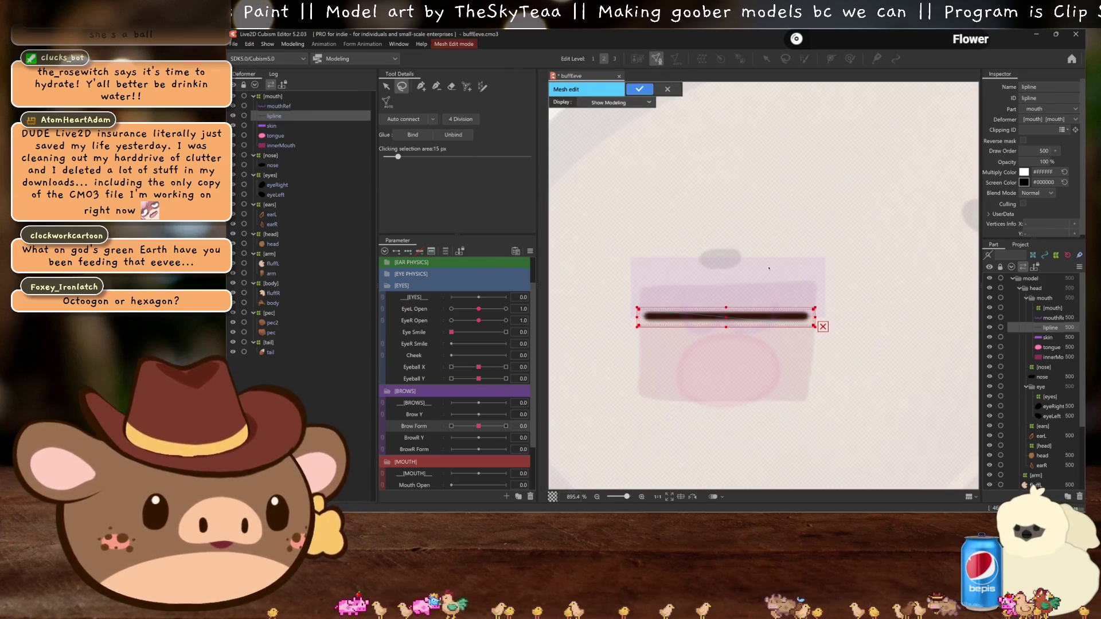
click(482, 86)
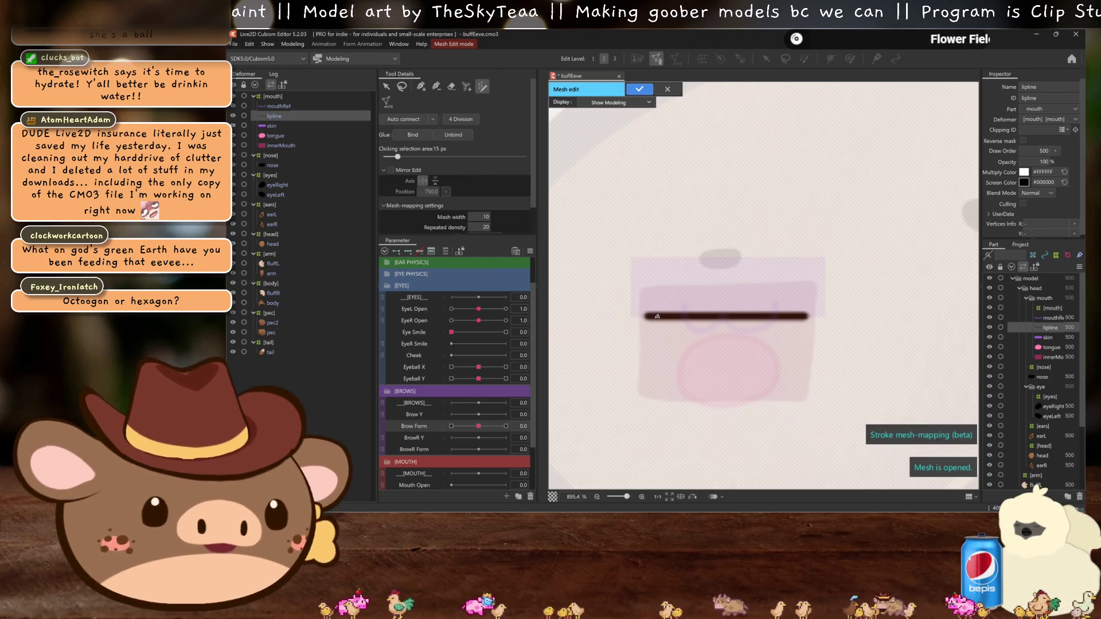
click(648, 315)
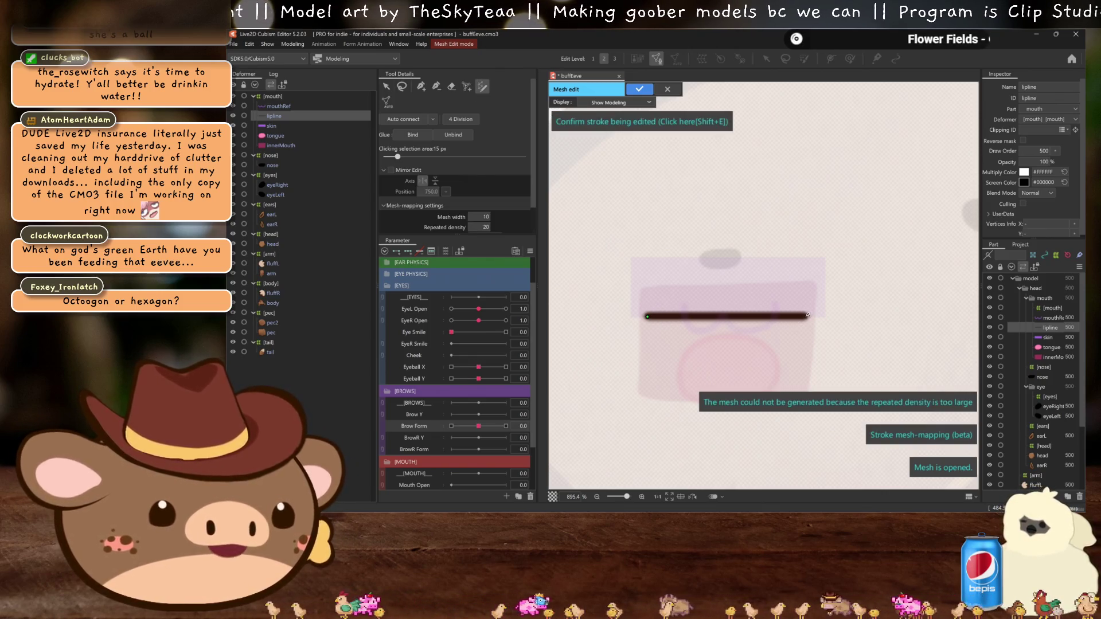
click(806, 315)
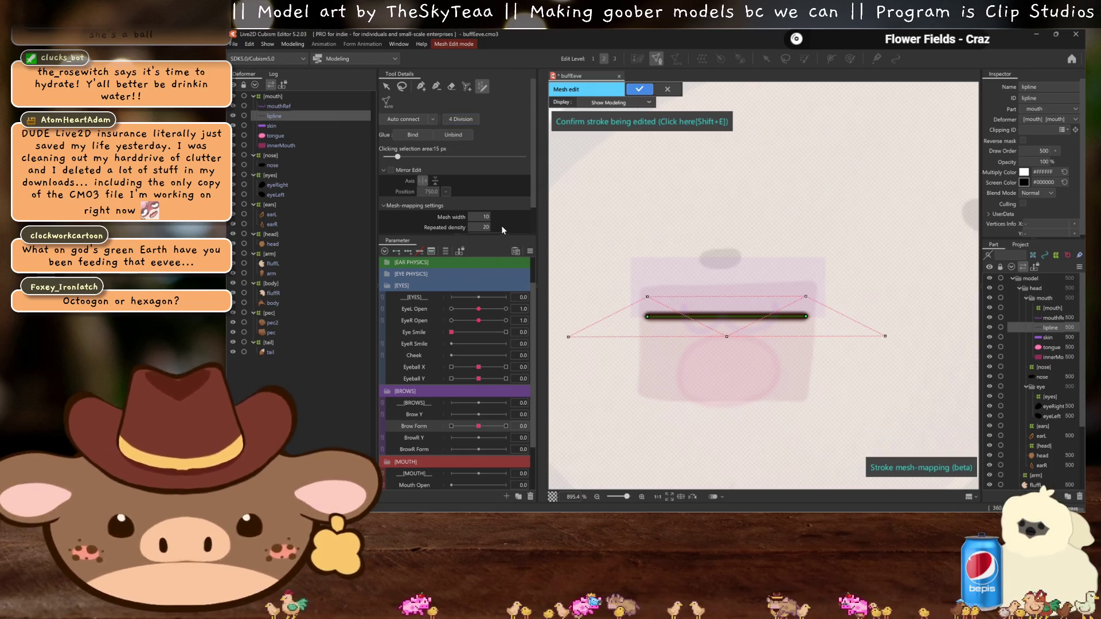
scroll(482, 206, down, 1)
click(485, 208)
click(487, 234)
scroll(486, 188, down, 3)
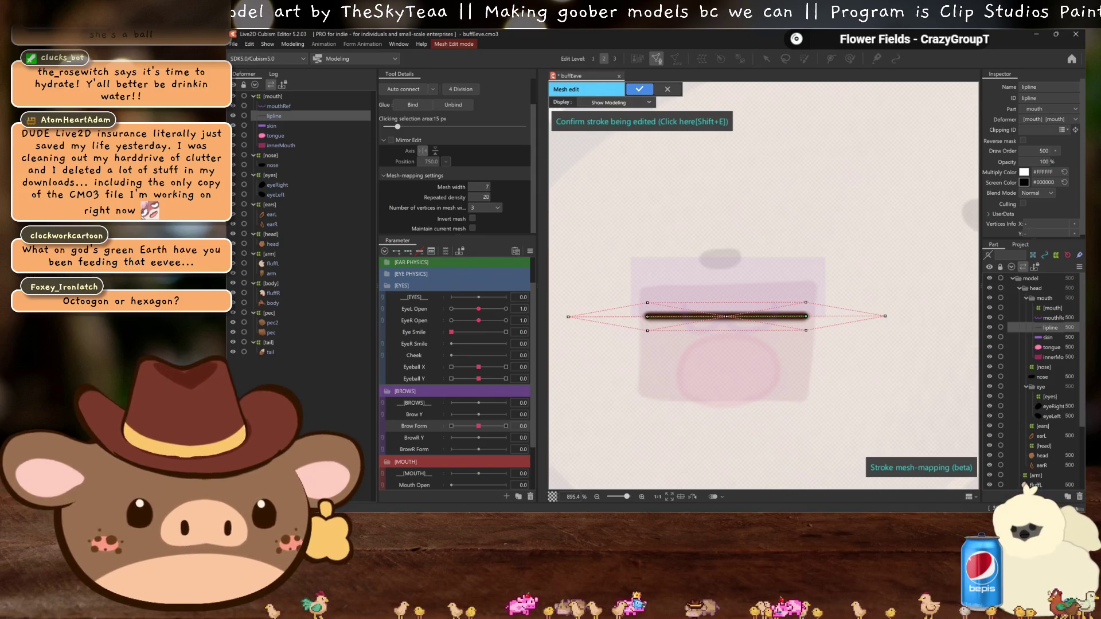
scroll(487, 197, down, 16)
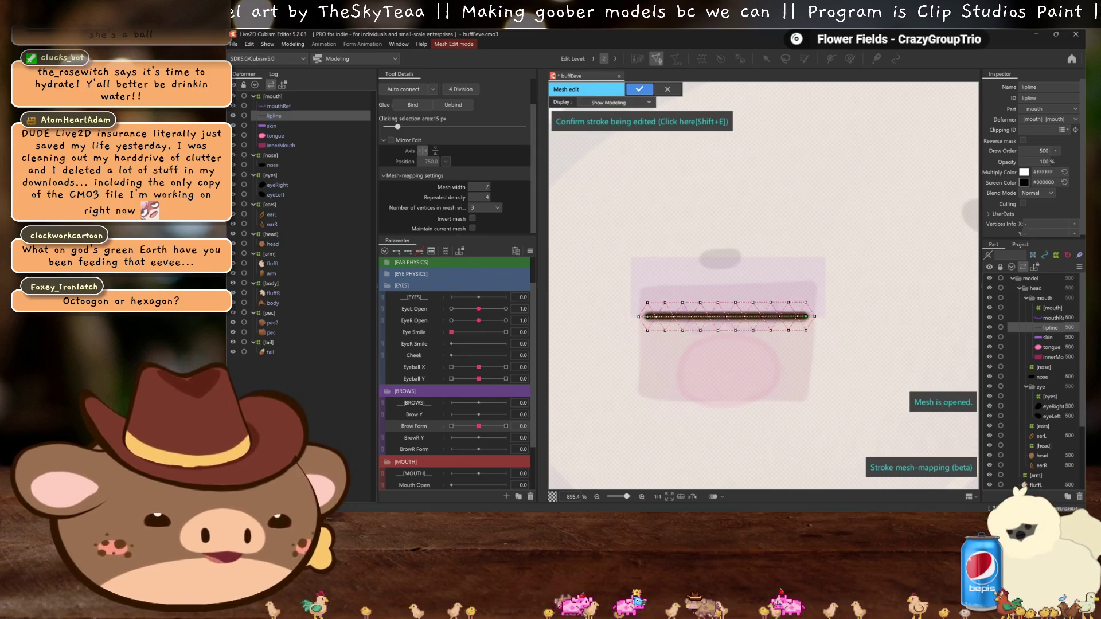
scroll(486, 187, down, 2)
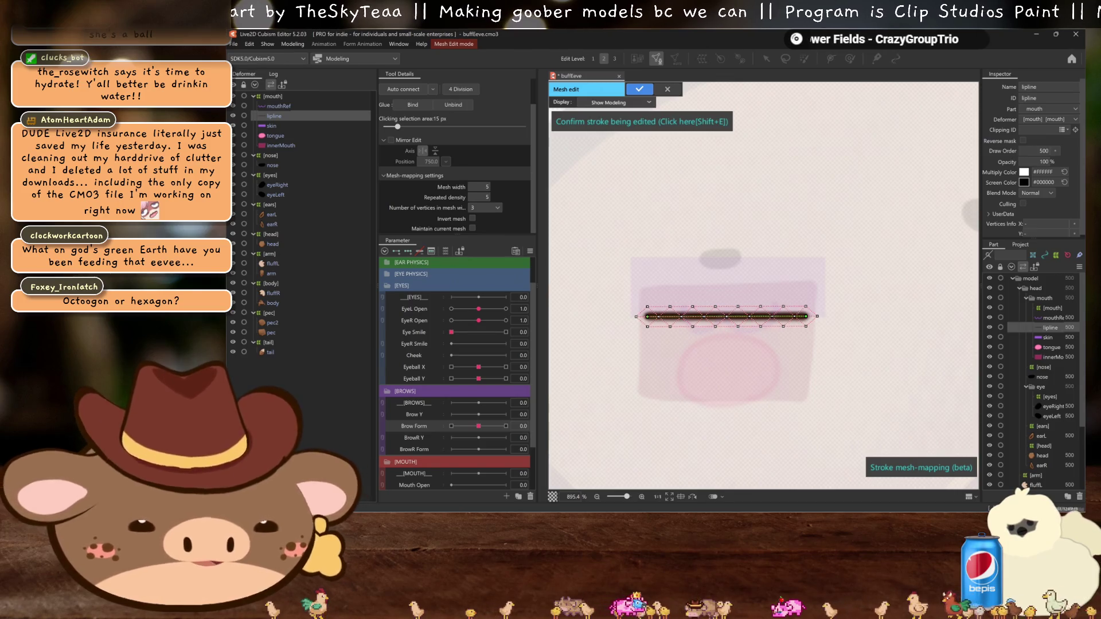
click(586, 123)
Step: Regenerate the stroke mesh at width 5, confirm it, select all vertices, and apply the edit
click(402, 90)
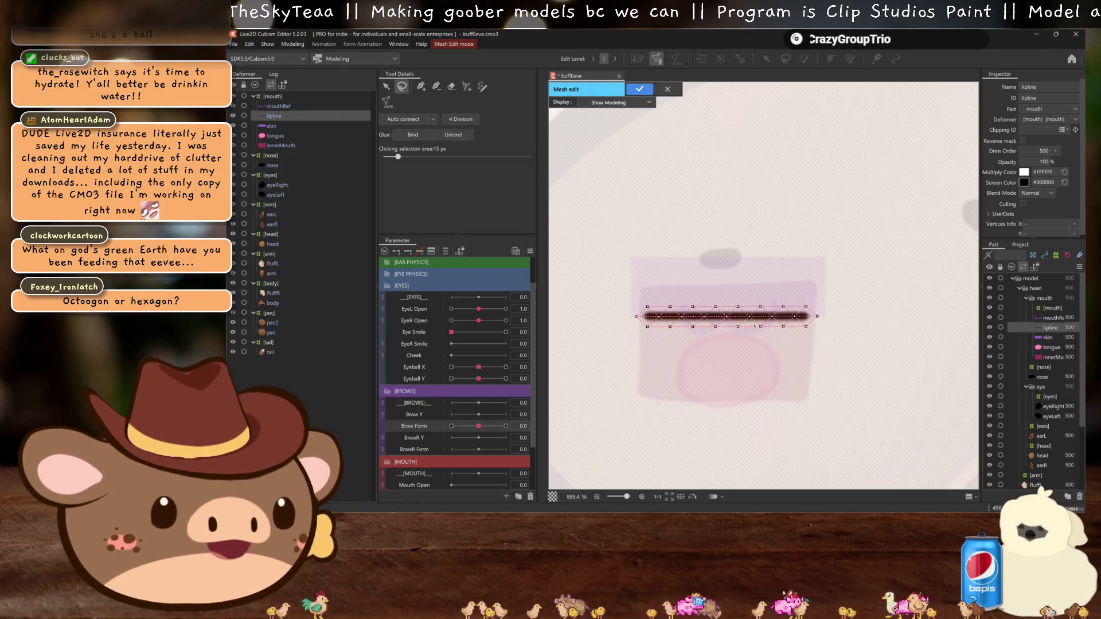
key(e)
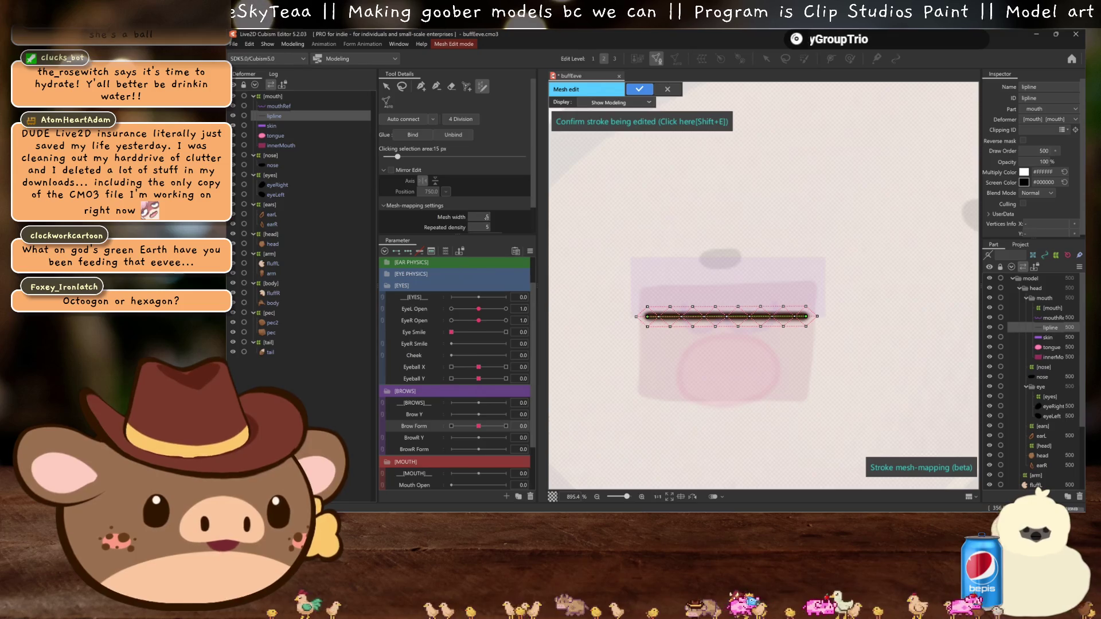
text(5)
key(Return)
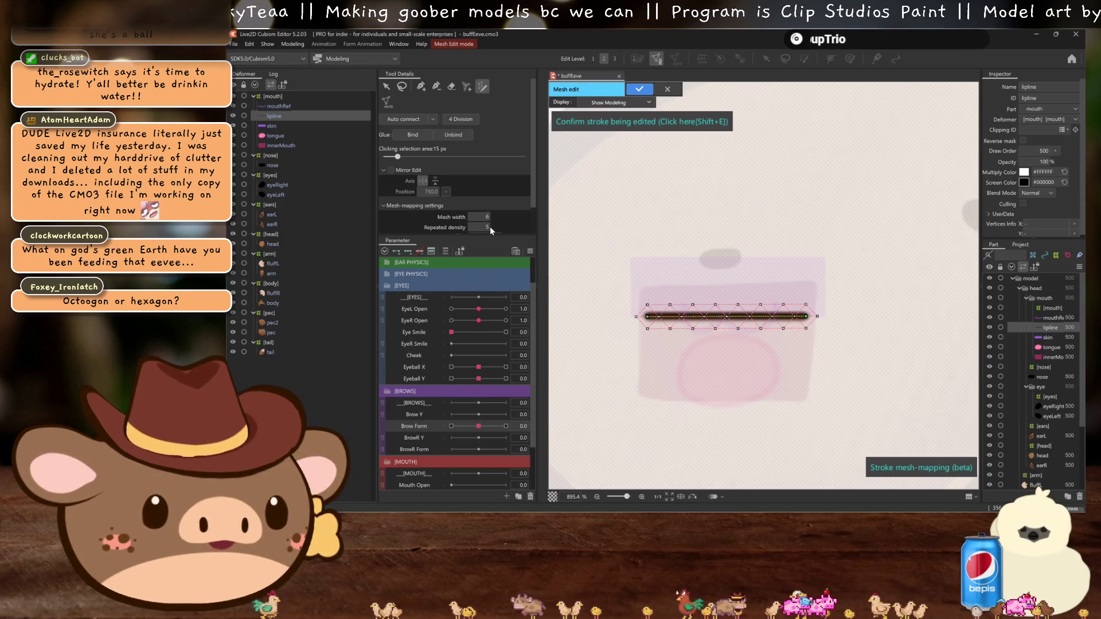
key(Return)
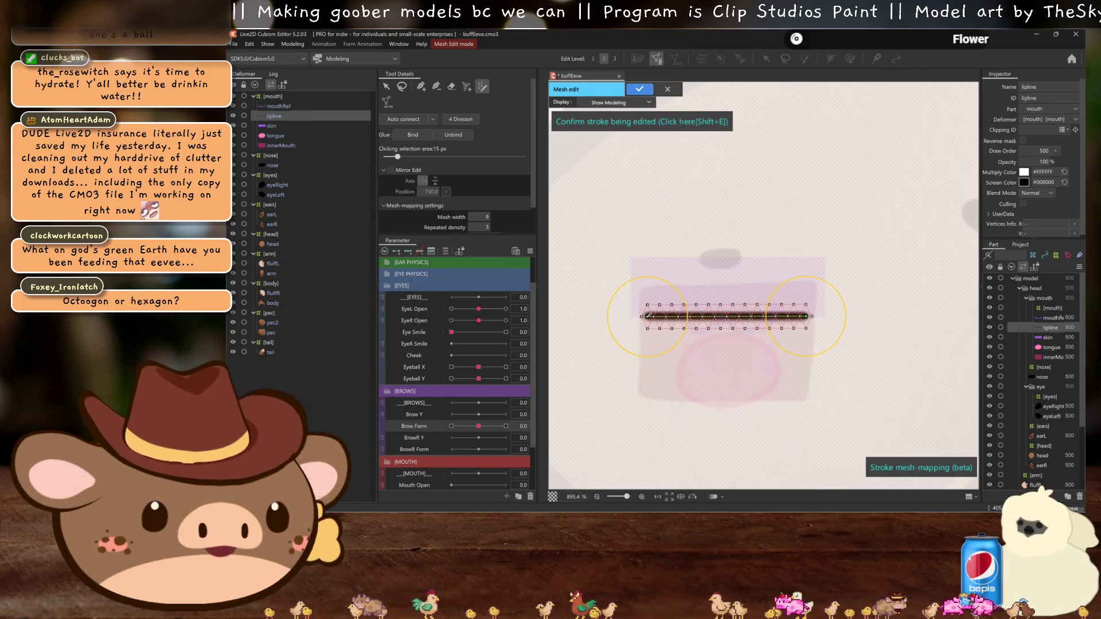
click(647, 316)
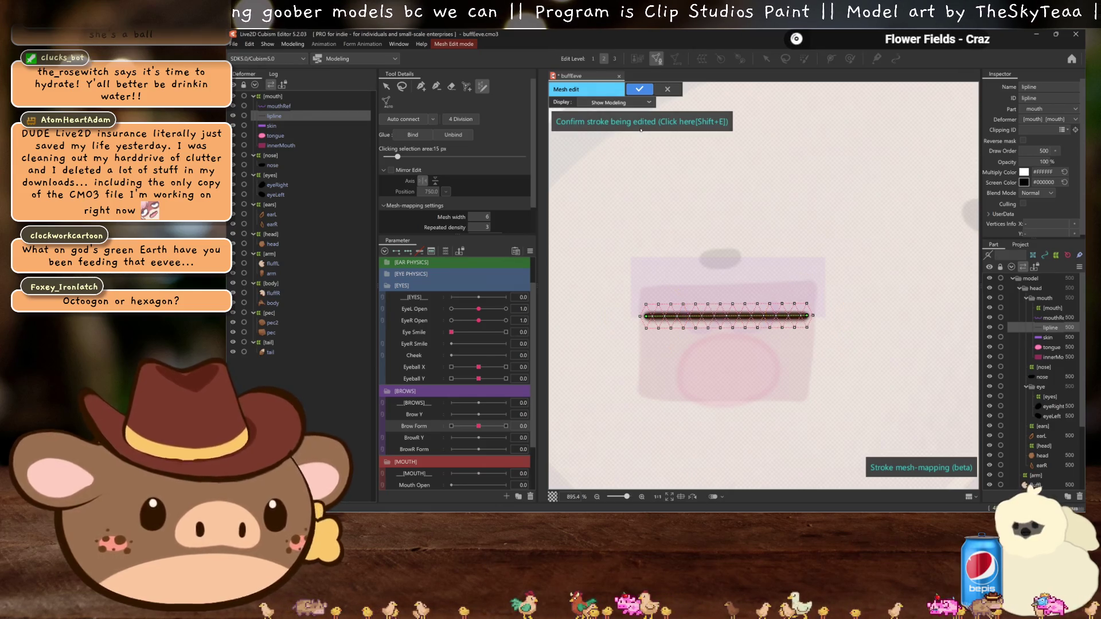
click(641, 131)
drag(746, 229, 757, 224)
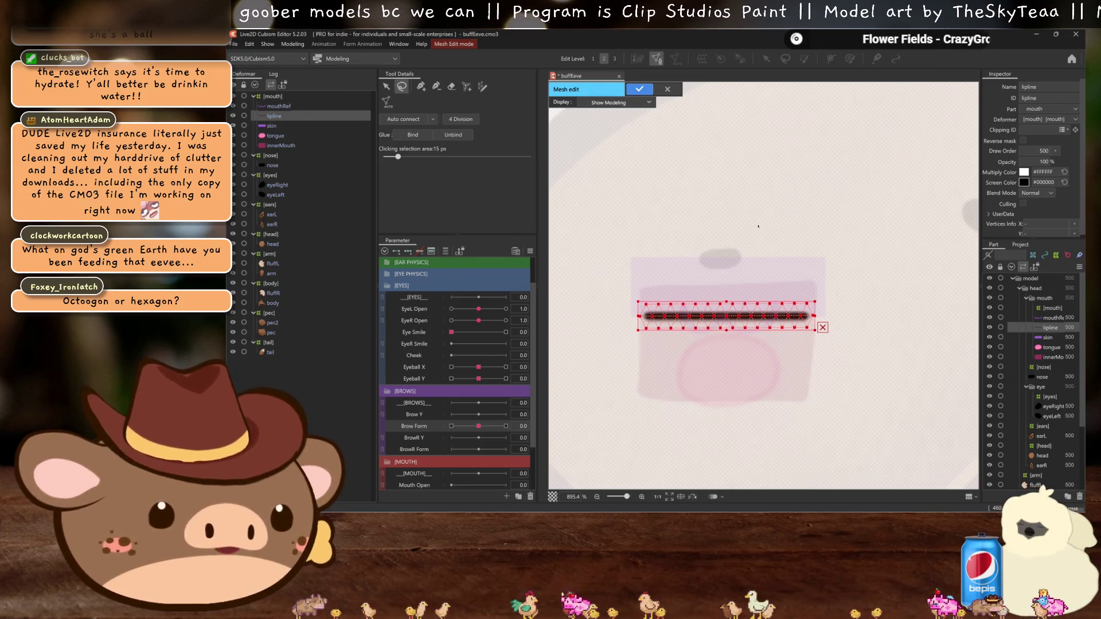
key(Return)
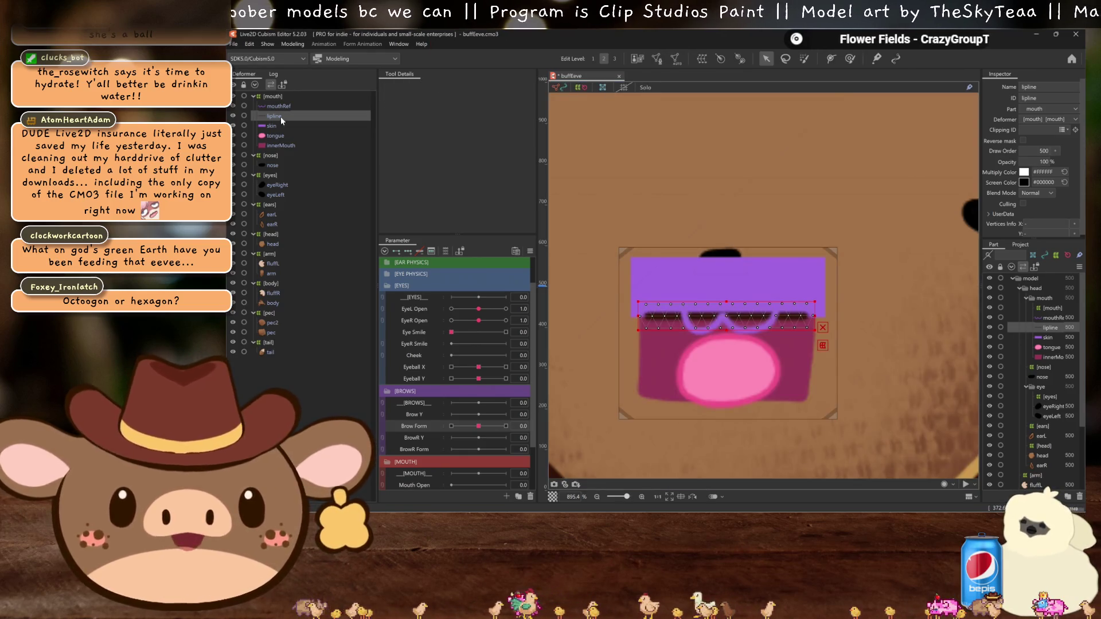
Step: Select the skin layer and generate its mesh in Edit Mesh mode
click(279, 126)
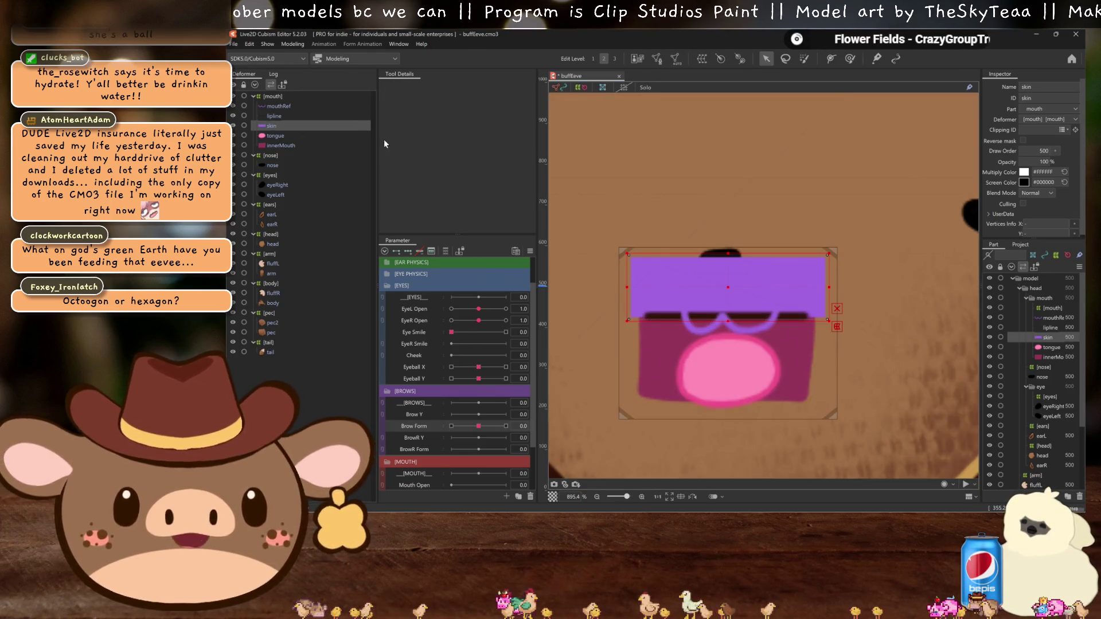
click(674, 58)
click(554, 187)
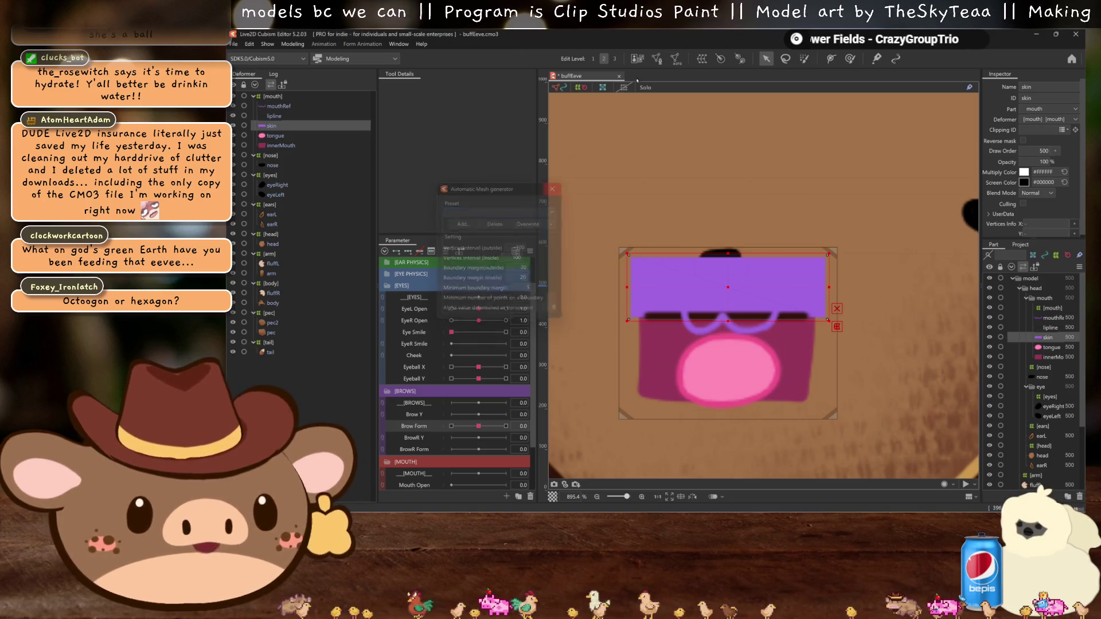
click(656, 60)
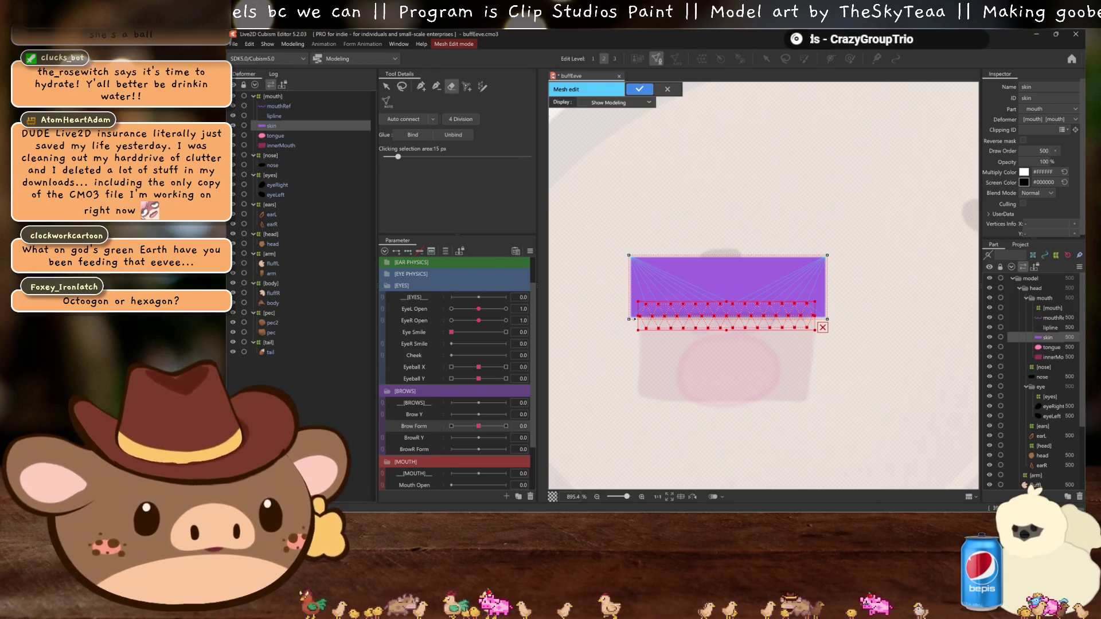
key(ctrl+z)
key(ctrl+y)
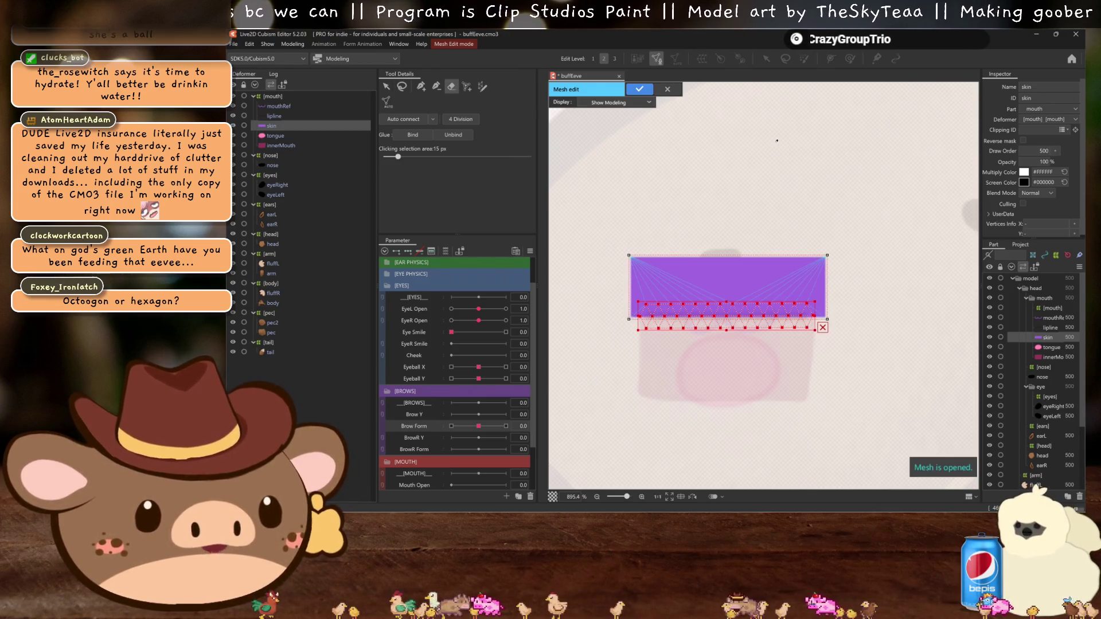
scroll(850, 316, down, 5)
scroll(847, 316, up, 6)
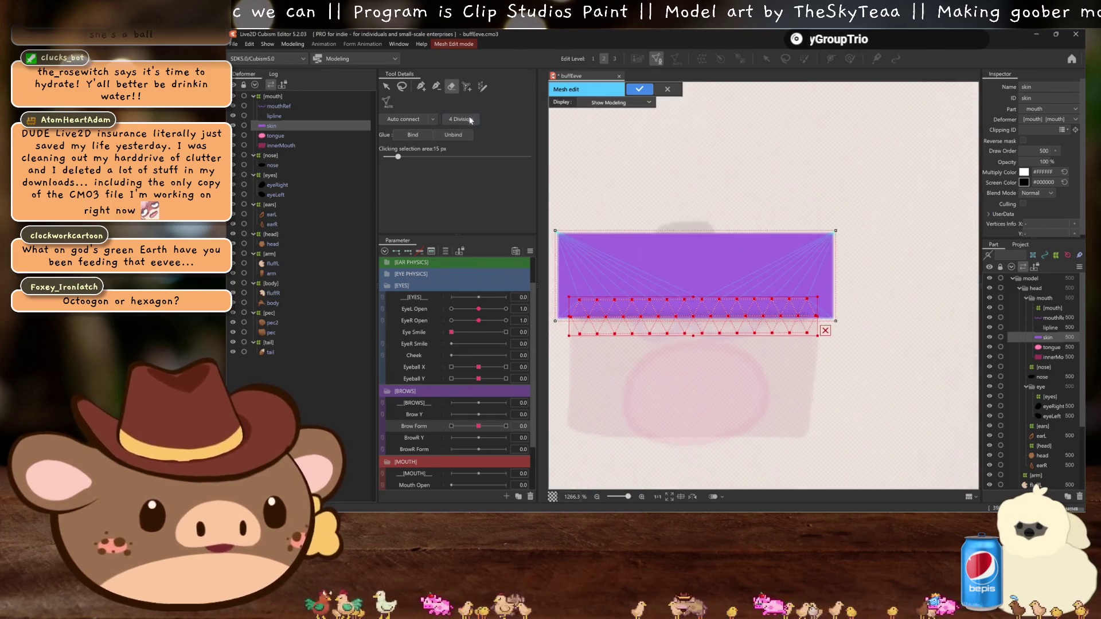
Step: Adjust the skin mesh vertices along the lower edge, apply it, and set draw order to 40
click(436, 87)
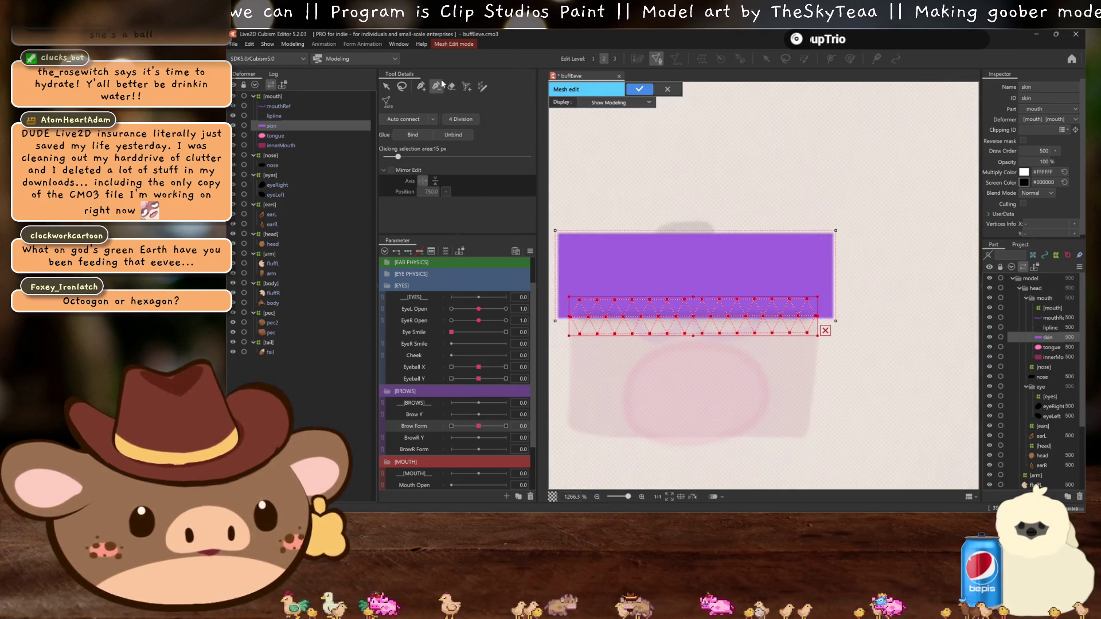
key(l)
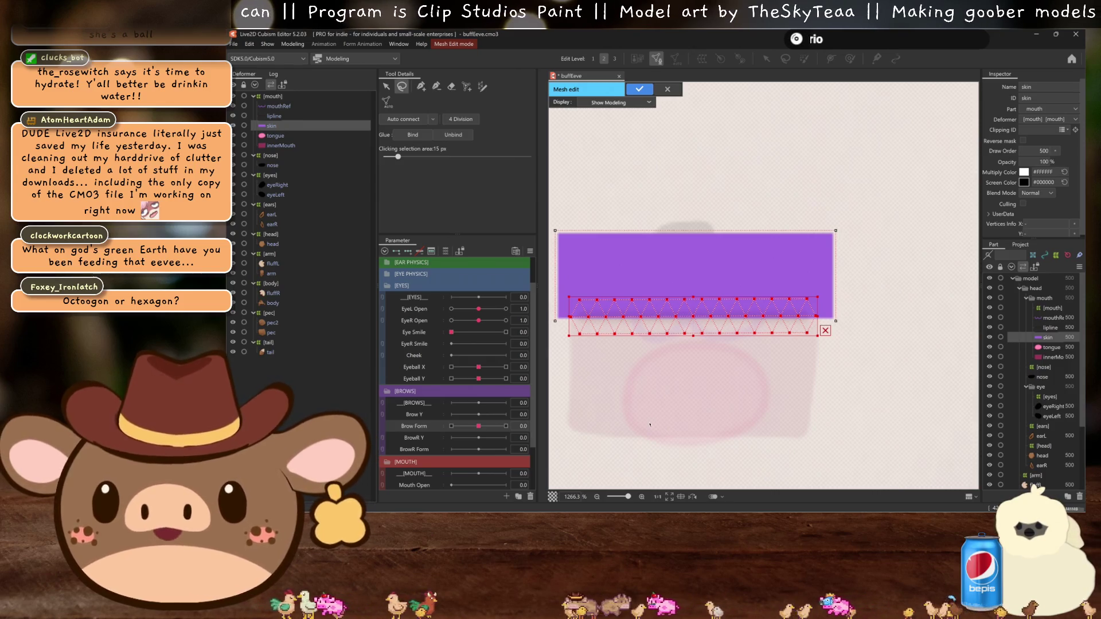
click(650, 424)
scroll(652, 407, left, 2)
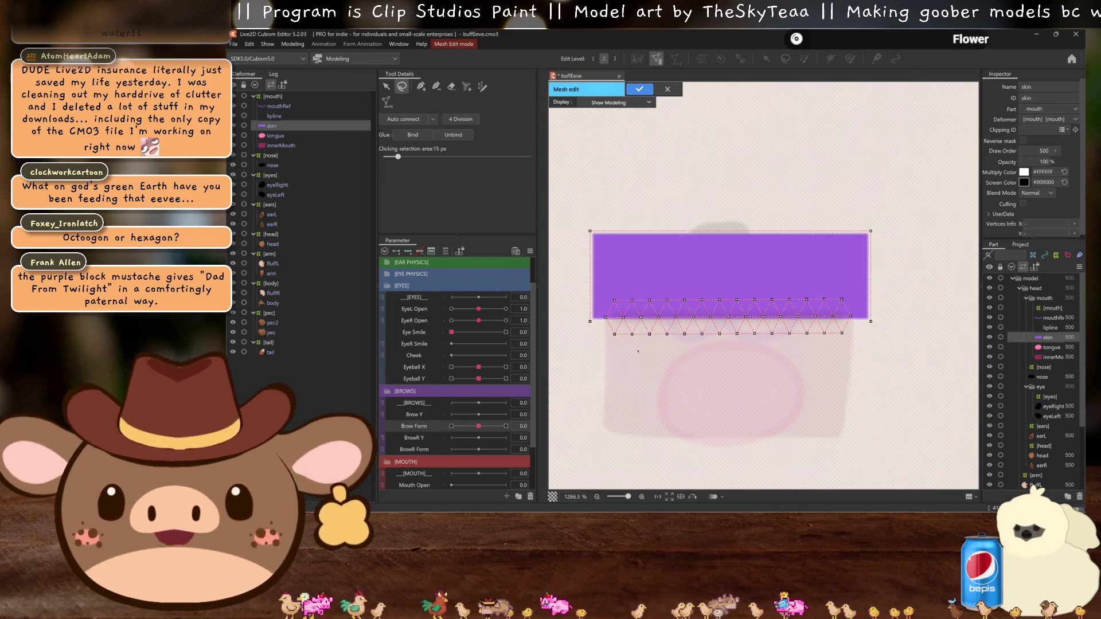
click(422, 87)
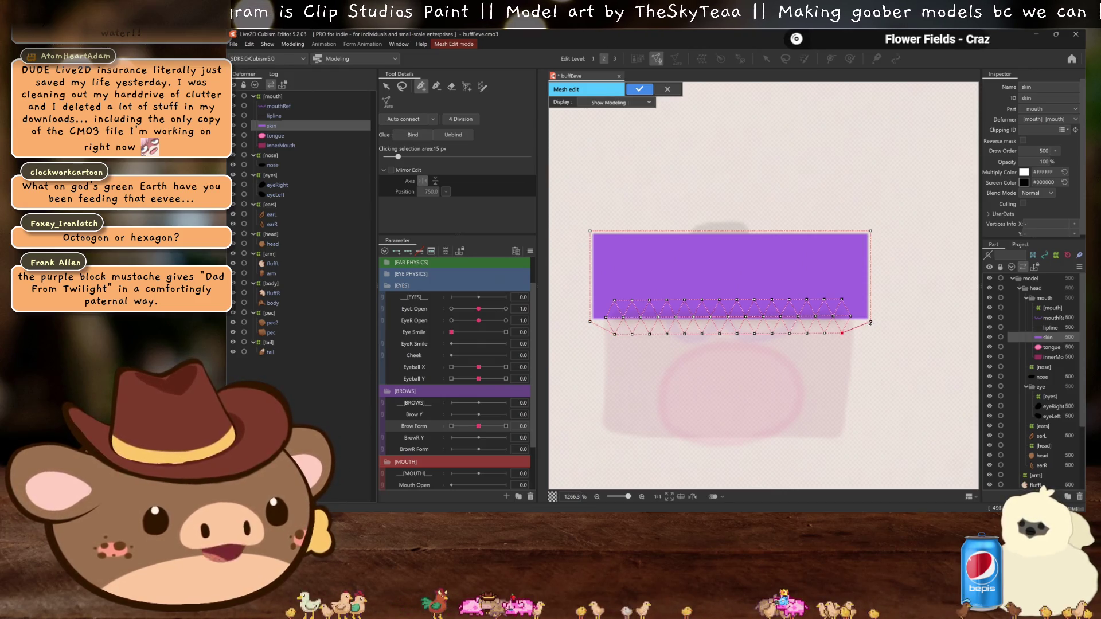
click(642, 90)
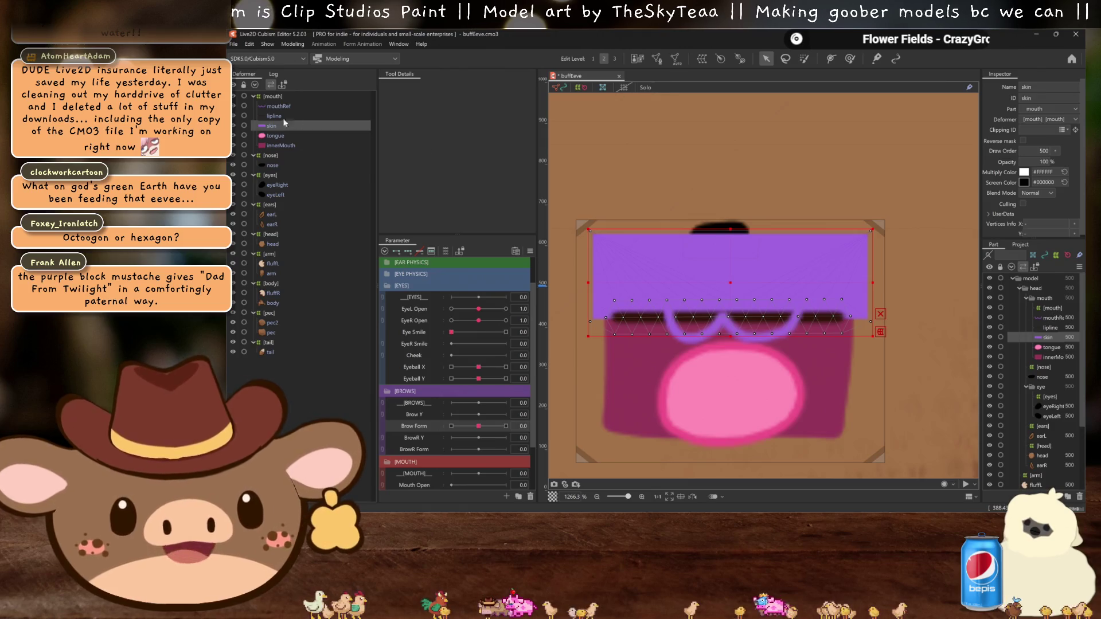
text(40)
key(Return)
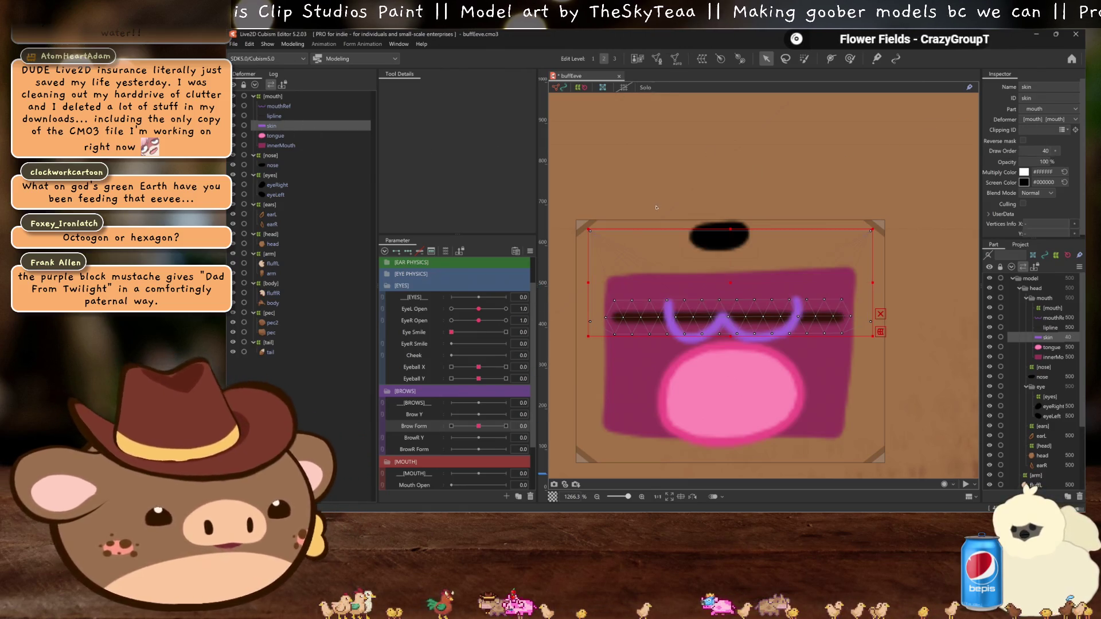
Step: Glue the lipline to the skin along their lasso-selected shared mouth vertices
ctrl+click(248, 116)
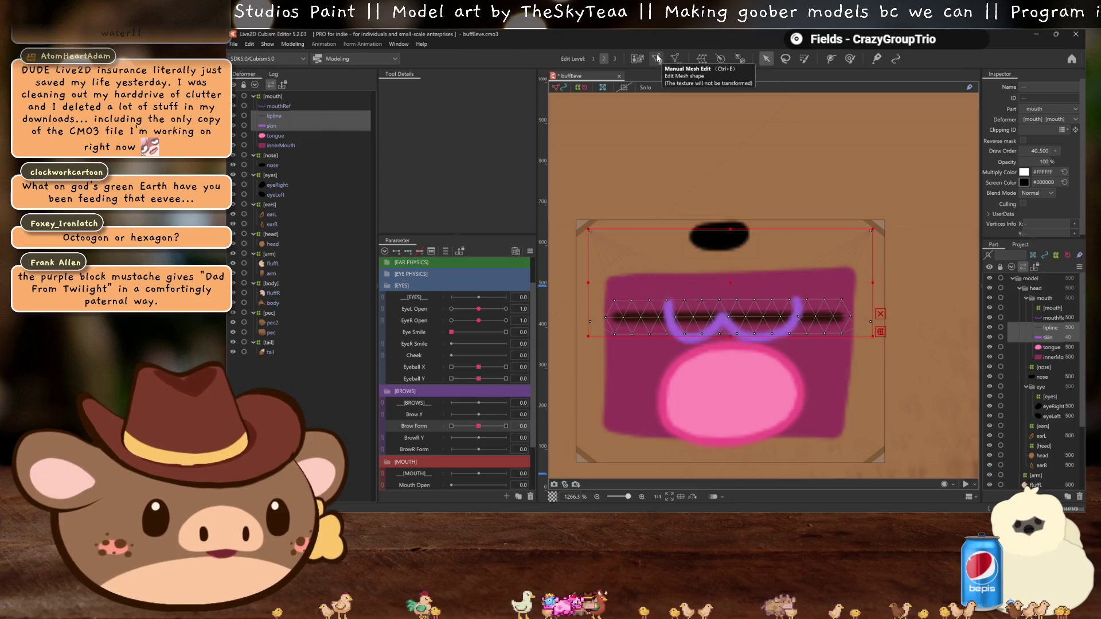
click(657, 58)
key(l)
drag(619, 371, 870, 319)
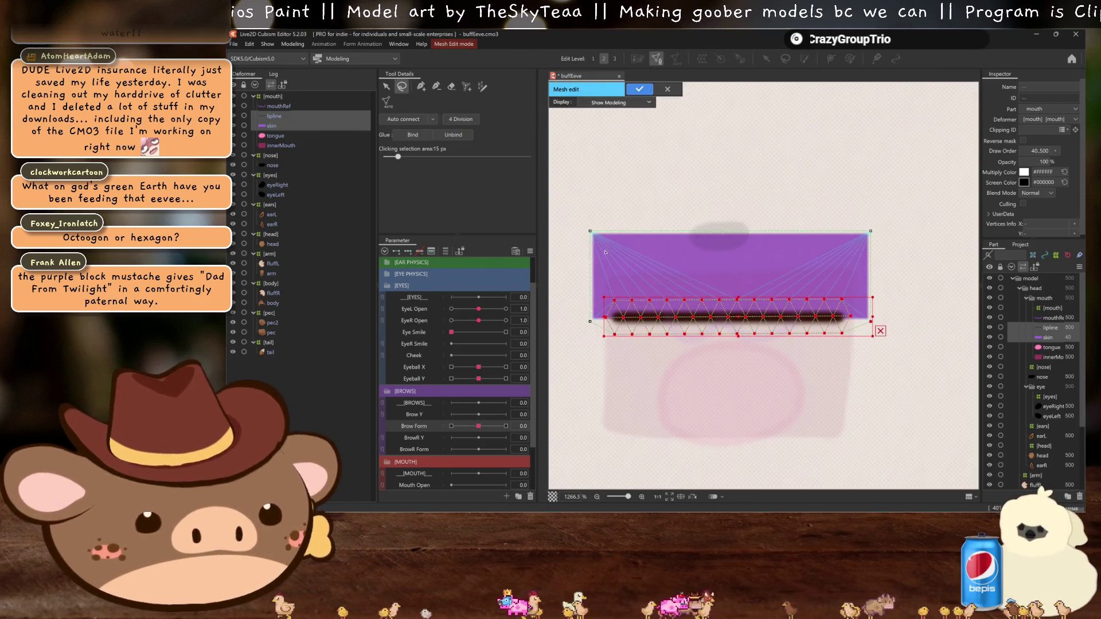
mouse_move(609, 290)
mouse_down()
mouse_move(600, 295)
mouse_move(785, 259)
mouse_up()
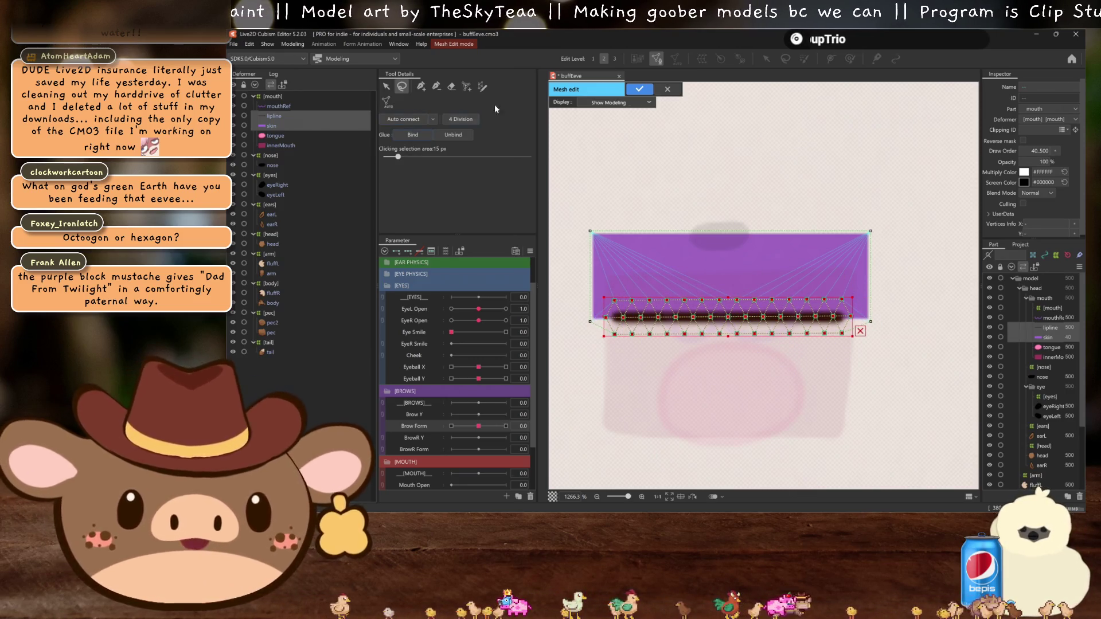
click(412, 135)
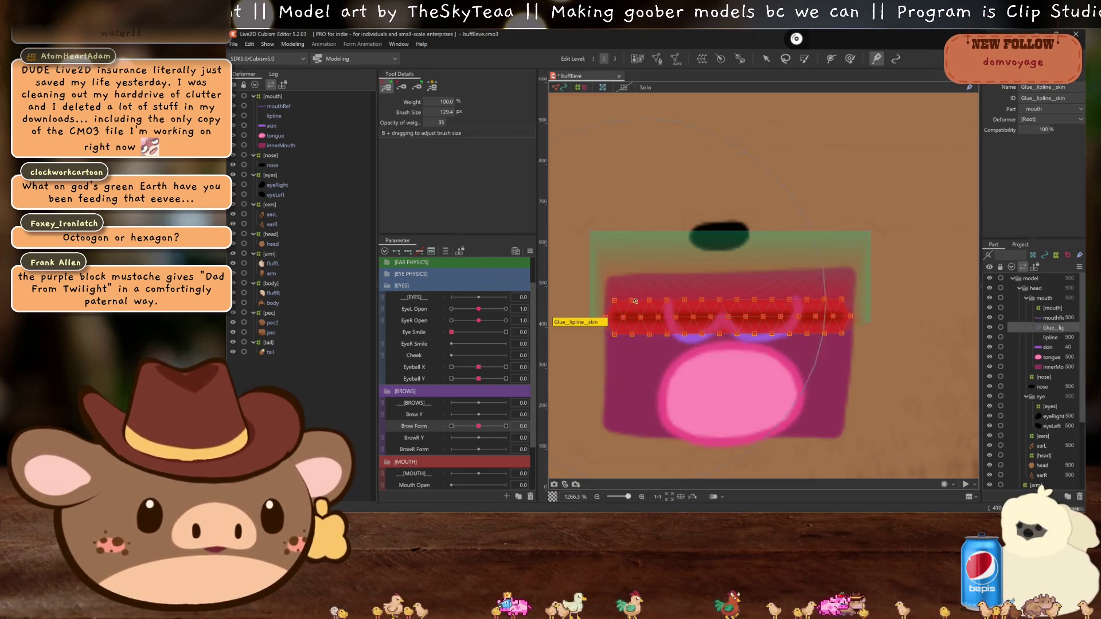
Step: Save the model and duplicate lipline and skin, with Flip vertically checked
click(276, 117)
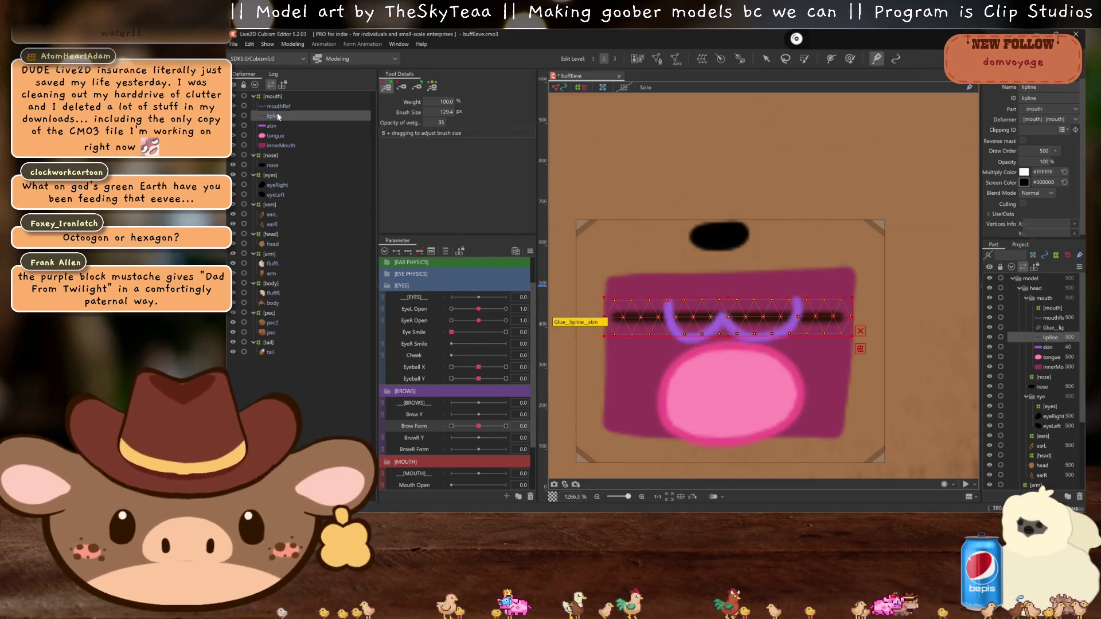
key(ctrl+s)
ctrl+click(277, 125)
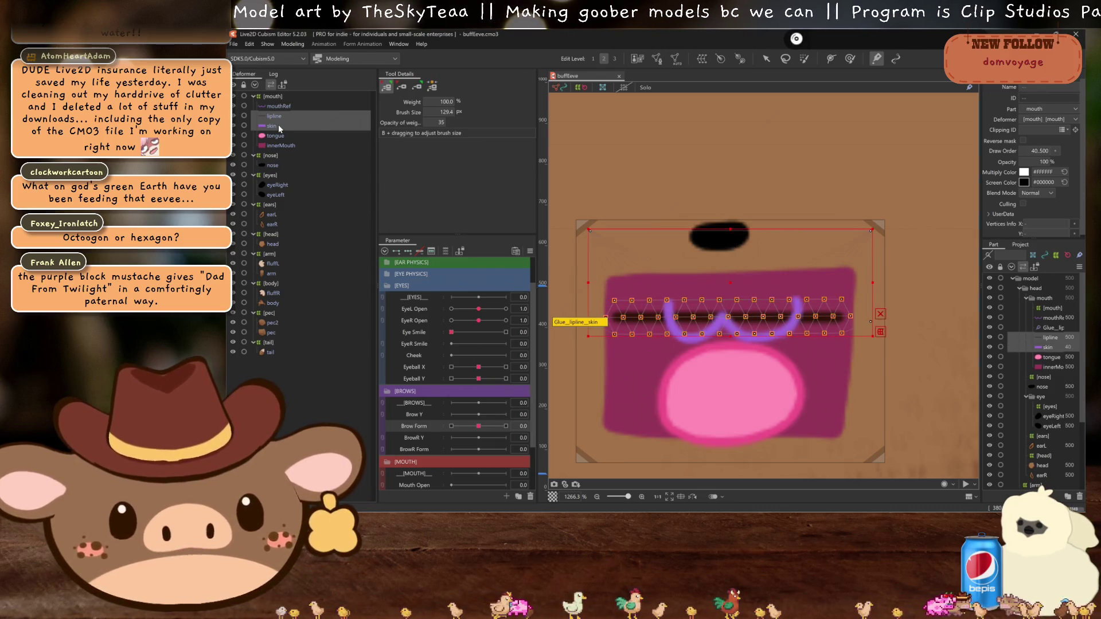
key(ctrl+c)
key(ctrl+v)
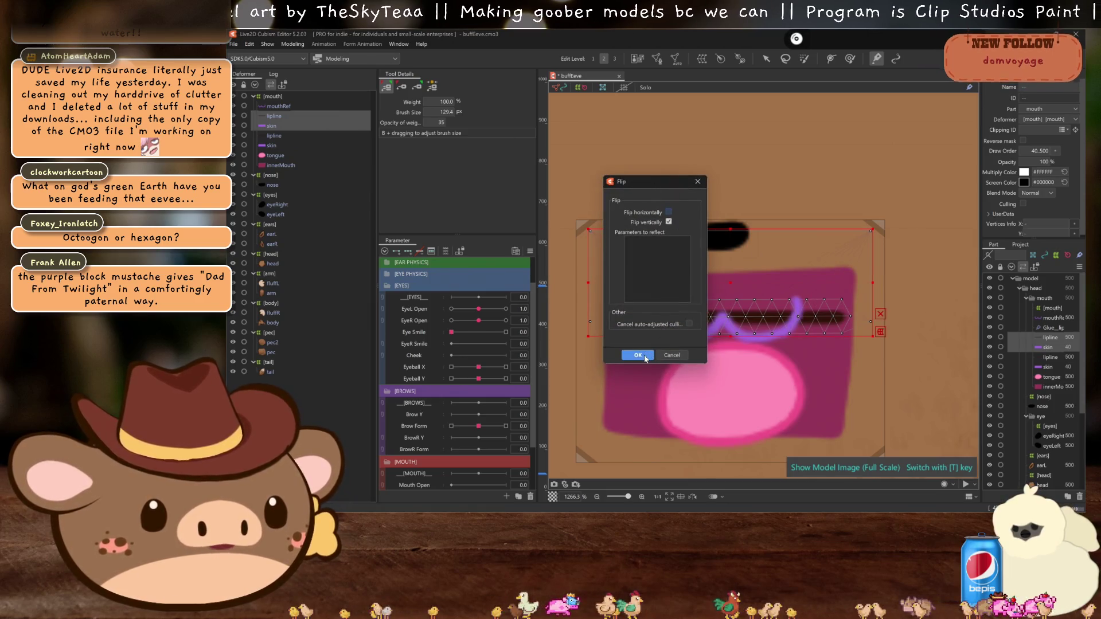
Step: Flip the duplicated layers vertically and move the lipline copy up onto the mouth line
click(637, 355)
scroll(728, 372, down, 3)
scroll(727, 372, up, 2)
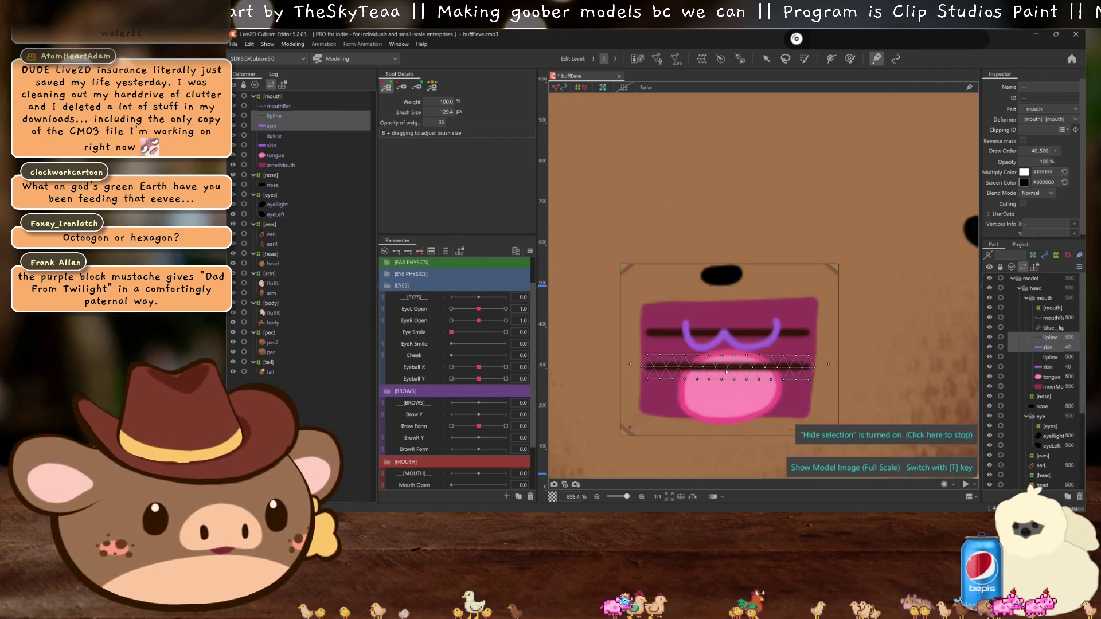
click(766, 58)
drag(730, 349, 728, 313)
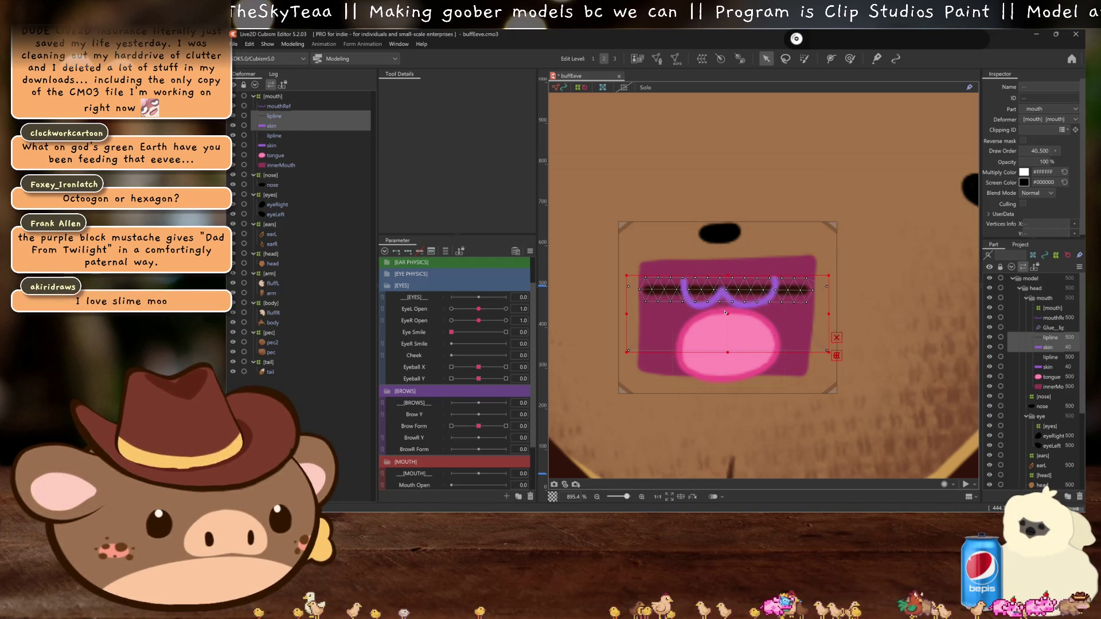
Step: Select the skin and lipline copies in turn to rename them lipline2 and skin2
click(284, 125)
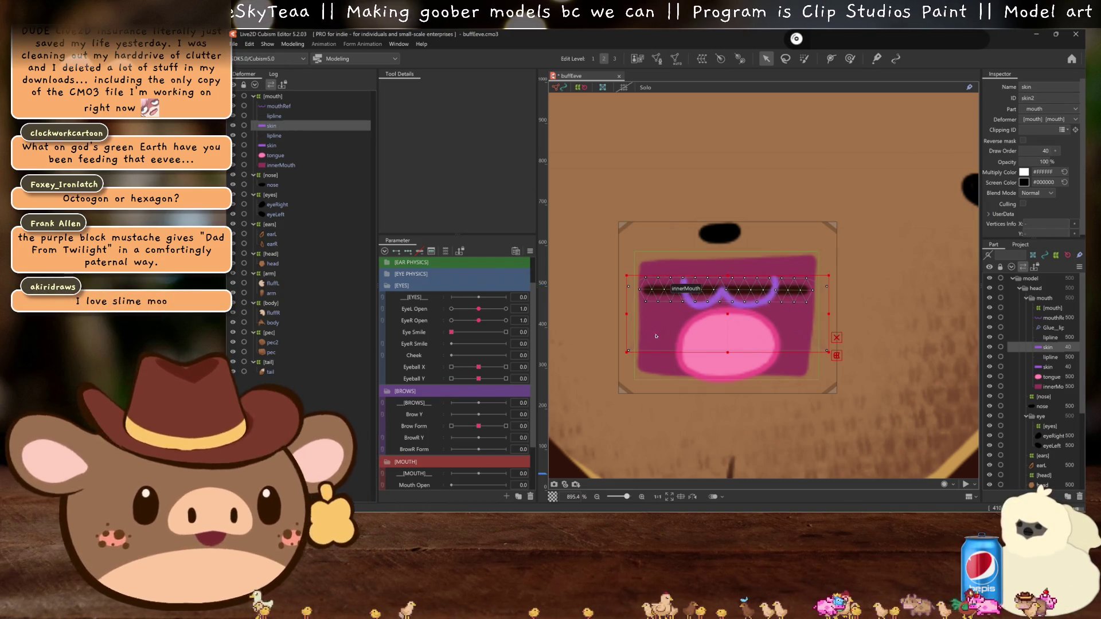
mouse_move(602, 335)
mouse_down()
mouse_move(773, 356)
mouse_move(730, 400)
mouse_up()
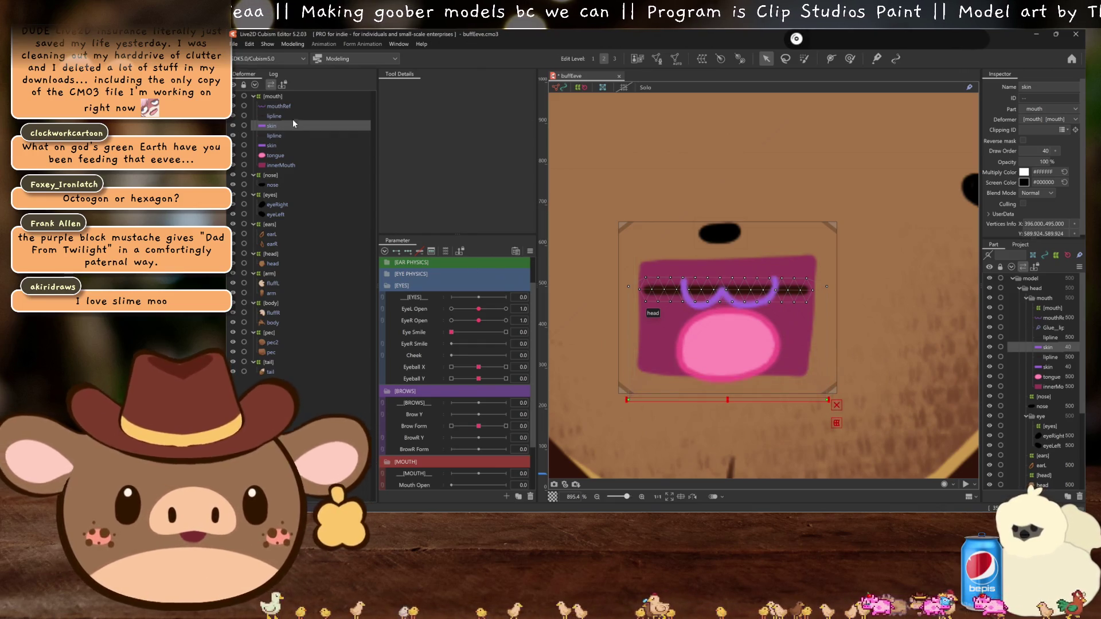
click(1050, 337)
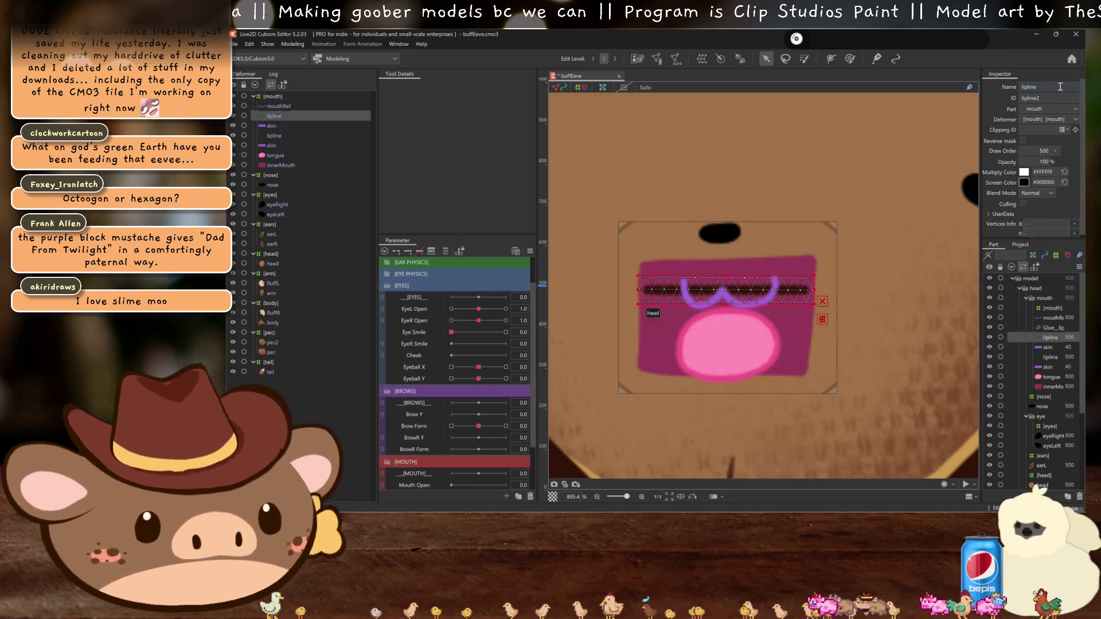
click(296, 125)
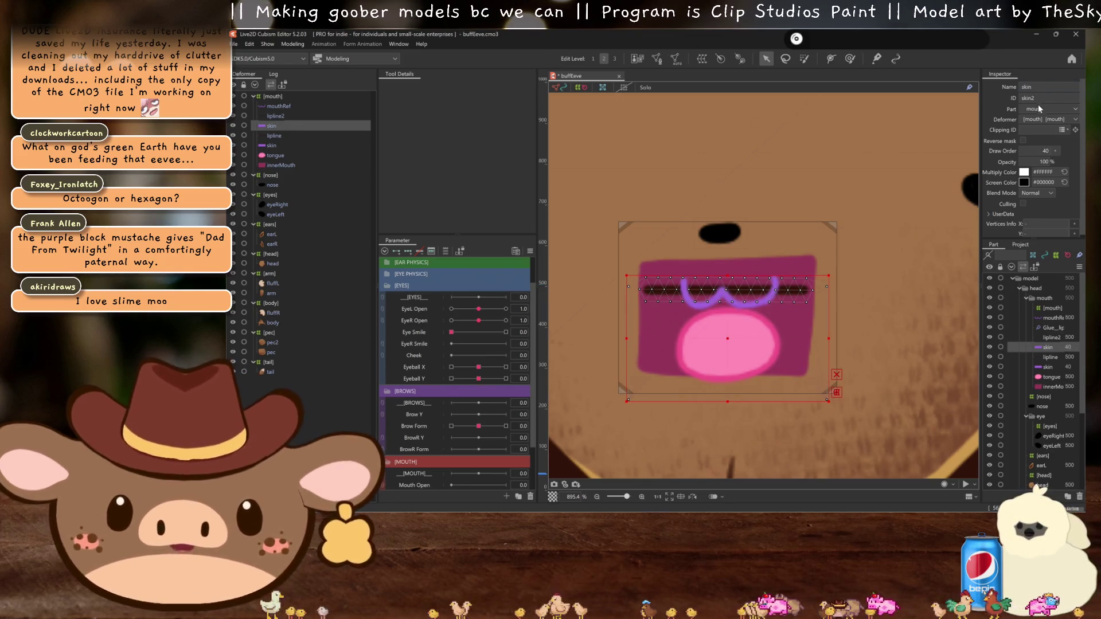
Step: Finish the '2' name, then clip tongue and innerMouth to both skin layers with an inverted mask
text(2)
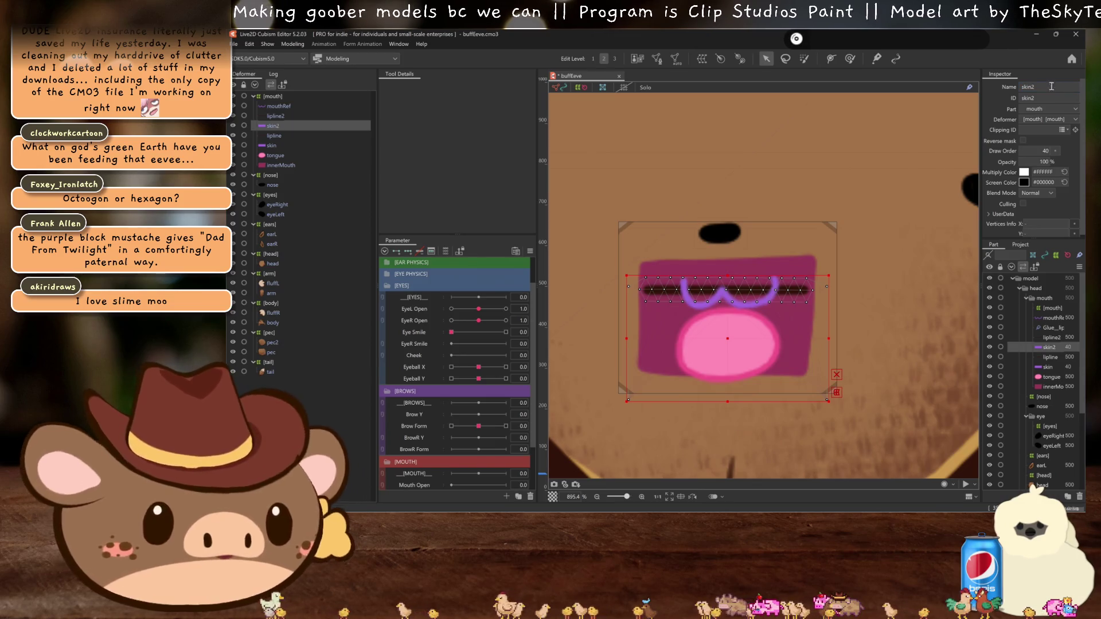
ctrl+click(275, 145)
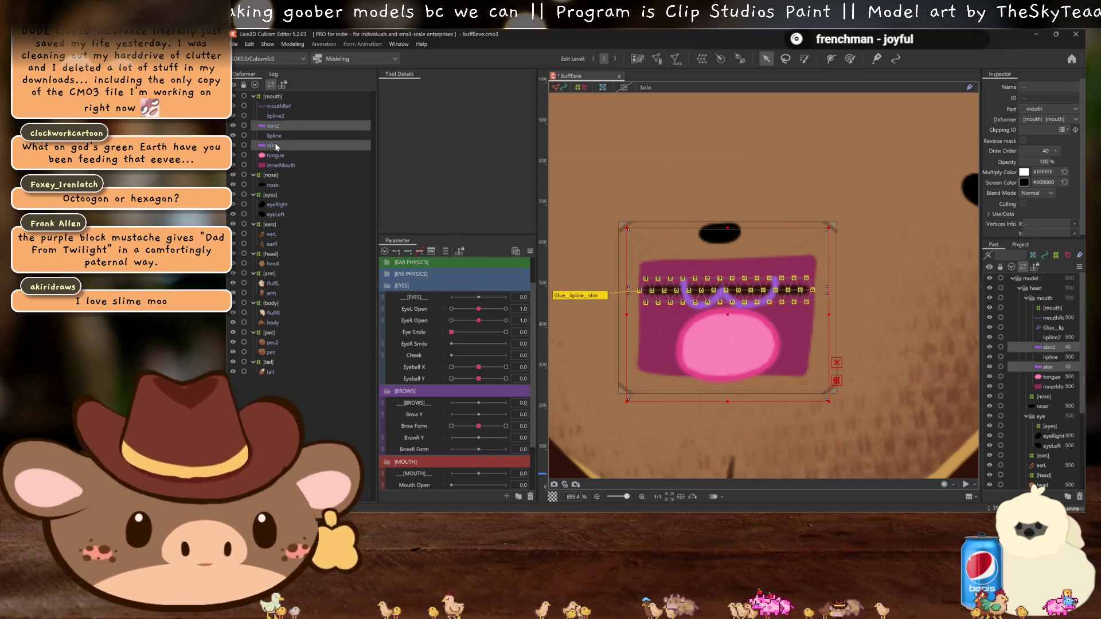
click(276, 155)
ctrl+click(329, 164)
click(1042, 130)
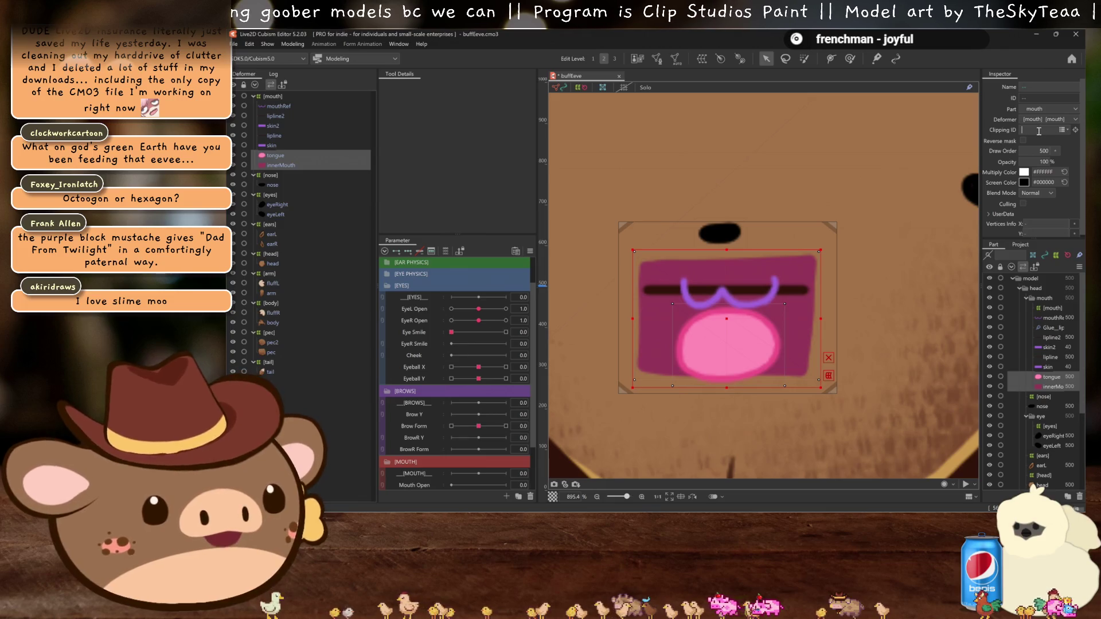
key(ctrl+v)
click(1023, 140)
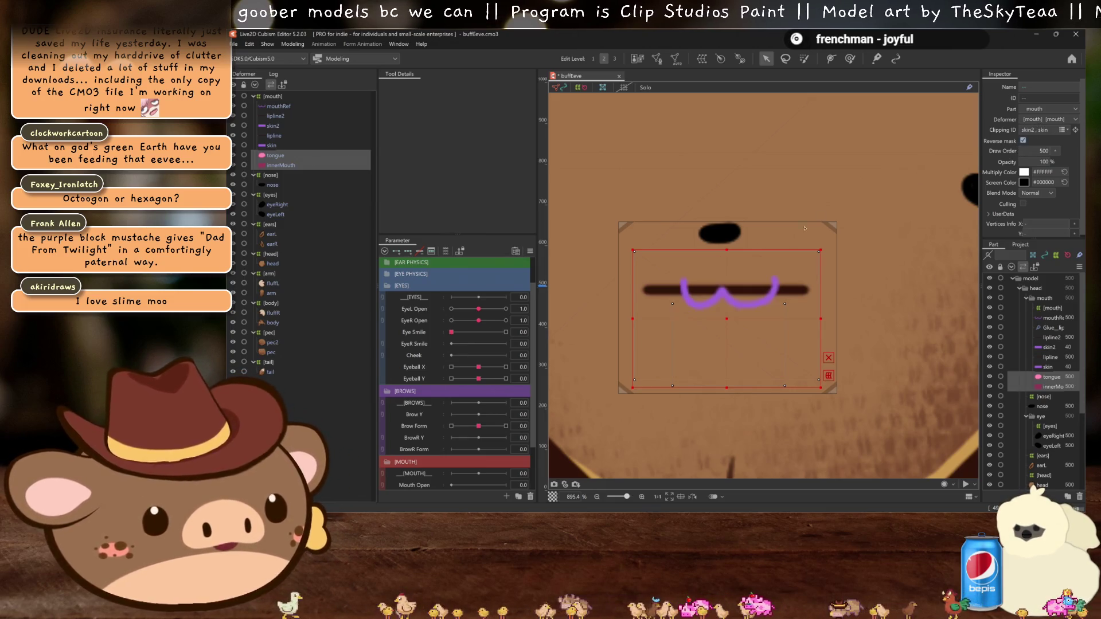
key(ctrl+h)
Step: Select lipline and lipline2, then narrow the selection to lipline2 alone
scroll(751, 257, up, 1)
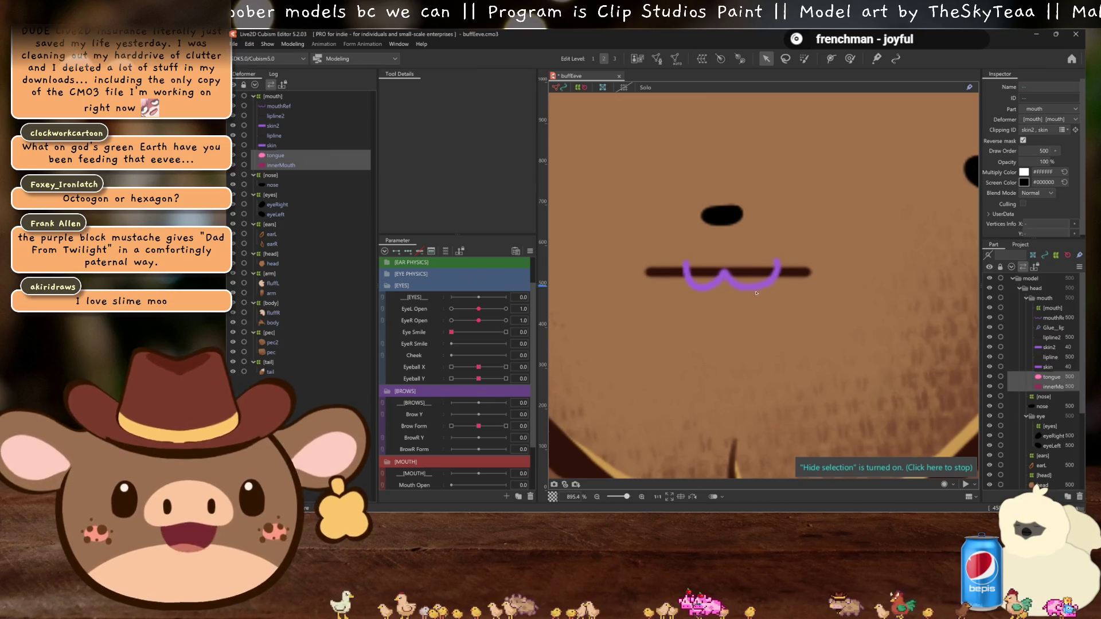
click(287, 136)
ctrl+click(281, 116)
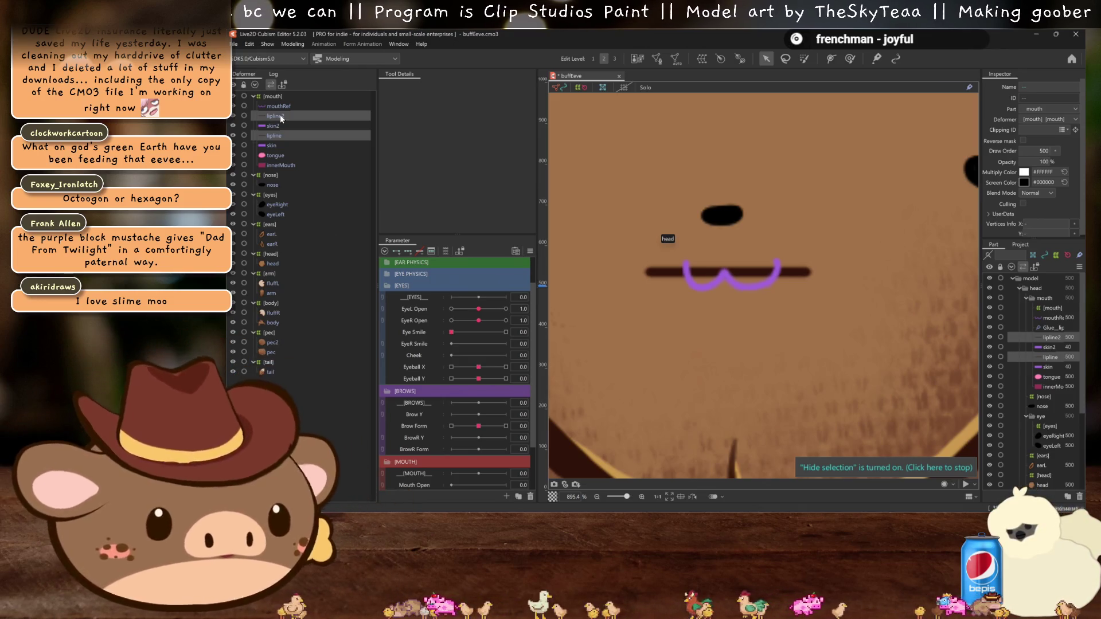
scroll(699, 338, down, 3)
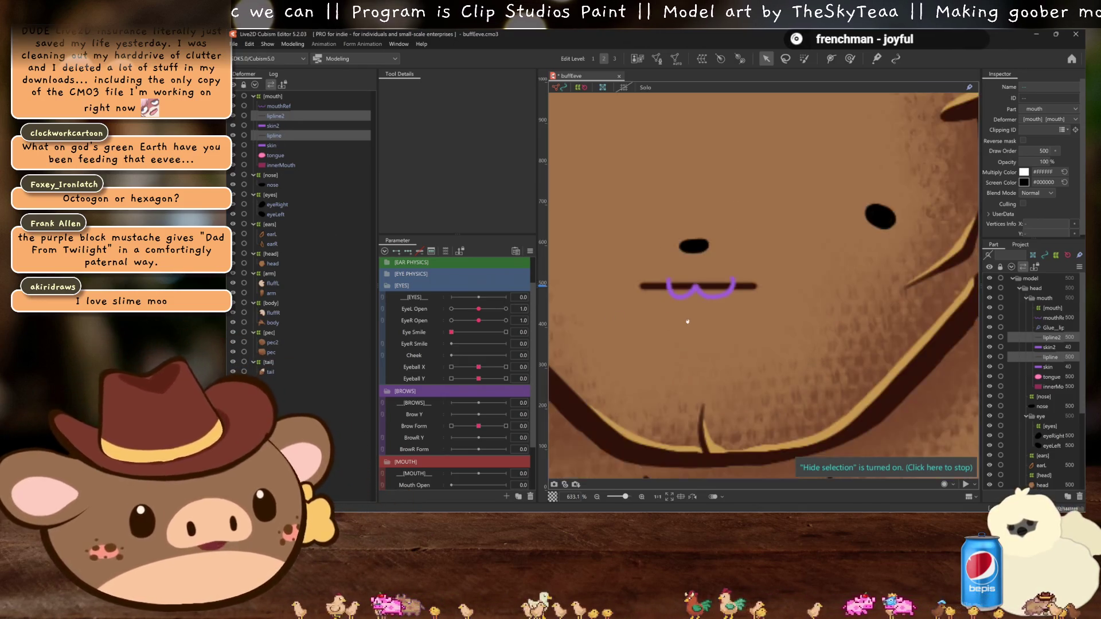
scroll(700, 338, up, 3)
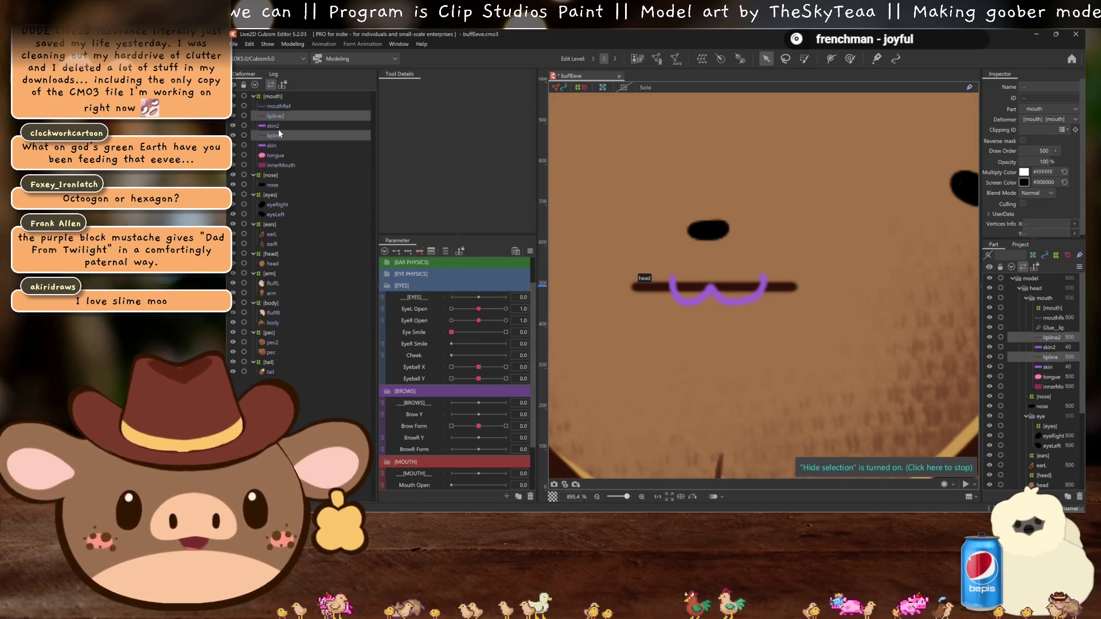
click(284, 114)
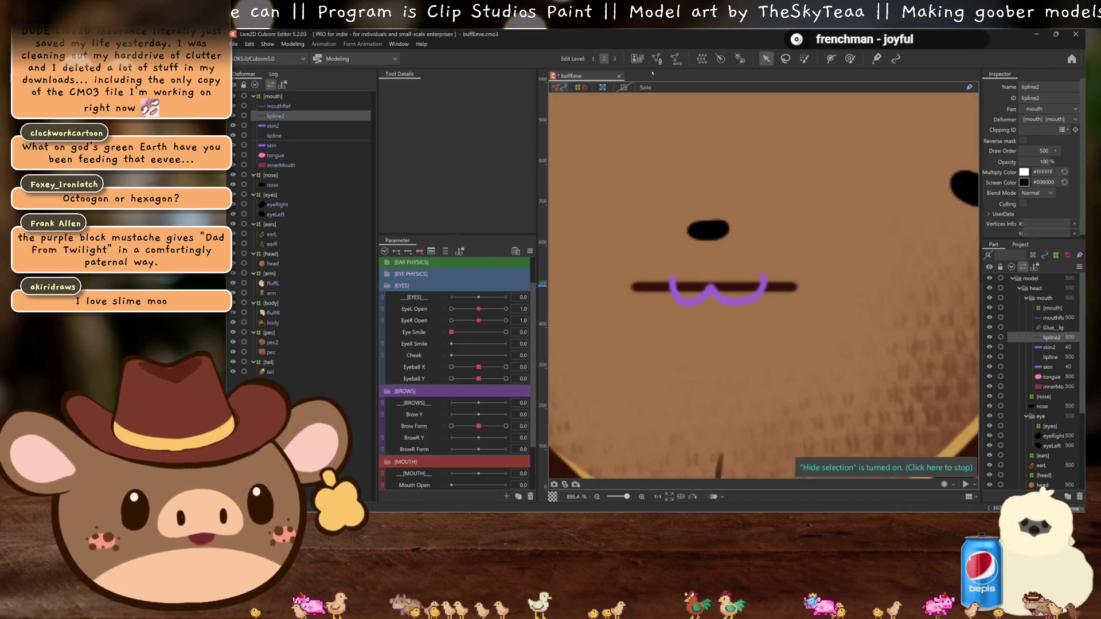
Step: Create a warp deformer named 'lip b' around lipline2
click(700, 60)
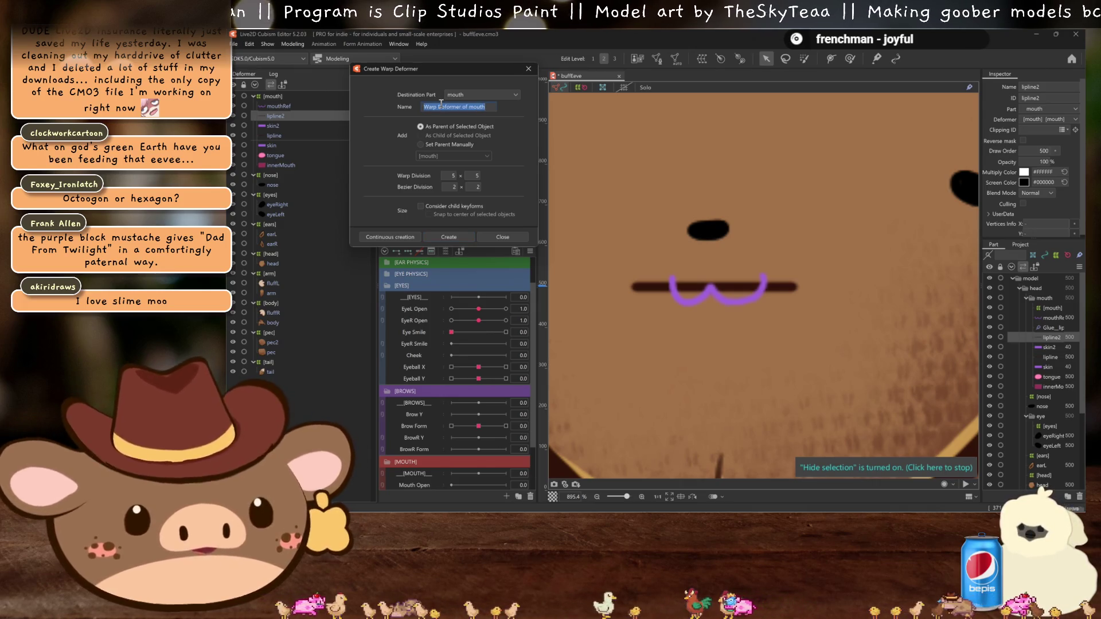
key(BackSpace)
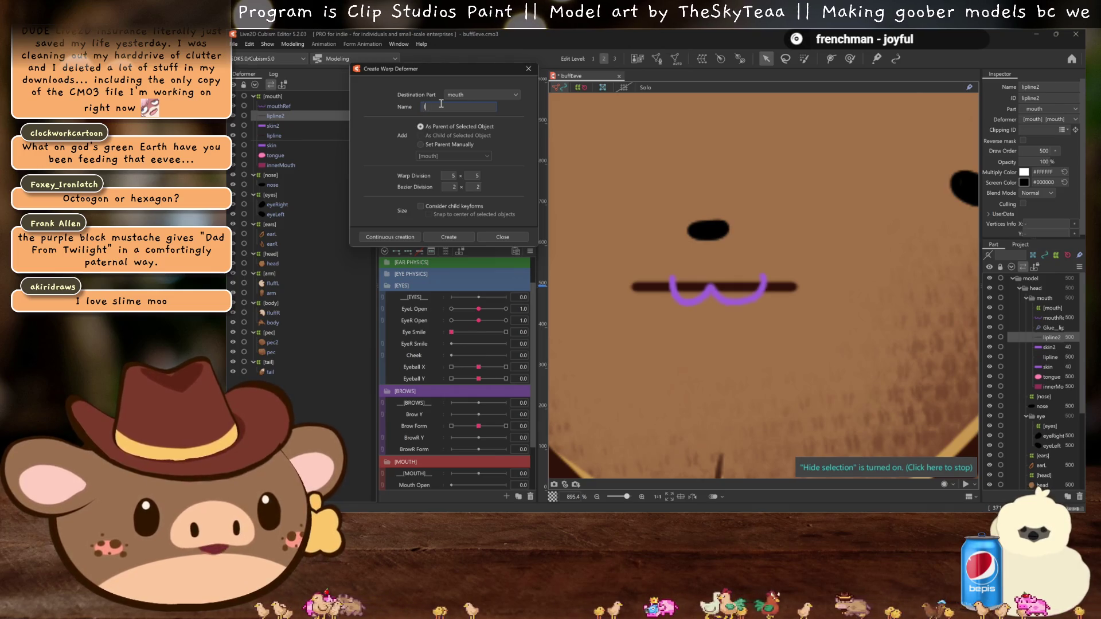
text(lip b)
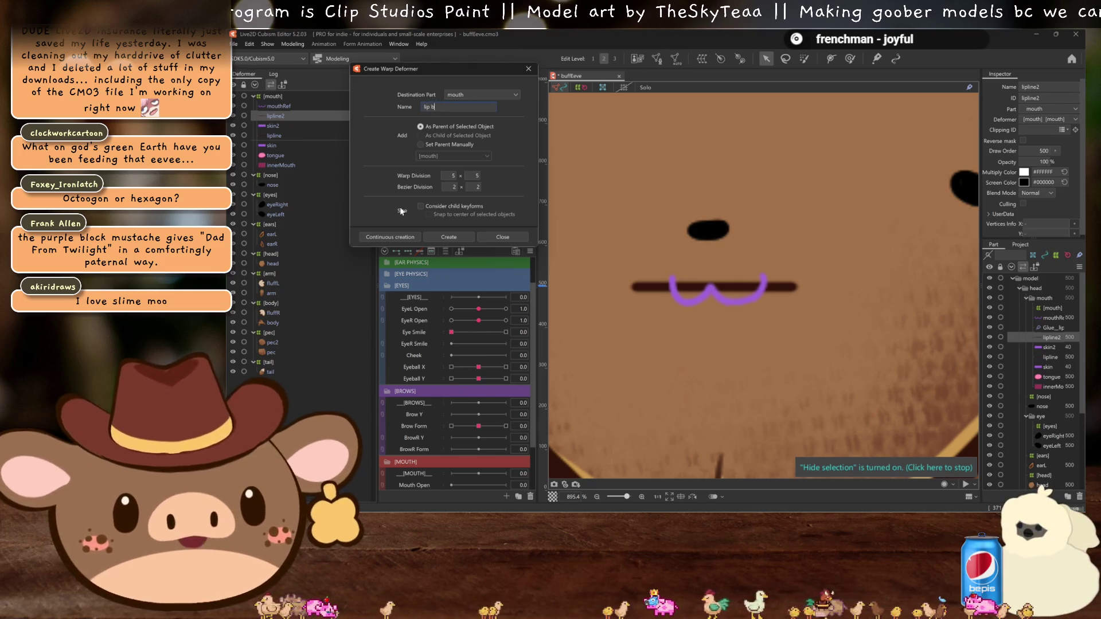
click(384, 237)
Step: Create a second warp deformer named 'lip t' around lipline
key(BackSpace)
text(t)
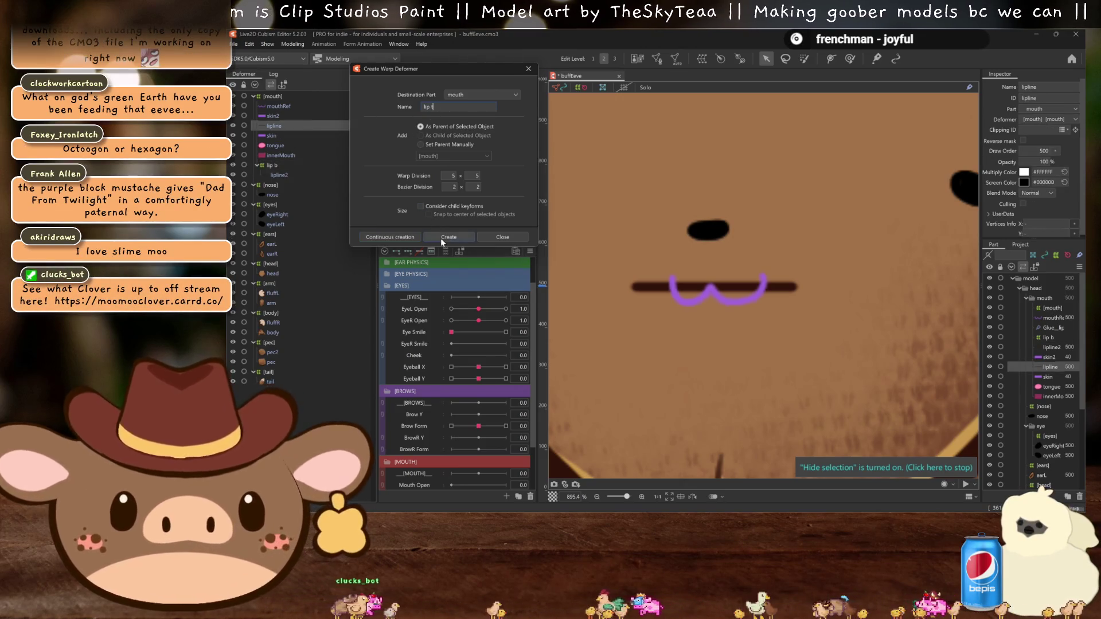
click(441, 237)
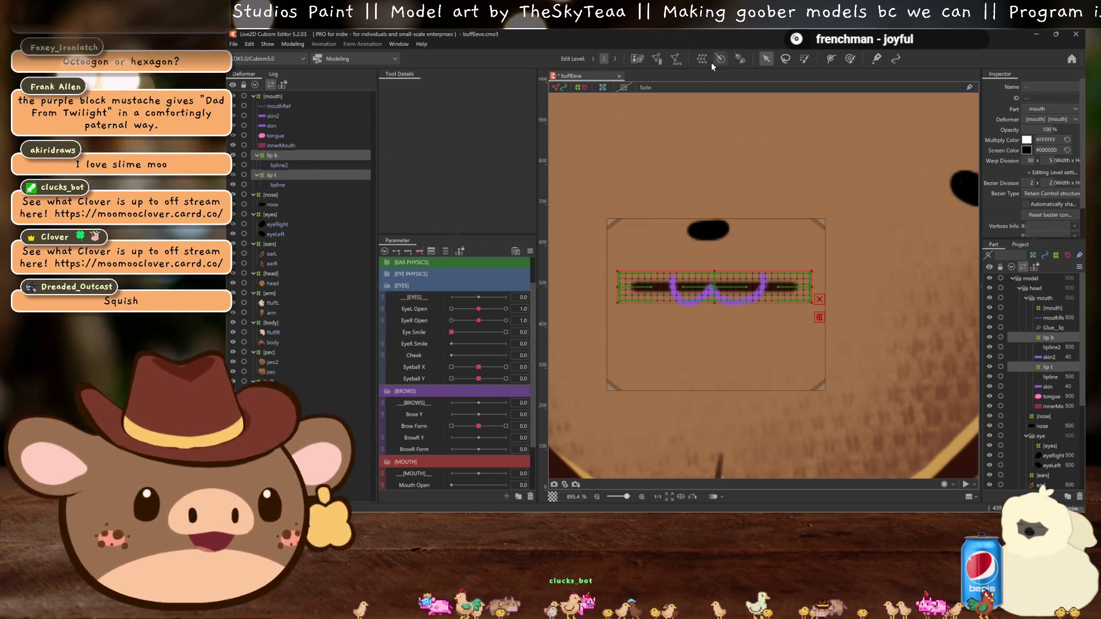
Step: Delete the EYE PHYSICS parameter group
click(403, 286)
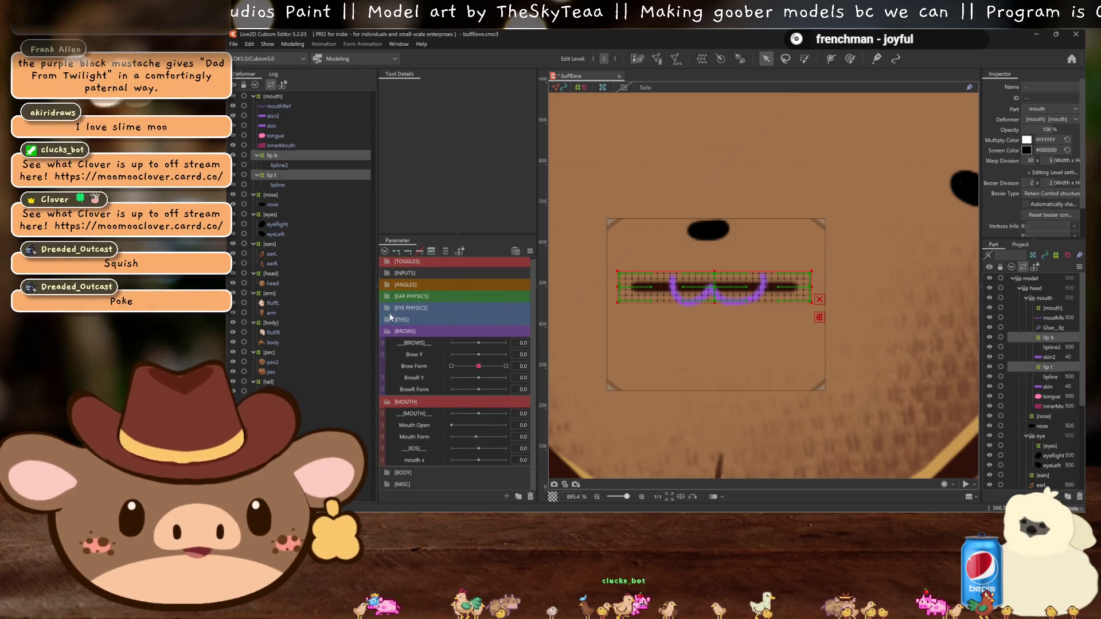
scroll(438, 310, up, 3)
click(438, 310)
right_click(438, 313)
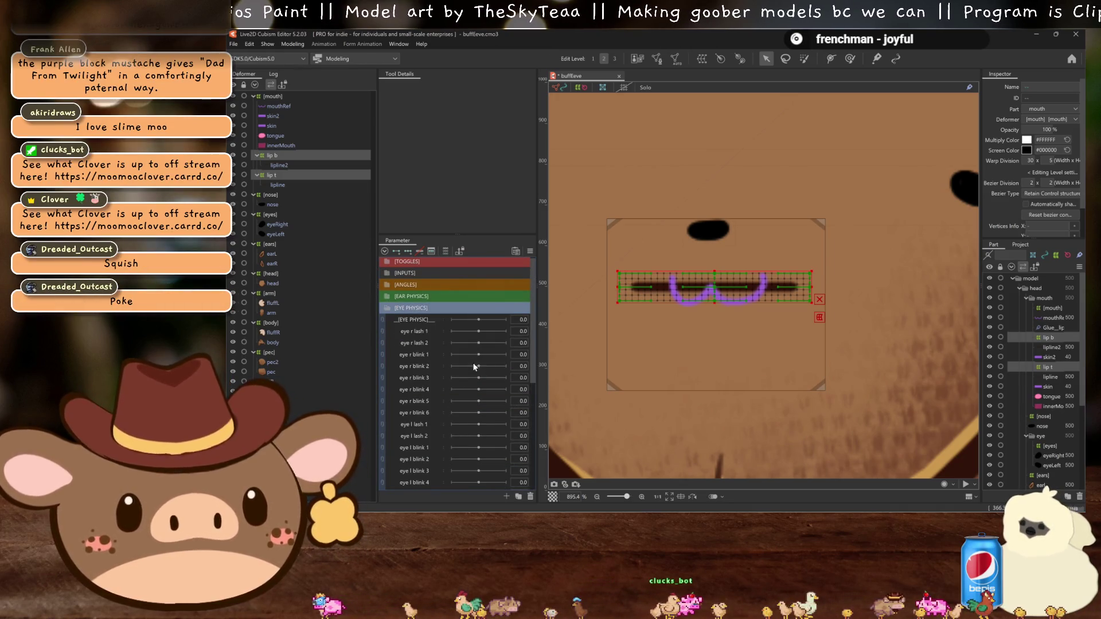
click(458, 363)
click(697, 288)
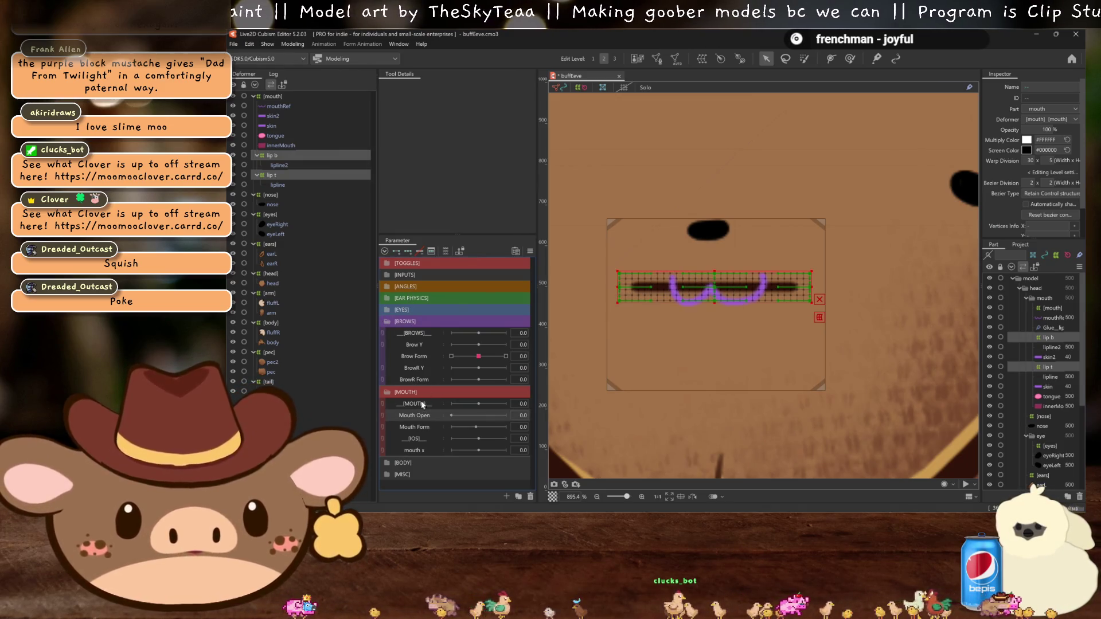
Step: Add three Mouth Form keyforms to the lip deformers and save the model
click(519, 427)
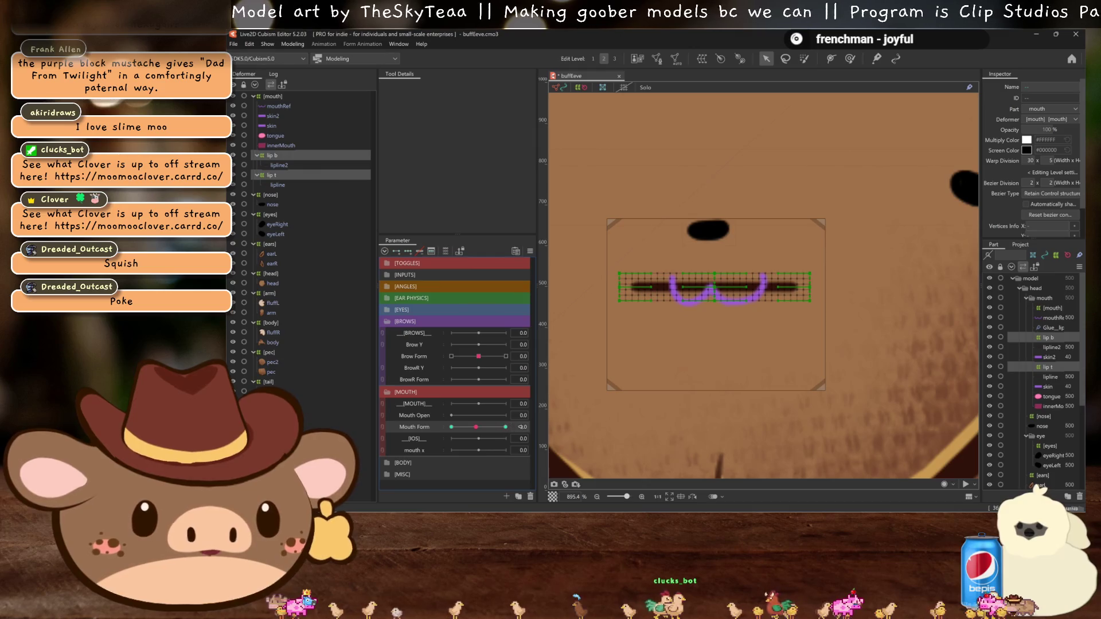
key(Return)
key(ctrl+s)
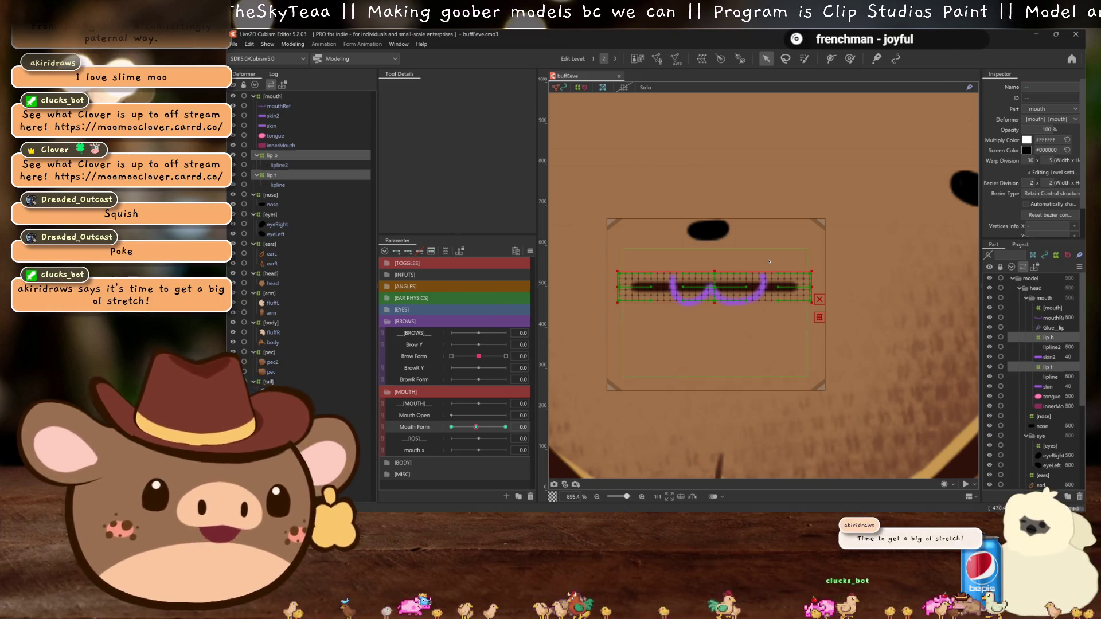
scroll(757, 288, down, 5)
scroll(757, 288, up, 4)
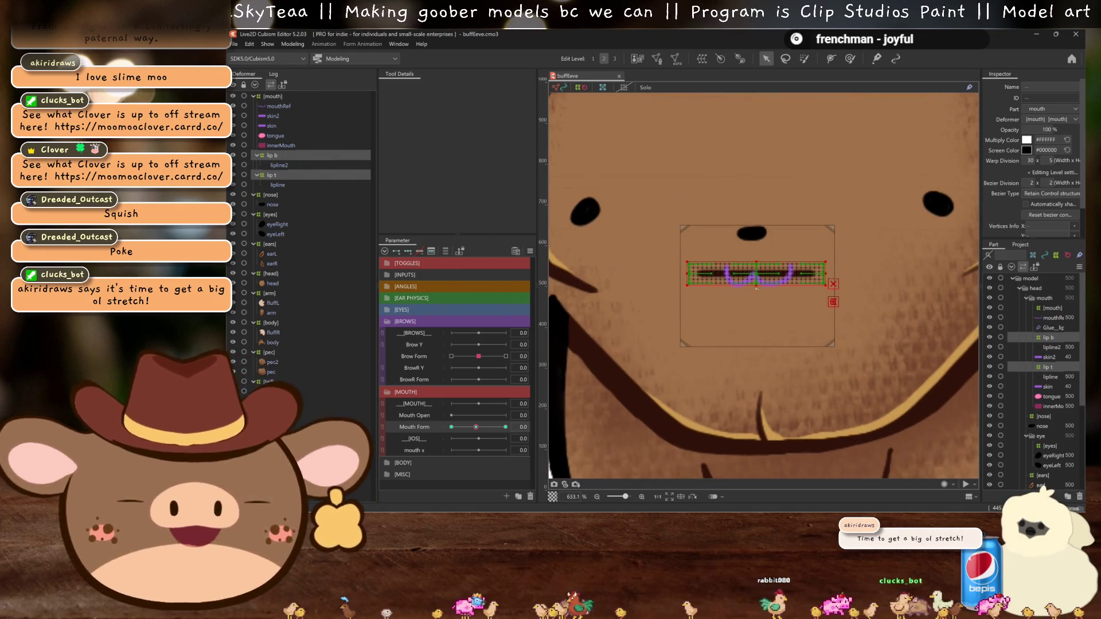
scroll(755, 292, up, 4)
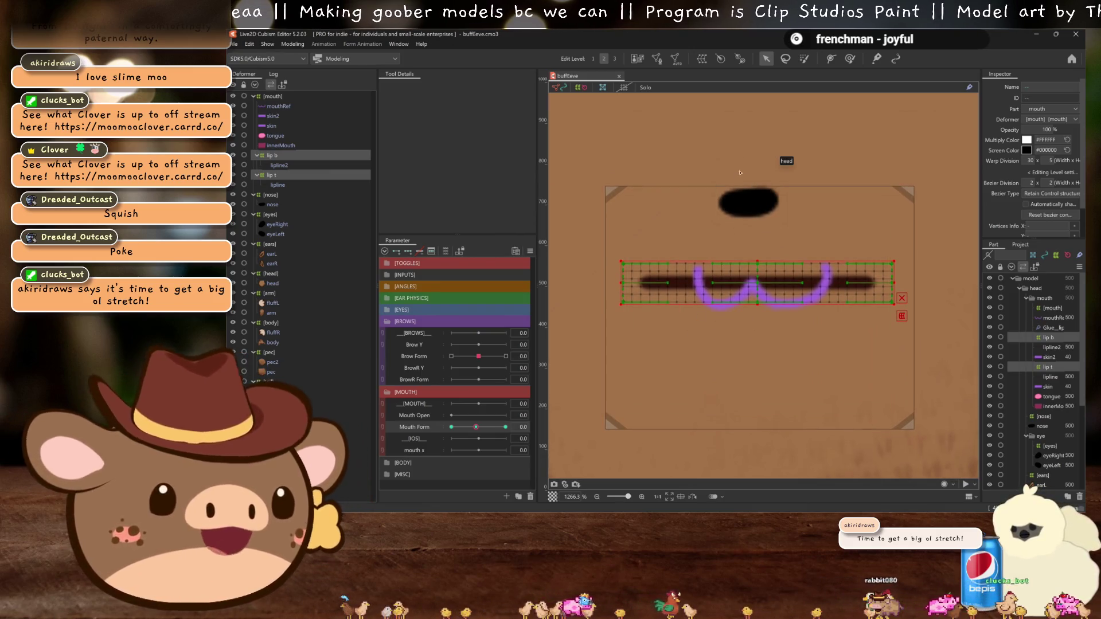
Step: Activate the temporary deform tool with its method set to Temporary path
click(902, 316)
click(458, 86)
click(464, 149)
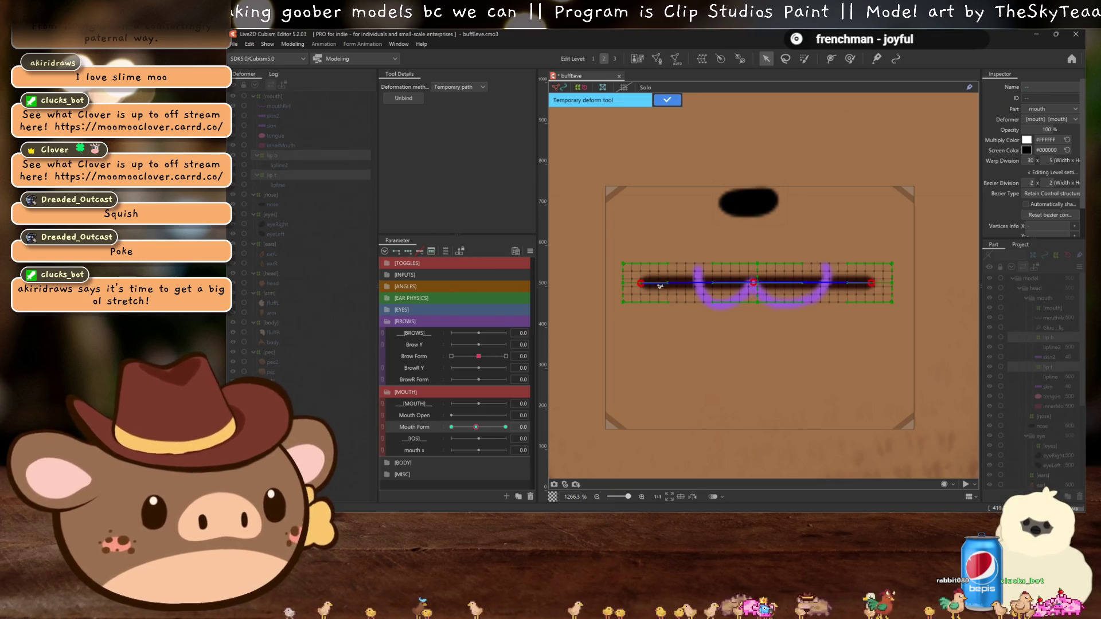
drag(641, 283, 699, 273)
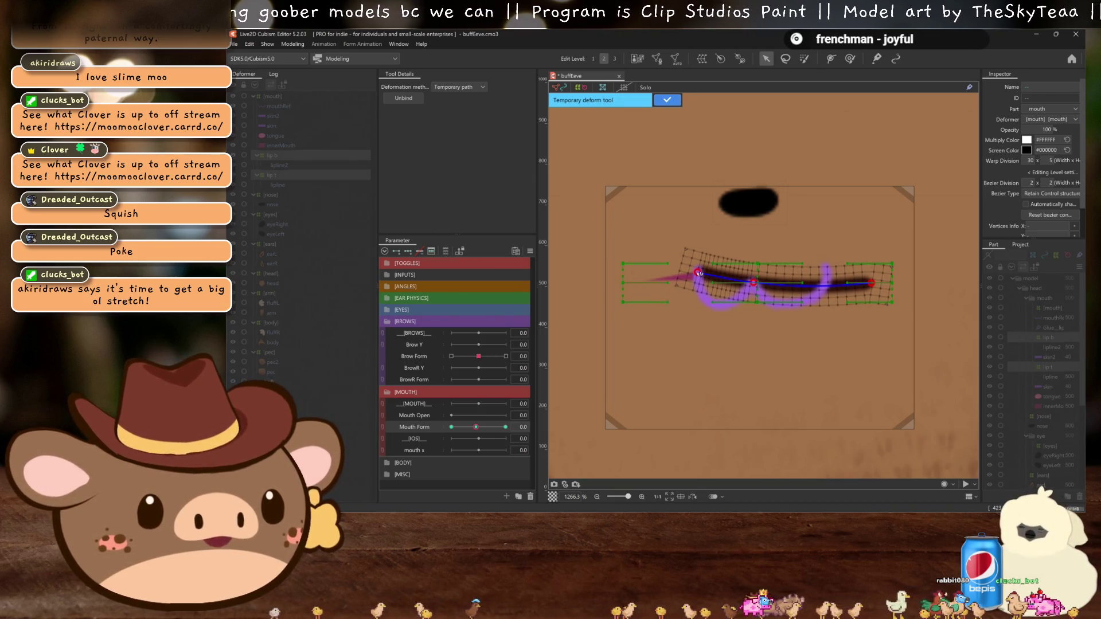
drag(872, 284, 830, 270)
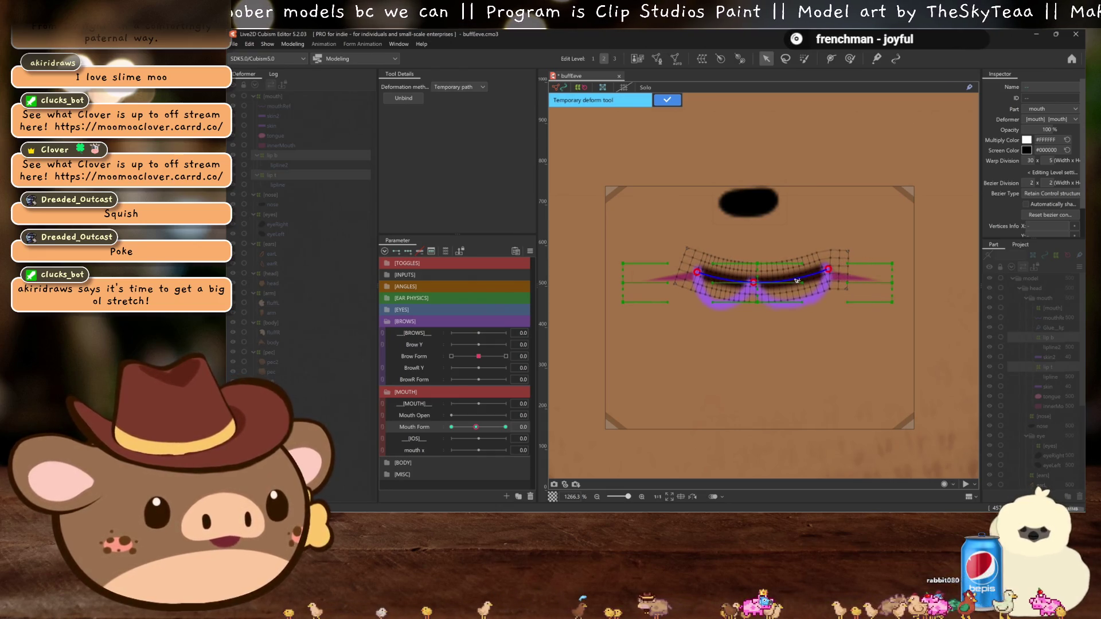
drag(795, 281, 799, 302)
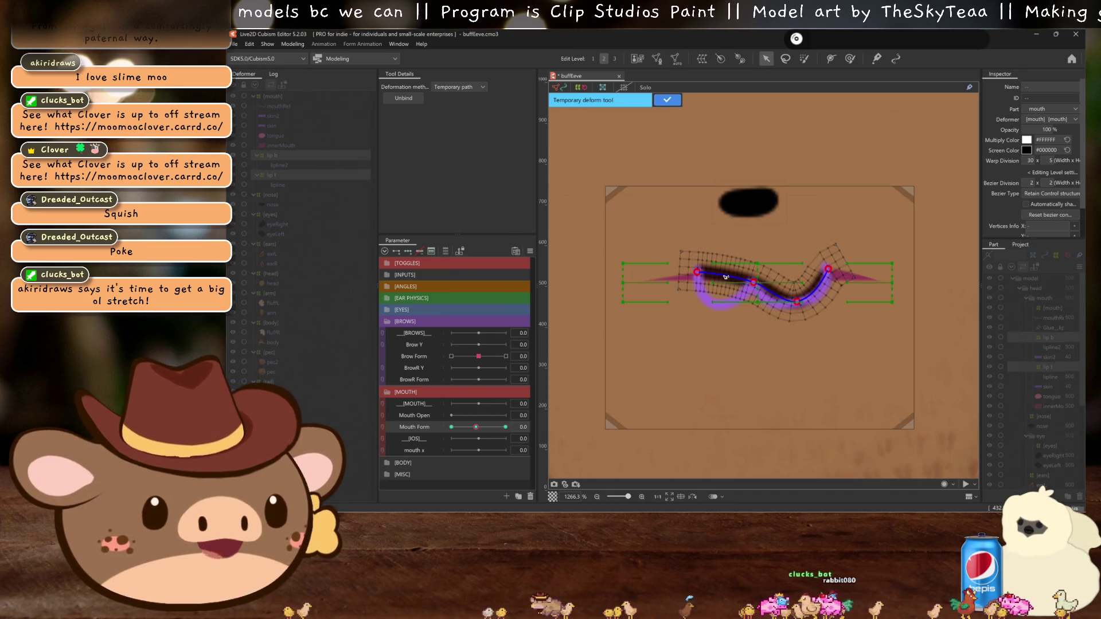
mouse_move(726, 277)
mouse_down()
mouse_move(714, 306)
mouse_move(768, 299)
mouse_up()
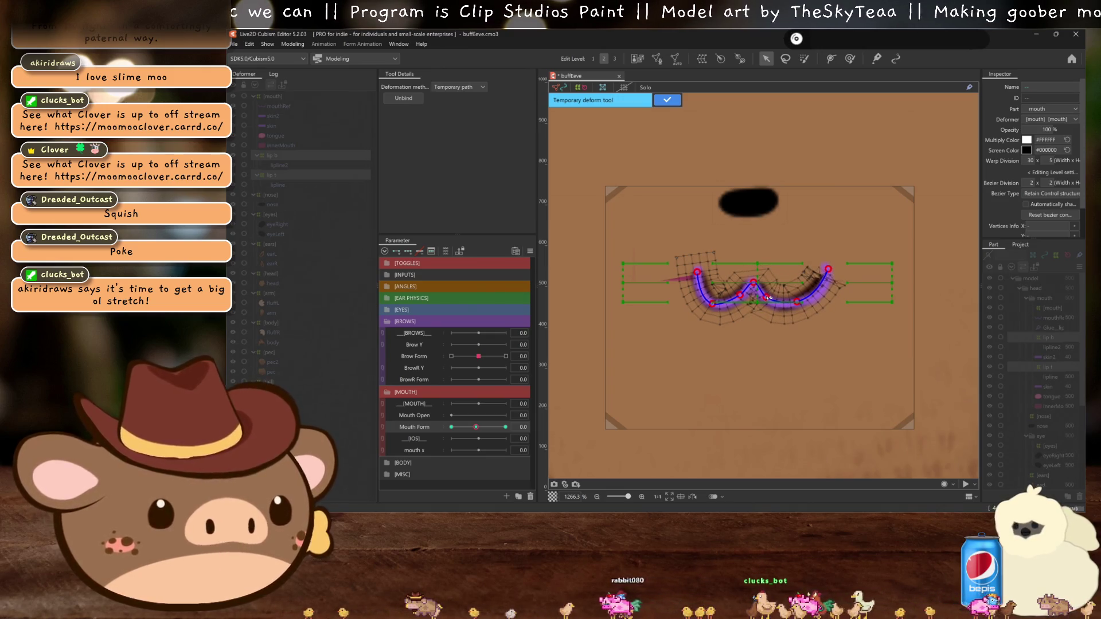
click(768, 298)
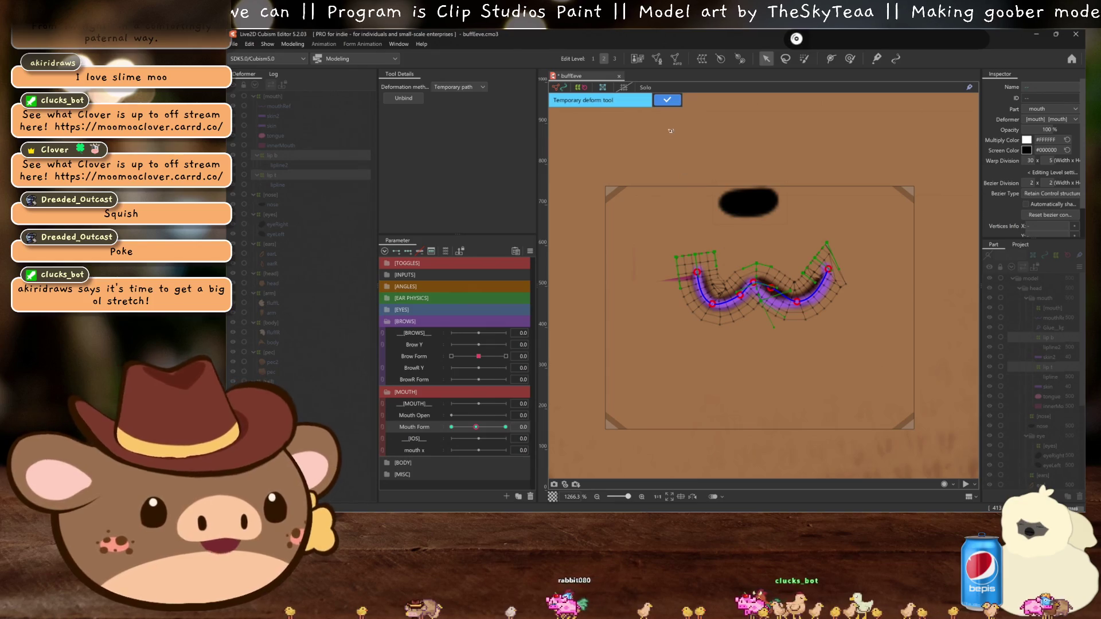
click(667, 100)
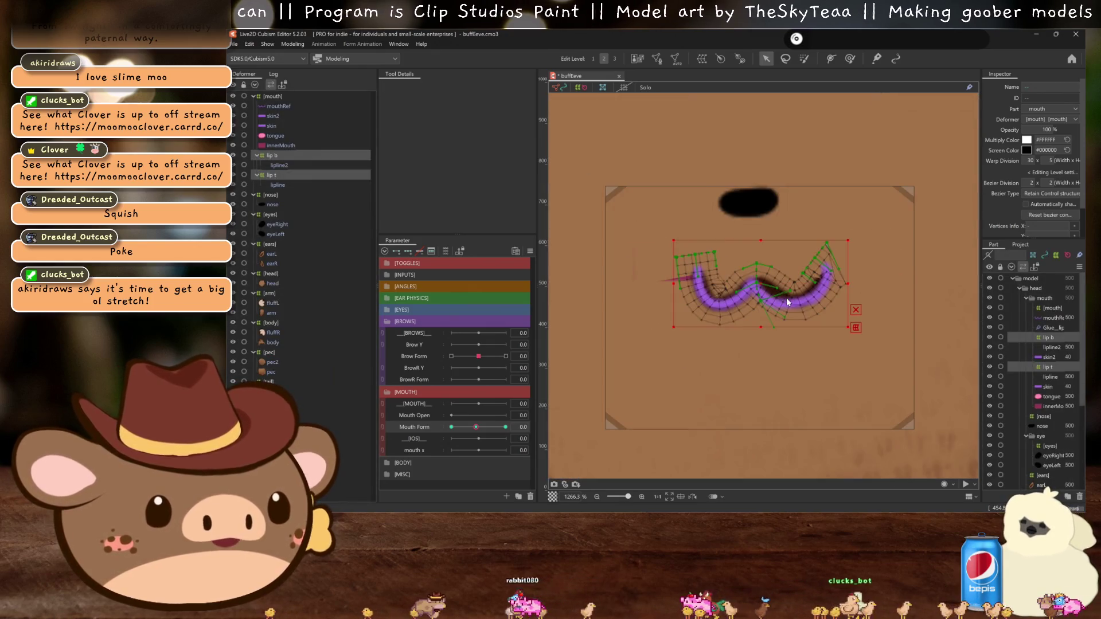
key(ctrl+z)
key(ctrl+z)
key(ctrl+z)
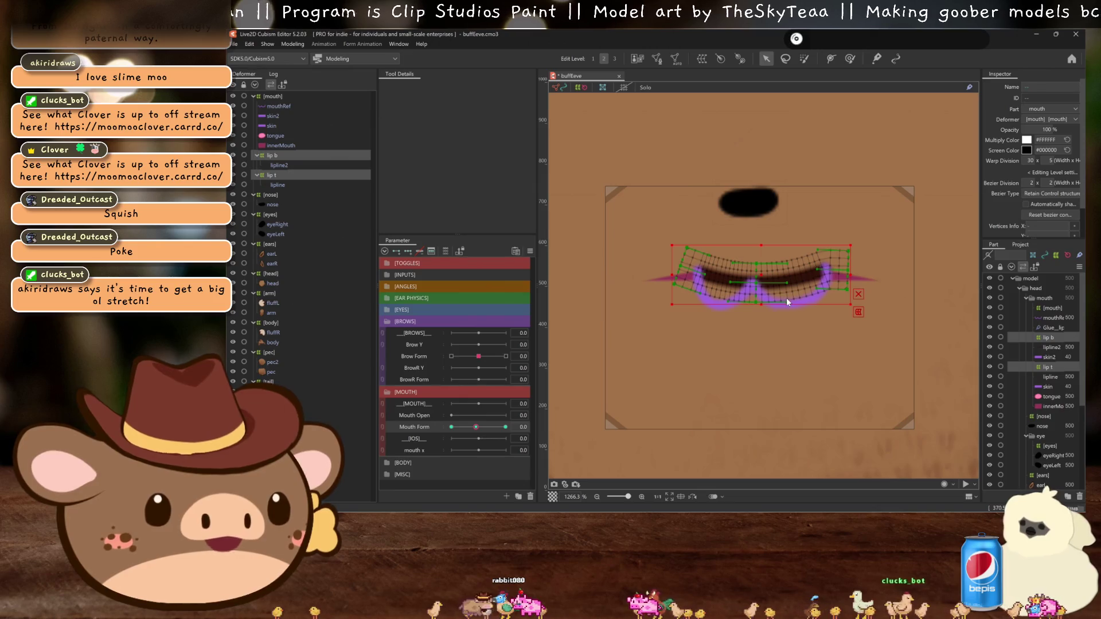
key(ctrl+z)
key(ctrl+z)
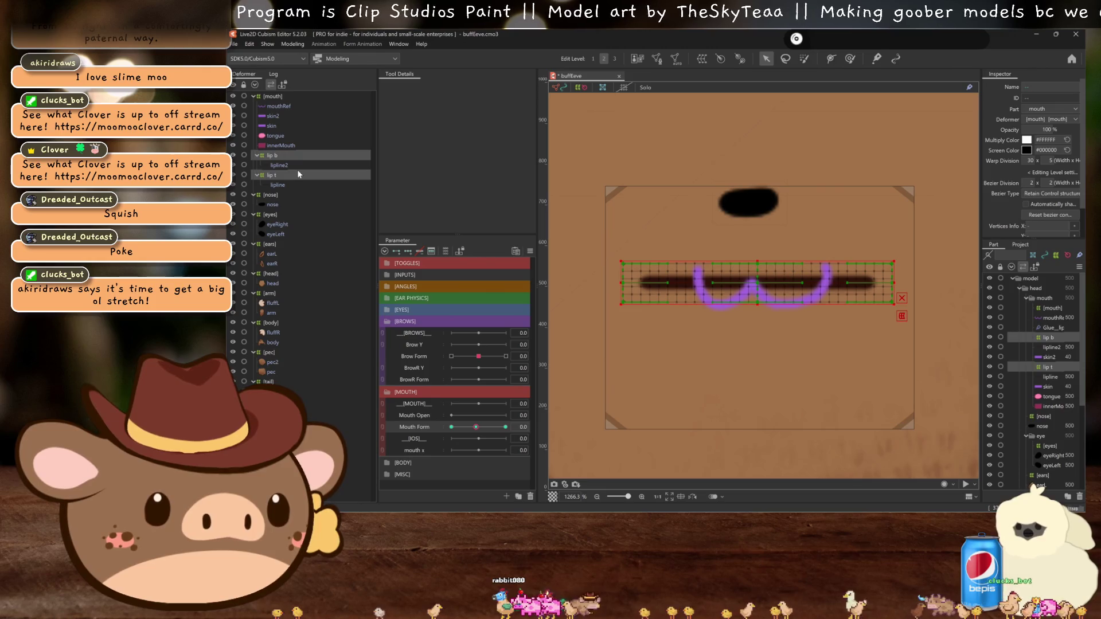
Step: Undo the lip deformers and EYE PHYSICS deletion, then clip lipline2 to skin with reverse mask
key(ctrl+z)
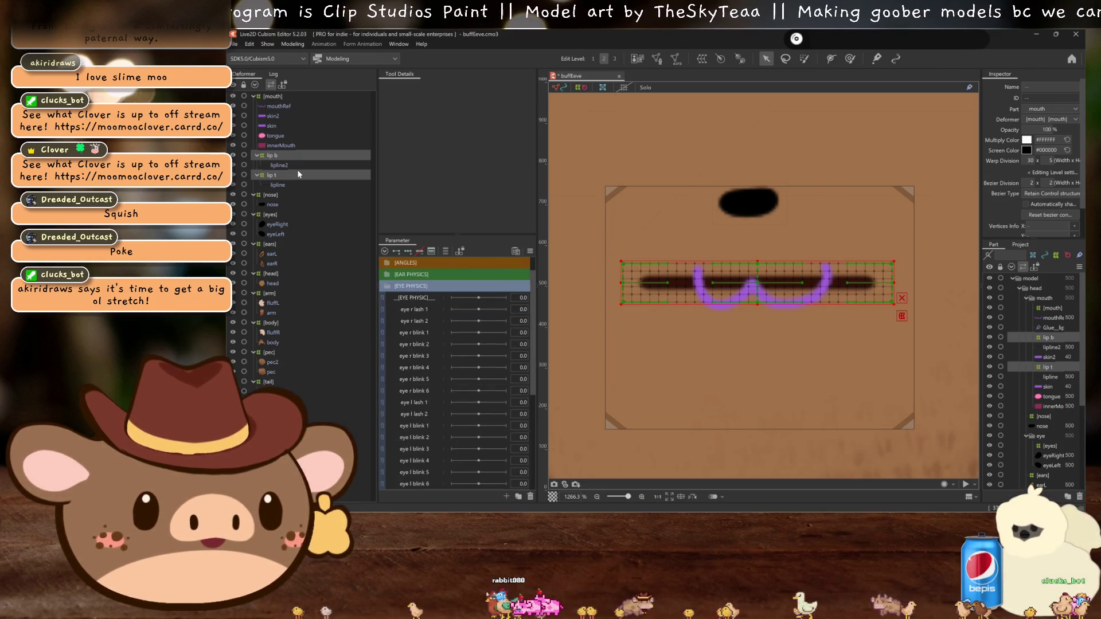
key(ctrl+z)
key(ctrl+z)
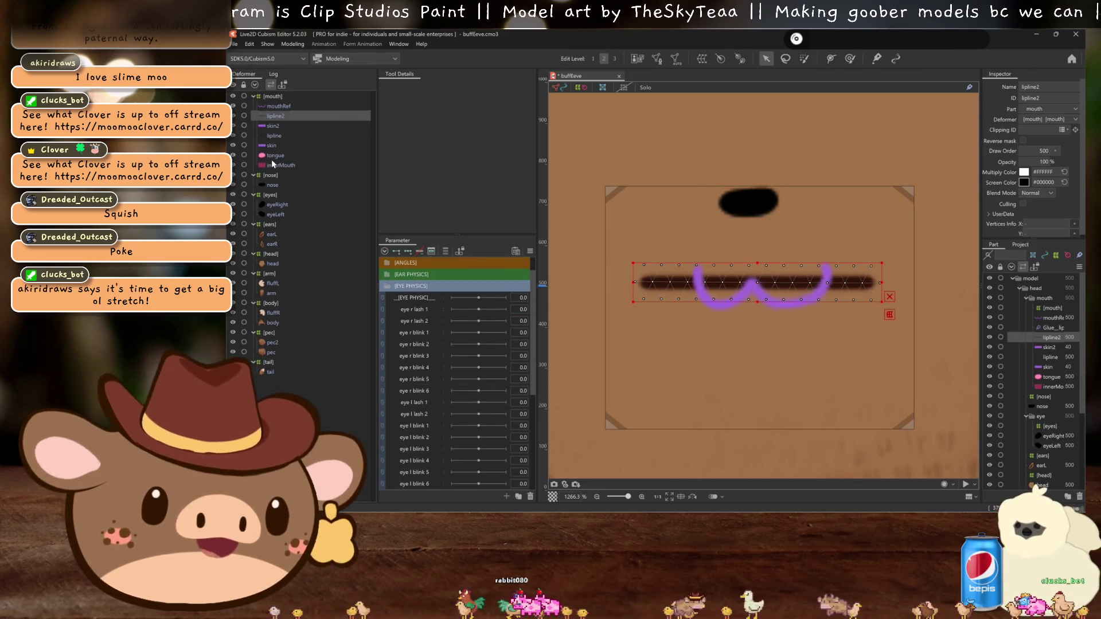
click(274, 136)
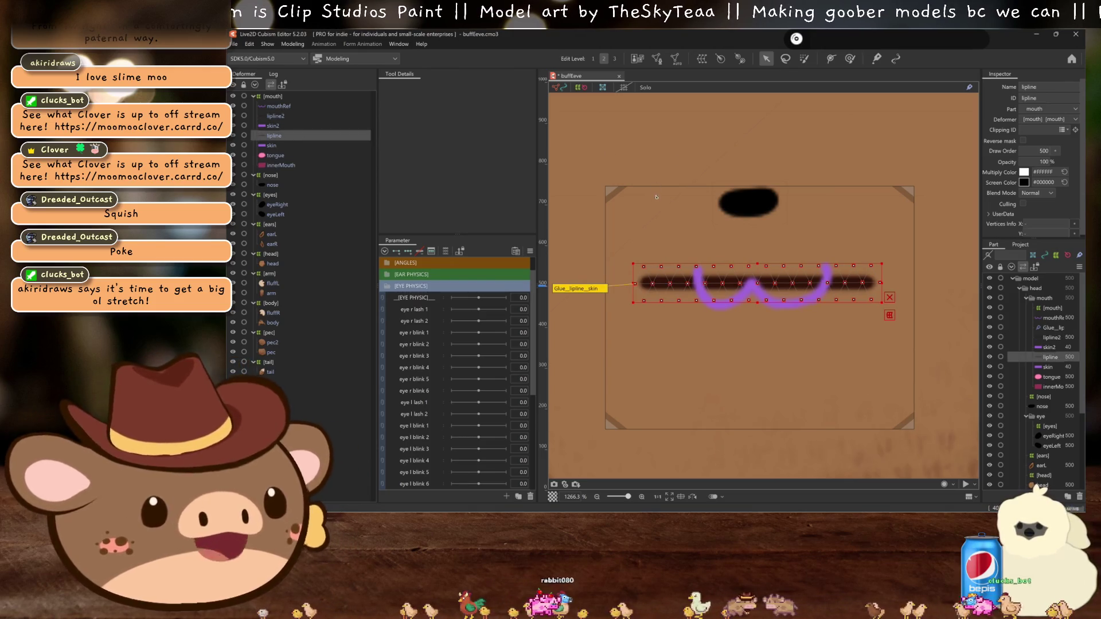
click(305, 116)
click(279, 146)
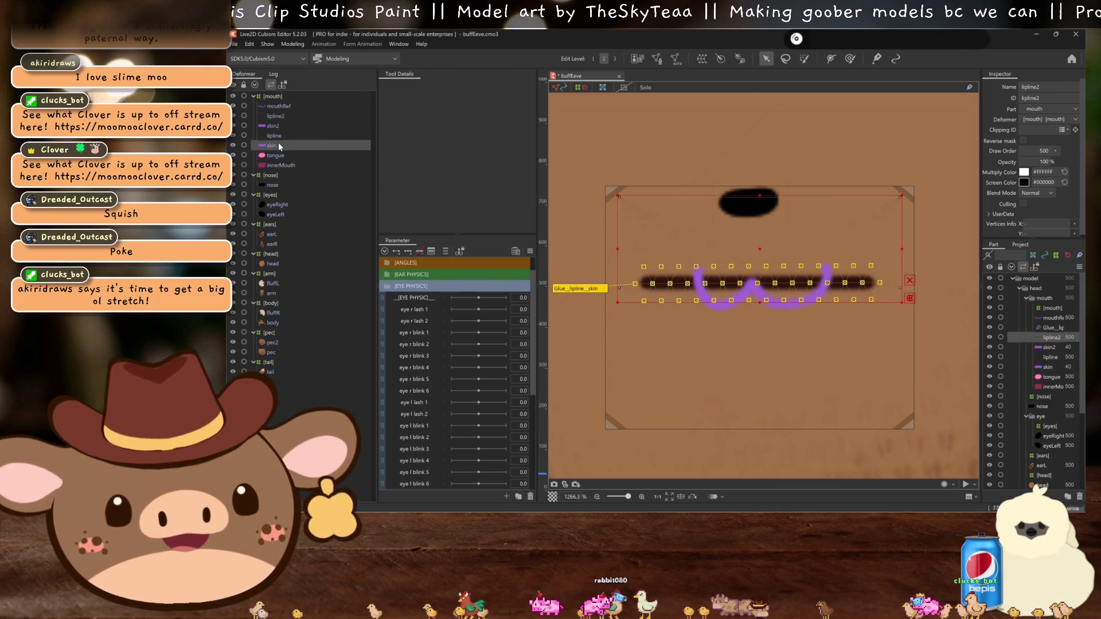
click(275, 116)
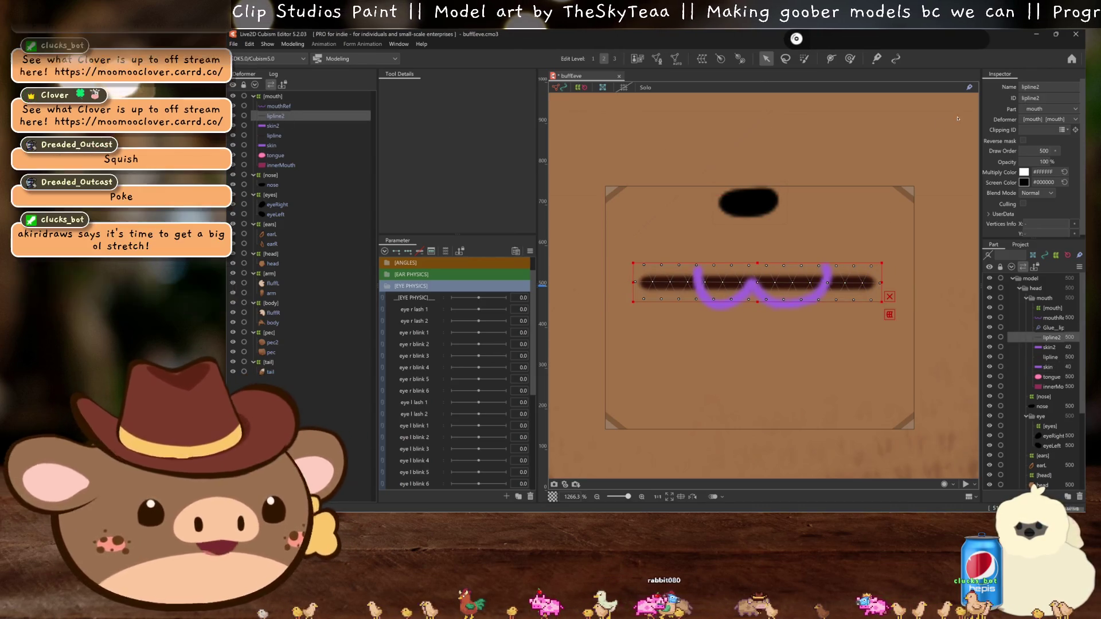
click(1024, 141)
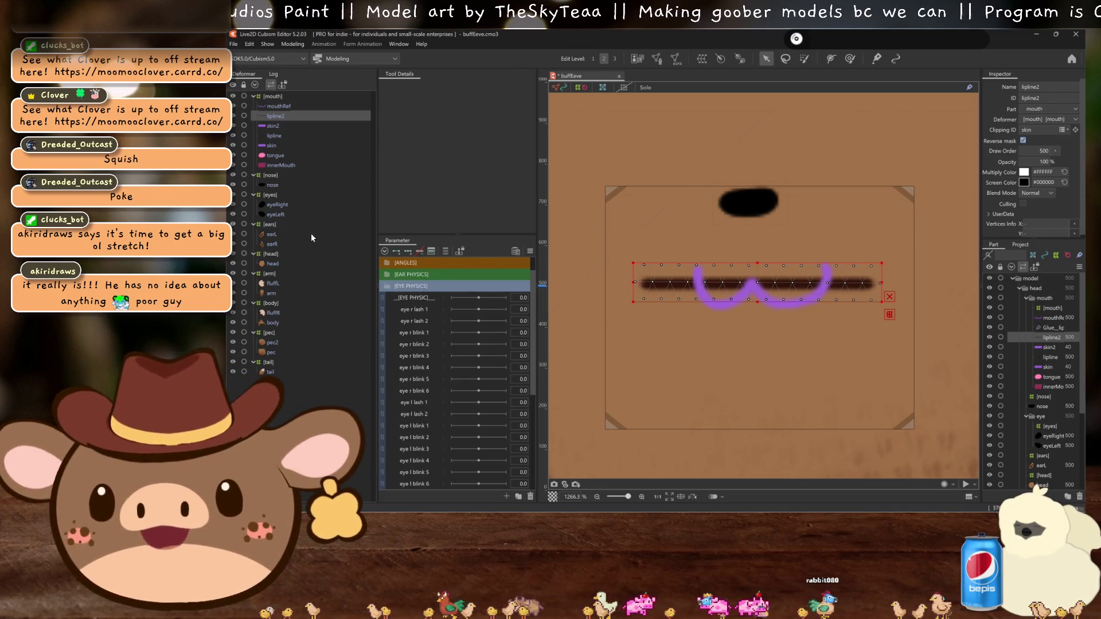
click(275, 136)
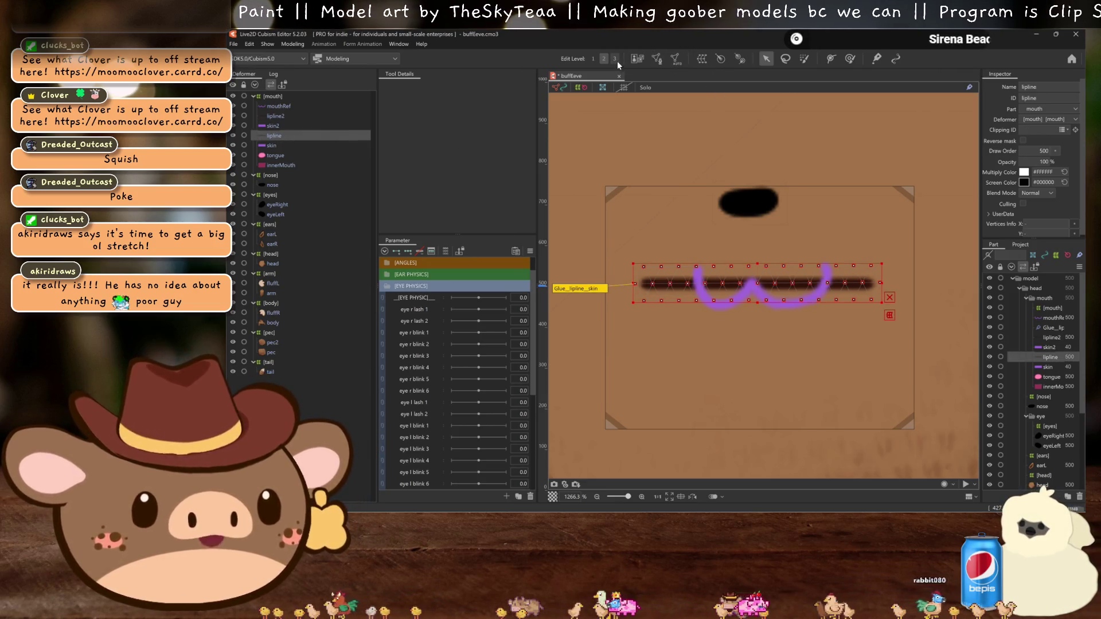
Step: Create a two-point deform path across the lipline from its left end to its right end
click(830, 59)
click(645, 284)
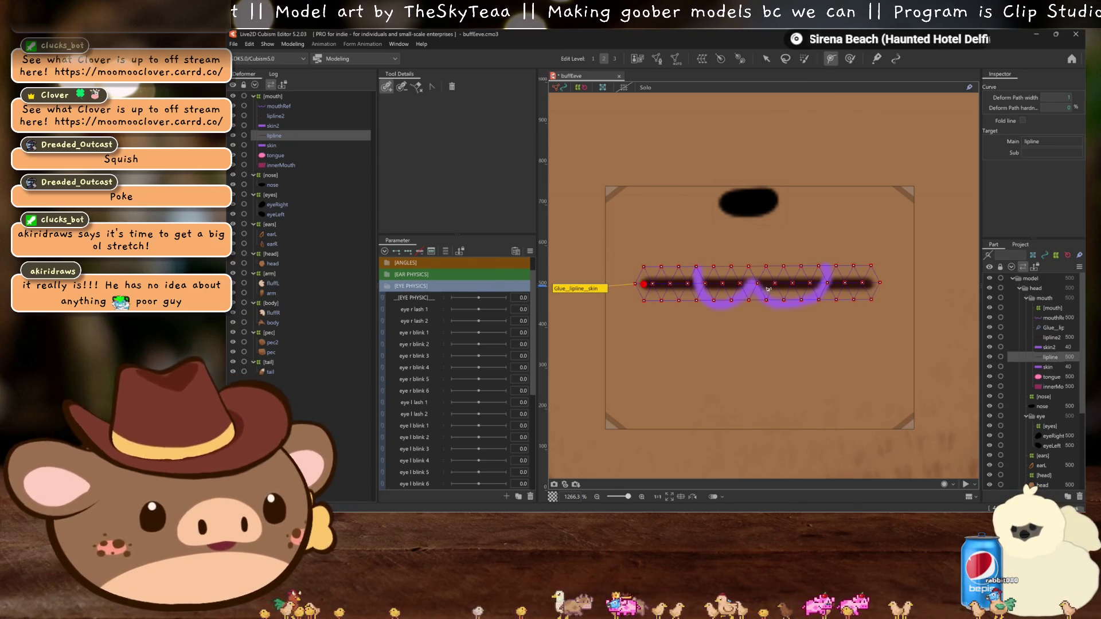
click(865, 284)
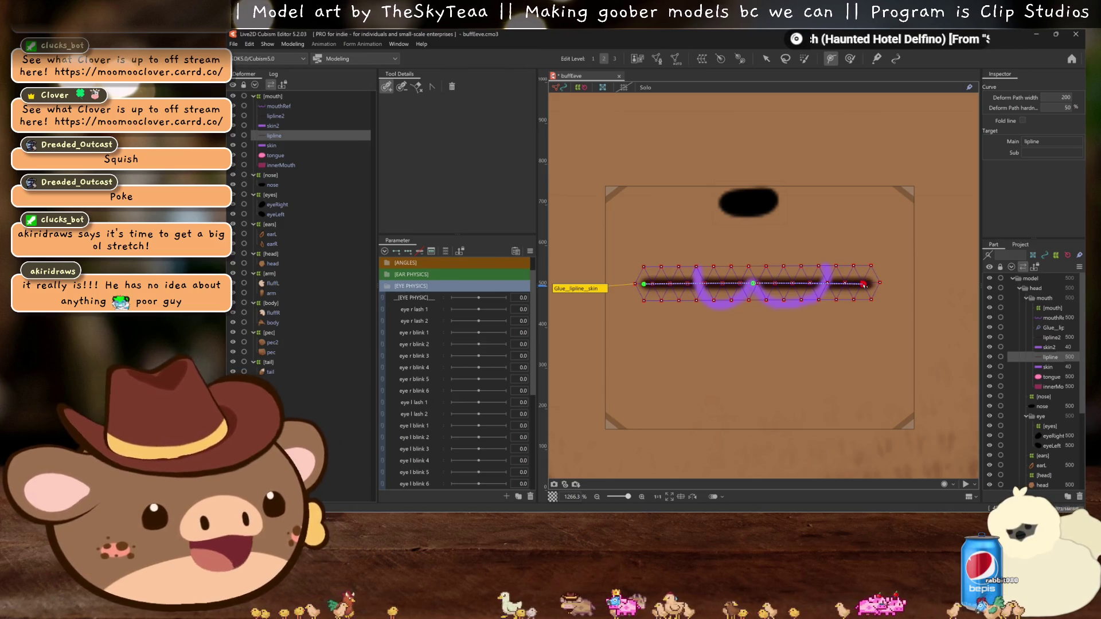
click(615, 59)
click(644, 285)
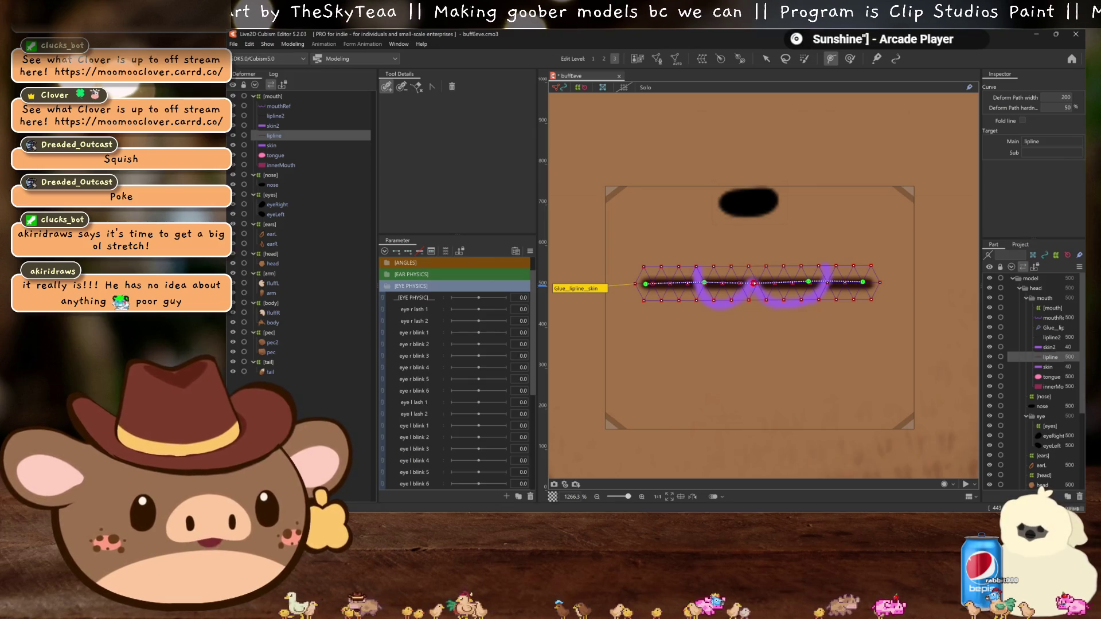
click(705, 283)
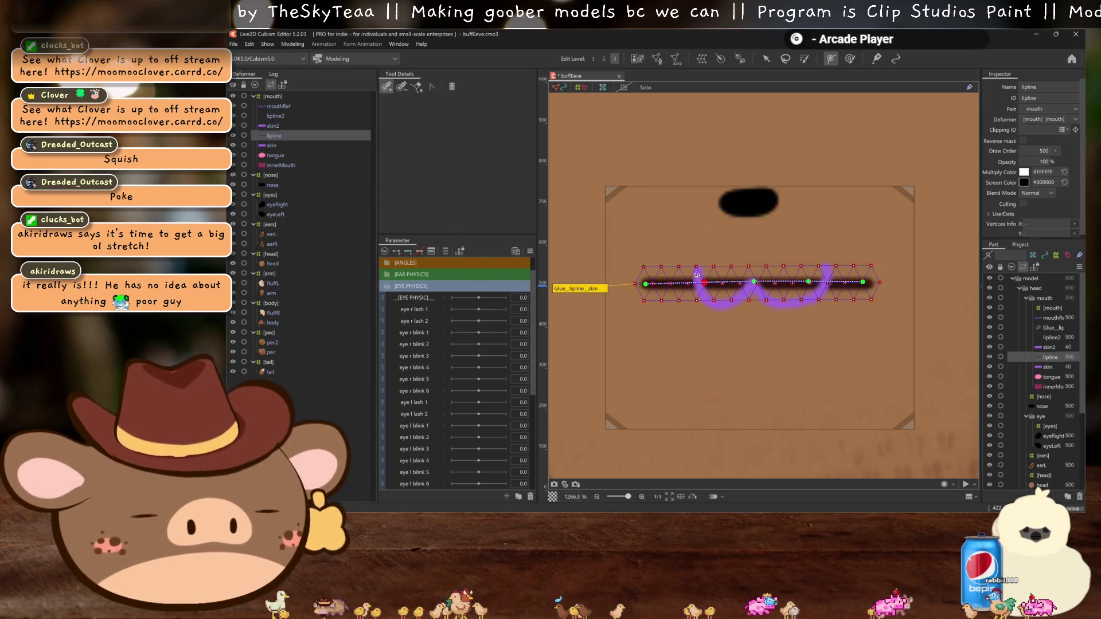
click(764, 59)
click(603, 58)
Step: Try bending the lipline's path into a curve, then undo back to a straight line
drag(643, 283, 693, 275)
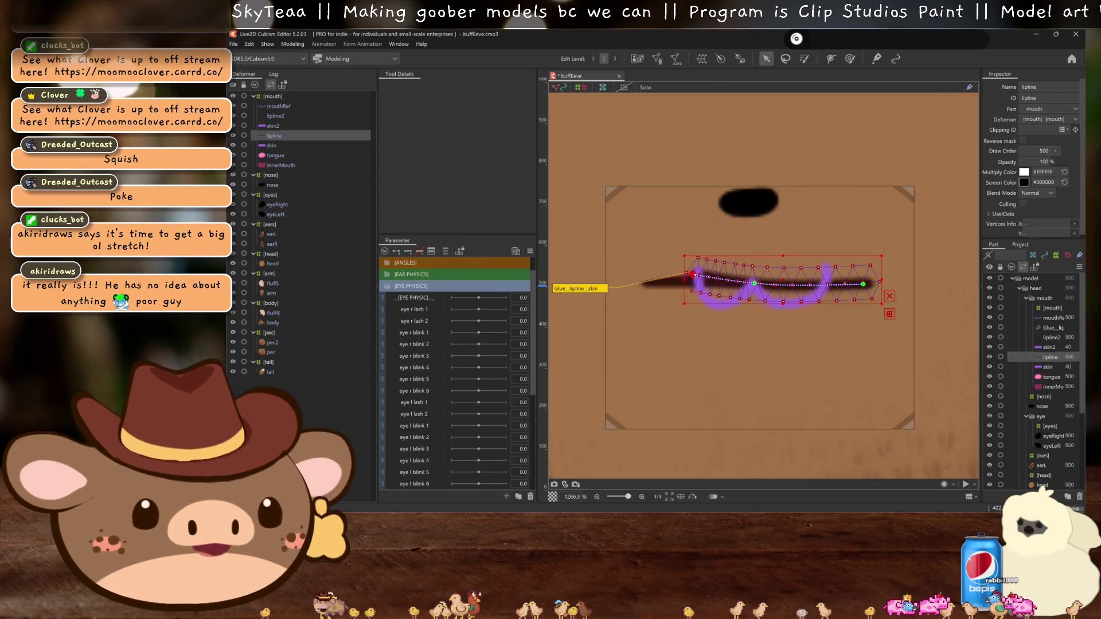
click(782, 292)
drag(863, 283, 828, 270)
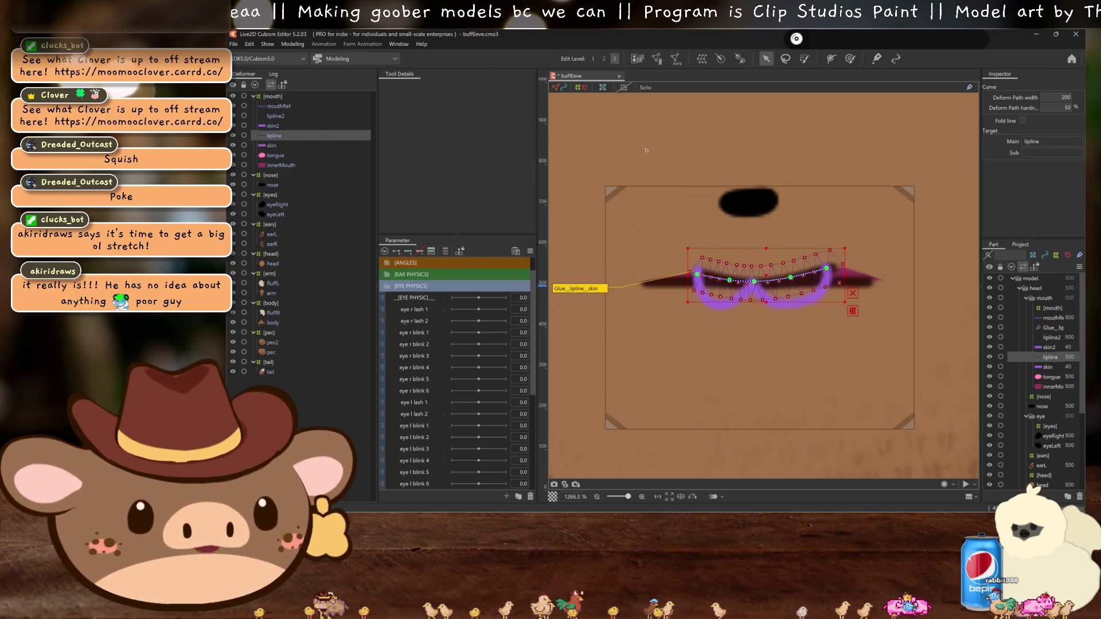
drag(729, 280, 715, 306)
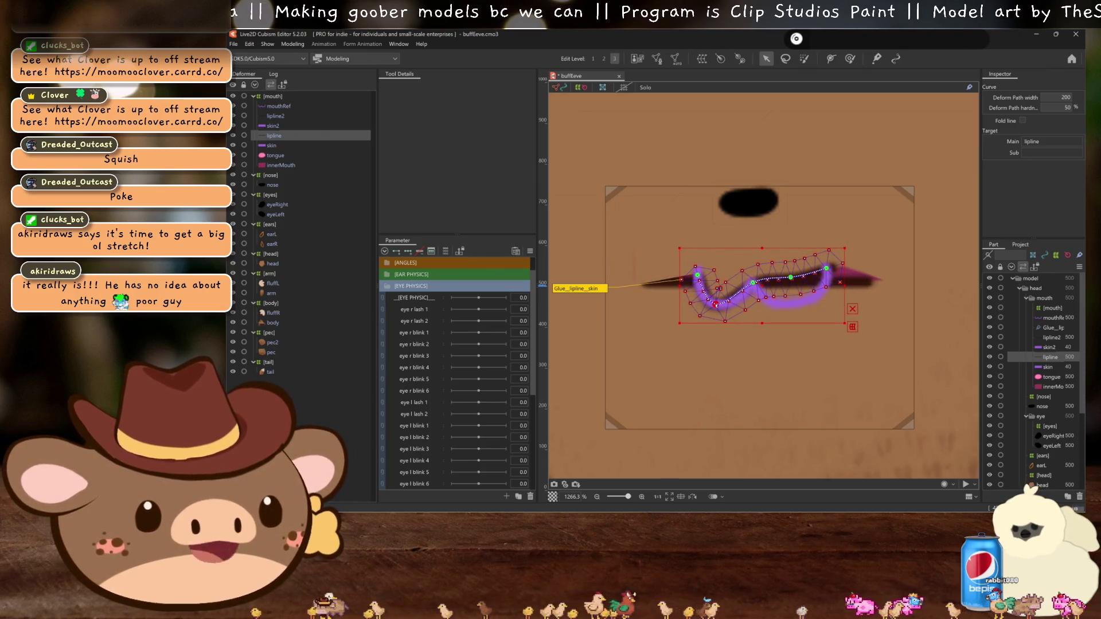
drag(794, 281, 797, 301)
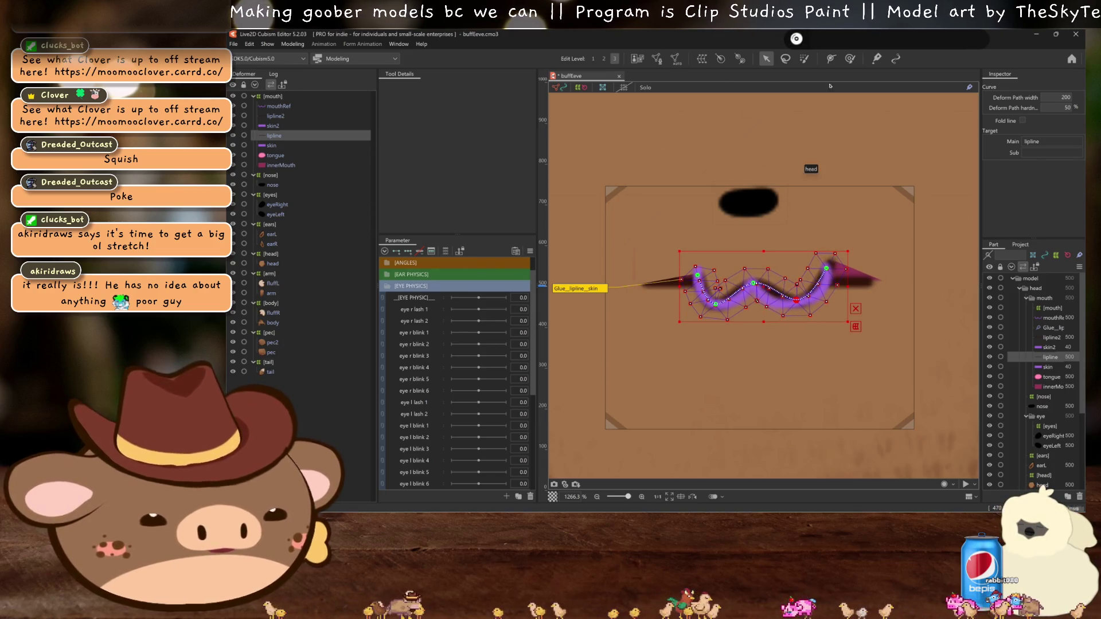
key(ctrl+z)
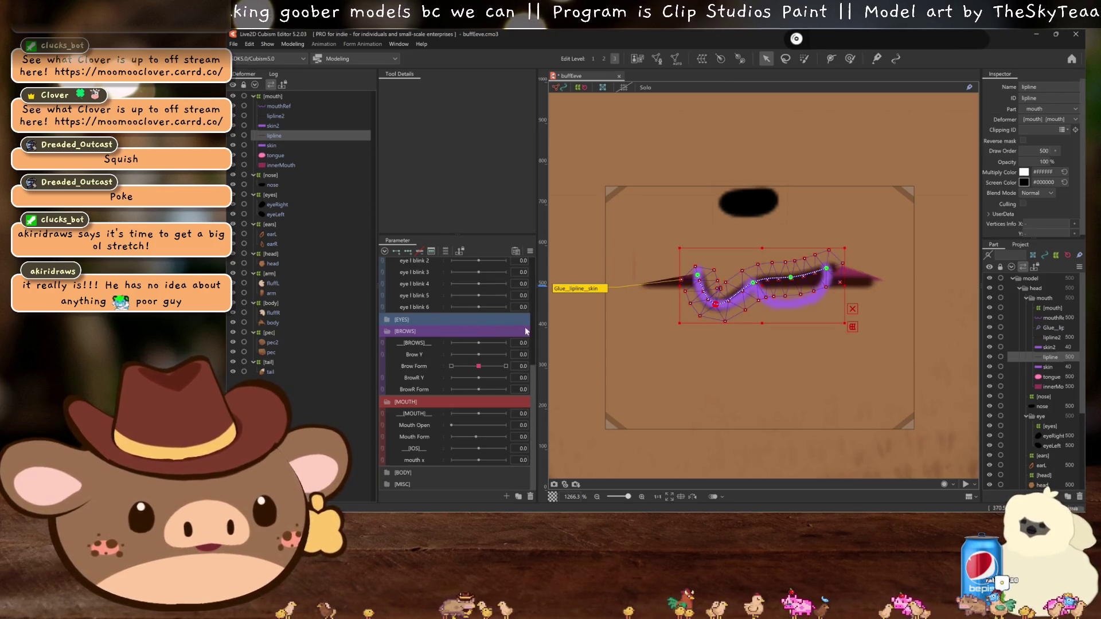
key(ctrl+z)
key(ctrl+z)
key(ctrl+z)
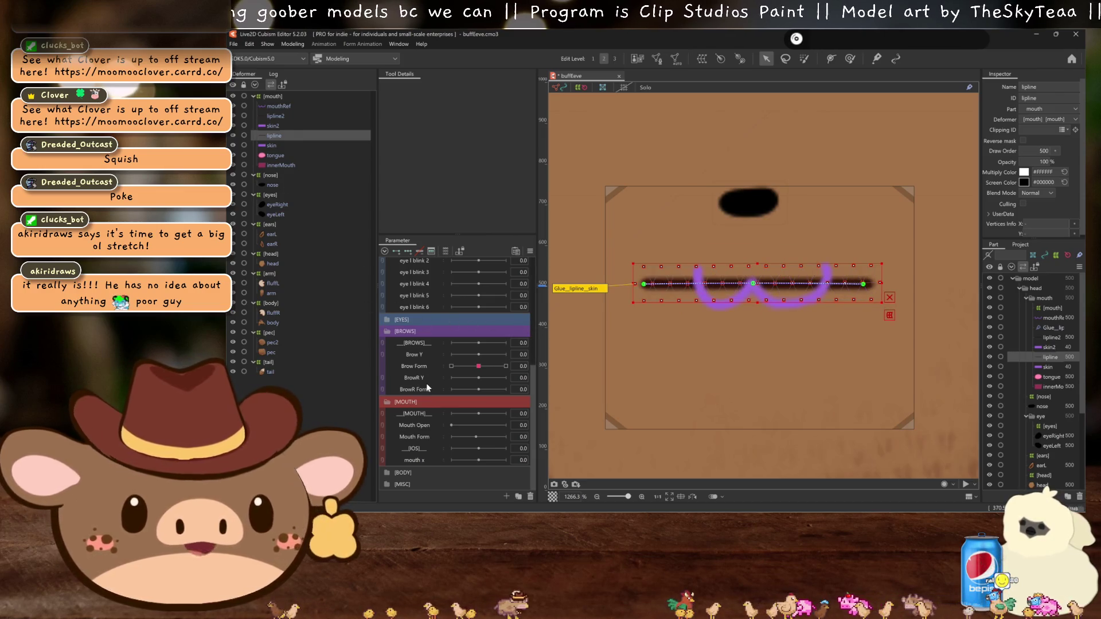
Step: On Mouth Form, pull the path ends inward and drag two new points down into a W
click(420, 438)
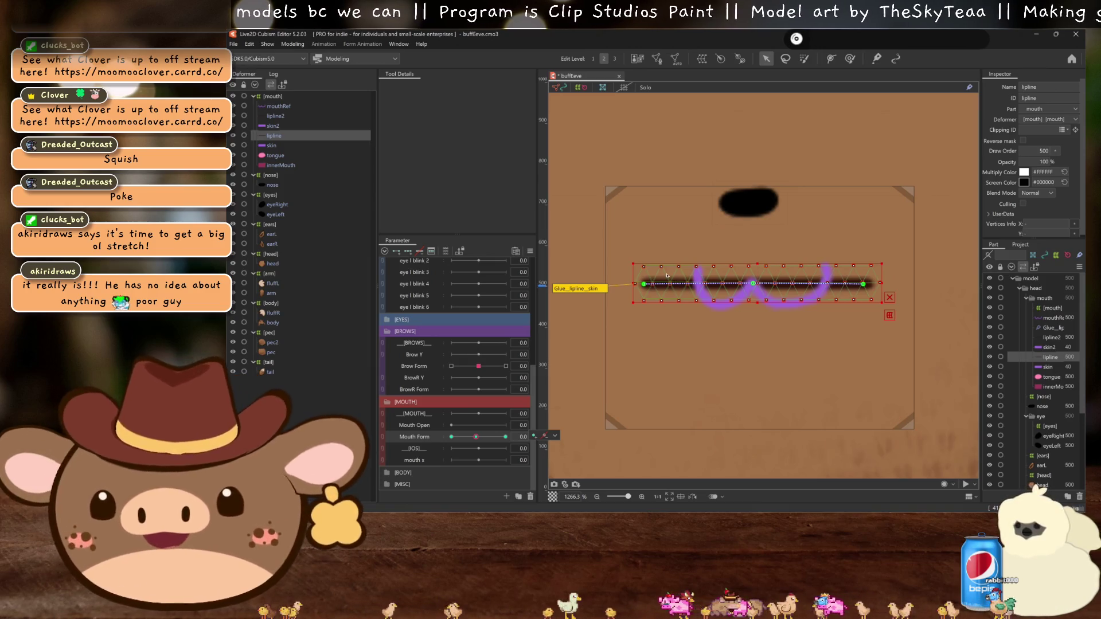
drag(643, 284, 697, 274)
drag(863, 283, 824, 274)
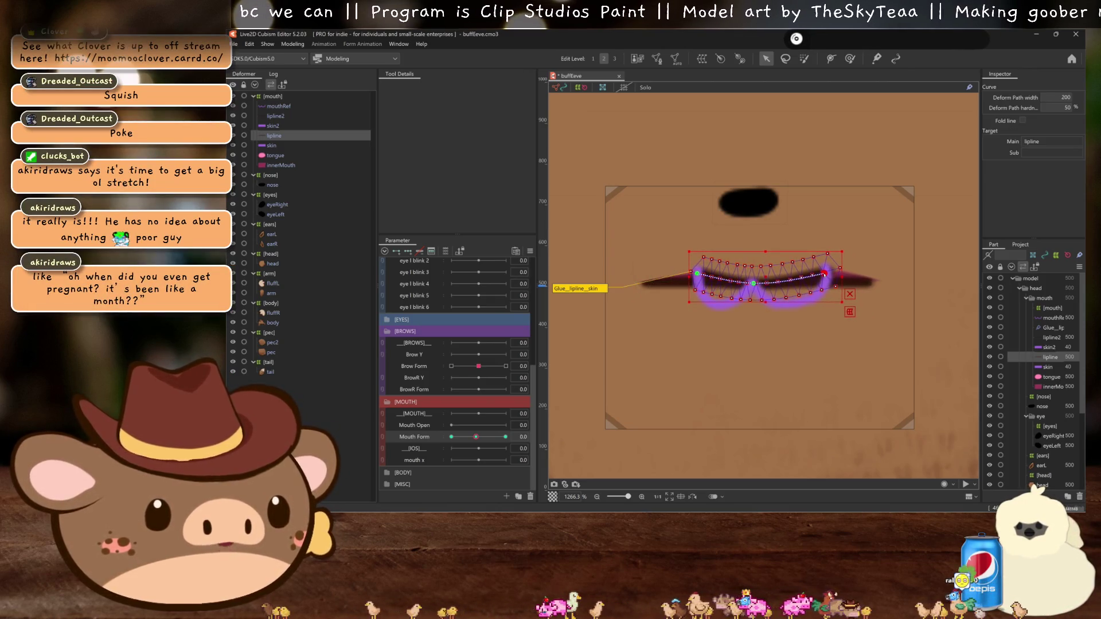
key(3)
click(789, 279)
click(730, 280)
drag(730, 279, 717, 303)
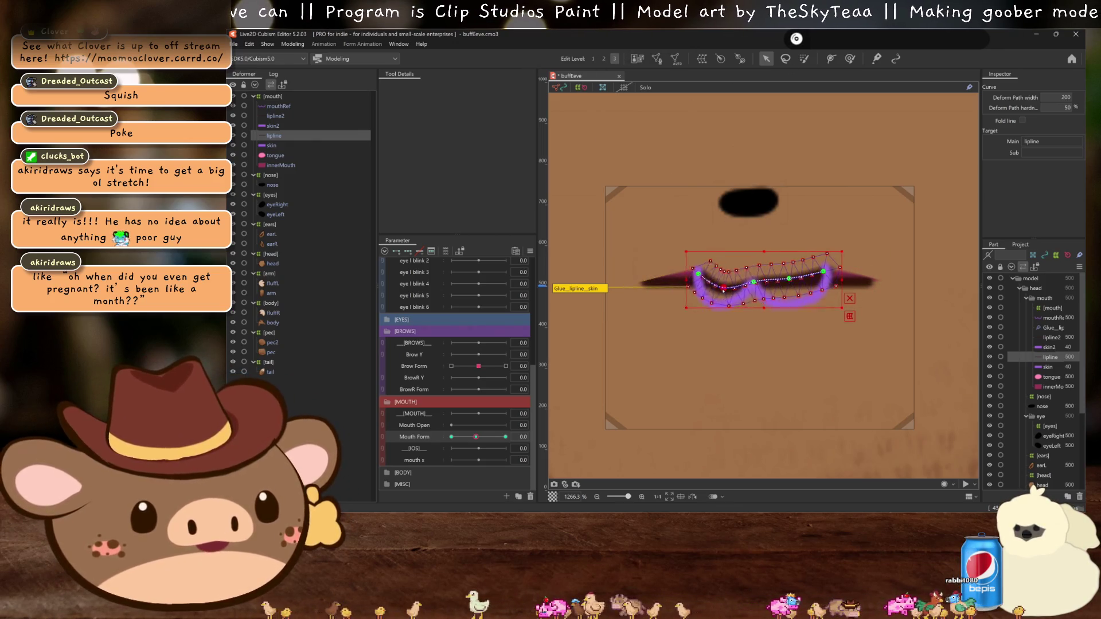
drag(797, 276, 796, 301)
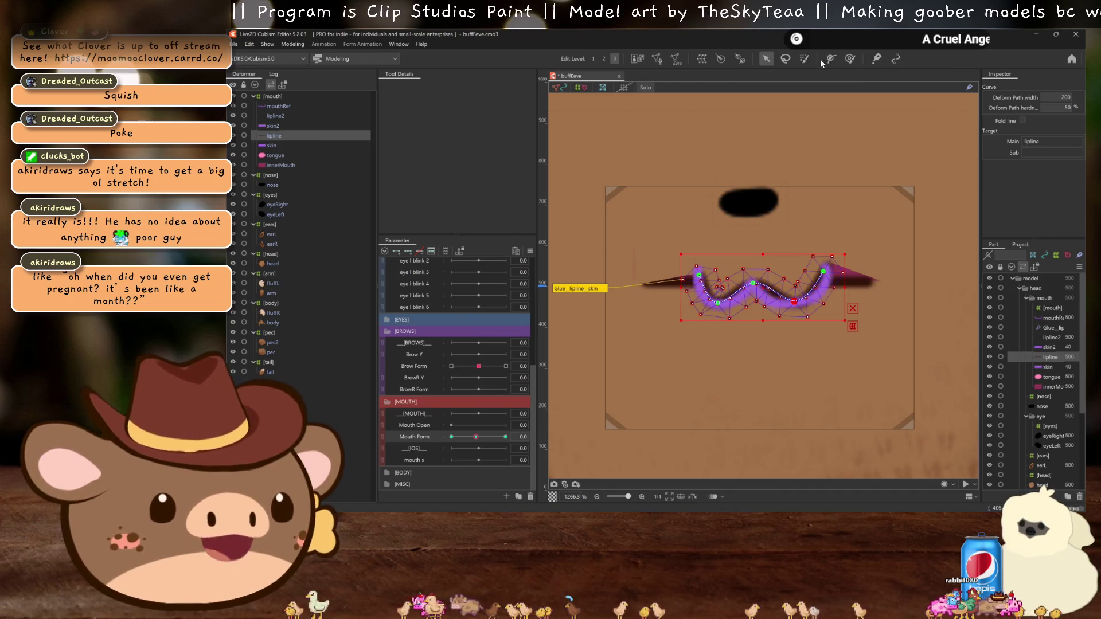
Step: Add four more points along the deform path and adjust the right one to smooth the curve
scroll(802, 209, up, 3)
scroll(805, 184, down, 1)
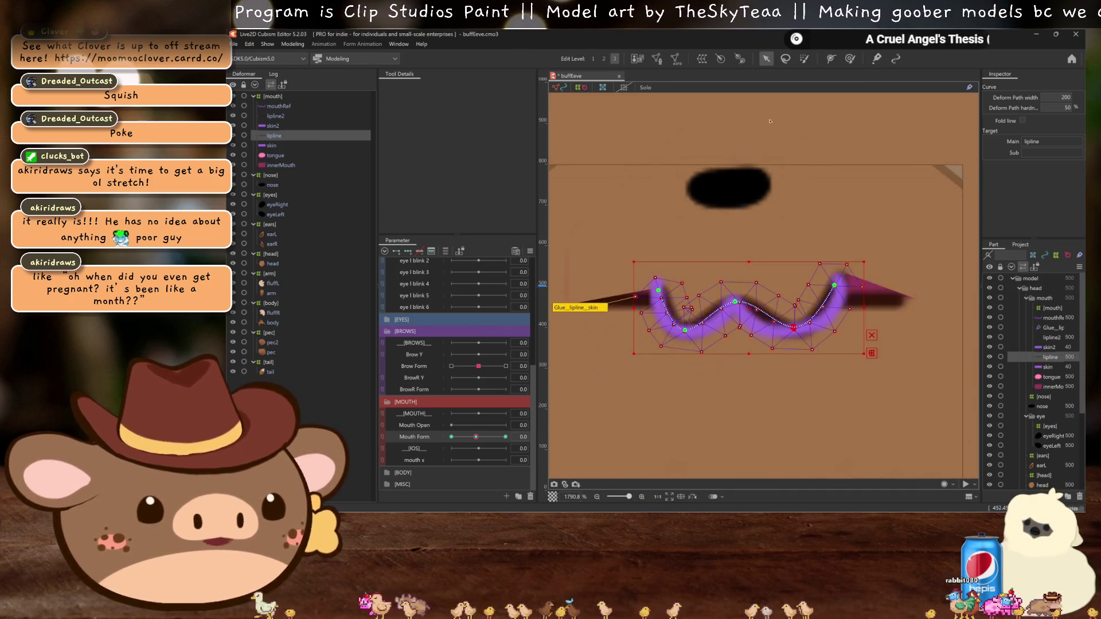
click(829, 59)
click(820, 309)
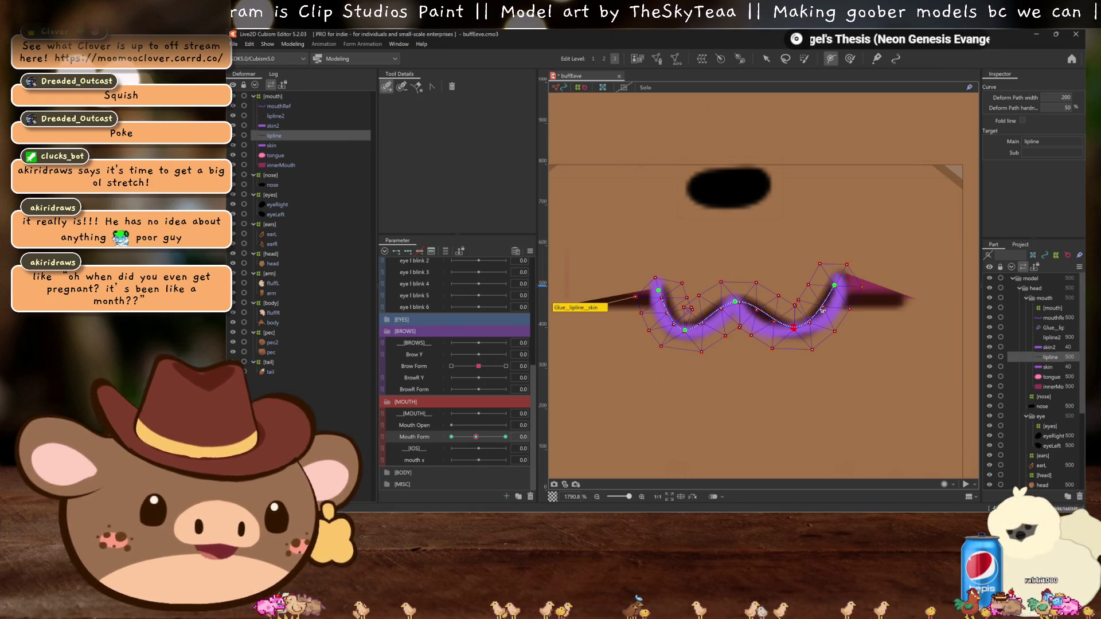
click(765, 315)
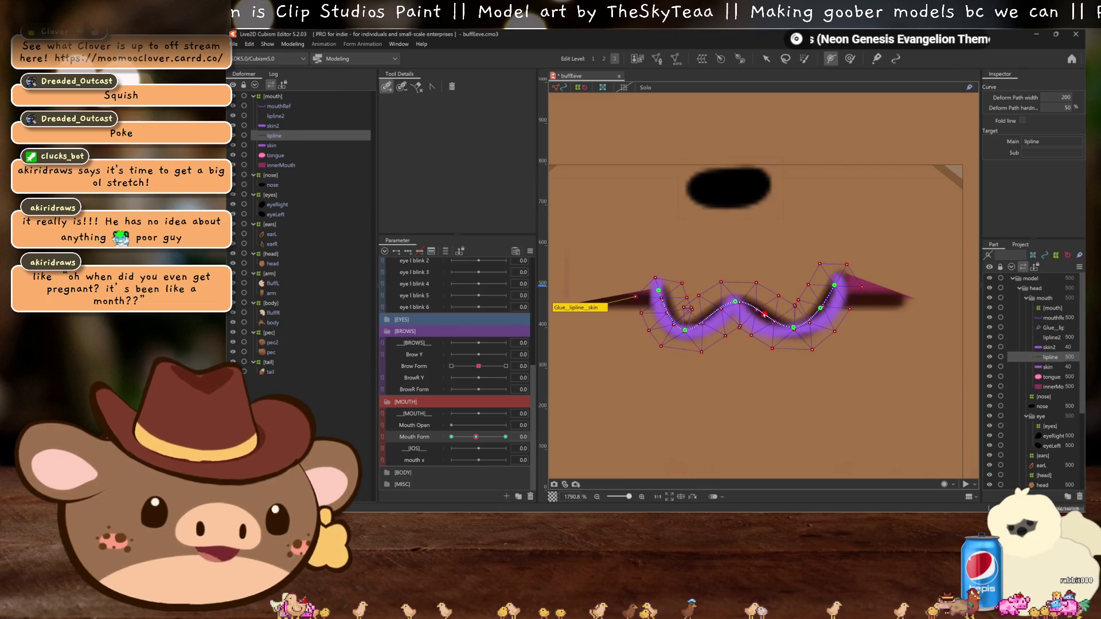
click(706, 317)
click(666, 311)
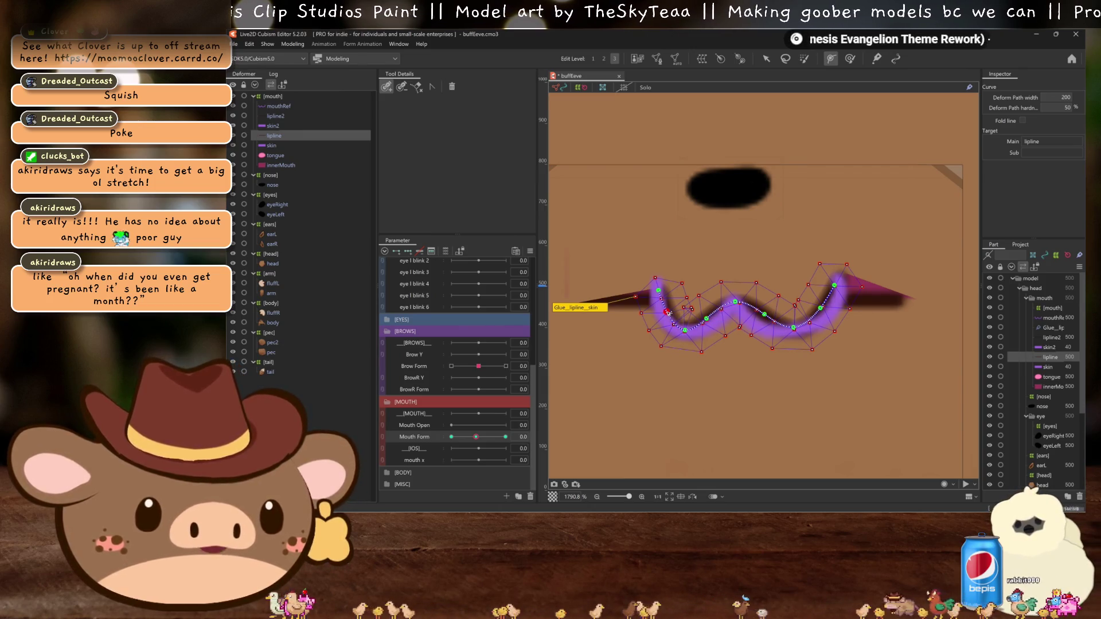
click(767, 58)
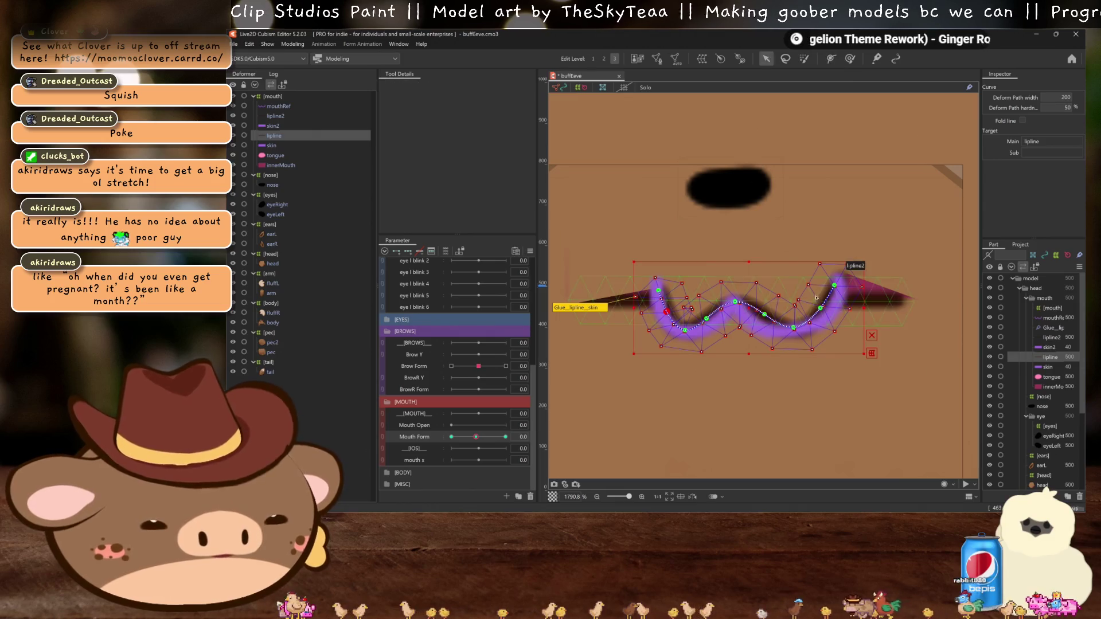
mouse_move(820, 308)
mouse_down()
mouse_move(829, 312)
mouse_move(759, 324)
mouse_move(661, 313)
mouse_up()
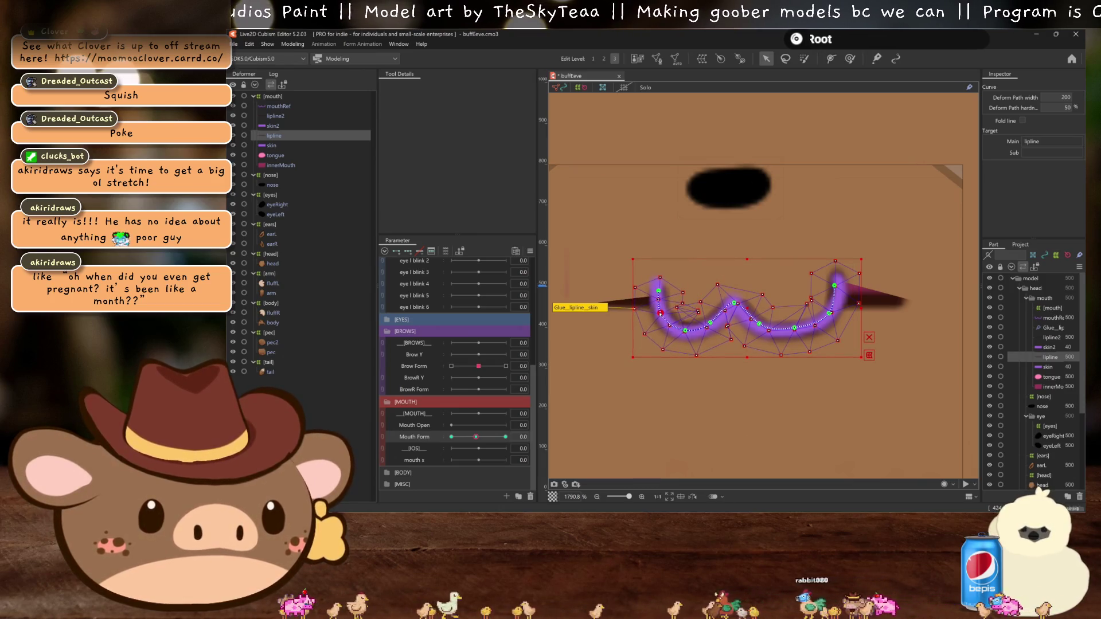
scroll(713, 307, down, 5)
key(ctrl+h)
scroll(713, 307, up, 1)
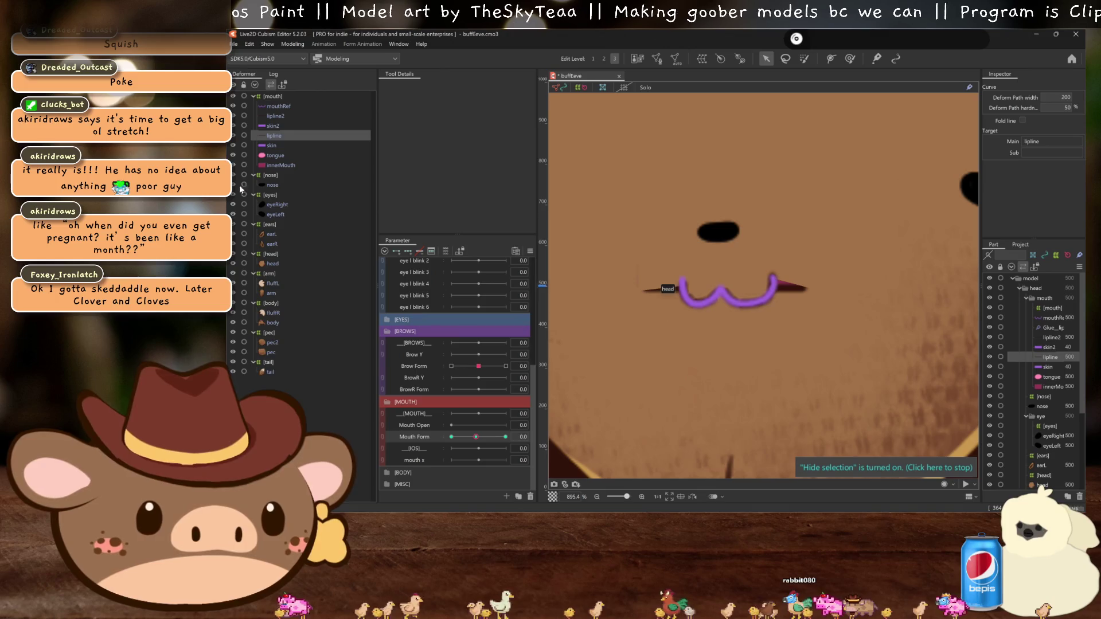
key(Escape)
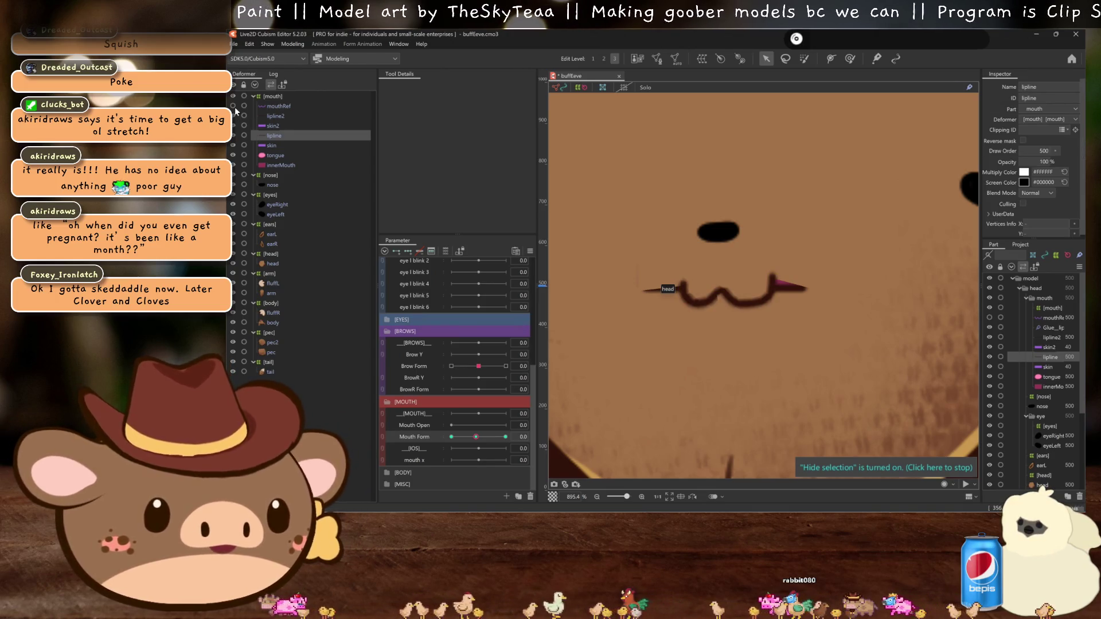
scroll(687, 275, up, 1)
click(505, 437)
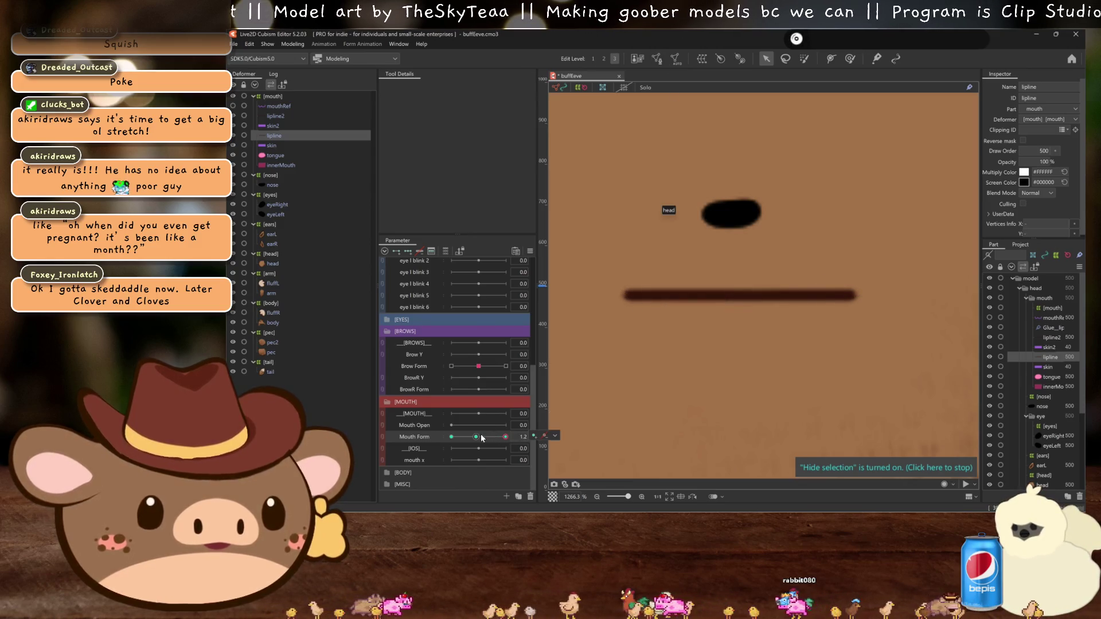
click(481, 438)
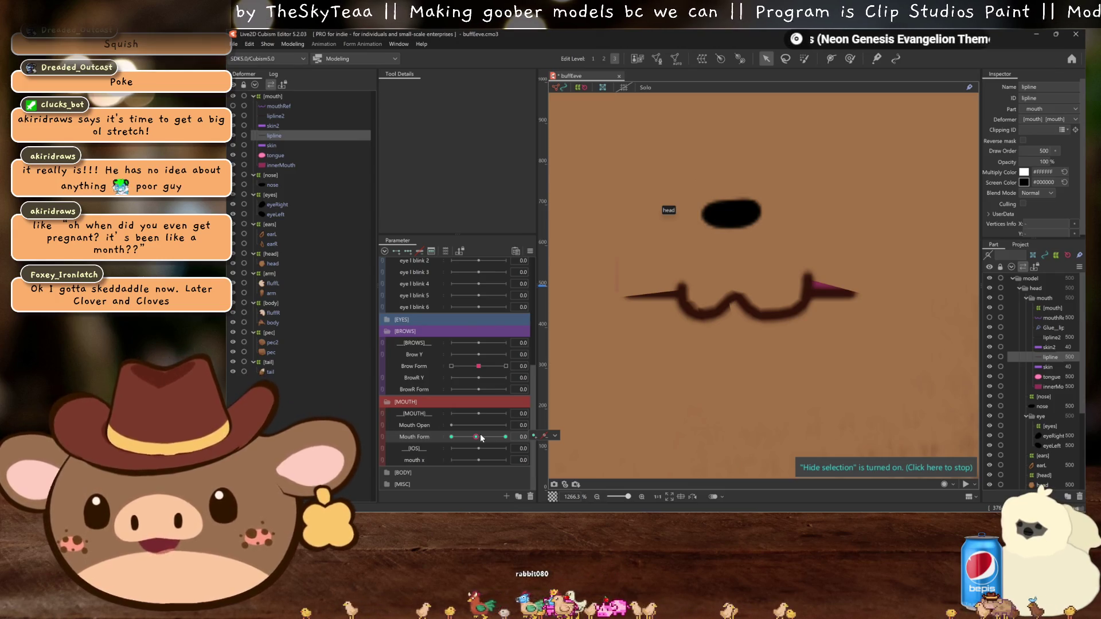
drag(477, 437, 482, 438)
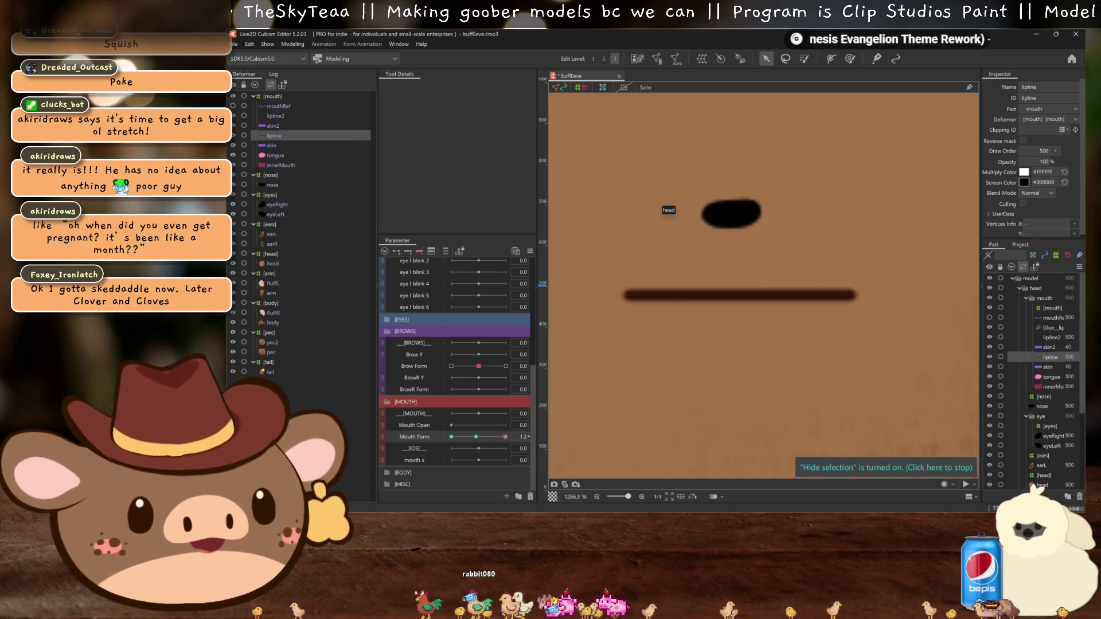
scroll(726, 355, up, 3)
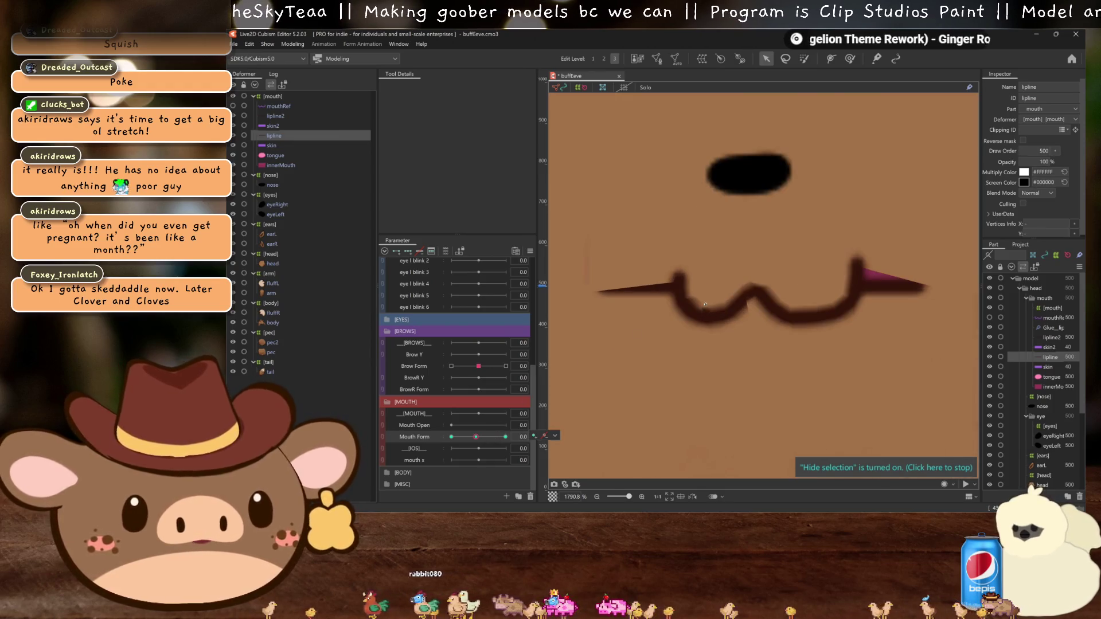
scroll(726, 356, down, 3)
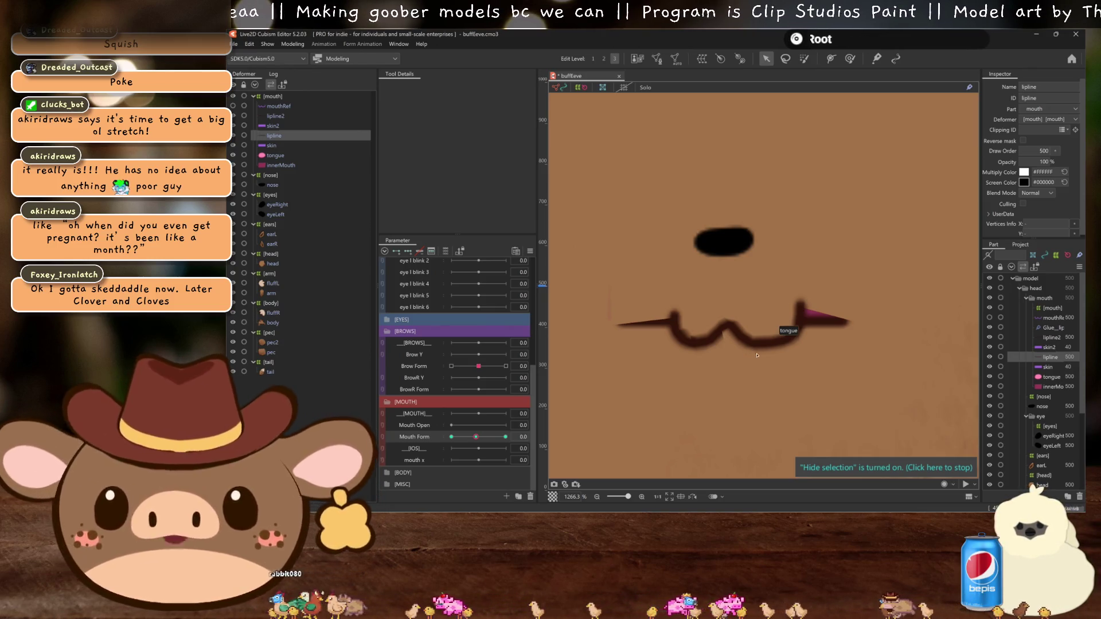
click(717, 345)
scroll(716, 348, up, 3)
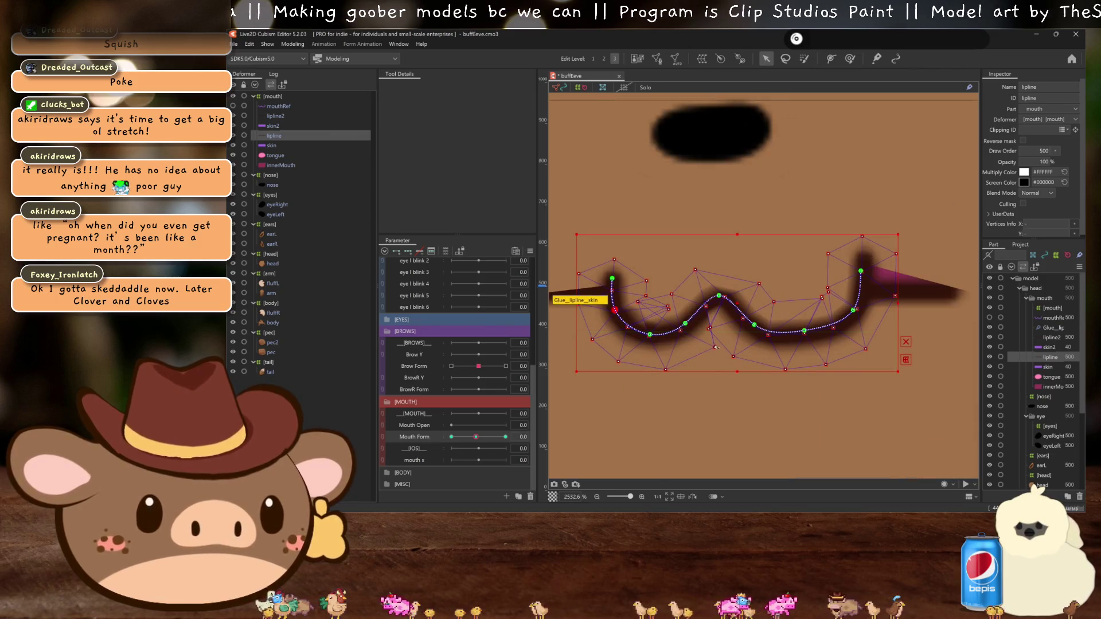
Step: Preview the lipline's W cat-mouth with the overlay hidden, then select lipline2
scroll(716, 348, up, 1)
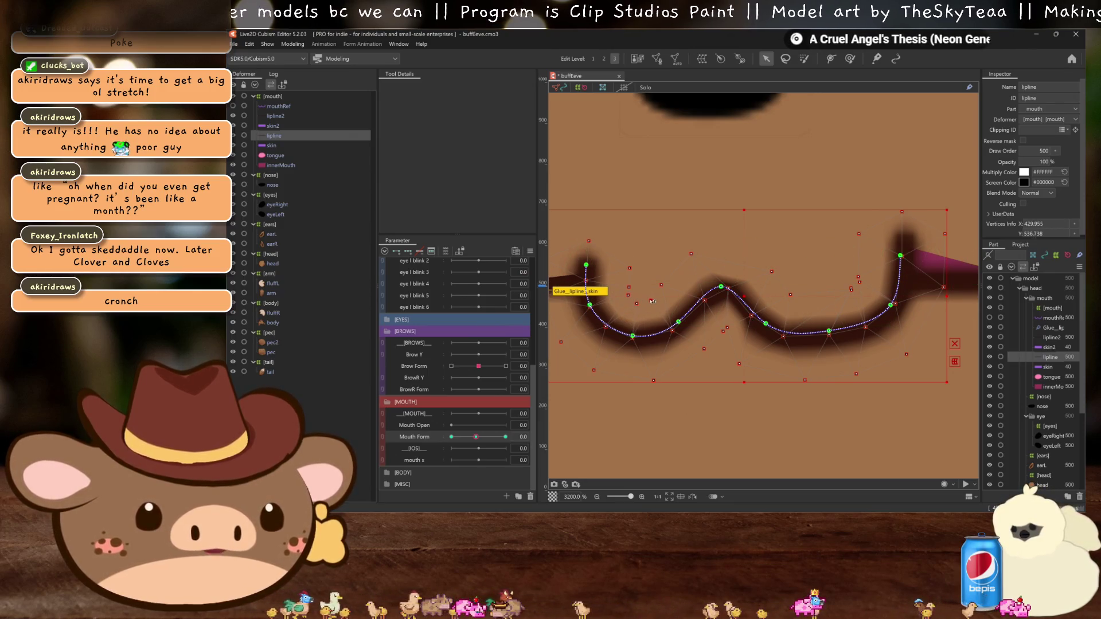
key(ctrl+h)
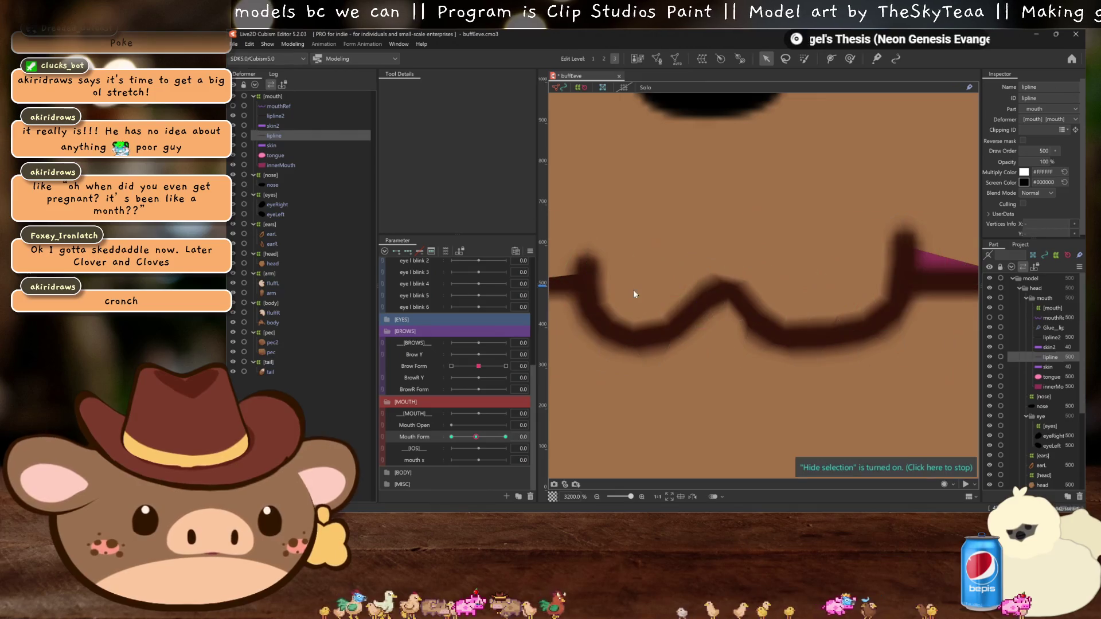
scroll(665, 321, down, 5)
scroll(699, 357, up, 5)
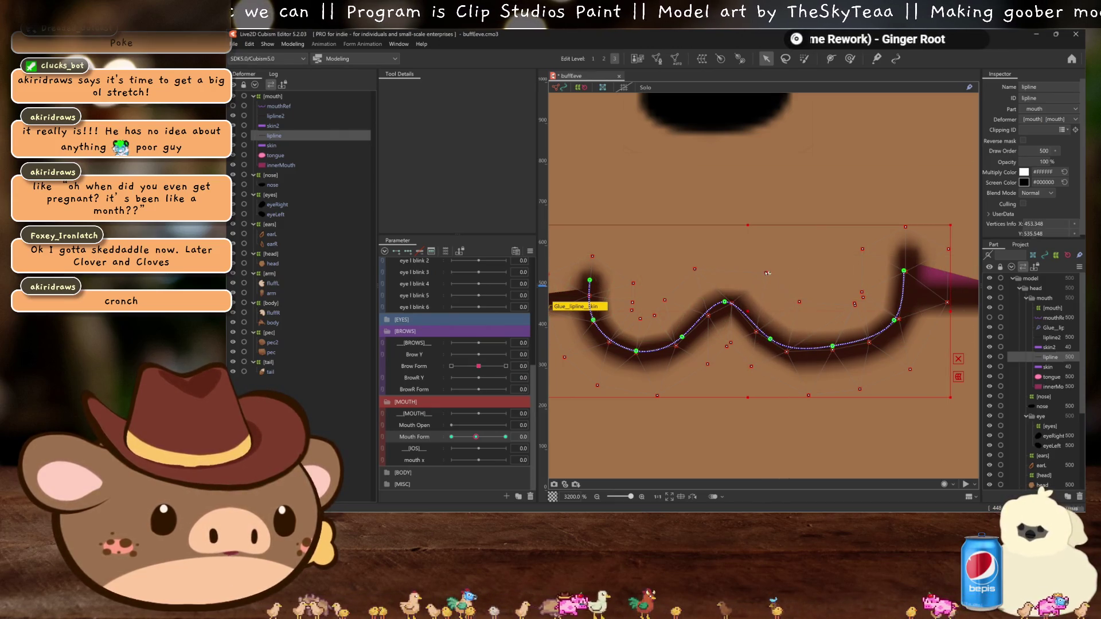
drag(795, 288, 751, 316)
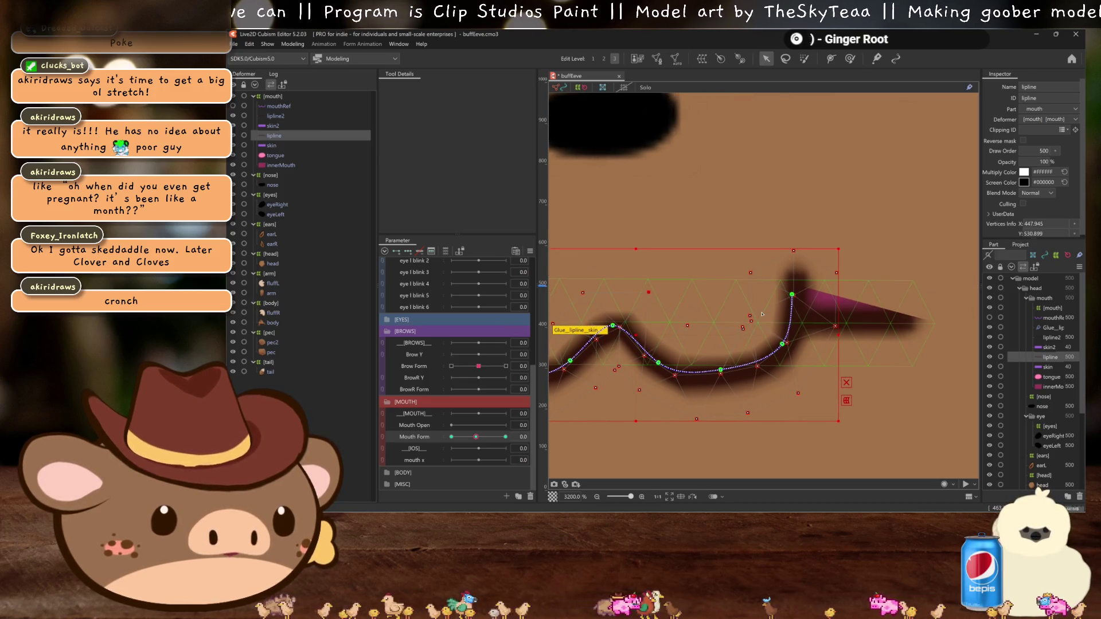
click(749, 321)
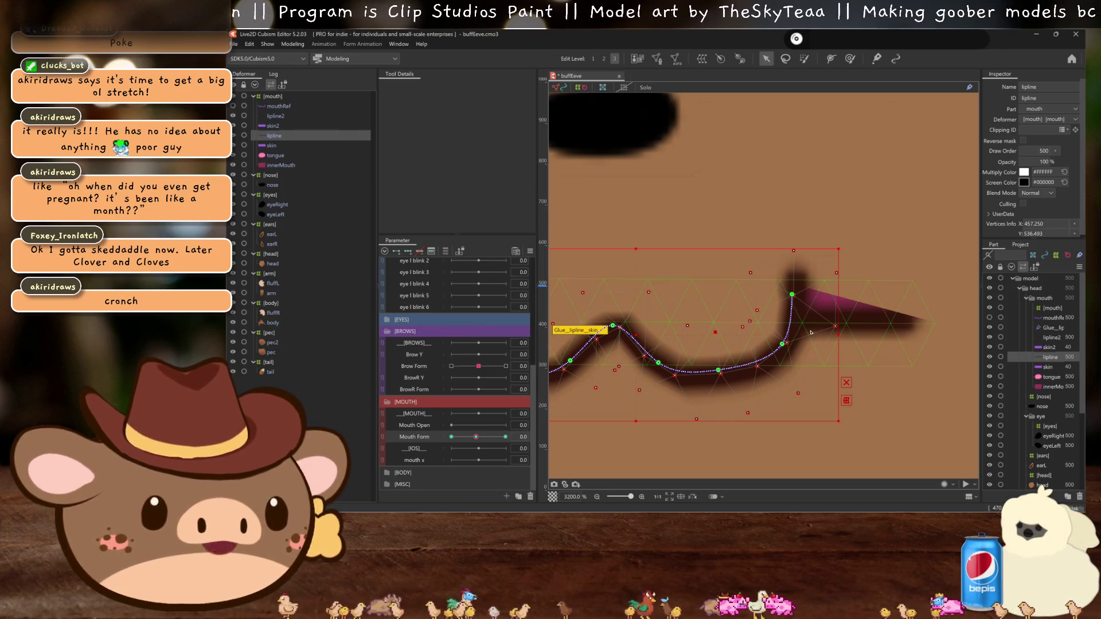
key(ctrl+h)
scroll(817, 310, down, 6)
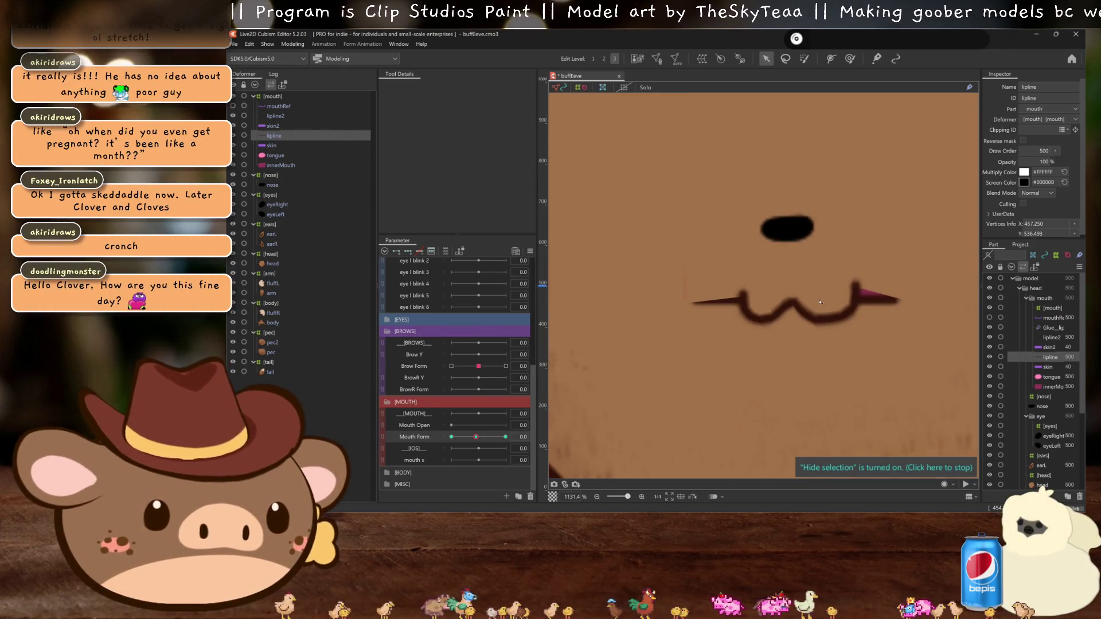
scroll(820, 303, down, 3)
scroll(780, 338, up, 3)
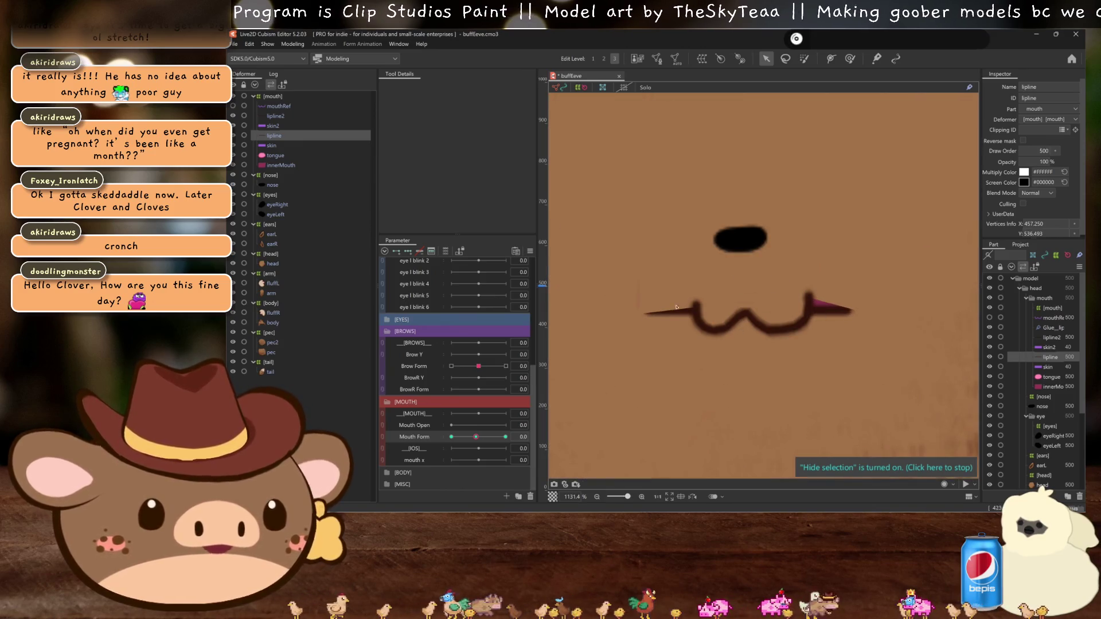
click(275, 115)
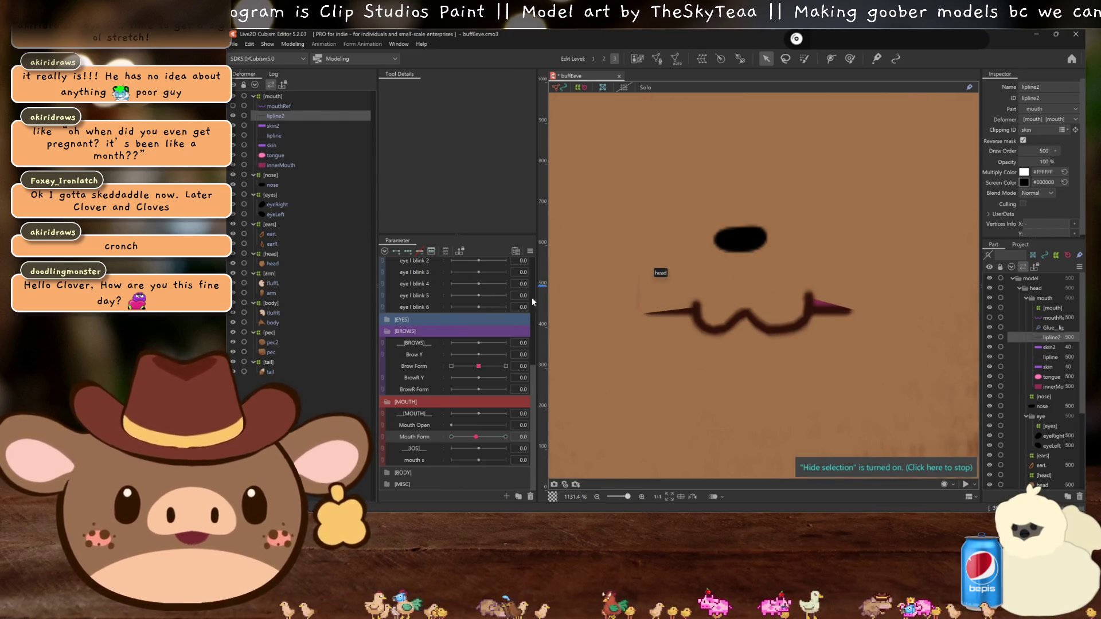
Step: Place a five-point deform path along lipline2 from the mouth's left end to its right end
key(ctrl+h)
key(ctrl+minus)
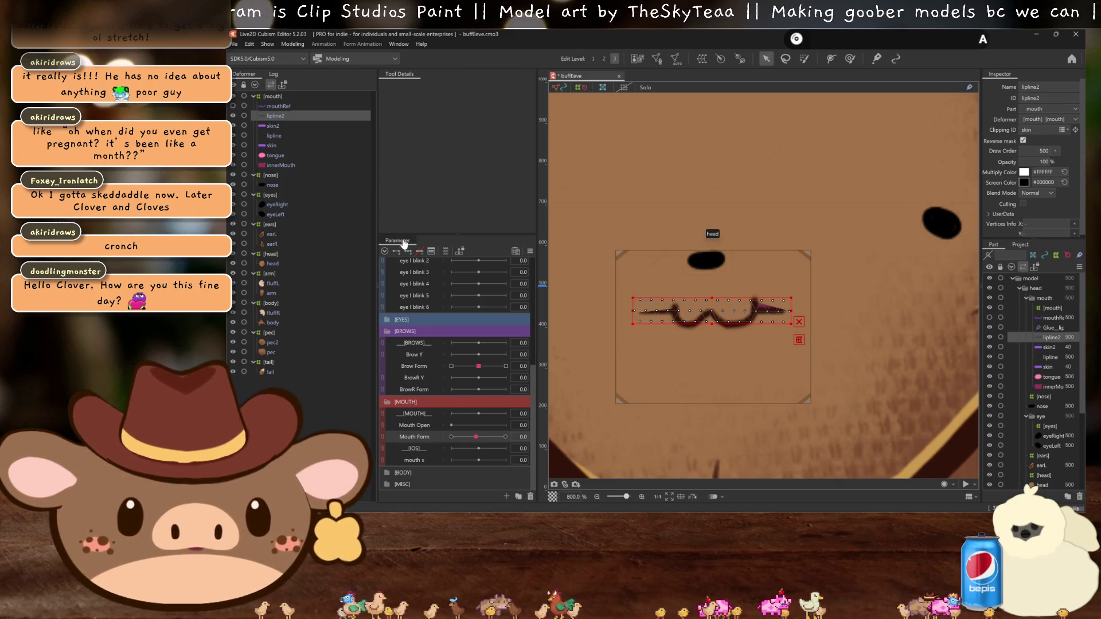
mouse_move(539, 435)
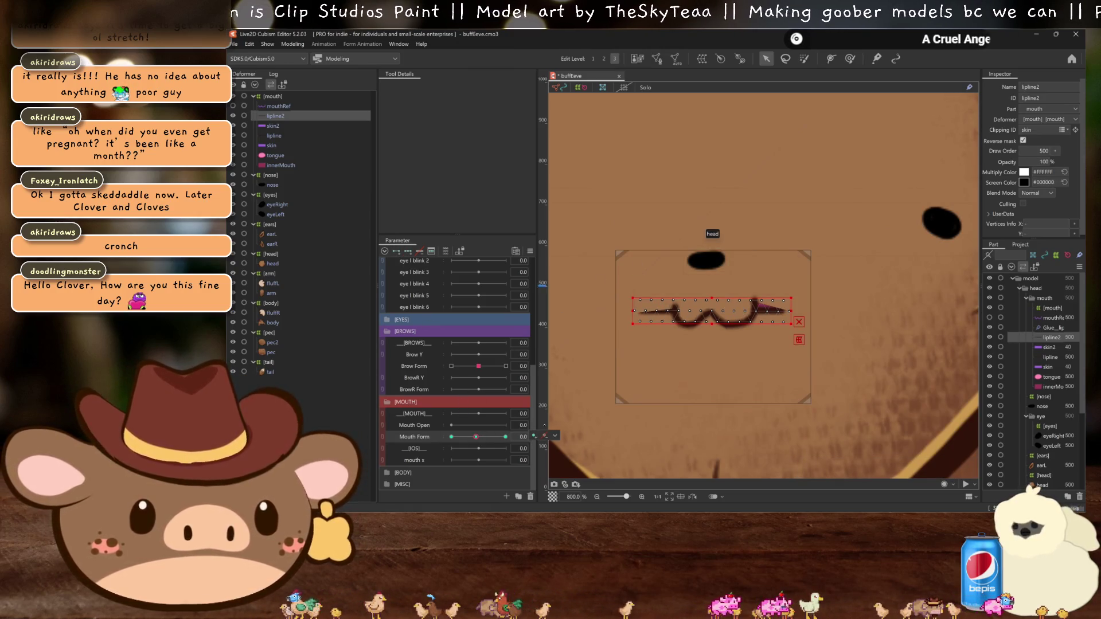
click(830, 58)
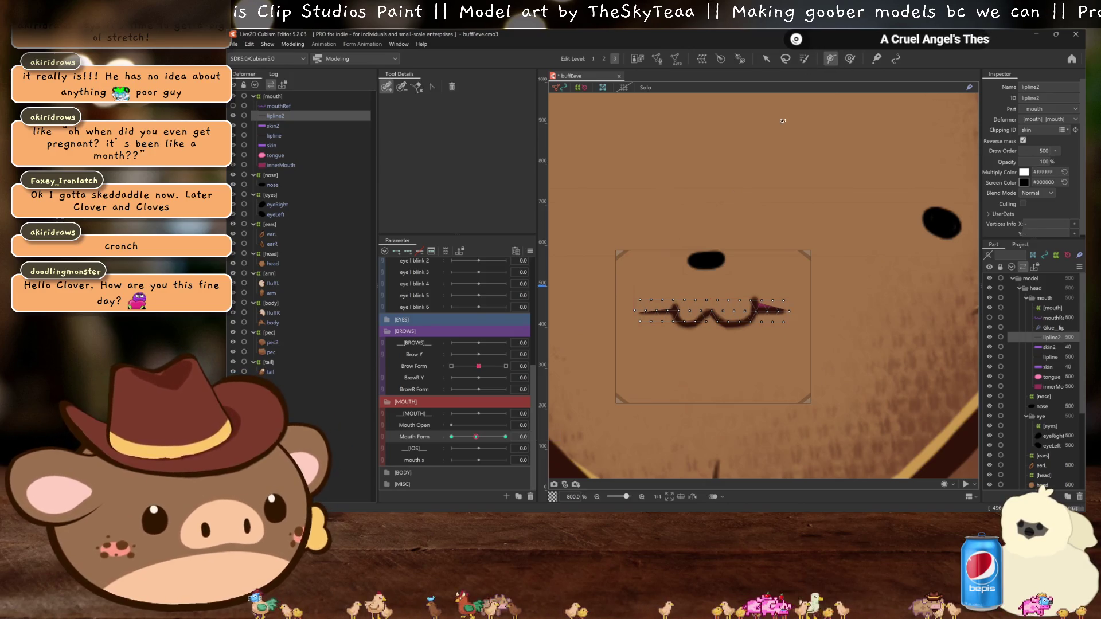
click(644, 310)
click(711, 311)
click(779, 310)
click(675, 310)
click(747, 310)
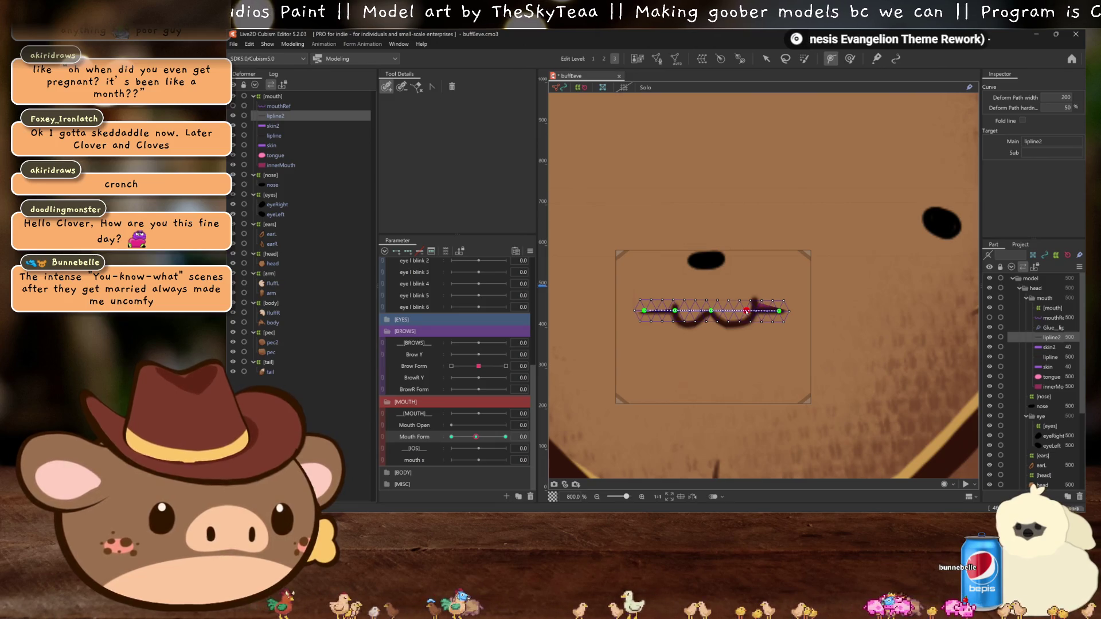
Step: Leave deform path editing and preview the mouth with the selection overlay hidden
click(677, 310)
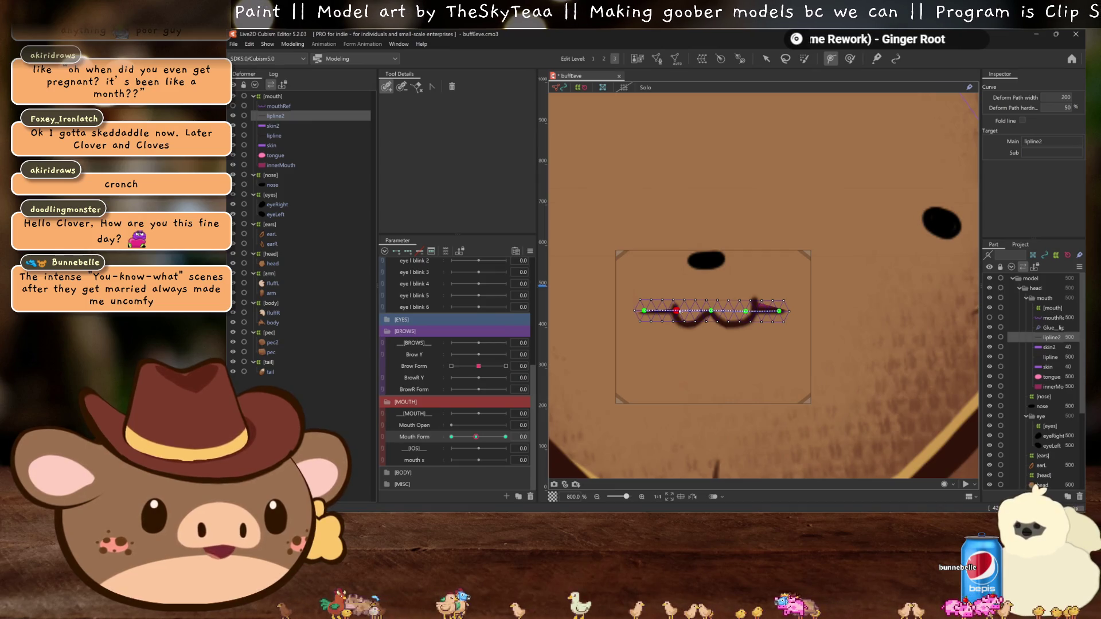
key(2)
click(645, 311)
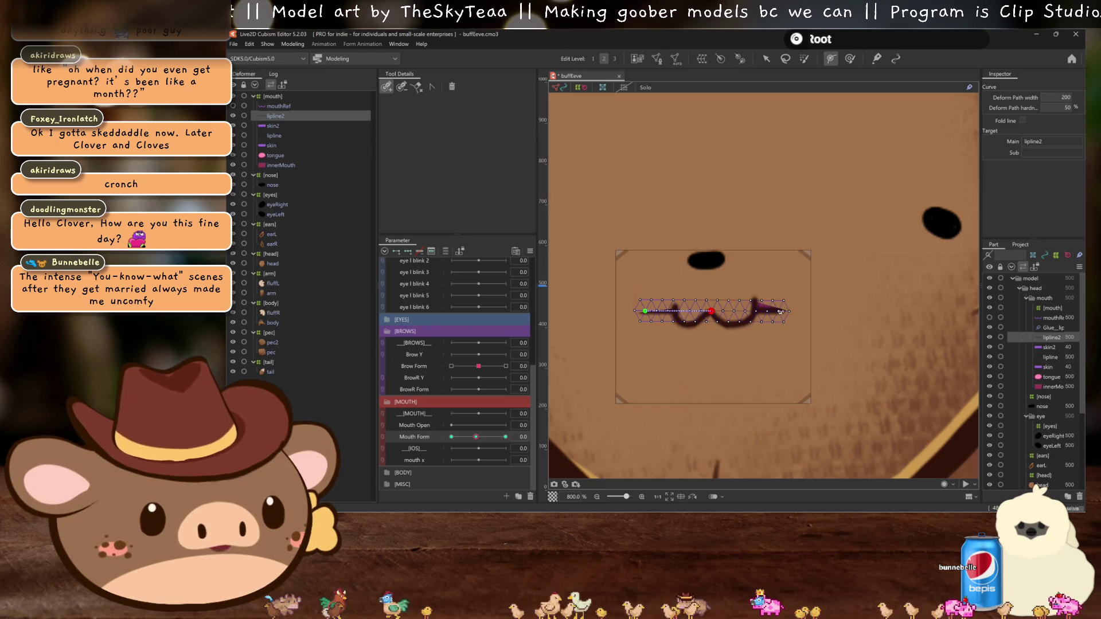
key(v)
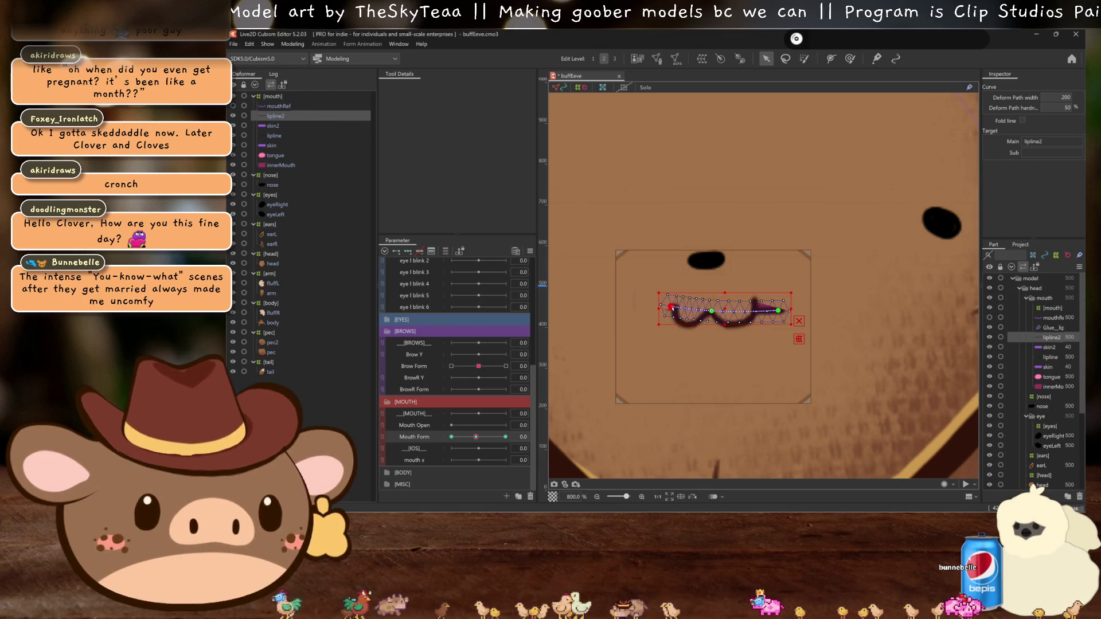
key(ctrl+h)
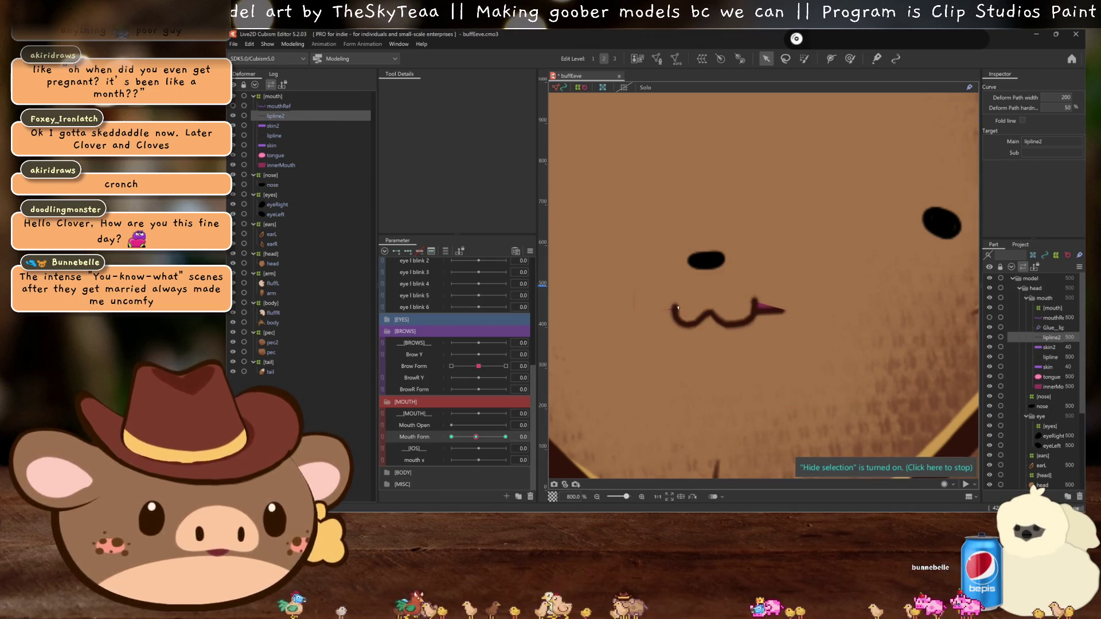
click(783, 313)
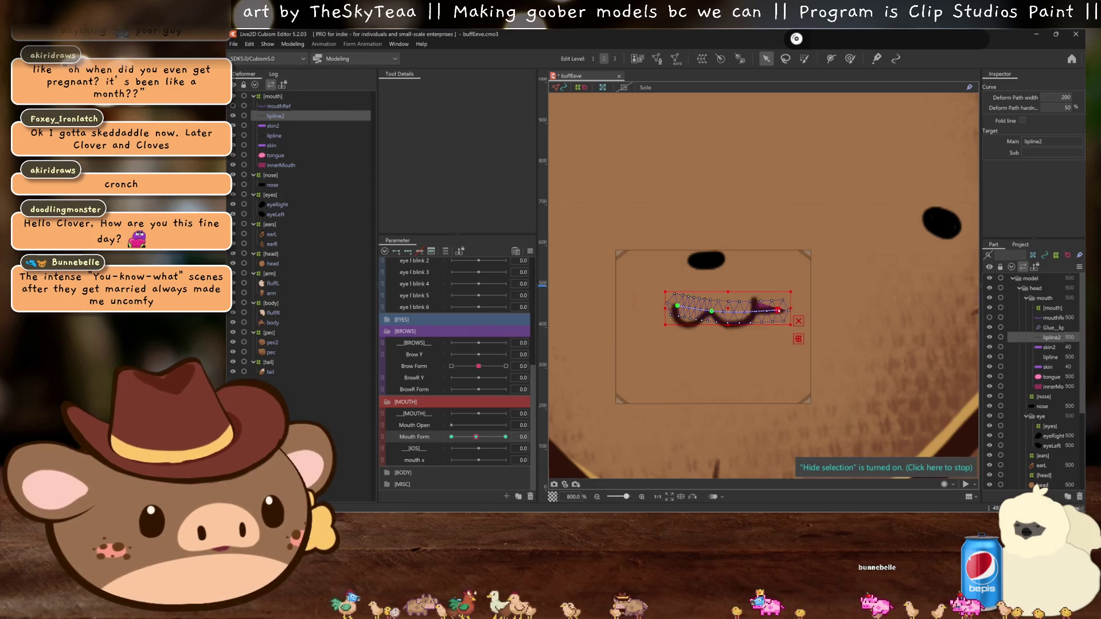
click(768, 311)
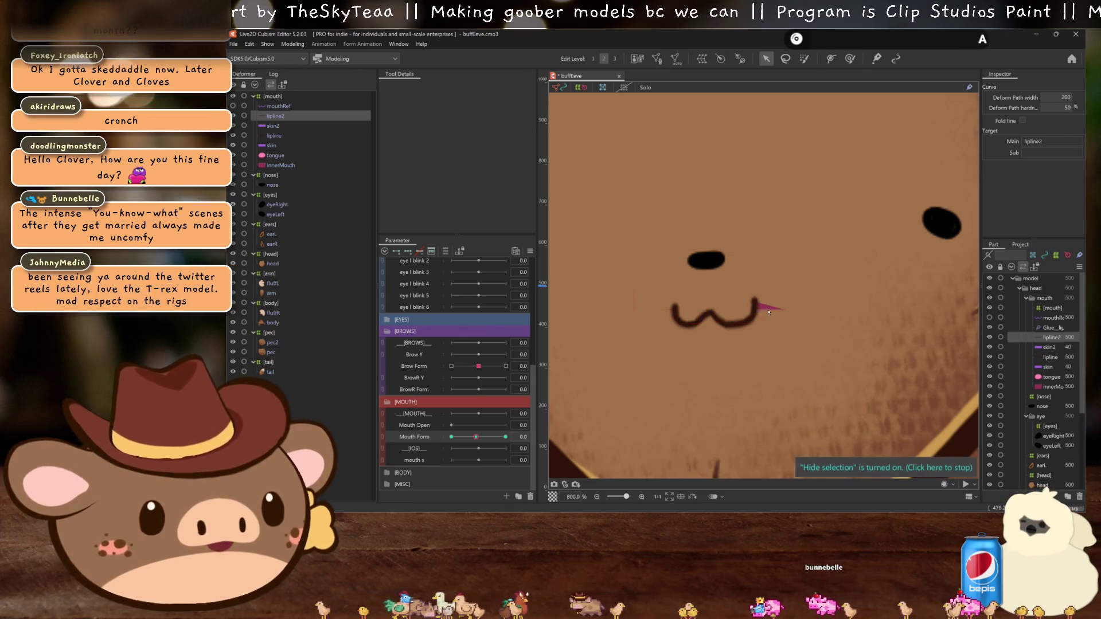
Step: Select lipline2 together with skin2 and enter mesh editing for both
scroll(768, 311, up, 2)
scroll(768, 311, down, 1)
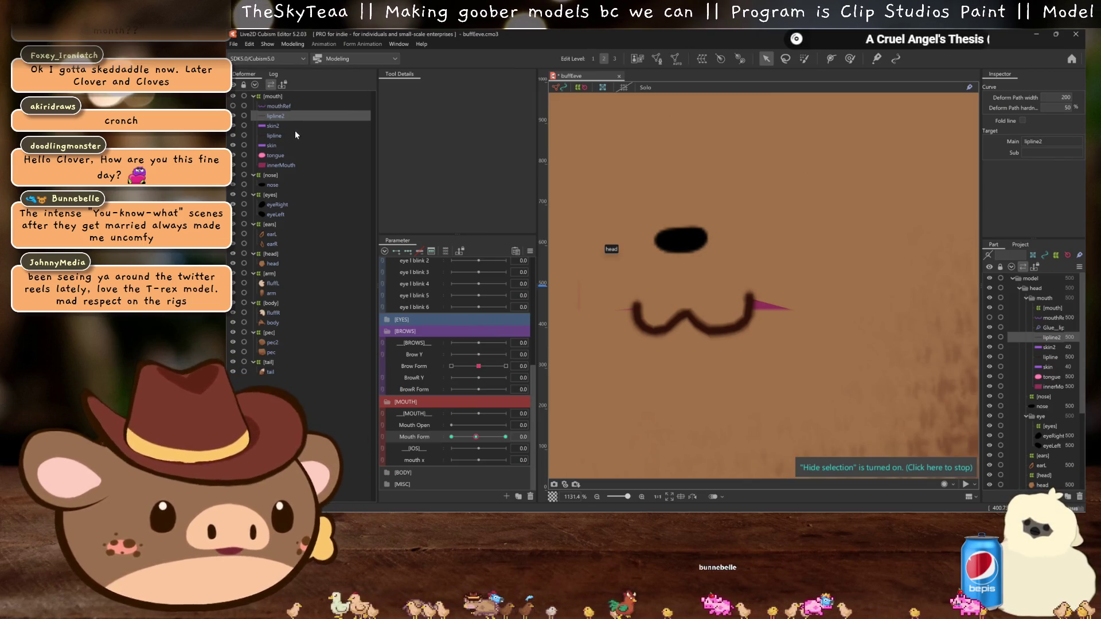
scroll(659, 299, down, 4)
click(674, 299)
scroll(676, 292, up, 3)
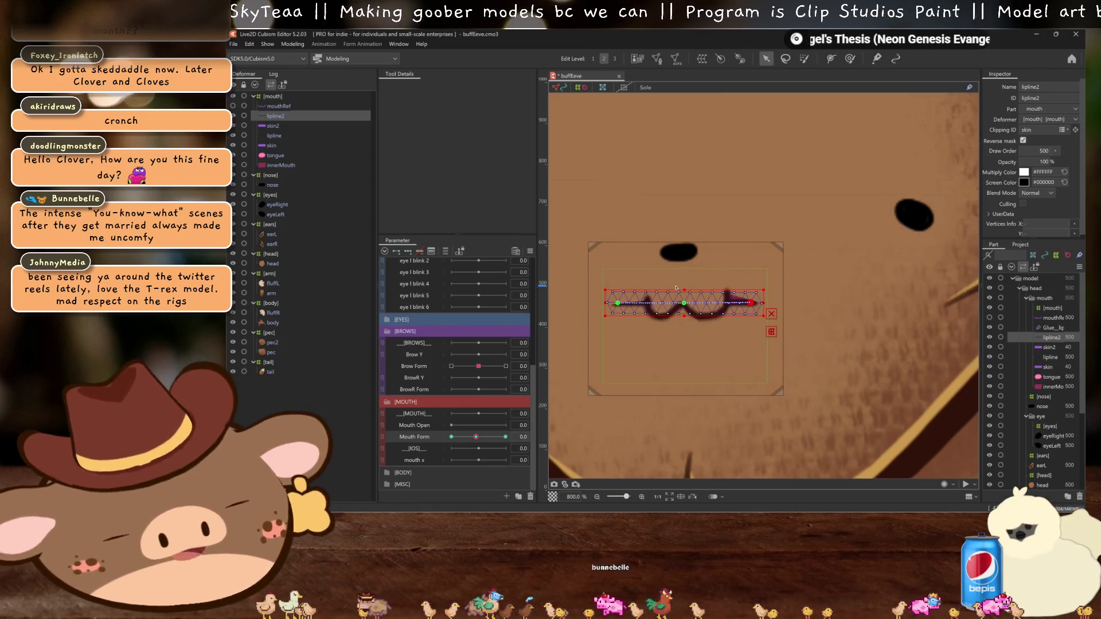
ctrl+click(280, 125)
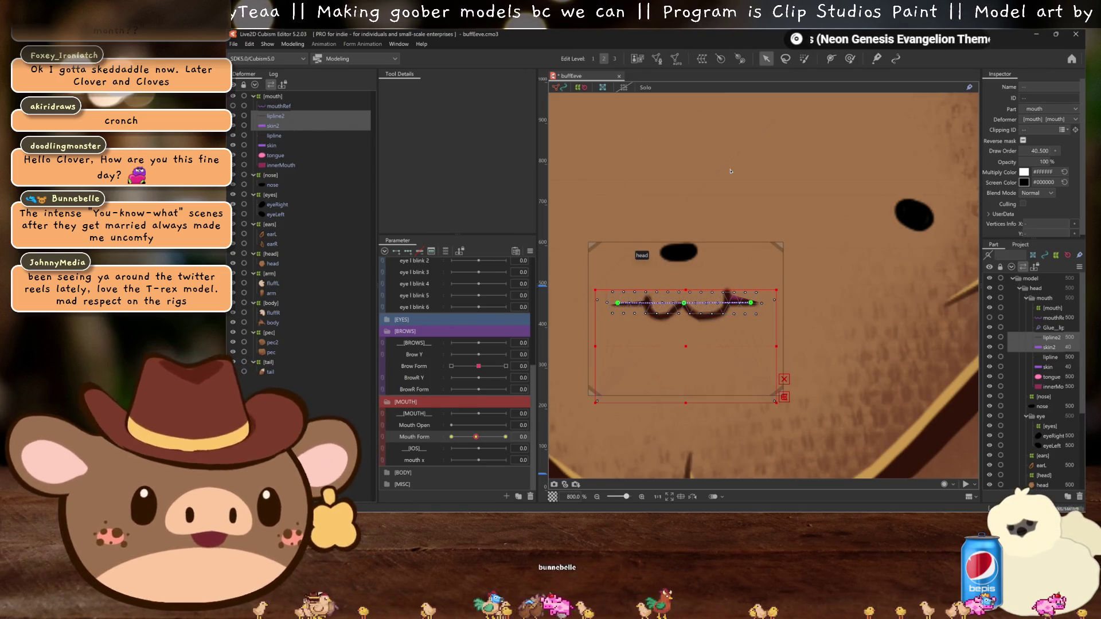
click(656, 59)
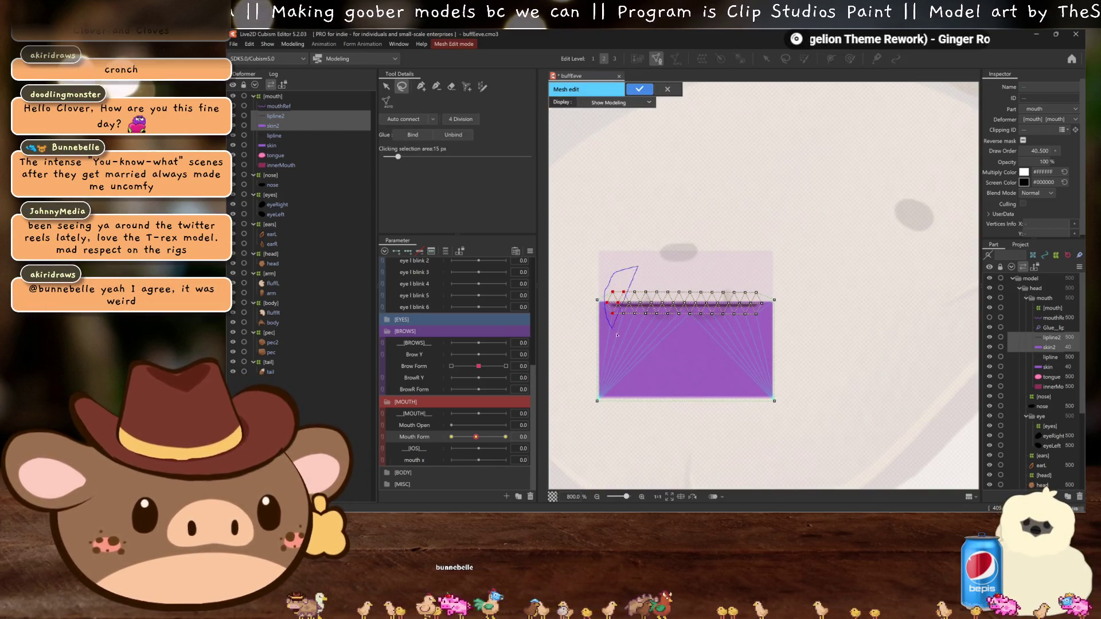
Step: Glue lipline2 to skin2 along skin2's top row of vertices
drag(612, 277, 607, 296)
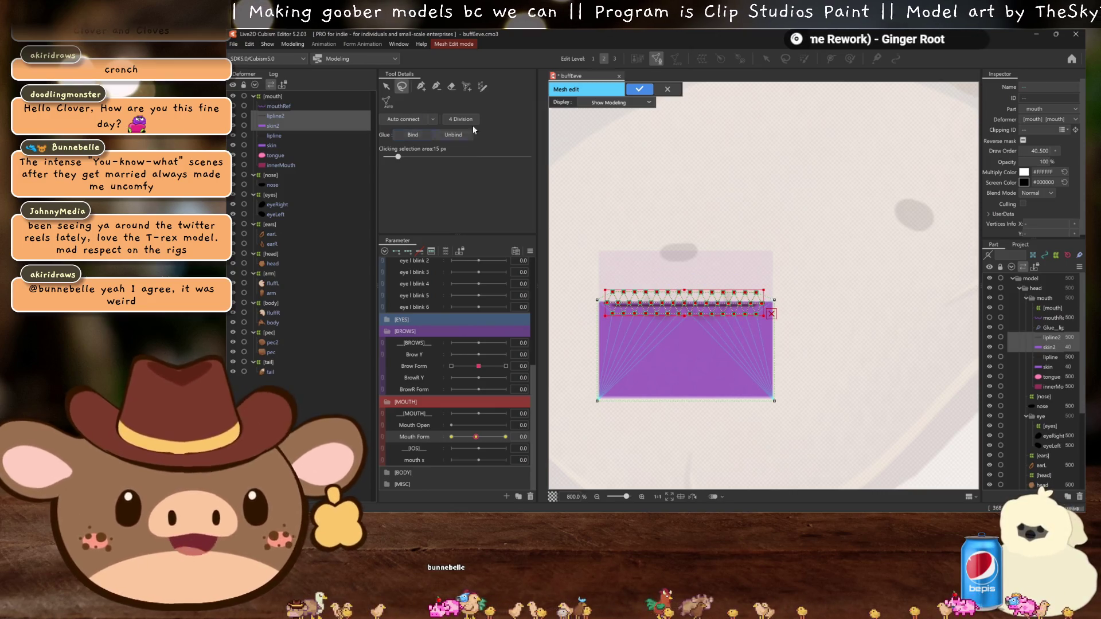
click(412, 135)
click(590, 308)
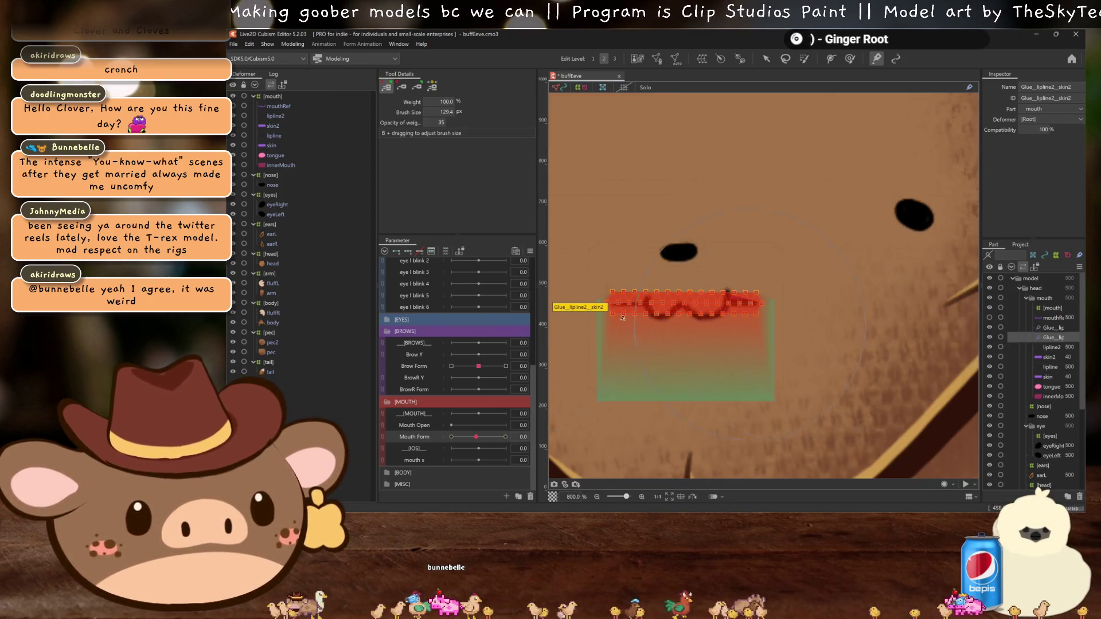
click(682, 302)
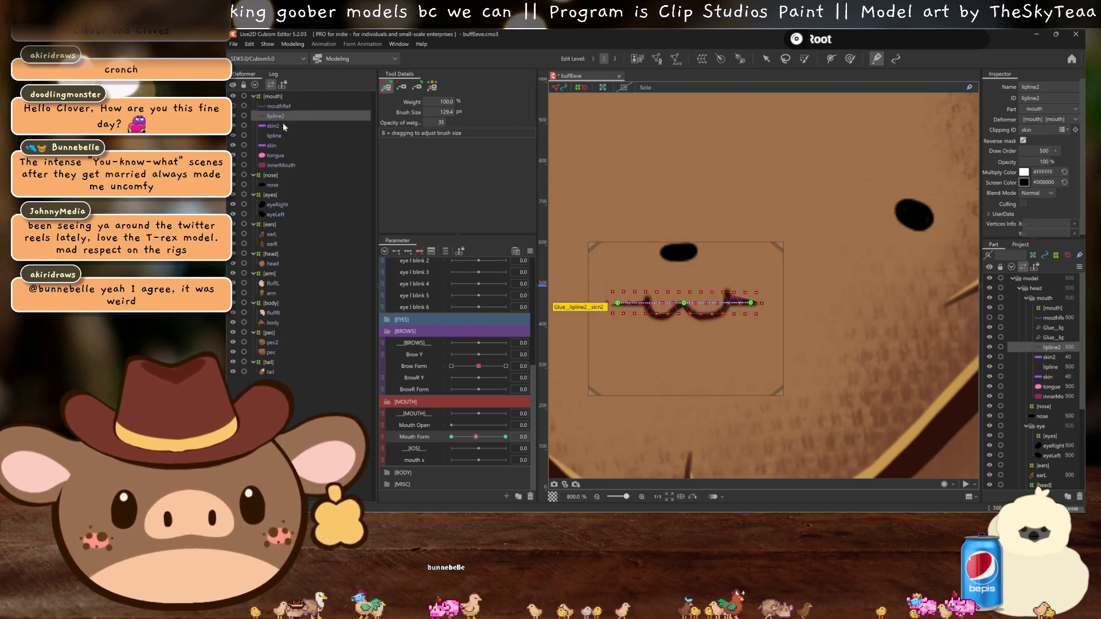
Step: Pull lipline2's path ends upward into a W curve and save the model
click(765, 59)
drag(619, 302, 648, 298)
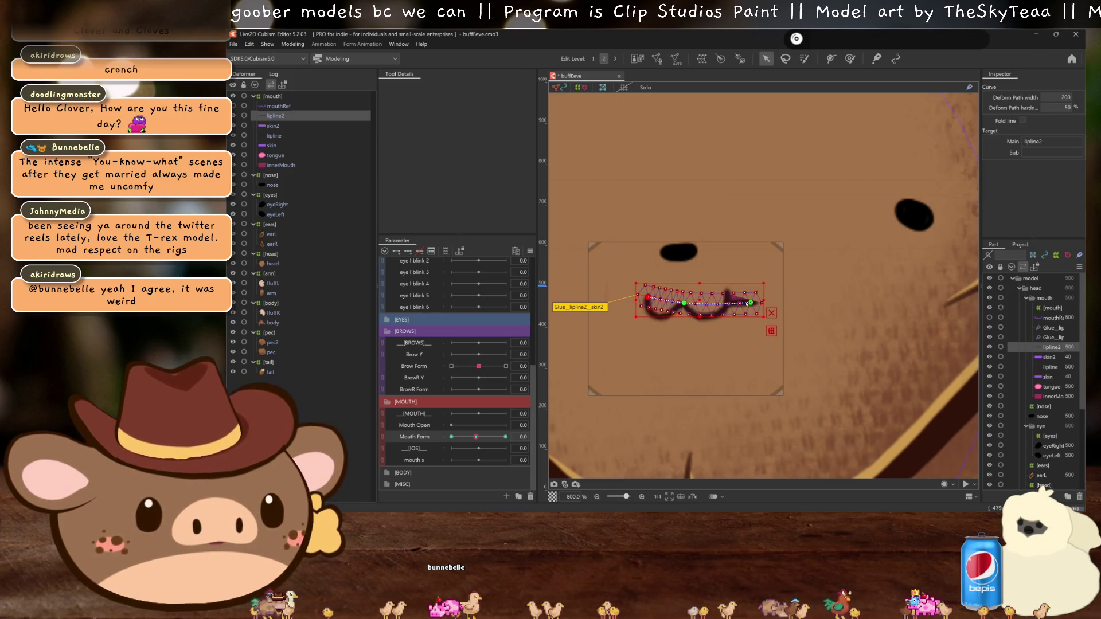
drag(751, 303, 722, 292)
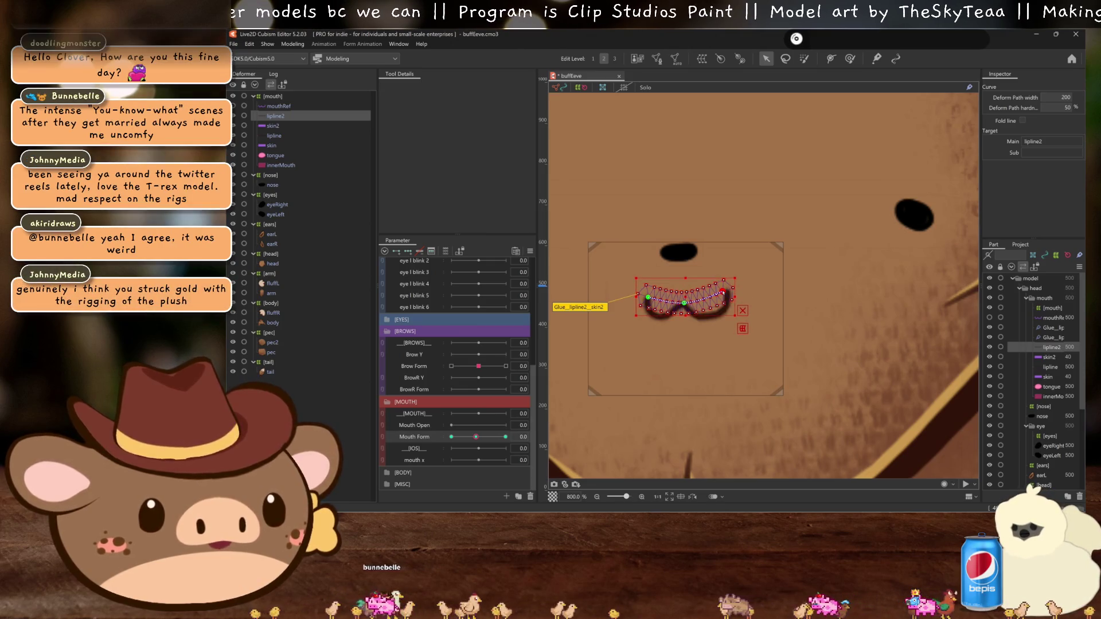
key(ctrl+h)
key(ctrl+s)
scroll(722, 299, down, 2)
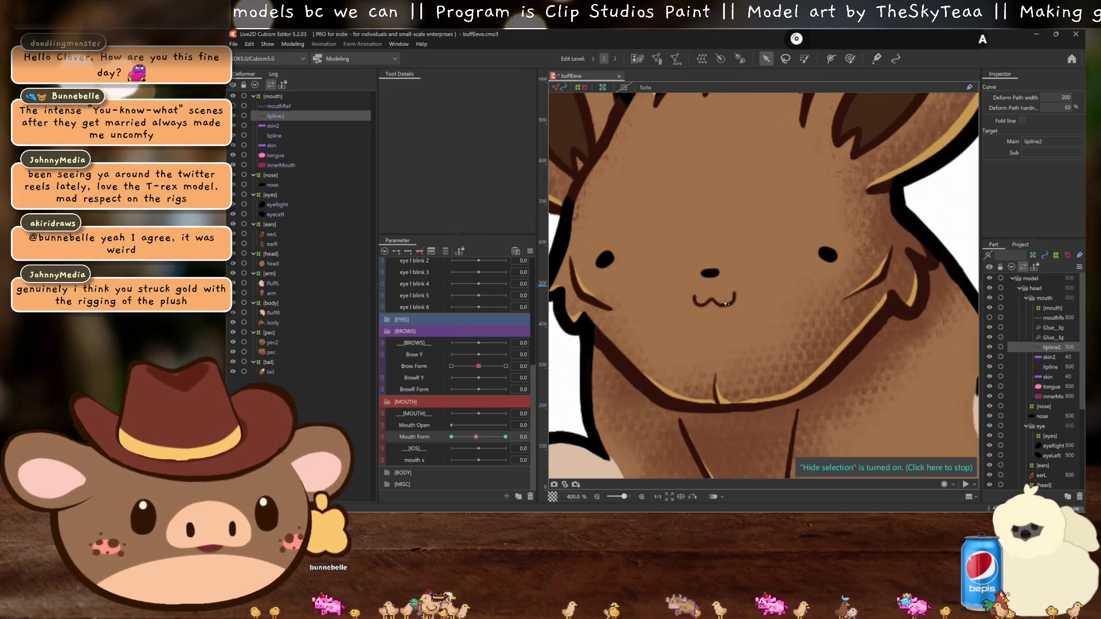
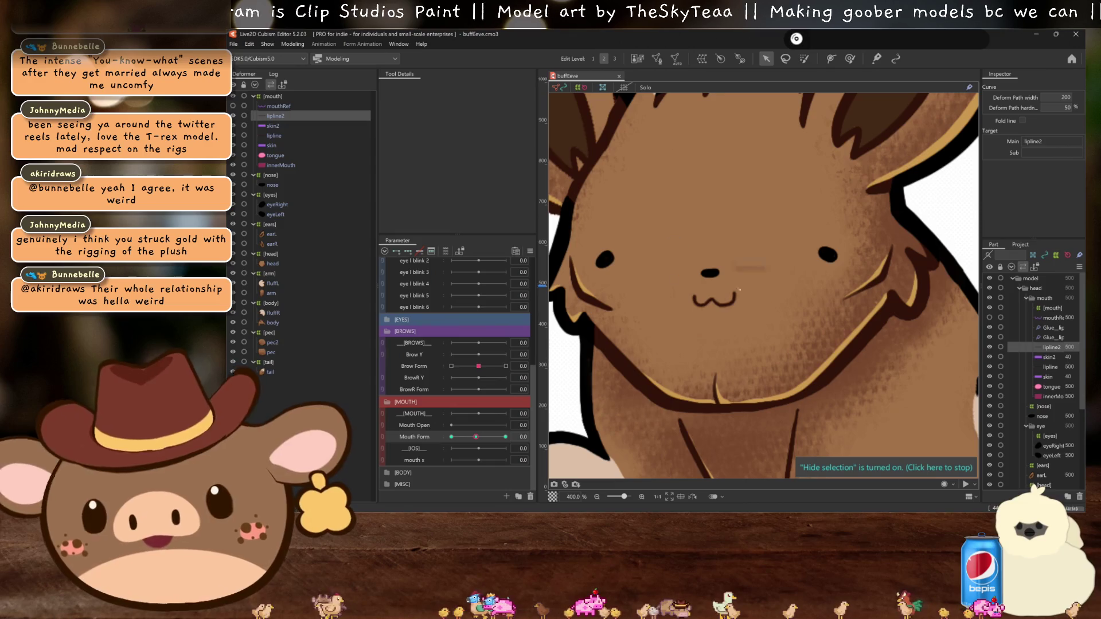
Step: Zoom into the Eevee's face and preview the mouth through its Mouth Form range
scroll(727, 287, down, 3)
scroll(745, 271, down, 2)
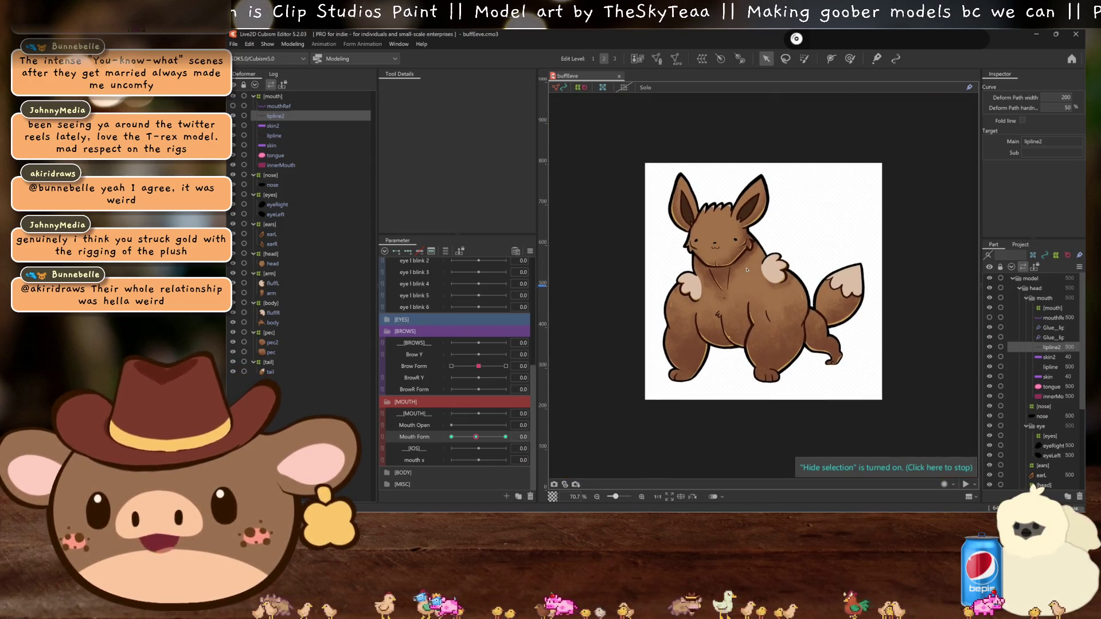
scroll(746, 269, up, 2)
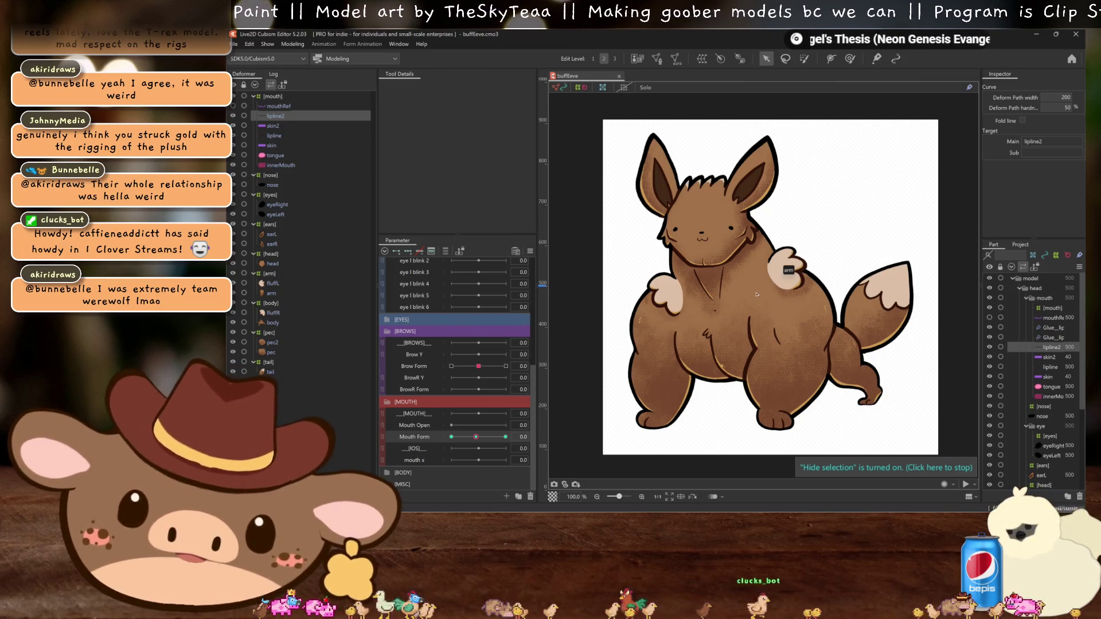
scroll(751, 293, up, 1)
scroll(762, 304, up, 1)
scroll(777, 318, up, 1)
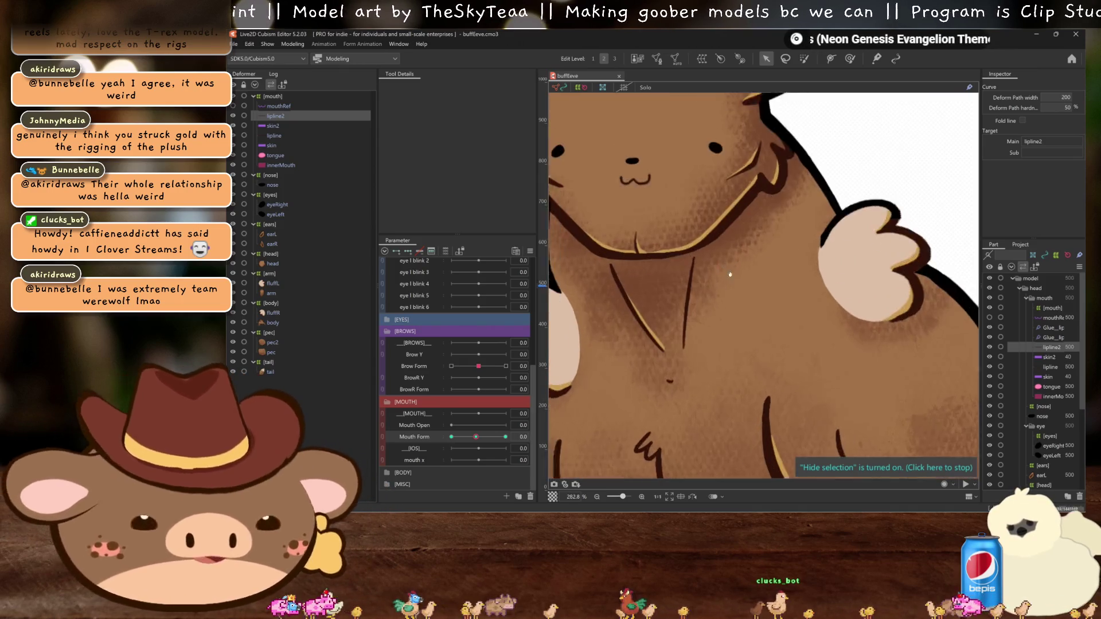
scroll(792, 335, up, 1)
scroll(796, 335, up, 1)
scroll(800, 338, up, 1)
scroll(805, 340, up, 1)
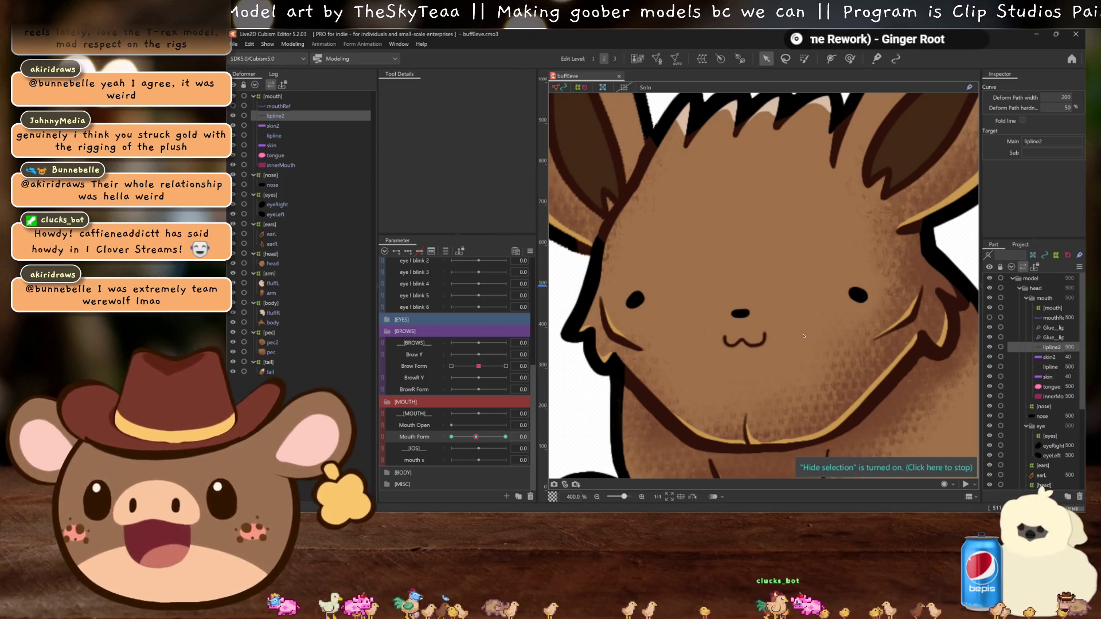
scroll(791, 325, up, 1)
scroll(779, 314, down, 1)
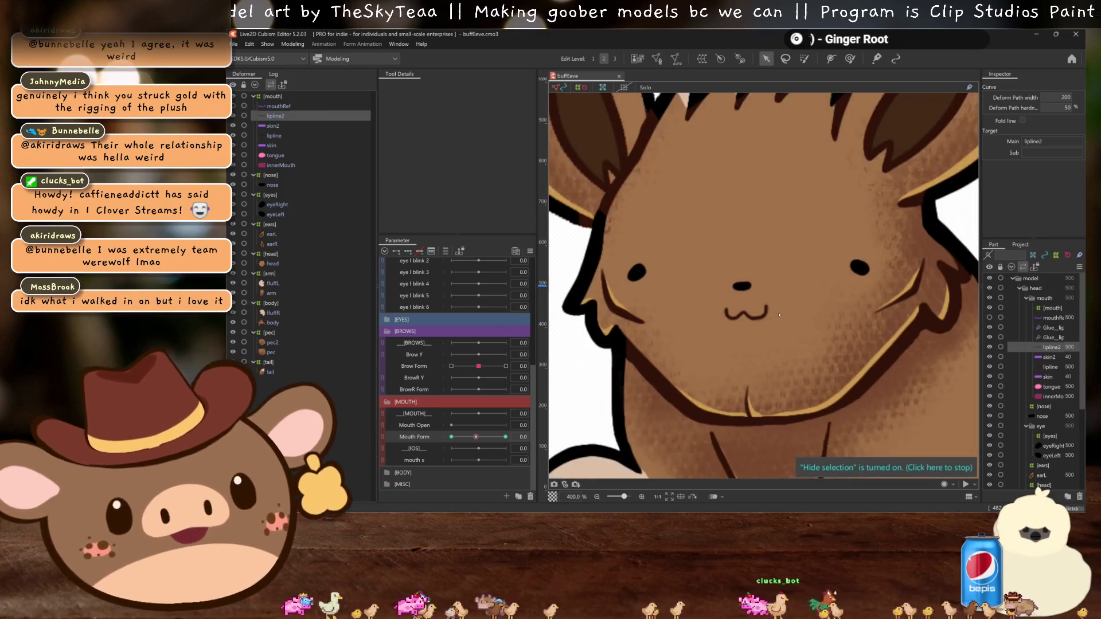
drag(778, 326, 777, 338)
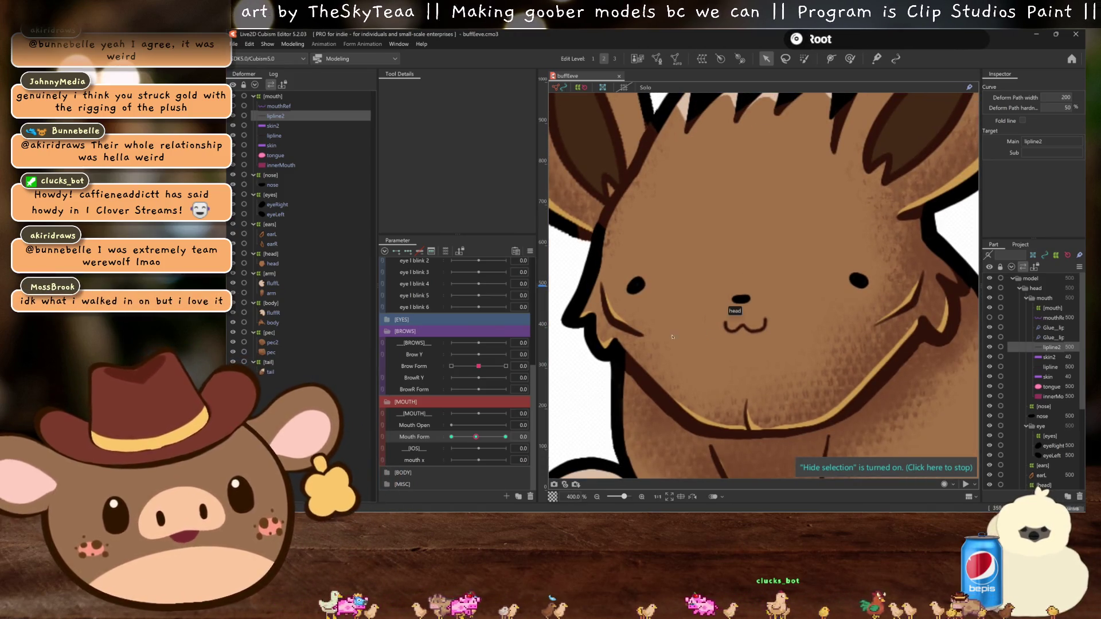
scroll(704, 331, up, 1)
drag(477, 437, 476, 437)
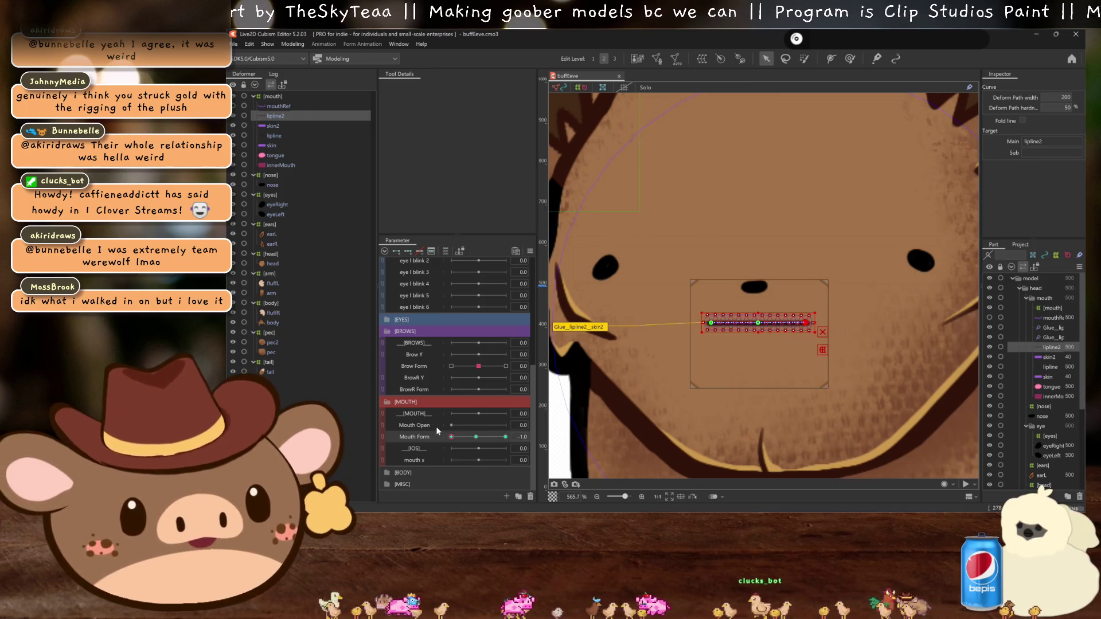
Step: Drag skin2's transform box wider on both sides, comparing it against the skin mesh
click(270, 125)
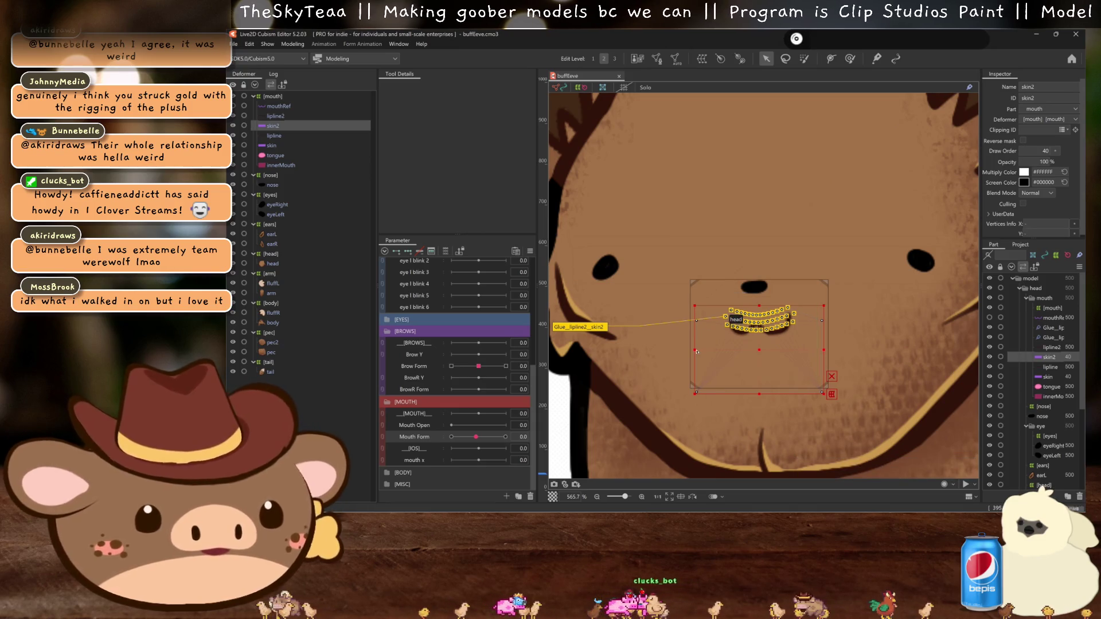
drag(695, 349, 682, 349)
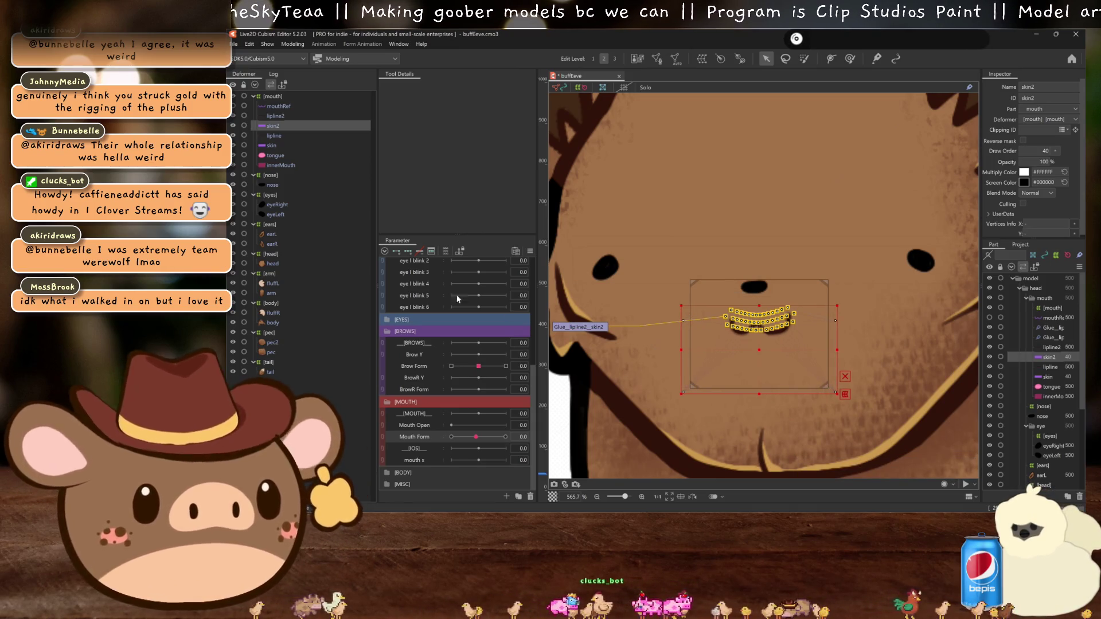
click(713, 348)
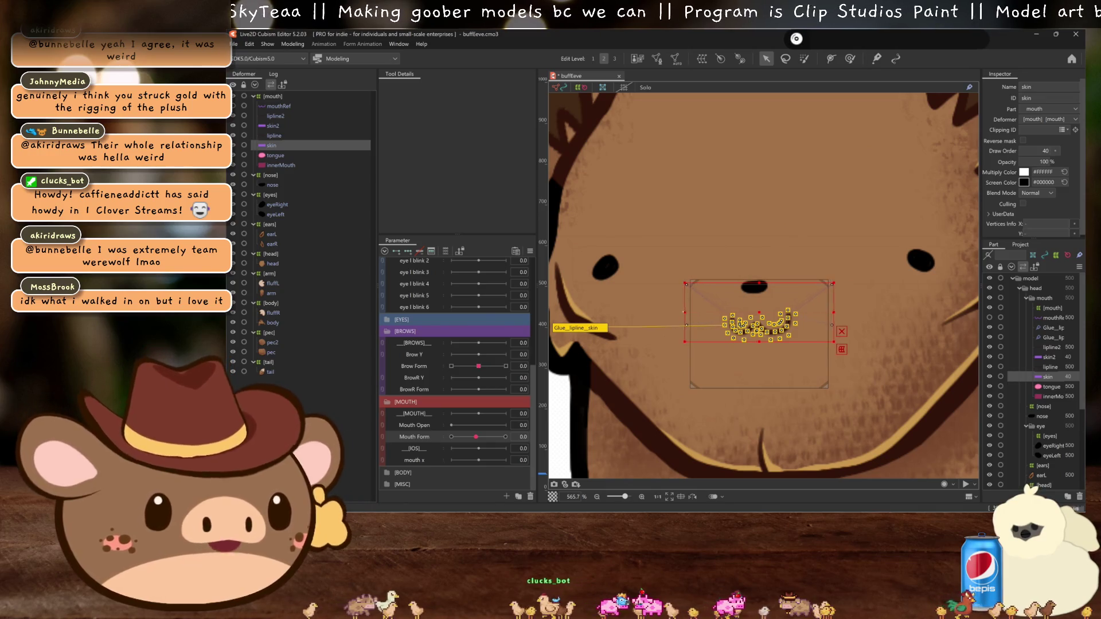
click(763, 371)
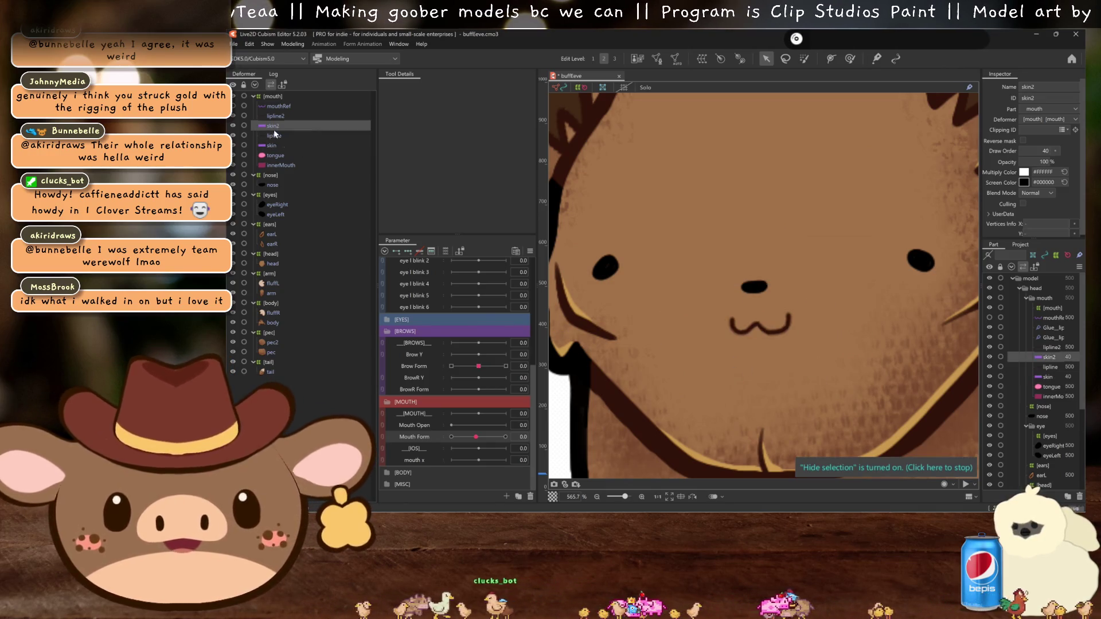
drag(836, 393, 838, 394)
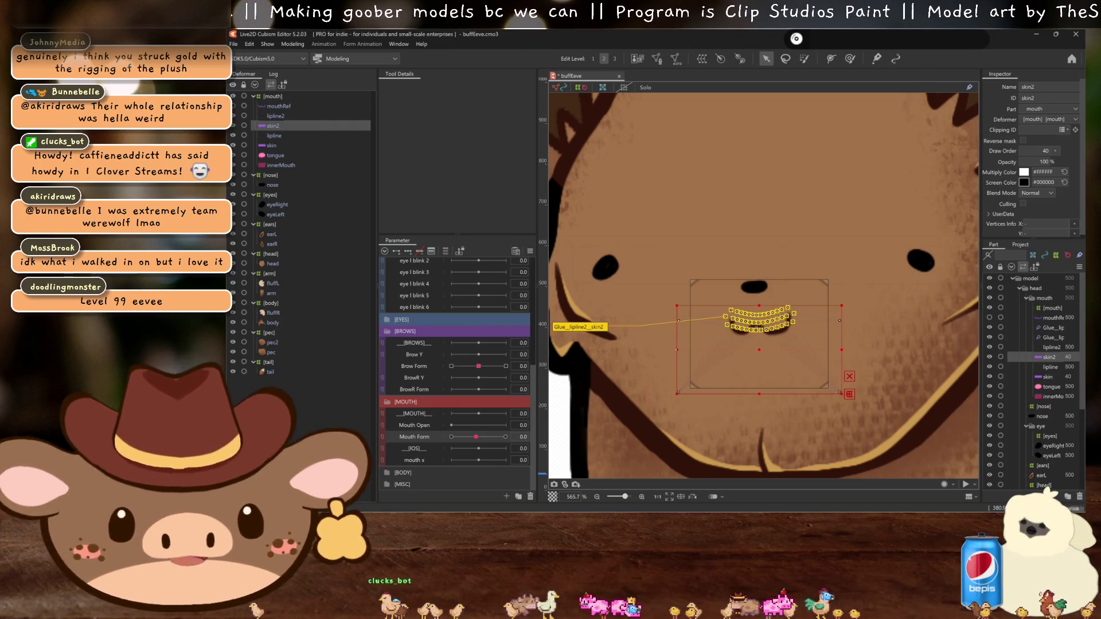
click(677, 353)
click(678, 352)
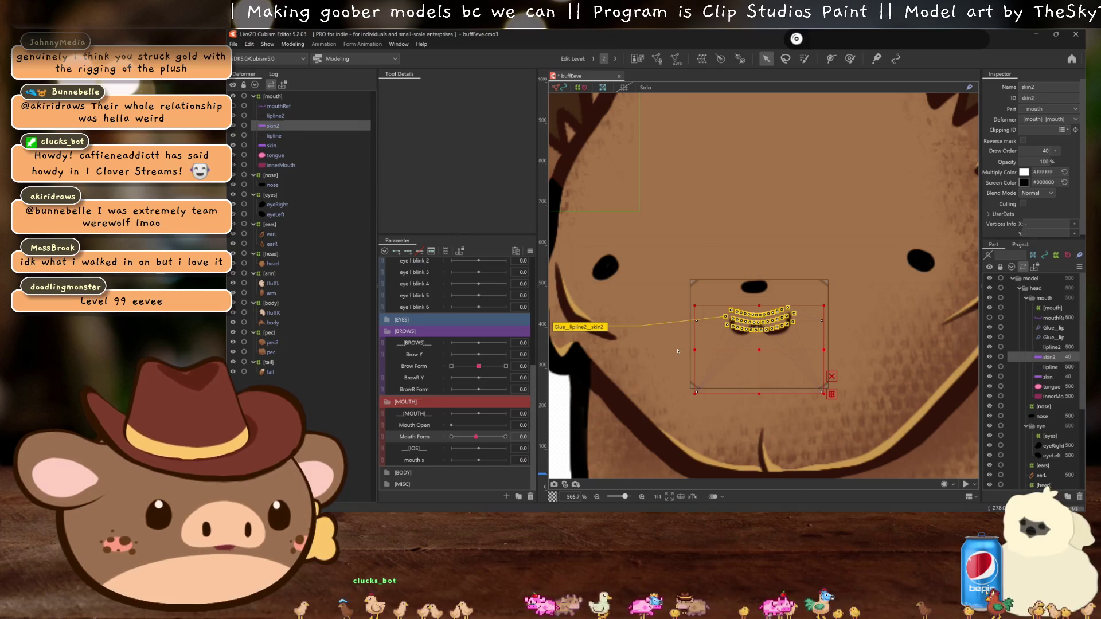
click(678, 351)
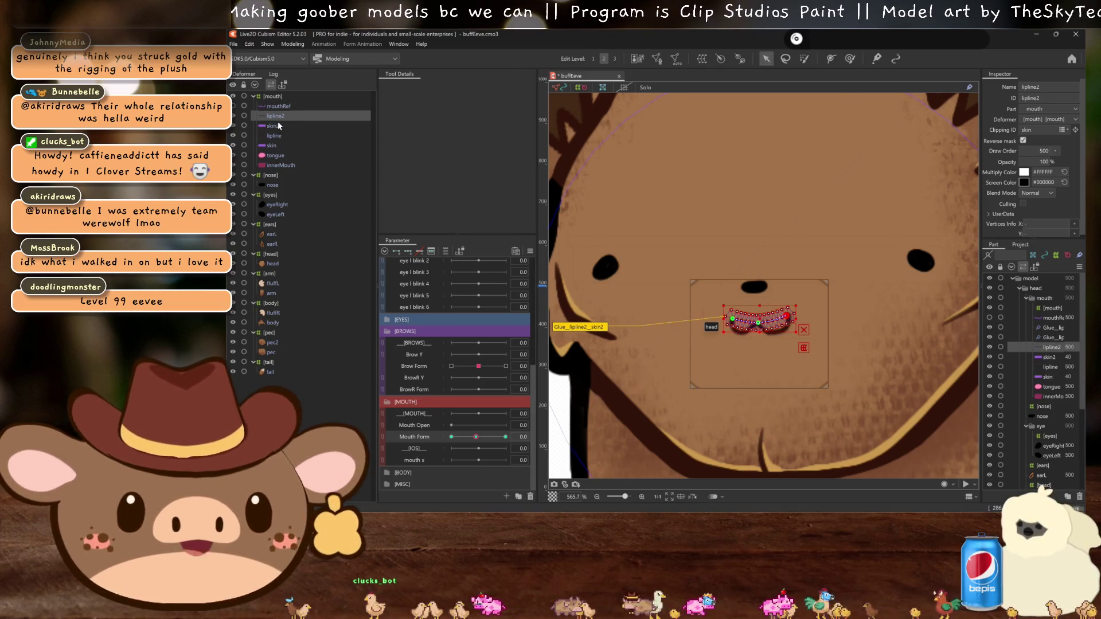
Step: Select skin2 with skin, hide the selection to check, then pick lipline
click(279, 125)
ctrl+click(277, 144)
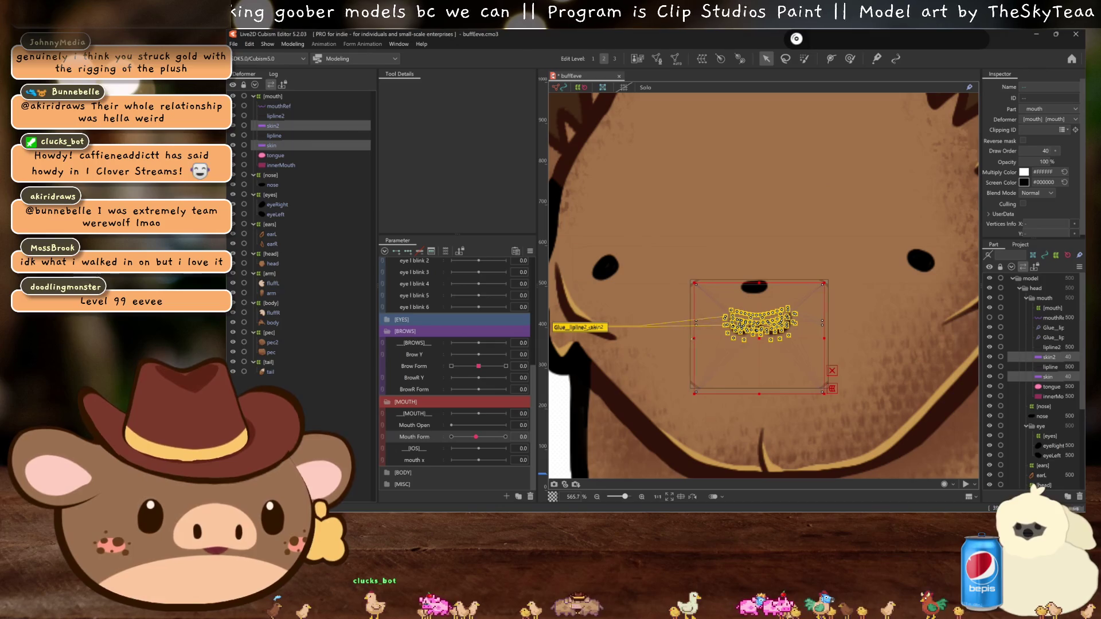
key(ctrl+h)
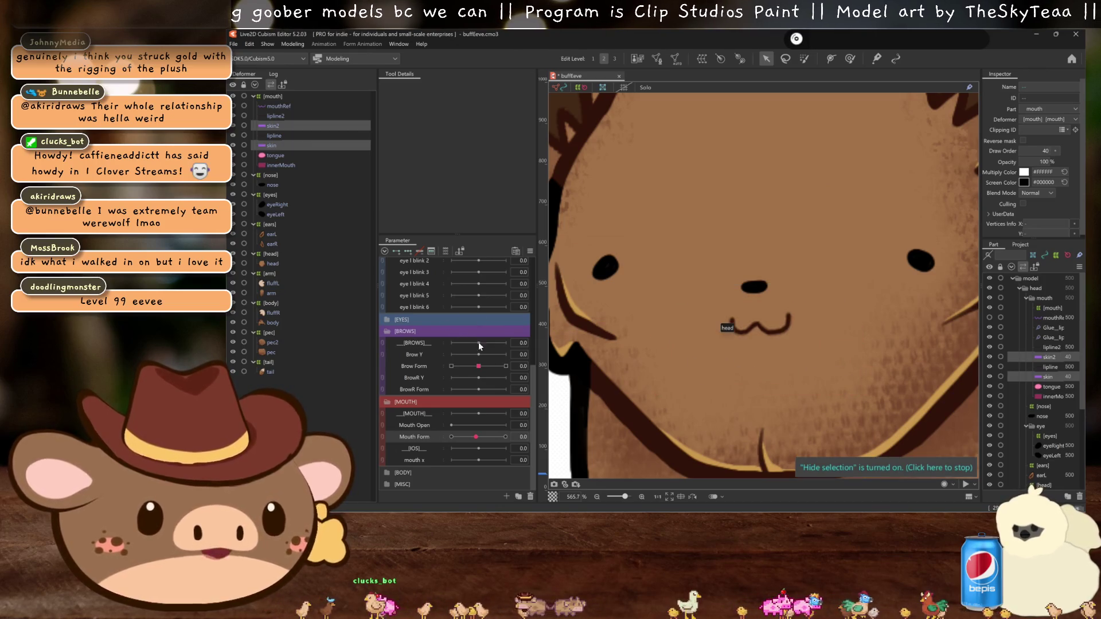
click(267, 135)
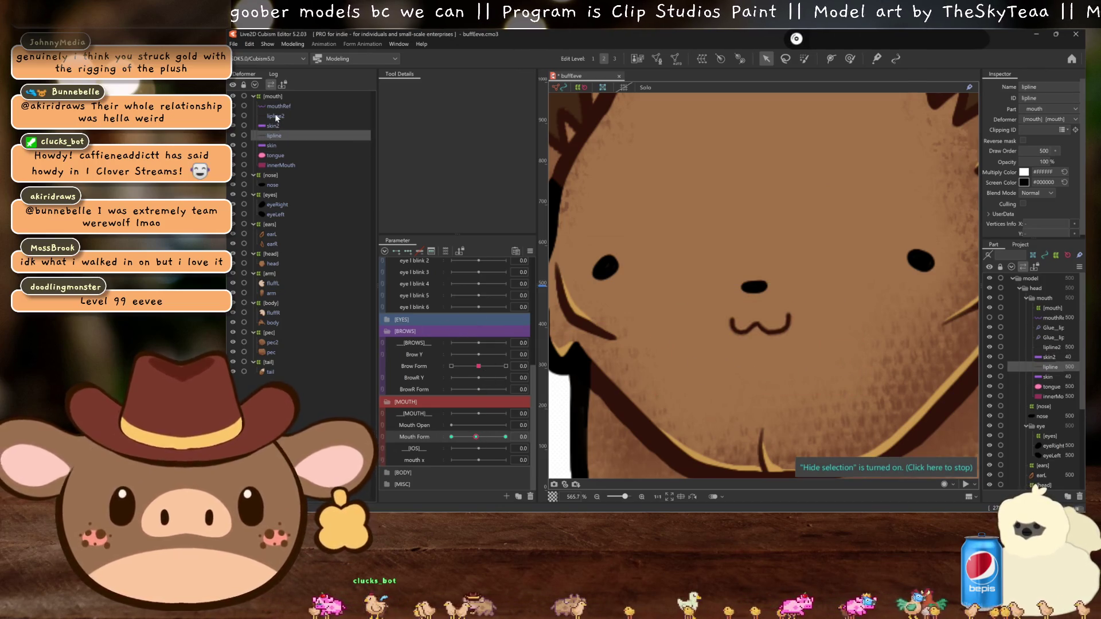
Step: Add lipline2 to the lipline selection and set Mouth Form to 1.2
ctrl+click(274, 114)
scroll(804, 340, down, 2)
scroll(805, 340, down, 2)
scroll(616, 395, up, 3)
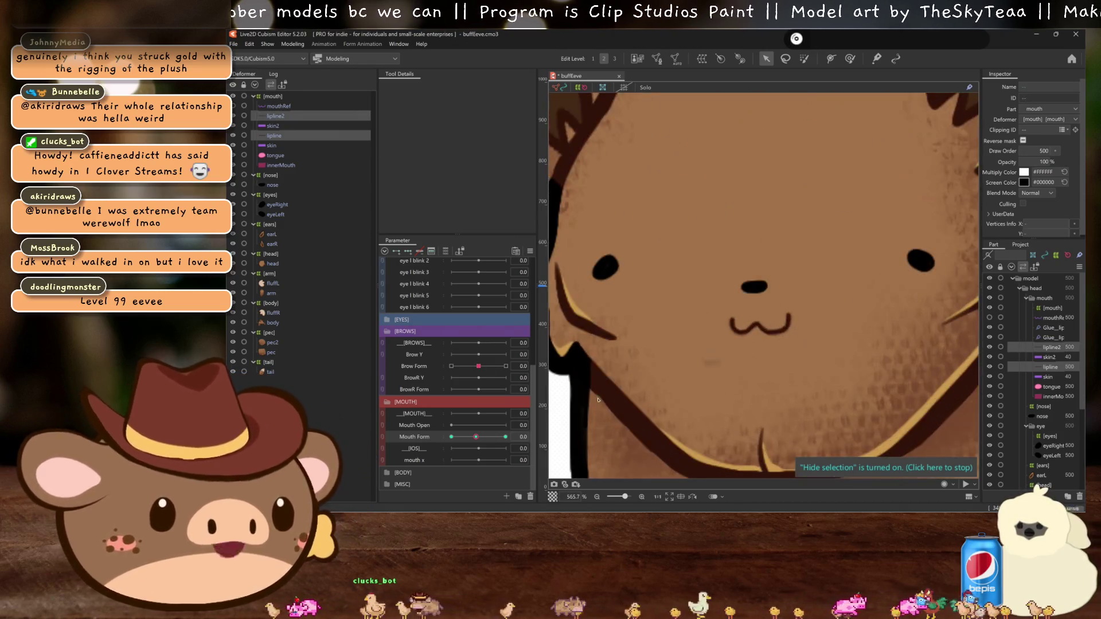
drag(482, 438, 484, 446)
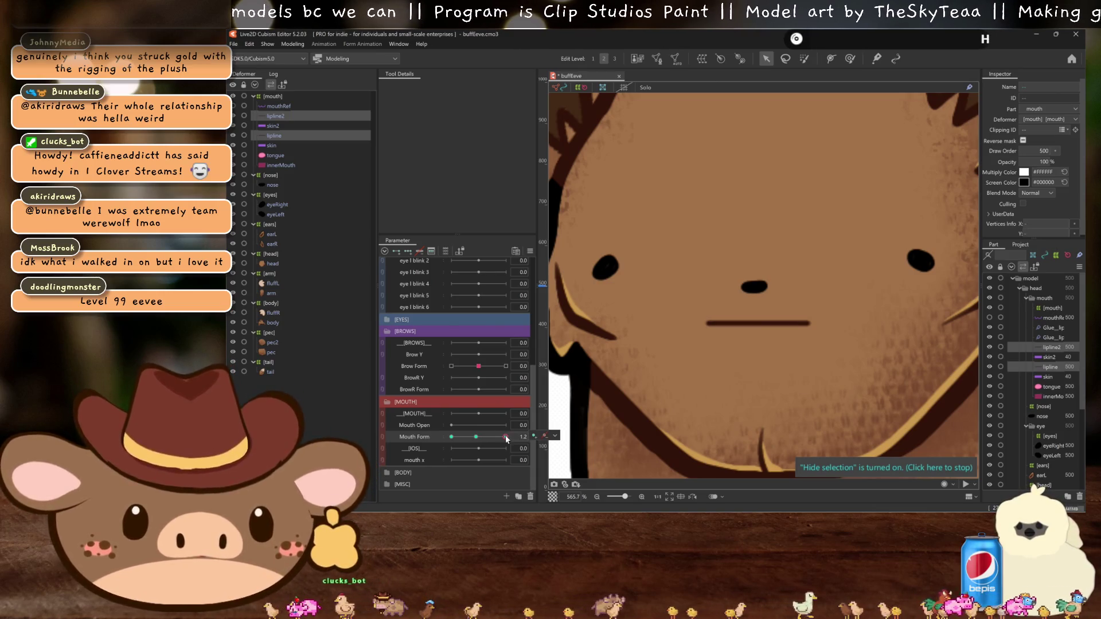
click(505, 437)
Step: Stretch the lip lines slightly wider and wrap them in a temporary warp
click(802, 327)
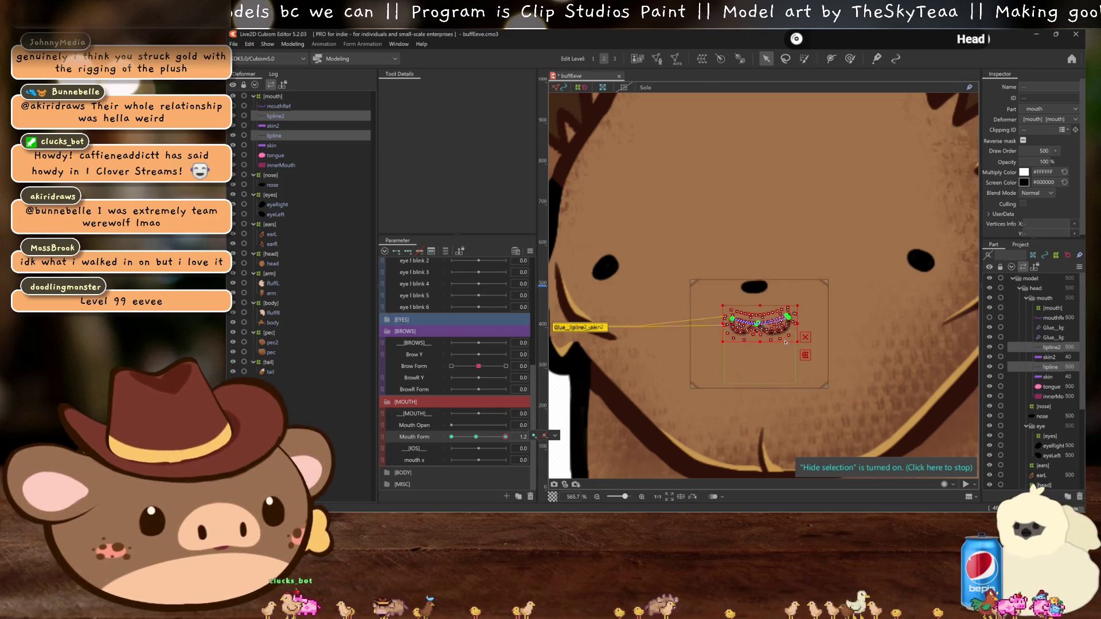
scroll(805, 325, up, 1)
drag(803, 323, 815, 322)
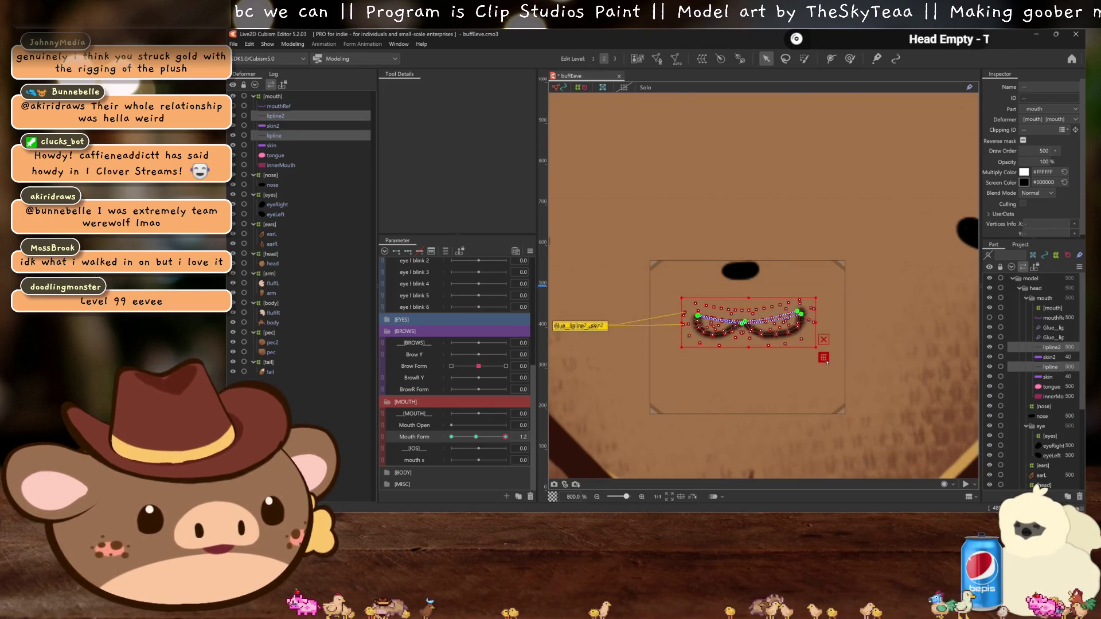
click(823, 358)
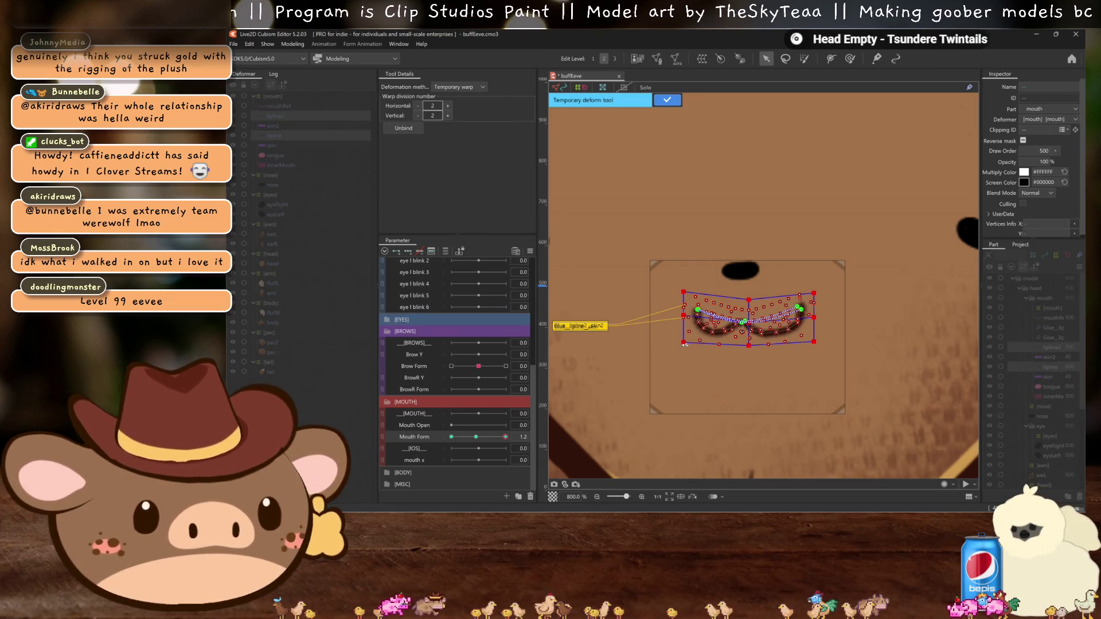
key(ctrl+h)
scroll(688, 350, down, 3)
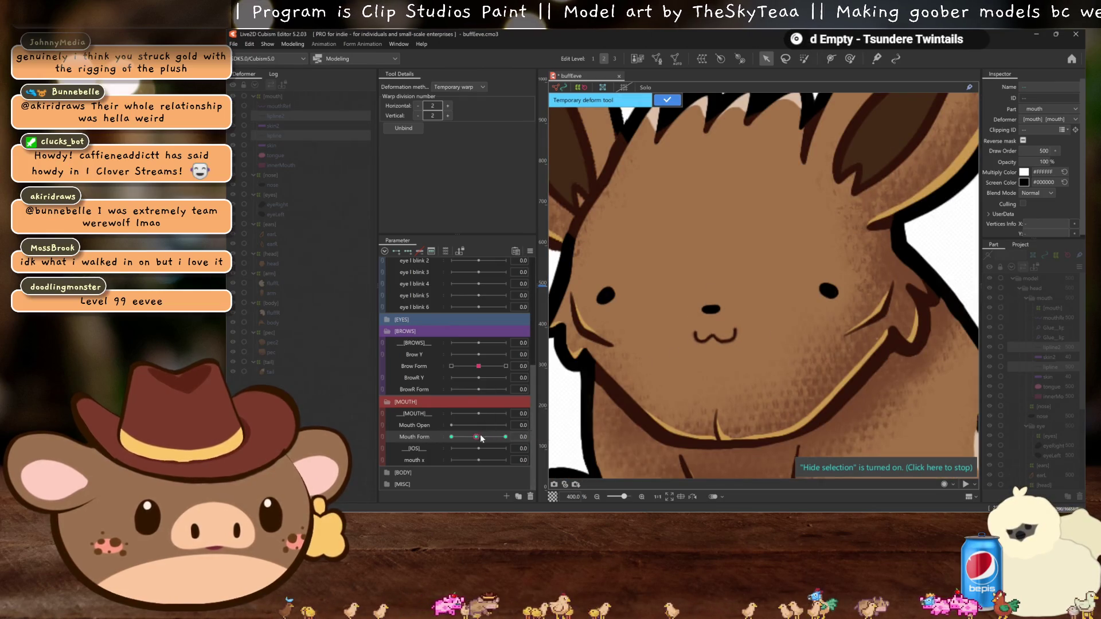
Step: Apply the temporary warp with the toolbar checkmark
scroll(703, 341, up, 3)
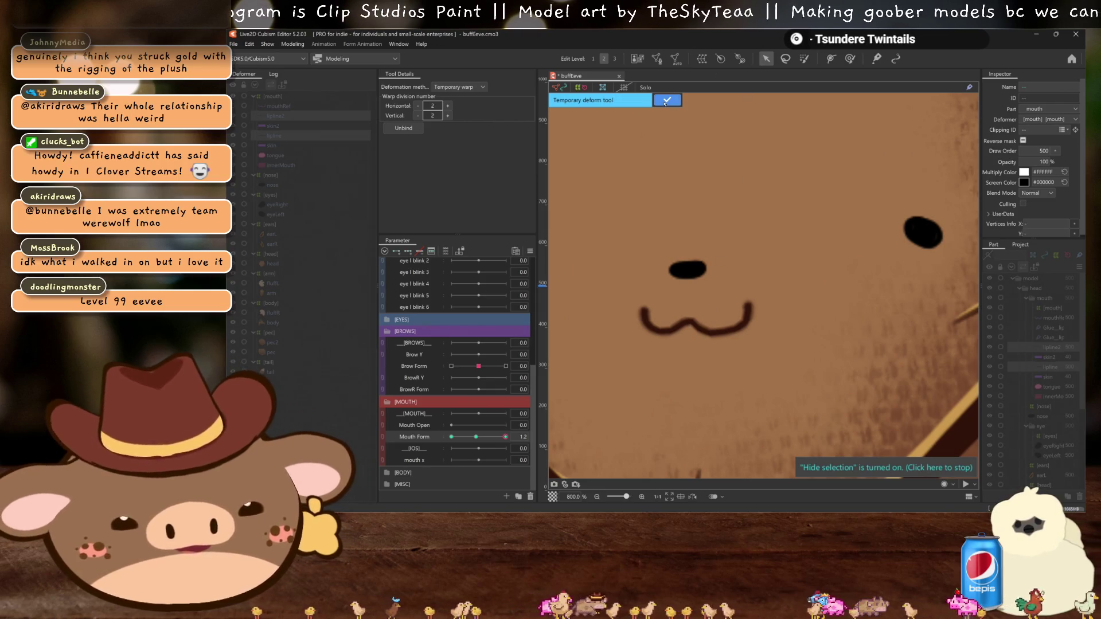
click(764, 59)
scroll(719, 302, down, 1)
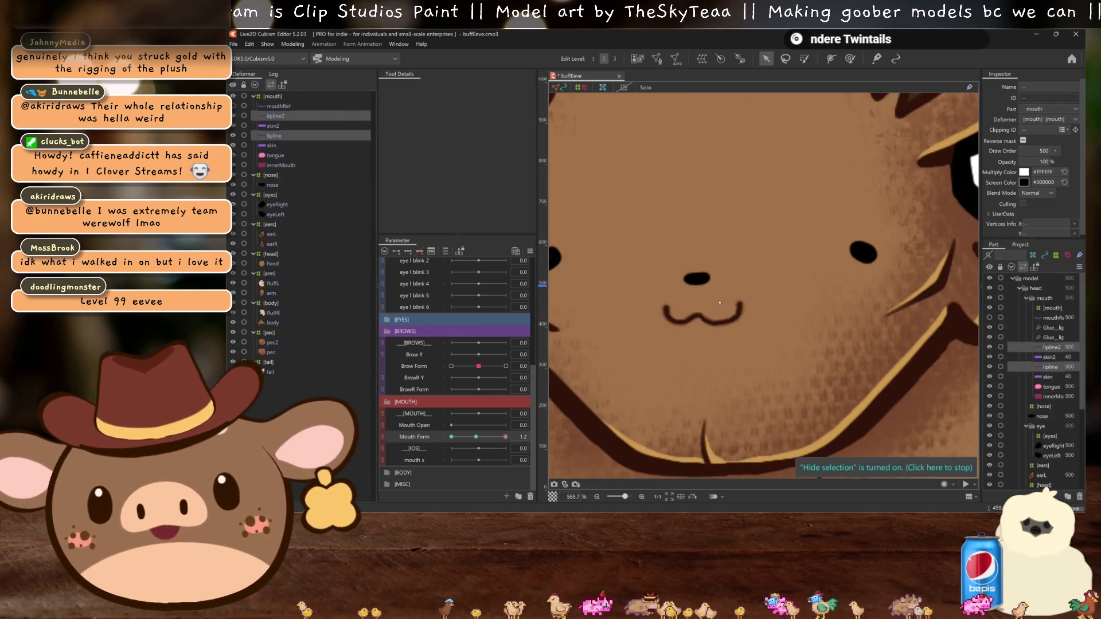
scroll(718, 302, up, 2)
Step: Select only lipline and hide the selection to check the widened mouth
click(740, 299)
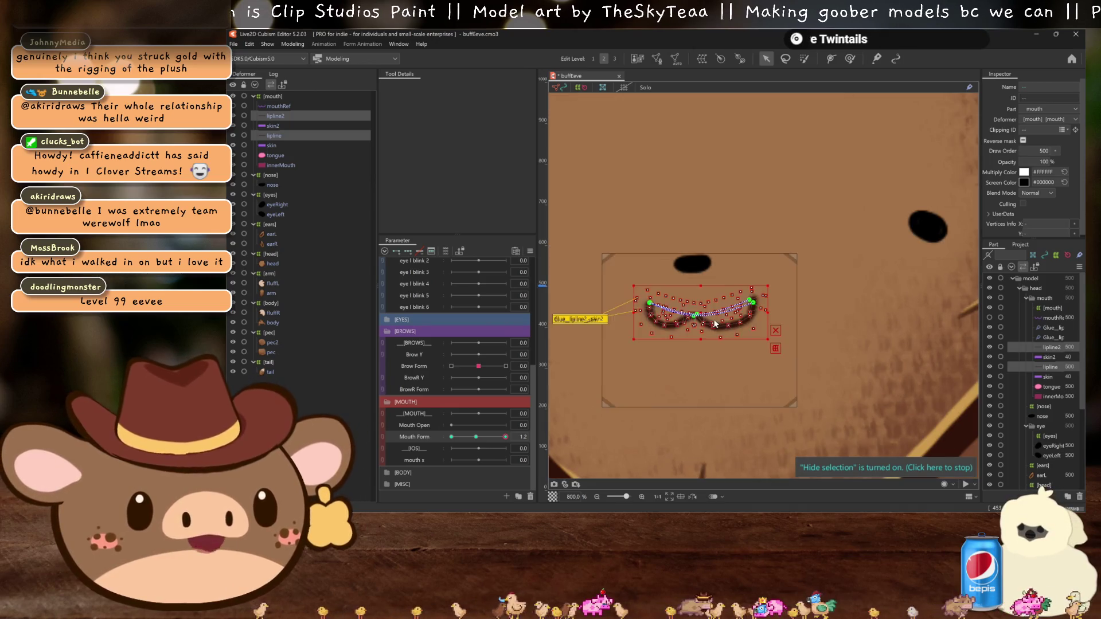
scroll(739, 315, up, 1)
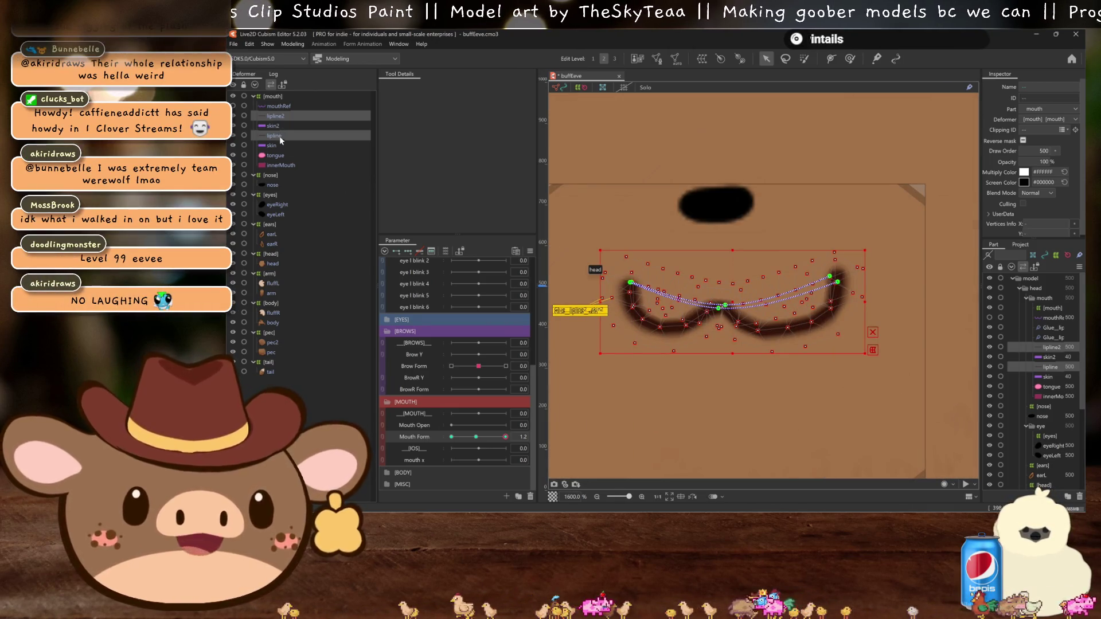
click(280, 135)
scroll(750, 309, up, 2)
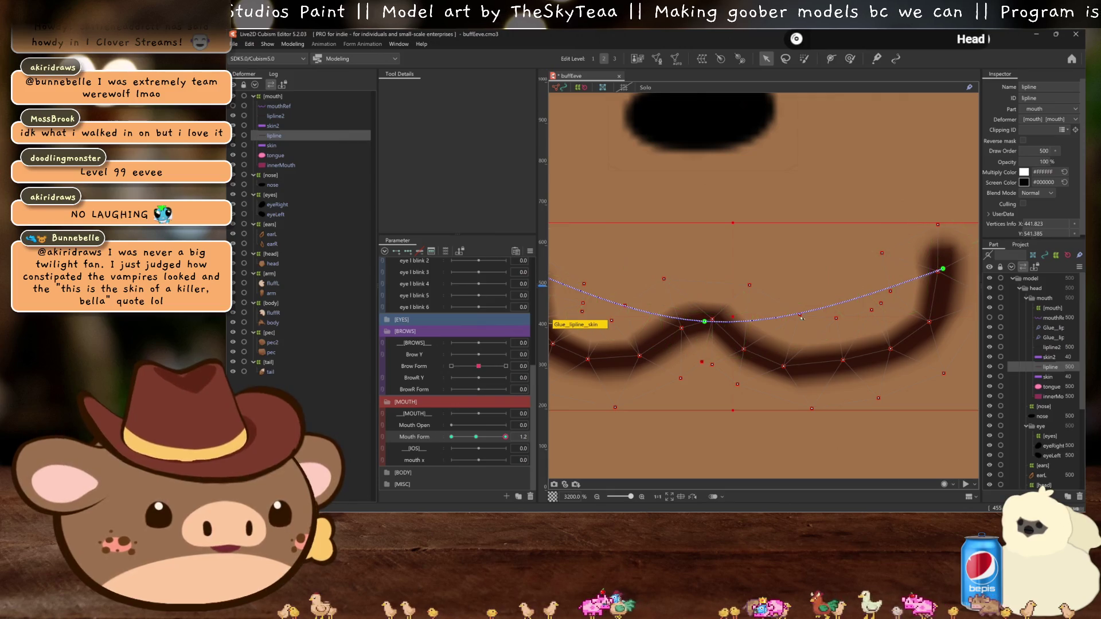
scroll(874, 328, down, 3)
key(ctrl+h)
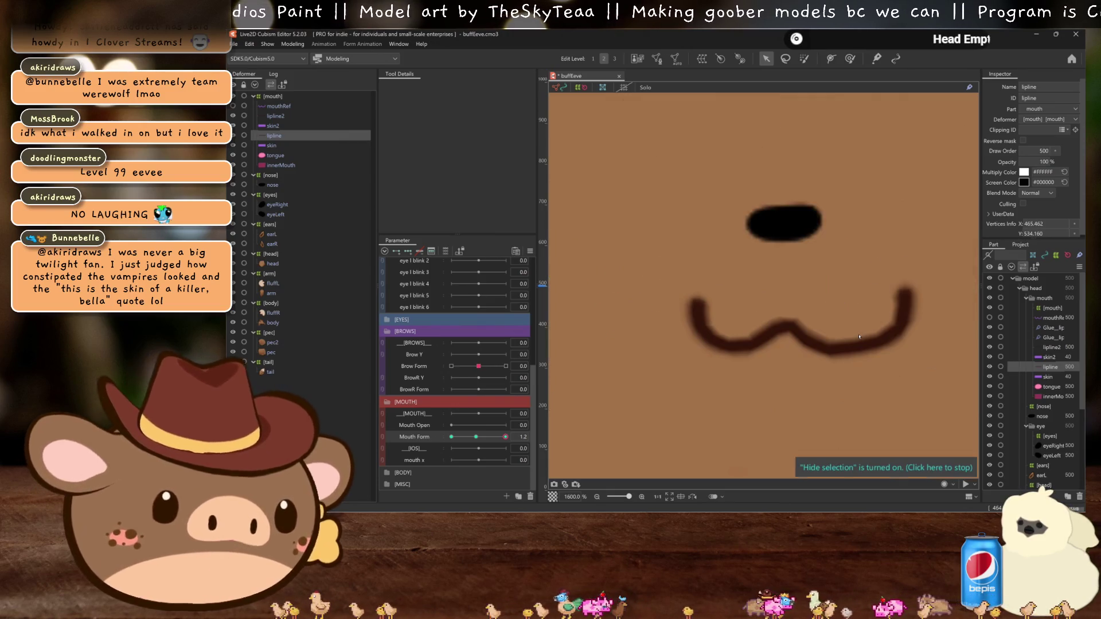
Step: Return Mouth Form to 0 and select lipline together with lipline2
drag(485, 436, 451, 437)
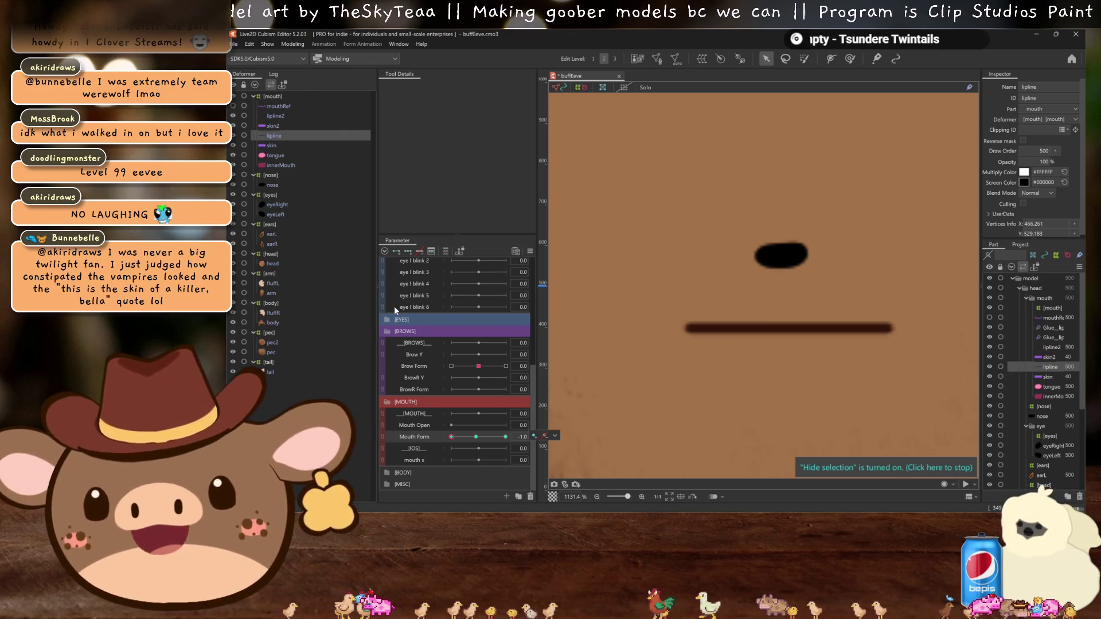
drag(451, 436, 475, 436)
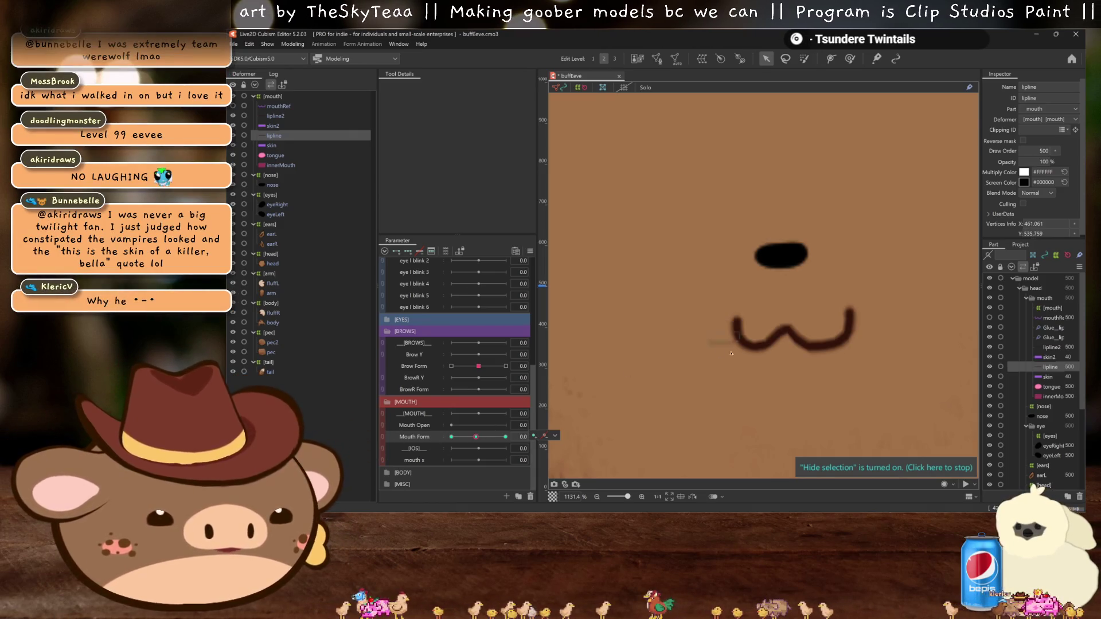
scroll(702, 334, down, 3)
scroll(702, 335, up, 3)
click(711, 324)
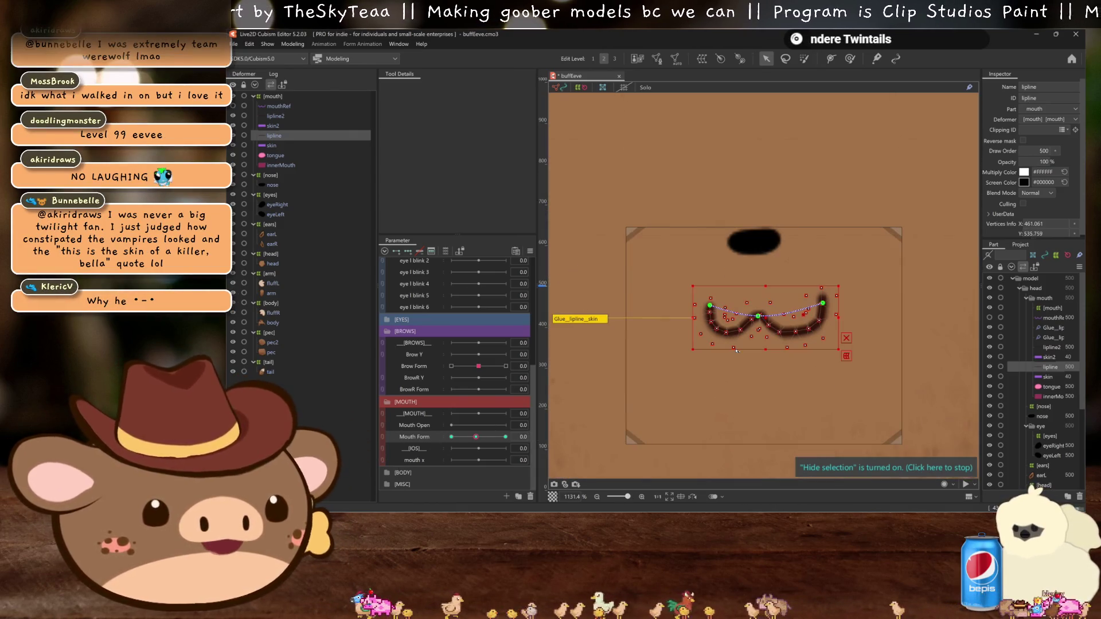
ctrl+click(275, 116)
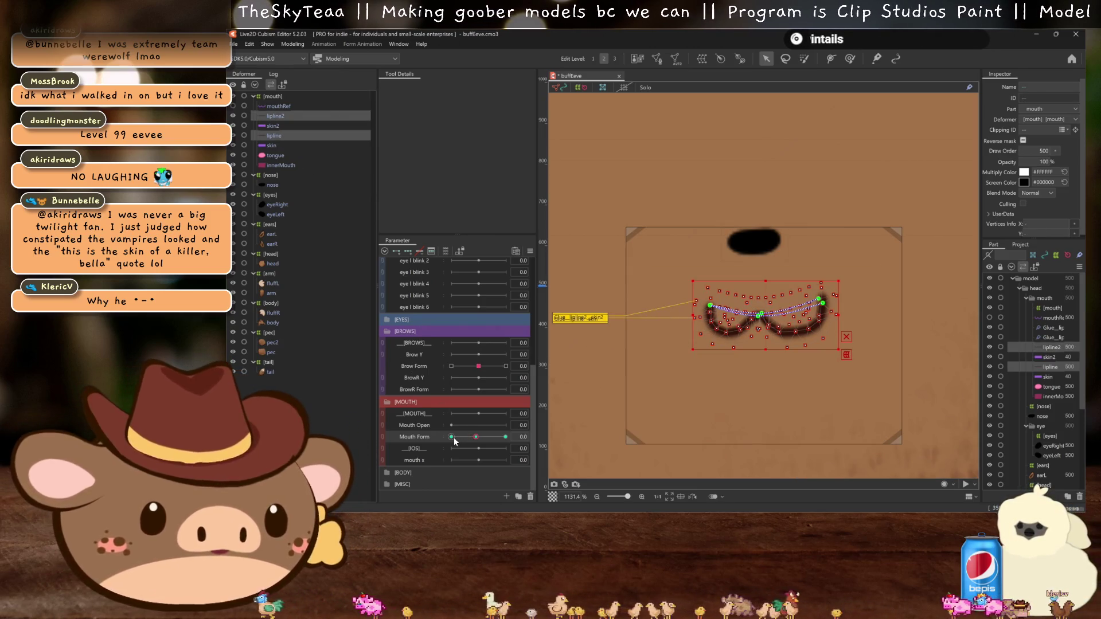
Step: At Mouth Form -1.0, paste the W mouth shape and keep only lipline selected
drag(475, 437, 452, 437)
key(ctrl+v)
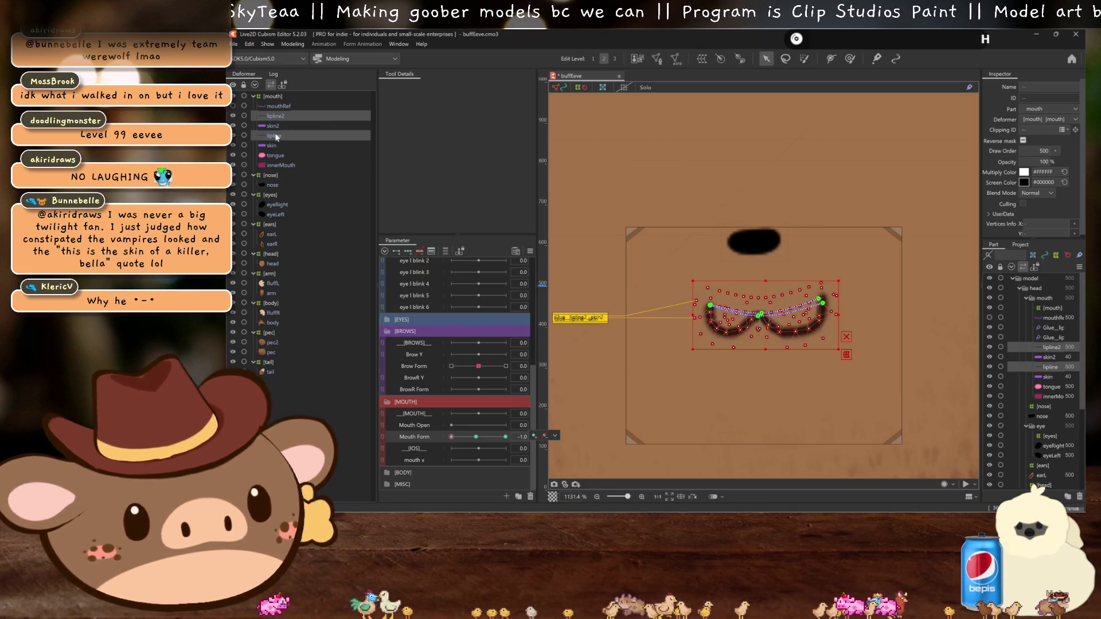
click(274, 136)
click(614, 59)
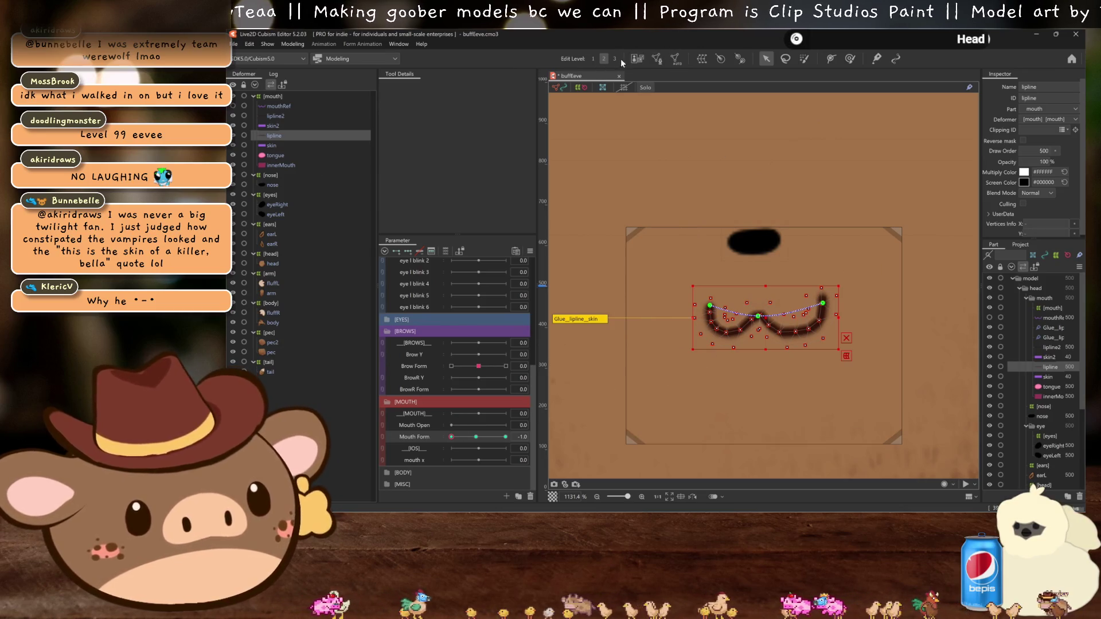
Step: Remove a right-side deform path point and pull both lipline ends down and outward
scroll(741, 337, up, 3)
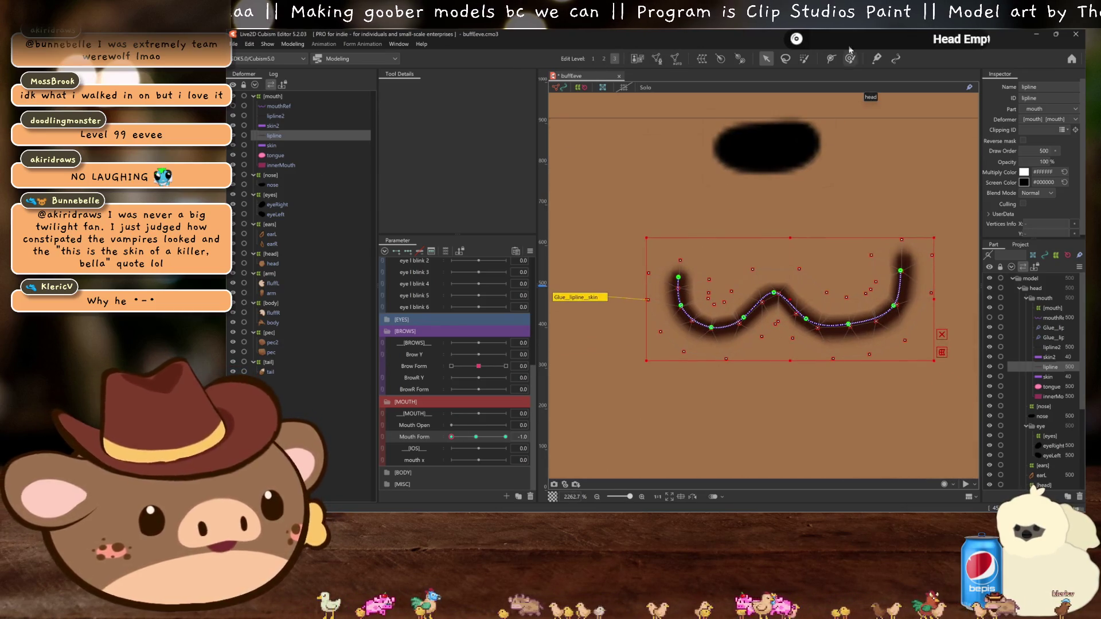
click(831, 58)
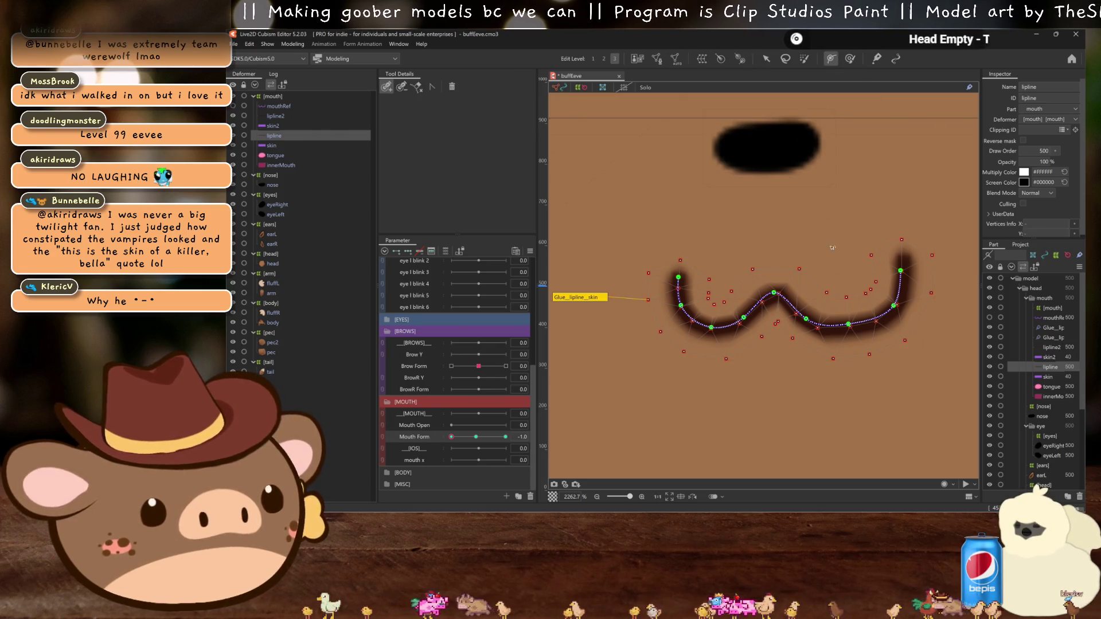
click(402, 86)
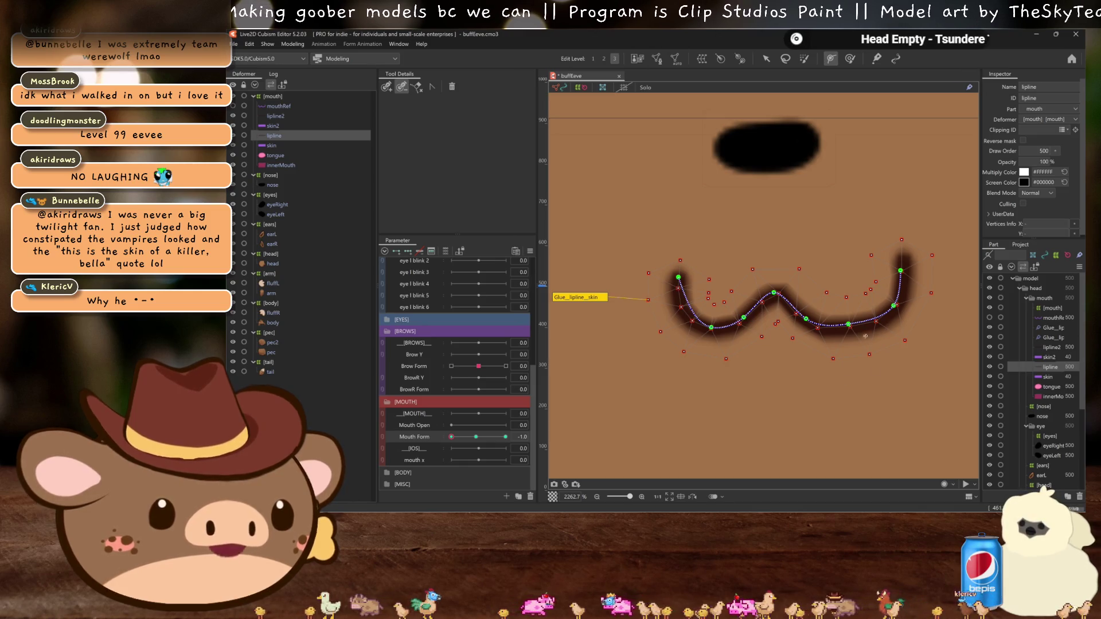
click(895, 306)
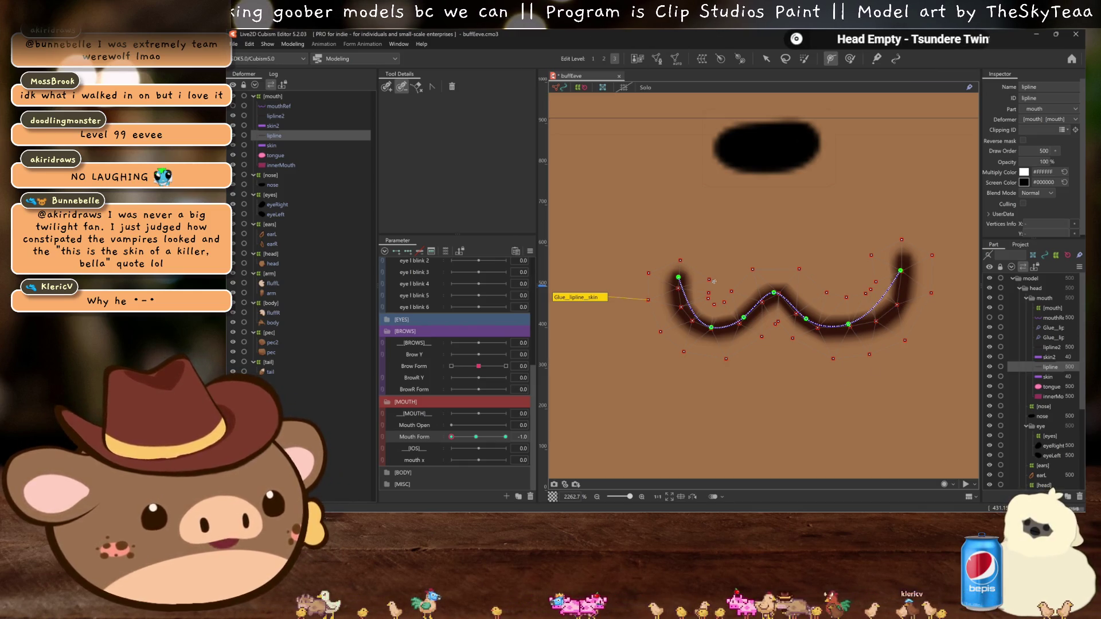
click(765, 59)
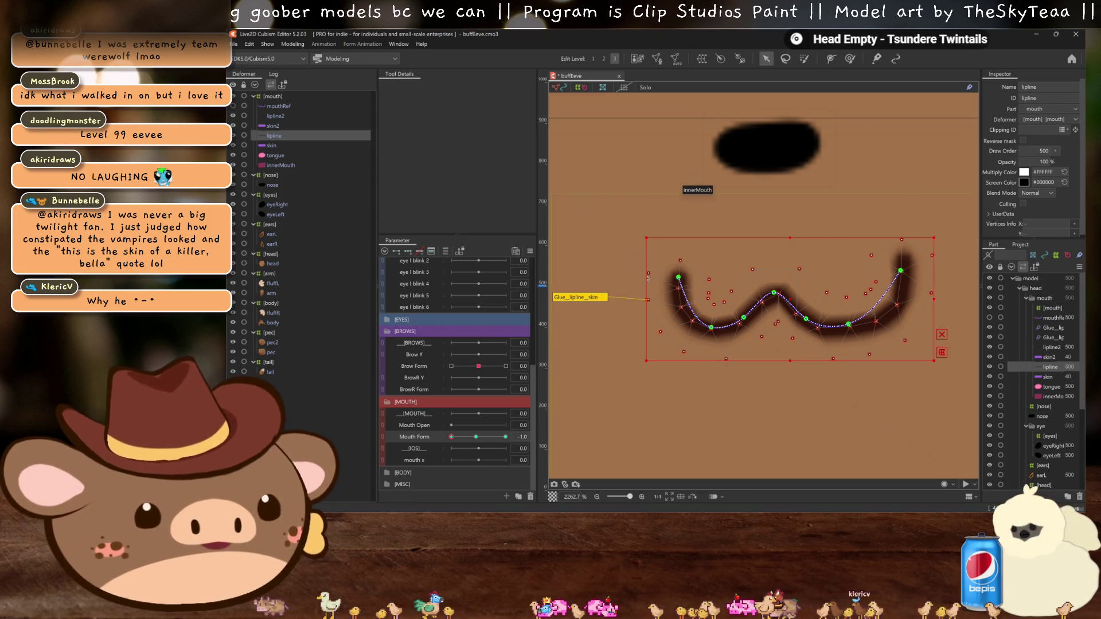
drag(677, 279, 669, 323)
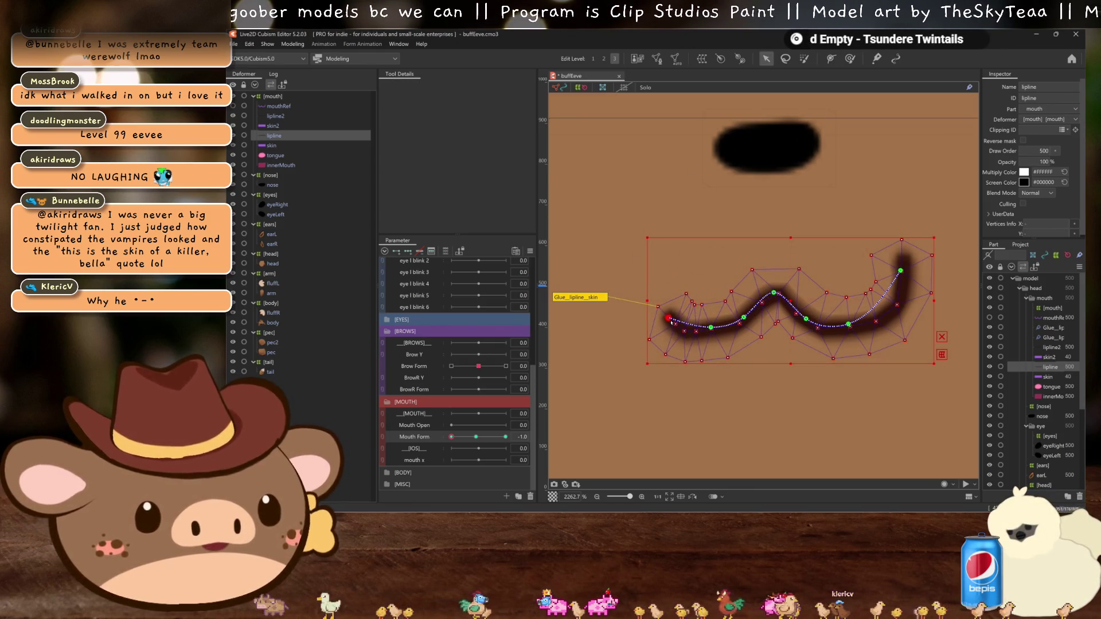
drag(899, 270, 903, 326)
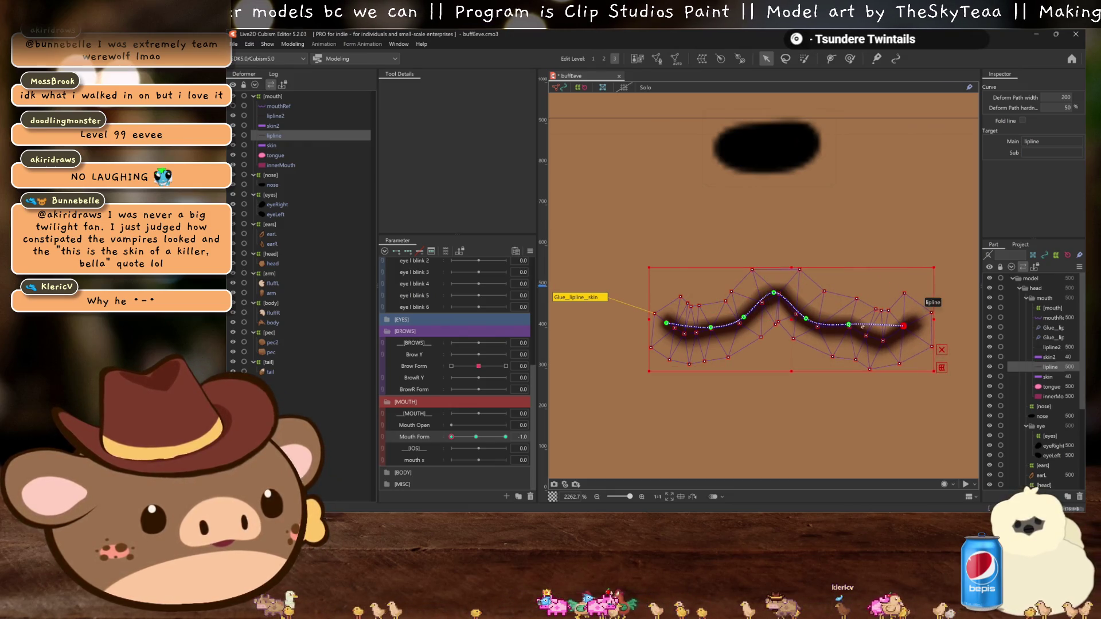
key(ctrl+z)
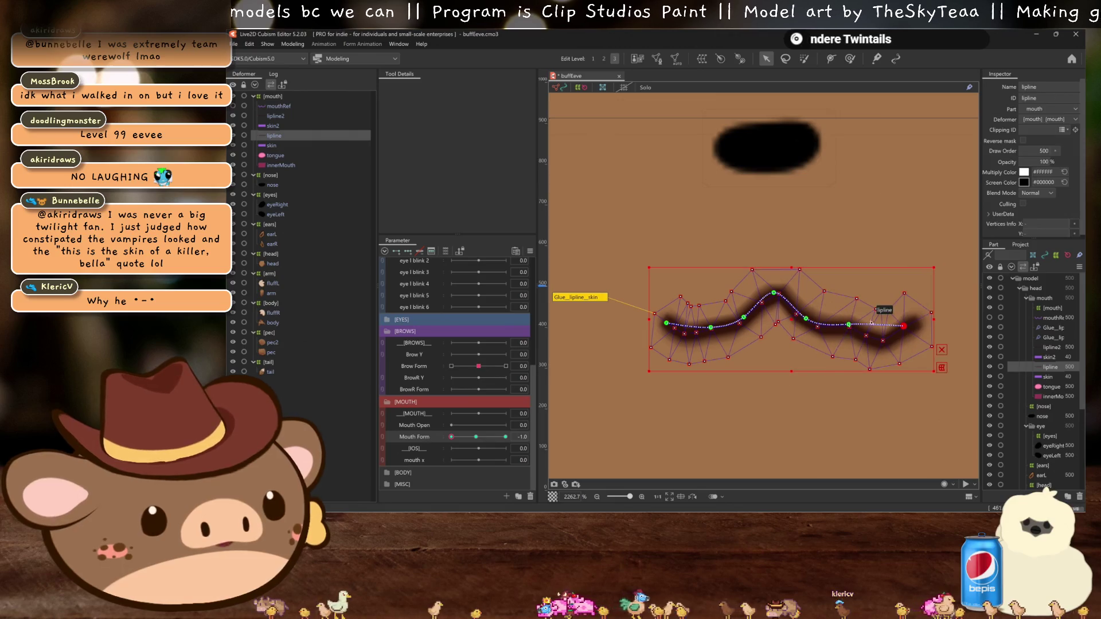
key(ctrl+z)
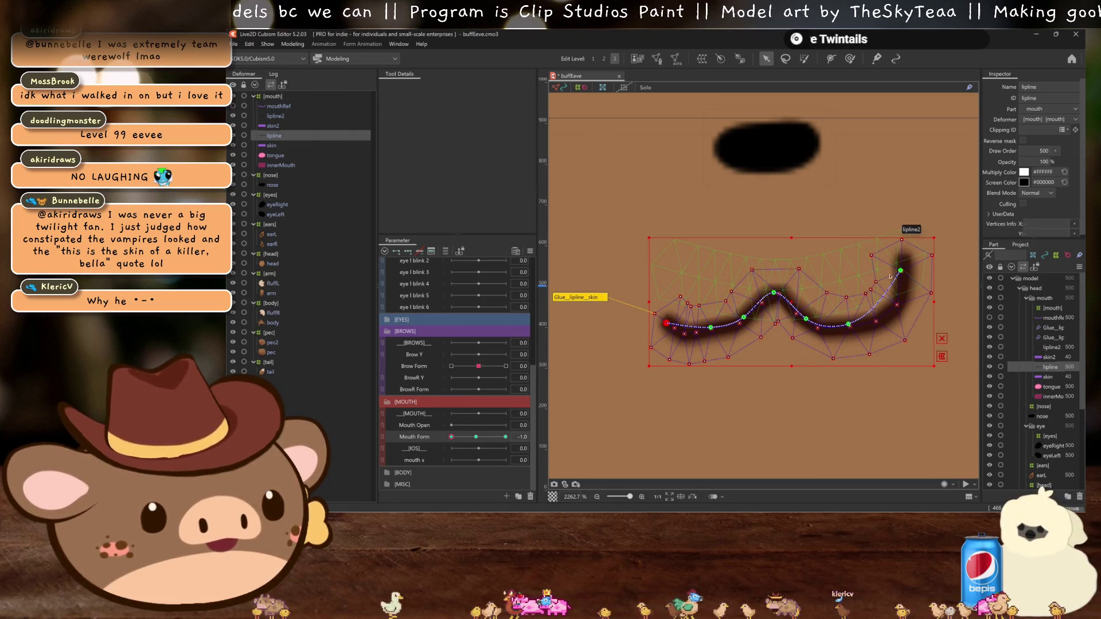
drag(901, 274, 917, 318)
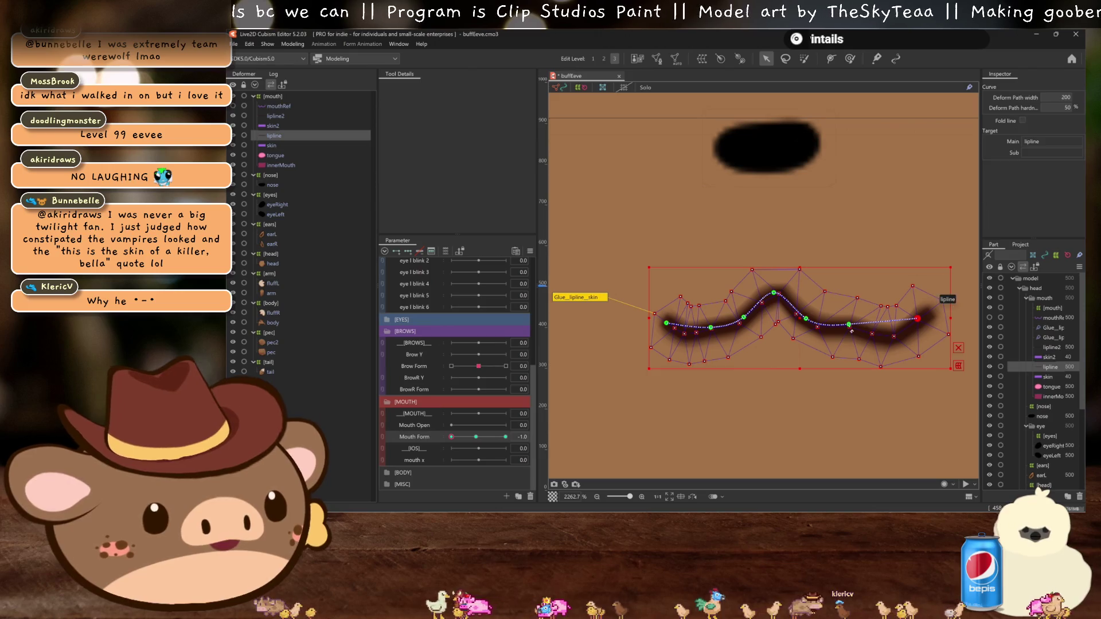
Step: Lower the lip curve's control points and right end, previewing toward the neutral form
key(p)
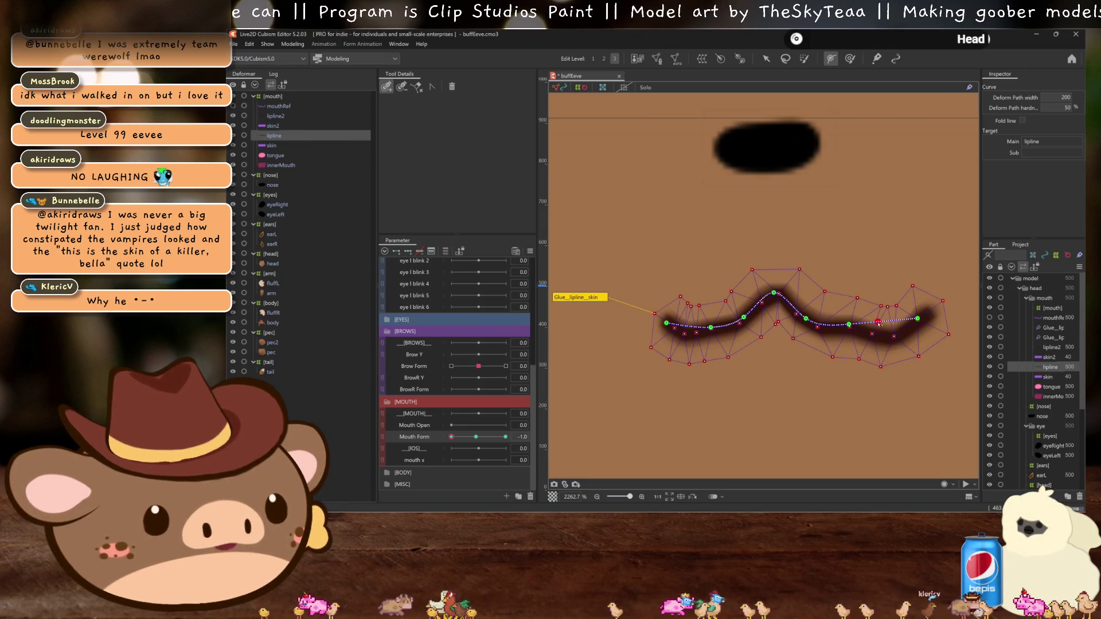
click(766, 58)
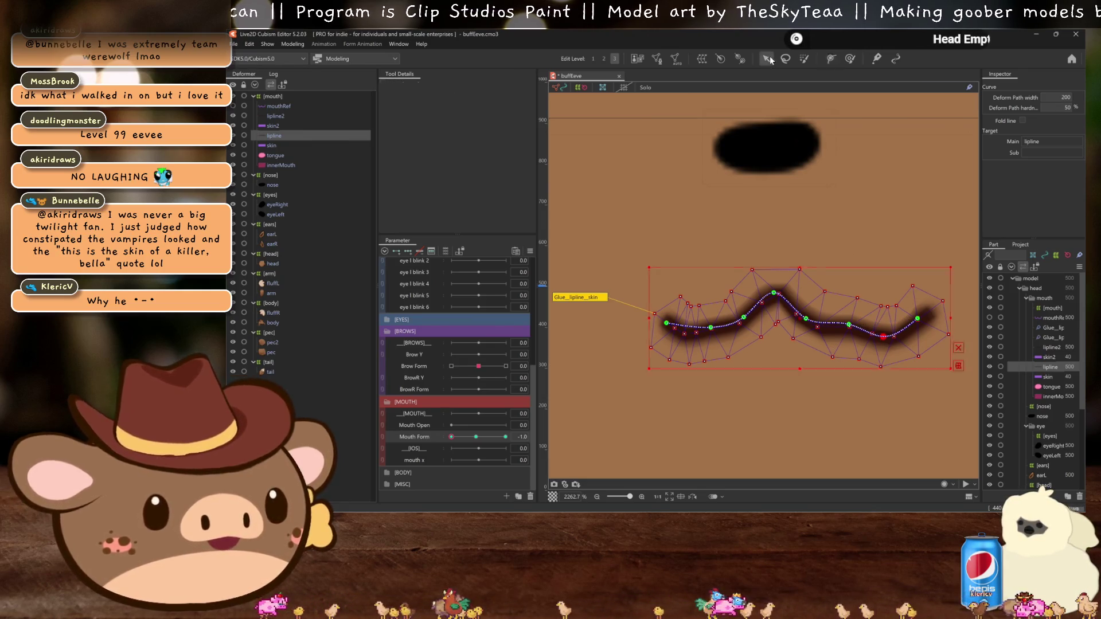
drag(849, 325, 845, 334)
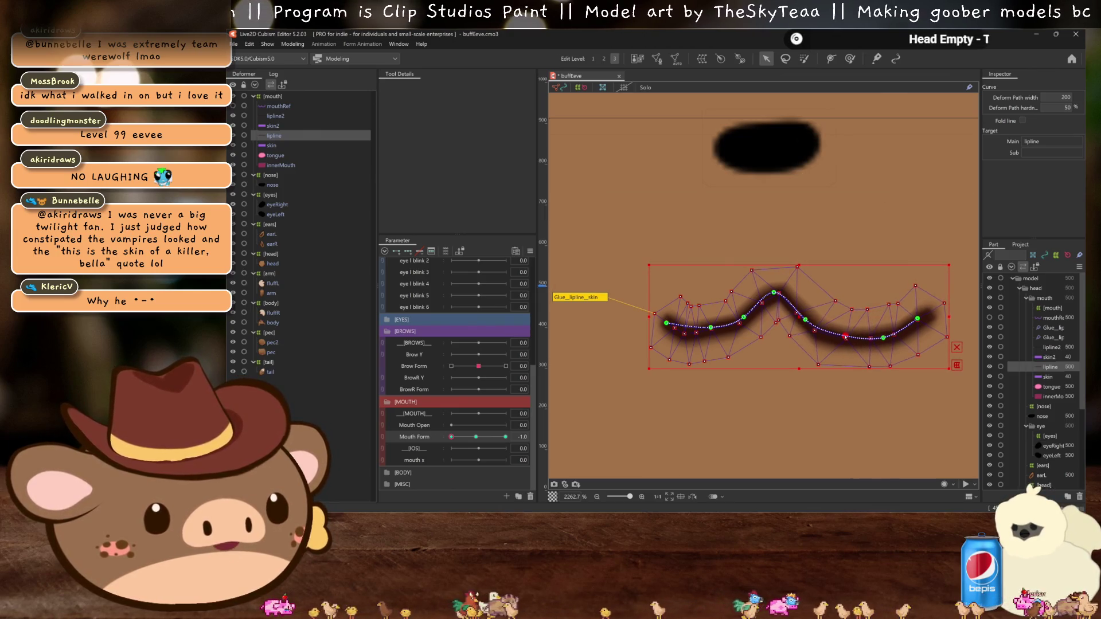
mouse_move(917, 318)
mouse_down()
mouse_move(909, 336)
mouse_move(842, 346)
mouse_move(905, 343)
mouse_up()
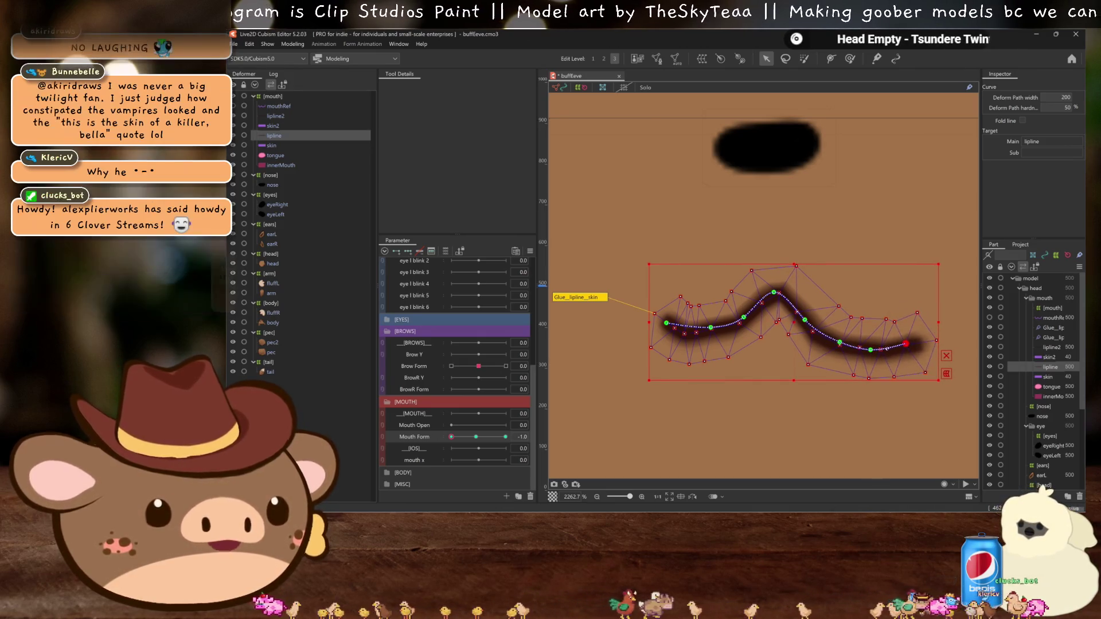
drag(839, 342, 833, 344)
key(ctrl+h)
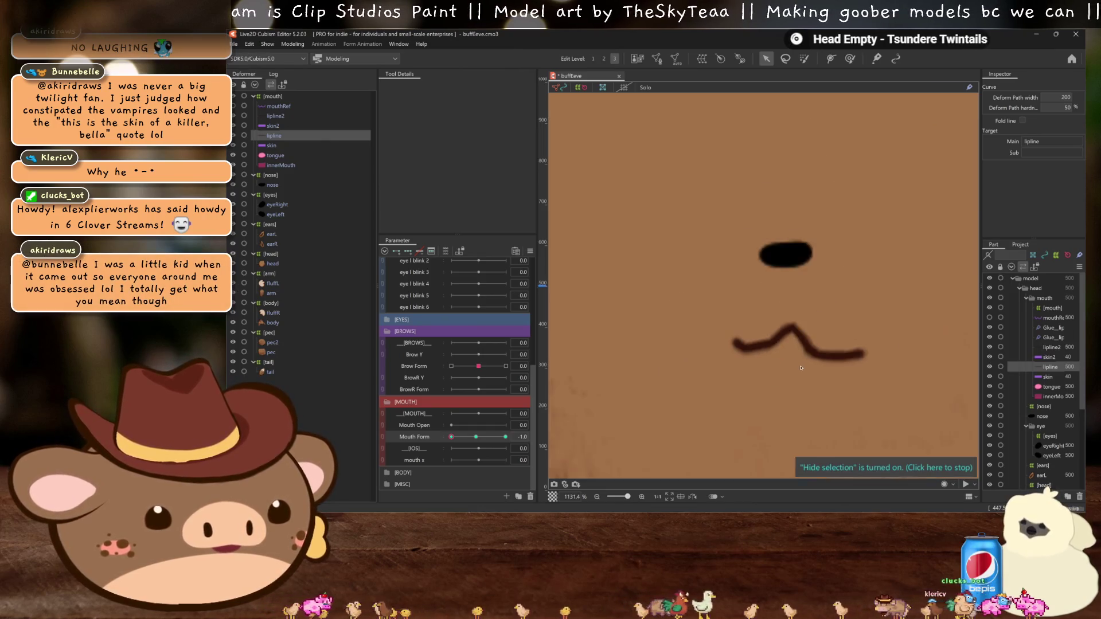
scroll(759, 346, up, 2)
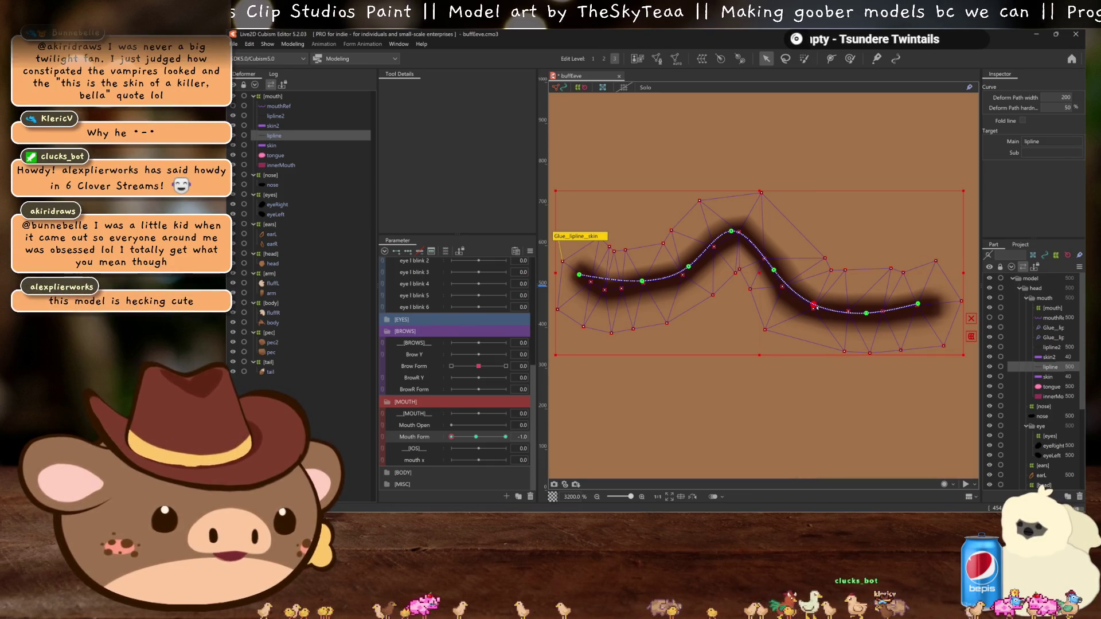
mouse_move(806, 302)
mouse_down()
mouse_move(861, 319)
mouse_move(913, 309)
mouse_up()
click(863, 315)
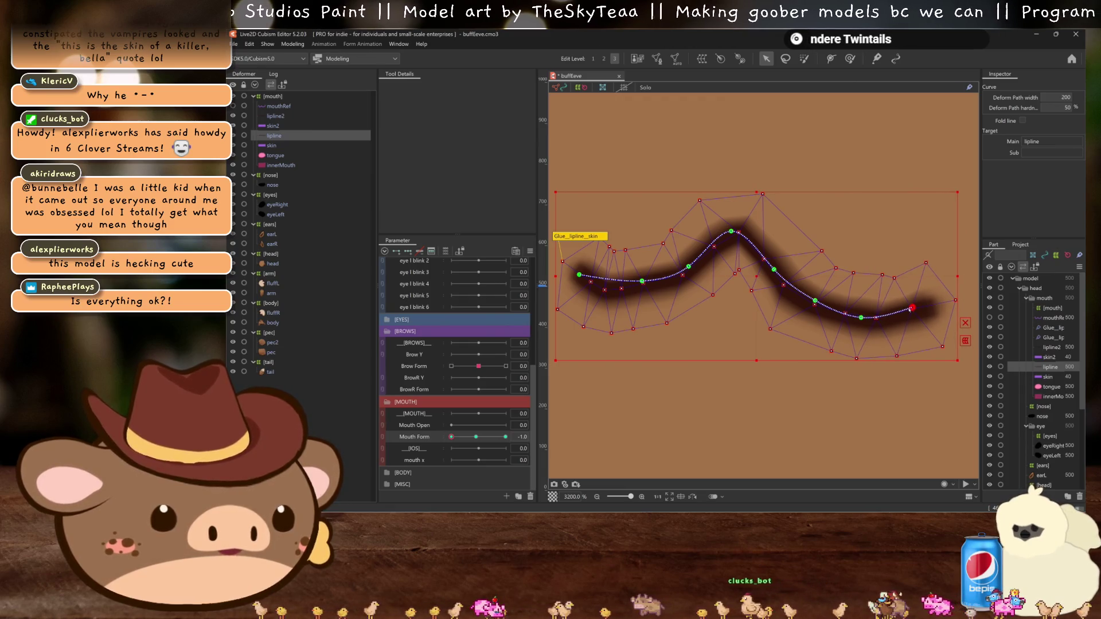
scroll(912, 308, down, 5)
drag(451, 437, 473, 438)
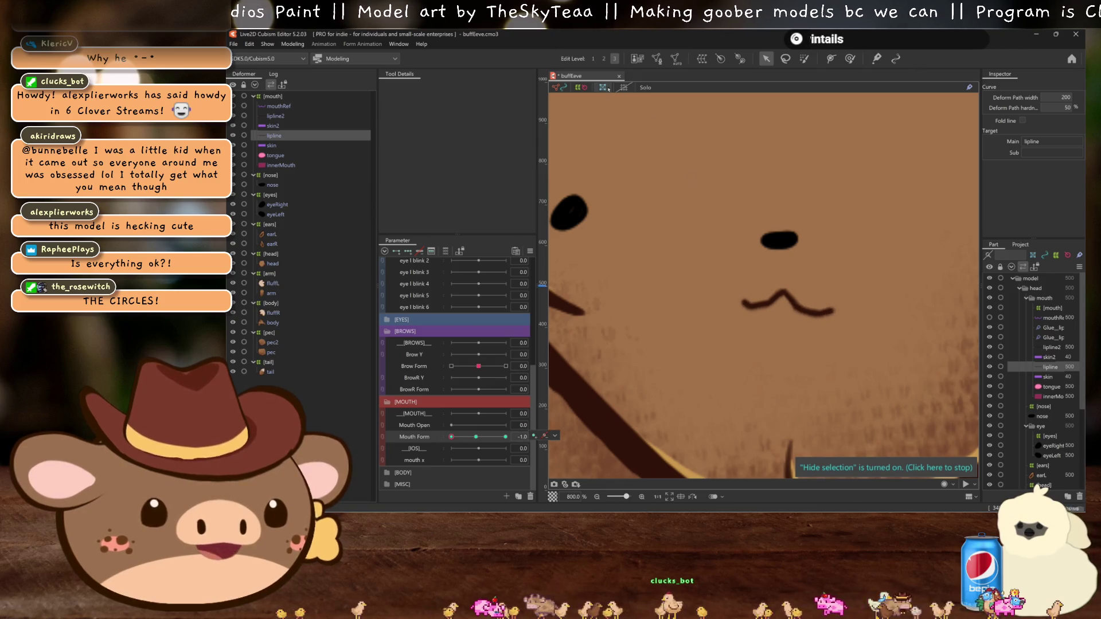
Step: Raise the peak of the lipline curve and preview it with the selection hidden
scroll(771, 268, up, 4)
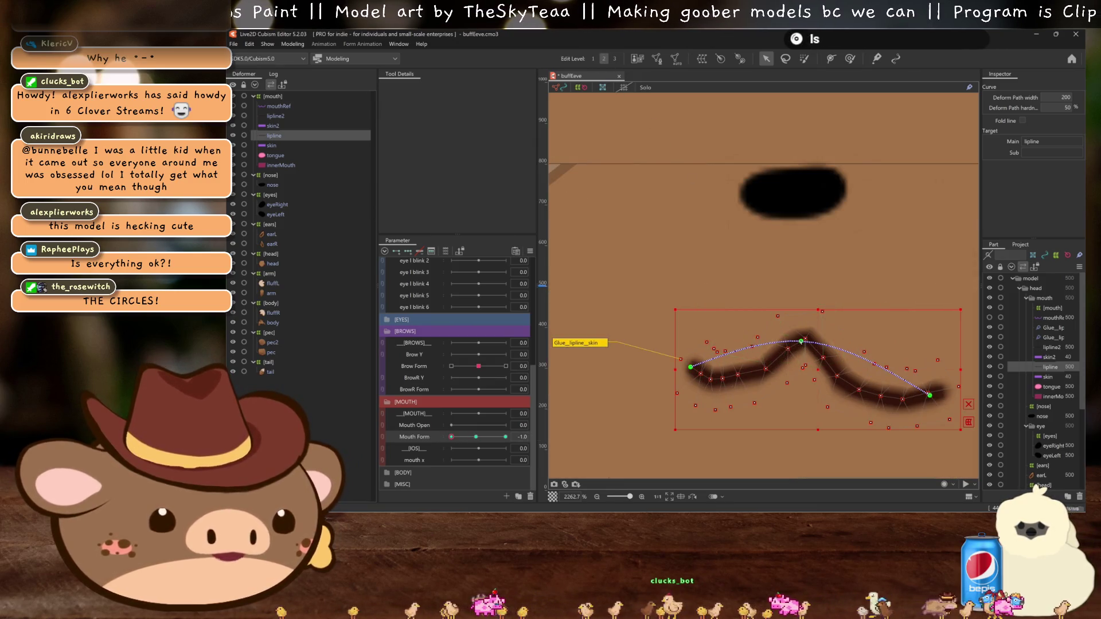
click(779, 312)
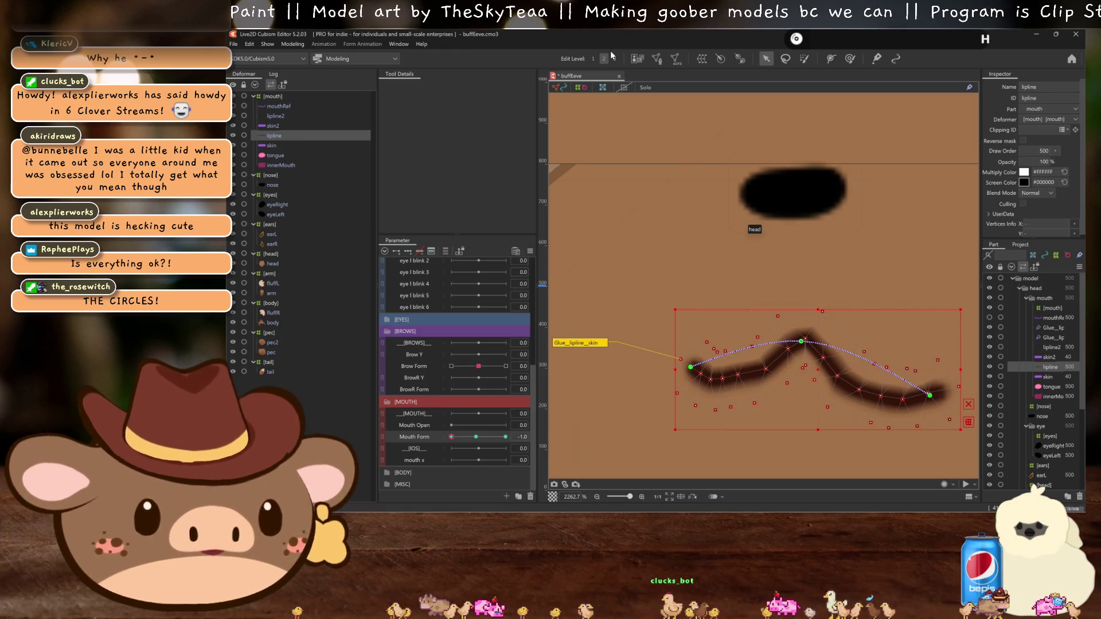
click(614, 59)
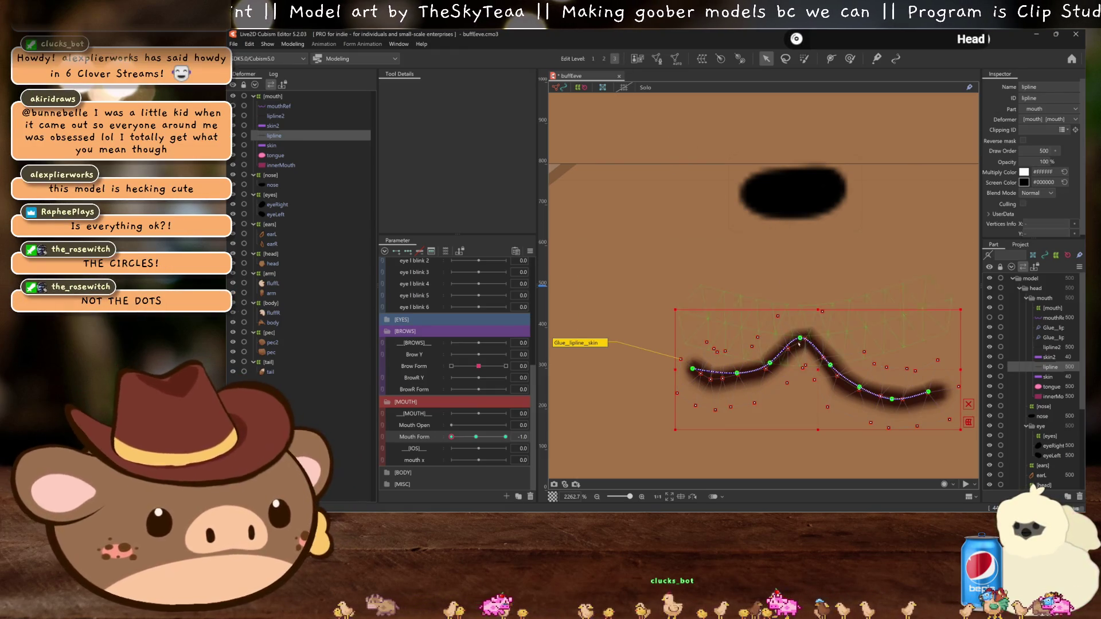
mouse_move(800, 338)
mouse_down()
mouse_move(799, 327)
mouse_move(773, 352)
mouse_move(828, 357)
mouse_move(856, 385)
mouse_up()
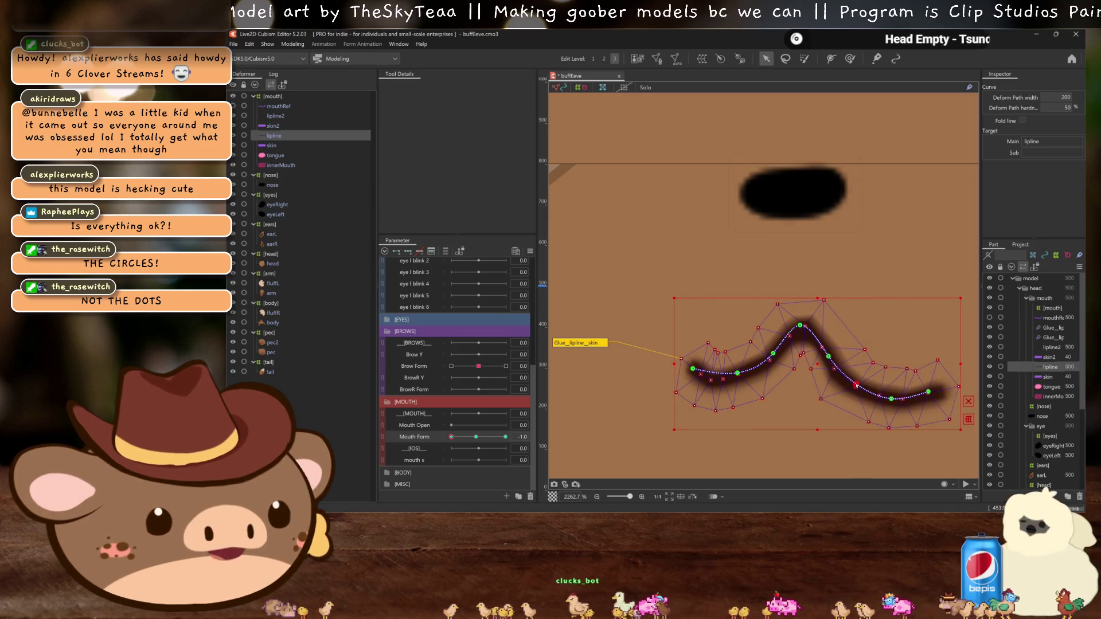
scroll(852, 388, down, 5)
key(ctrl+h)
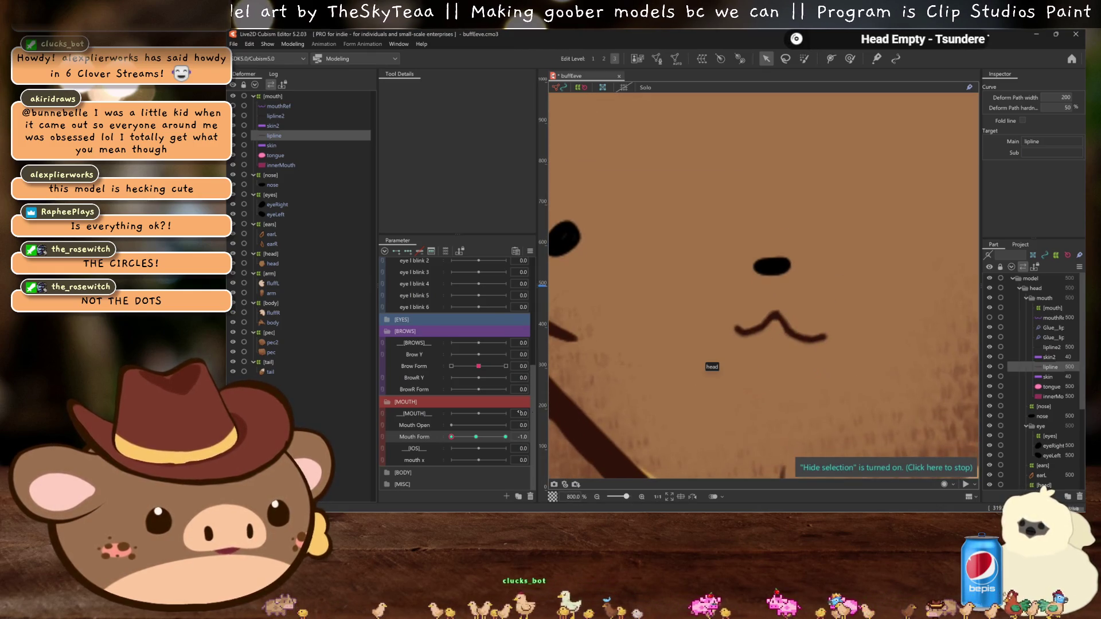
scroll(755, 331, up, 2)
scroll(712, 325, up, 1)
Step: Pull the mouth curve's left and right ends lower, toggling the mesh to check
key(b)
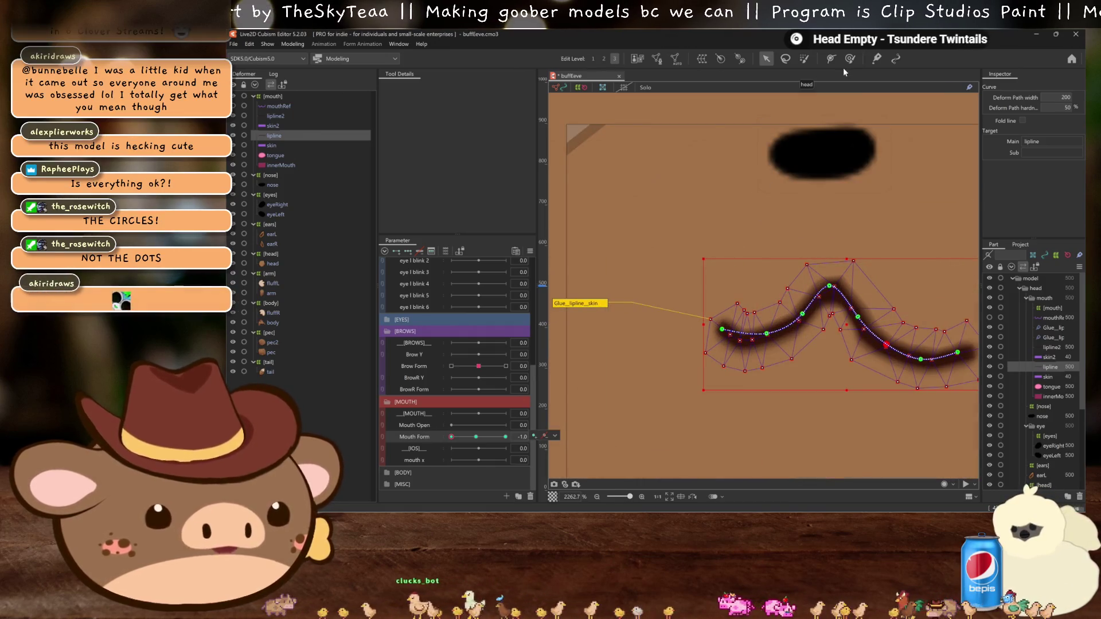
click(743, 338)
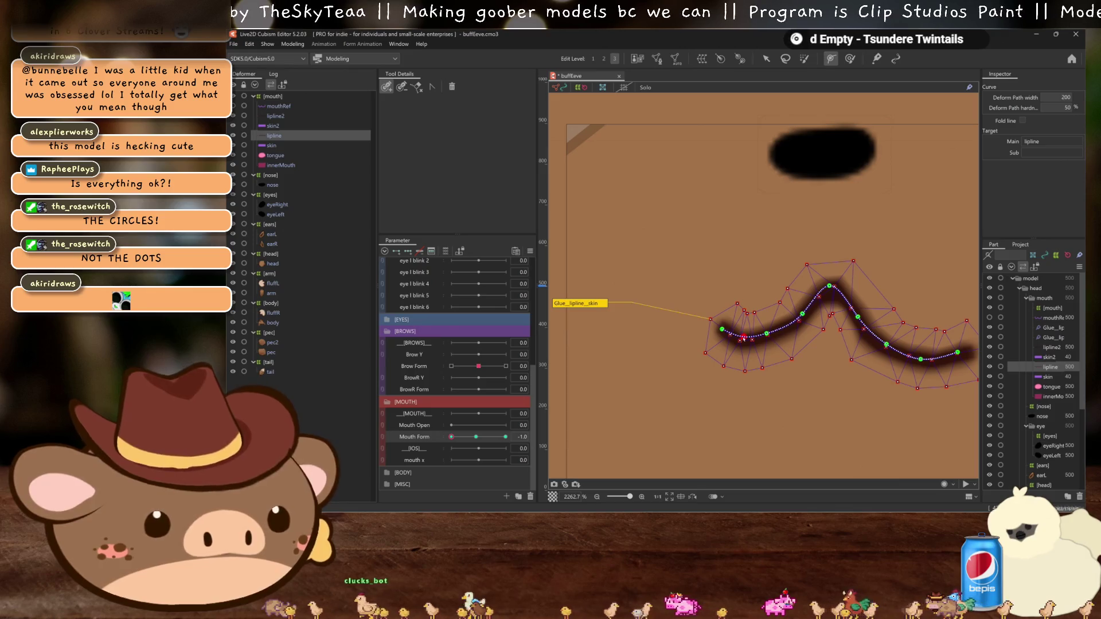
key(v)
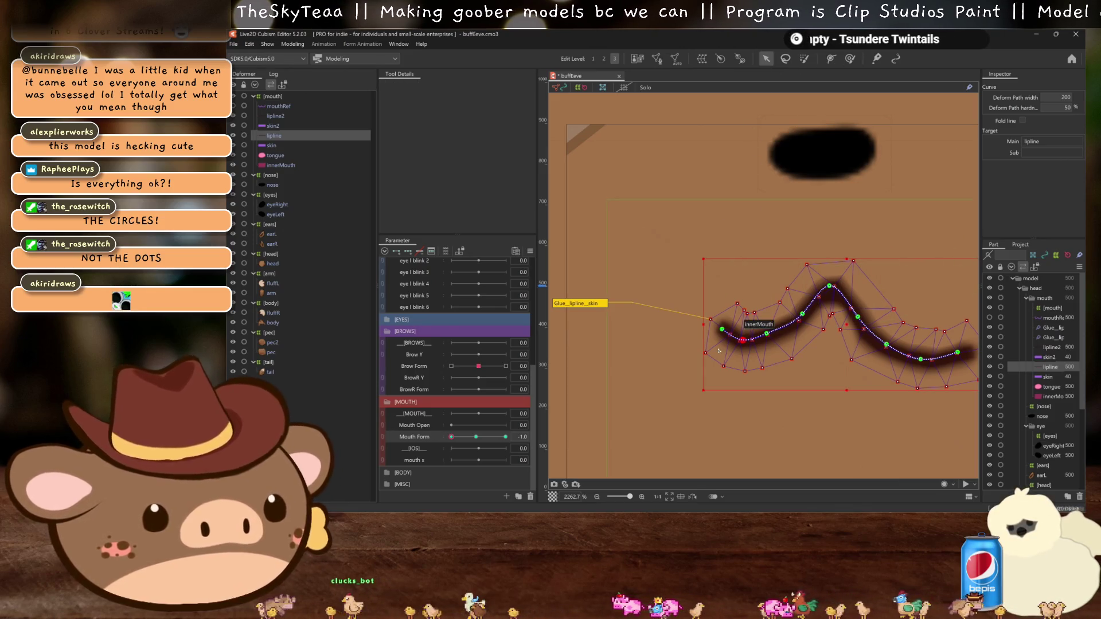
drag(721, 329, 718, 336)
key(ctrl+h)
scroll(745, 343, down, 2)
scroll(768, 357, up, 2)
key(ctrl+h)
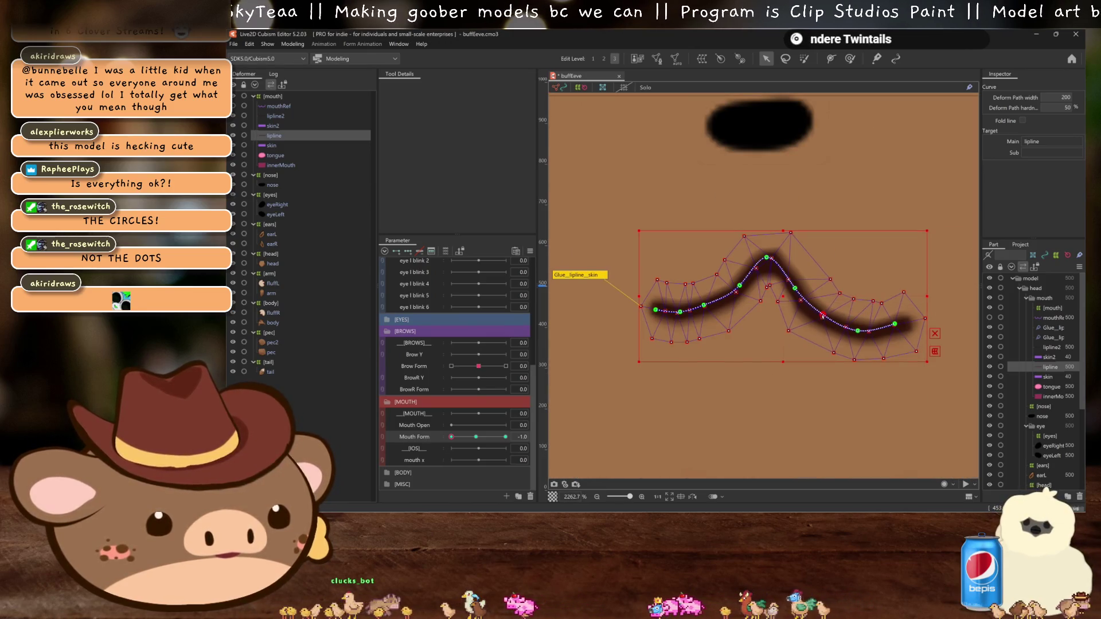
click(858, 330)
drag(901, 324, 896, 329)
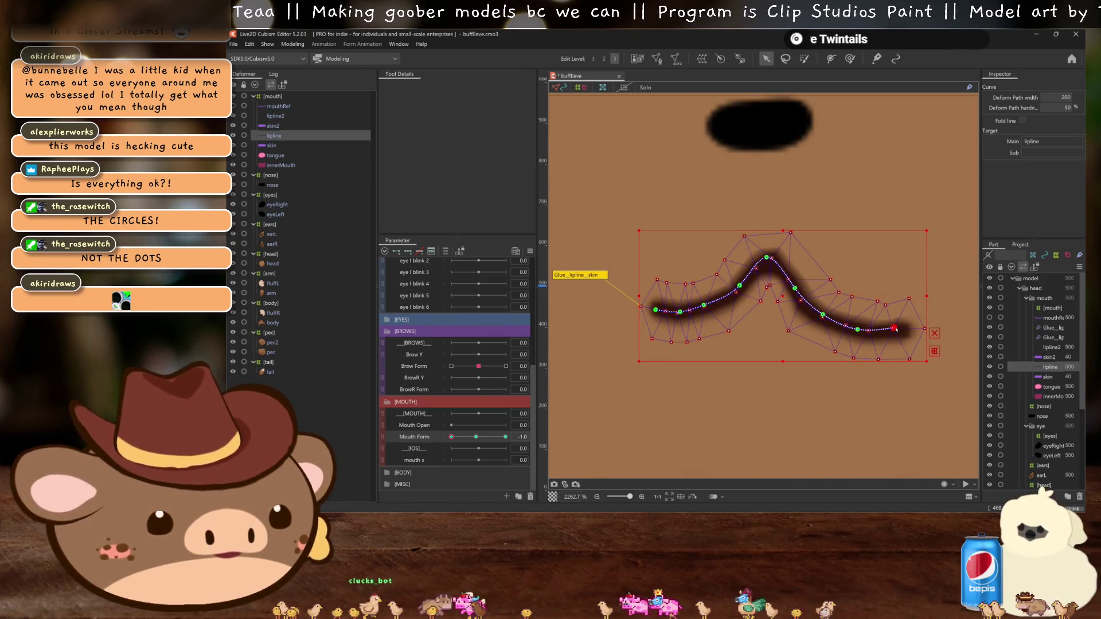
key(ctrl+h)
scroll(896, 330, down, 4)
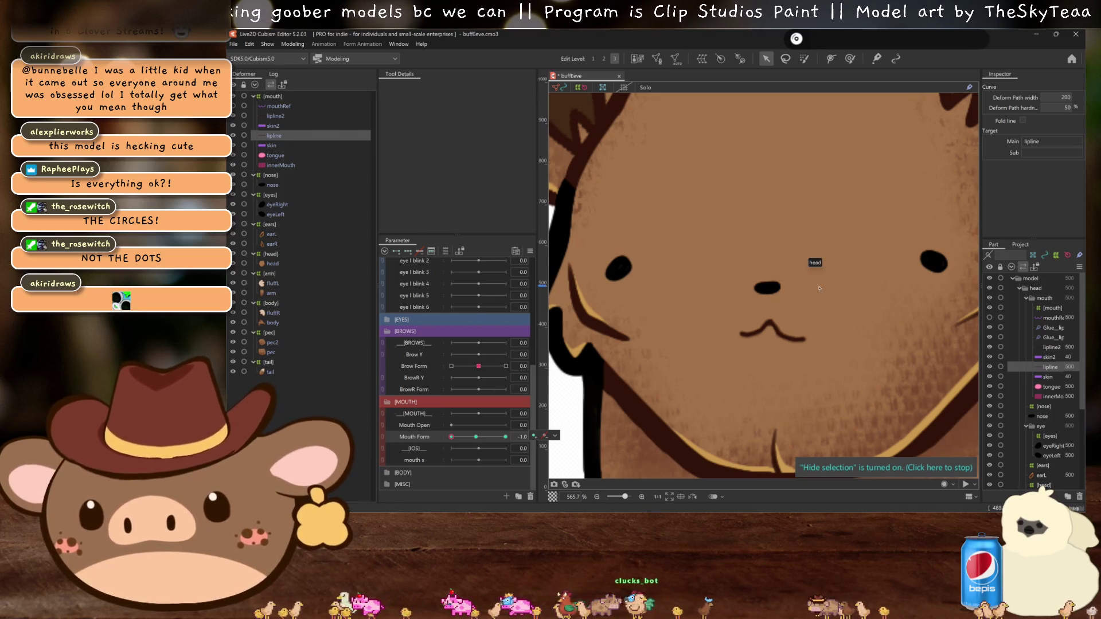
scroll(859, 284, down, 2)
scroll(831, 292, down, 1)
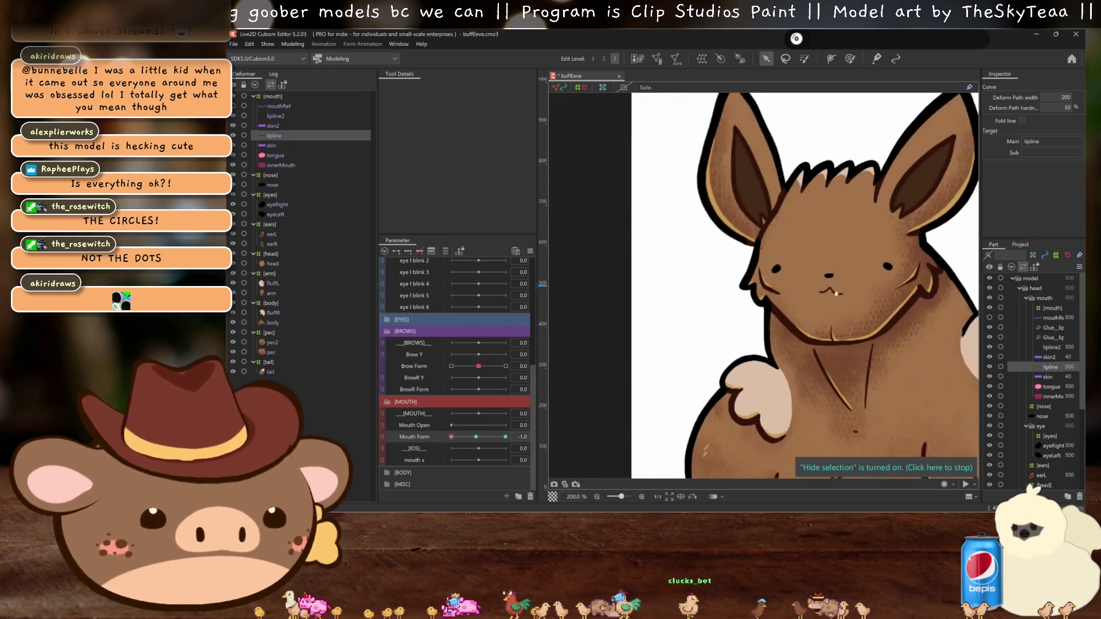
scroll(804, 304, up, 2)
scroll(744, 316, down, 3)
scroll(734, 286, down, 2)
scroll(726, 257, up, 1)
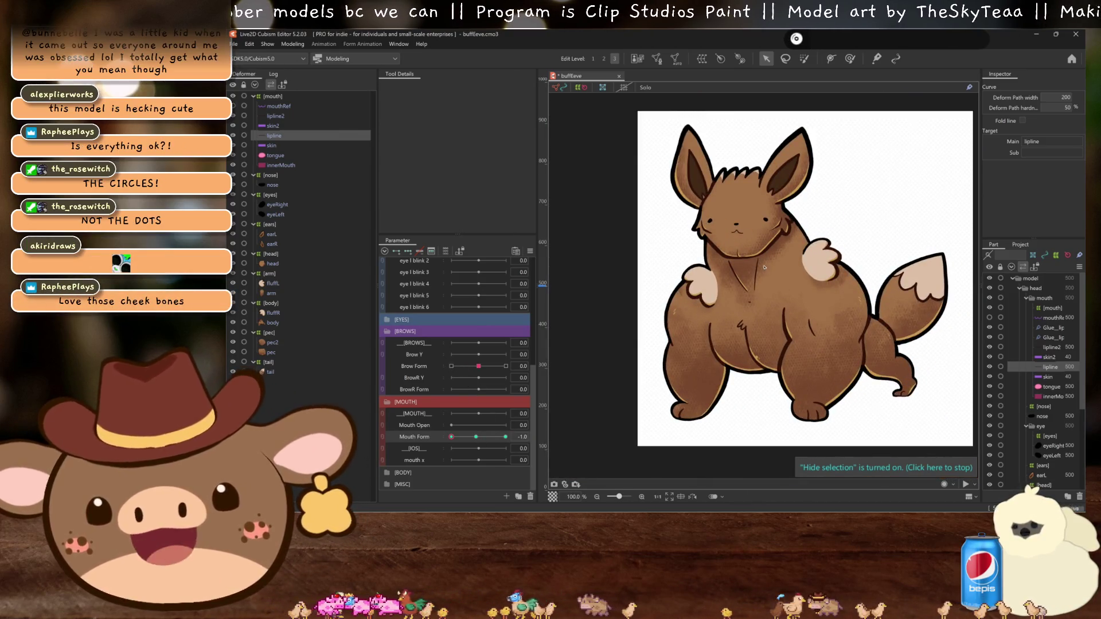
scroll(760, 292, right, 3)
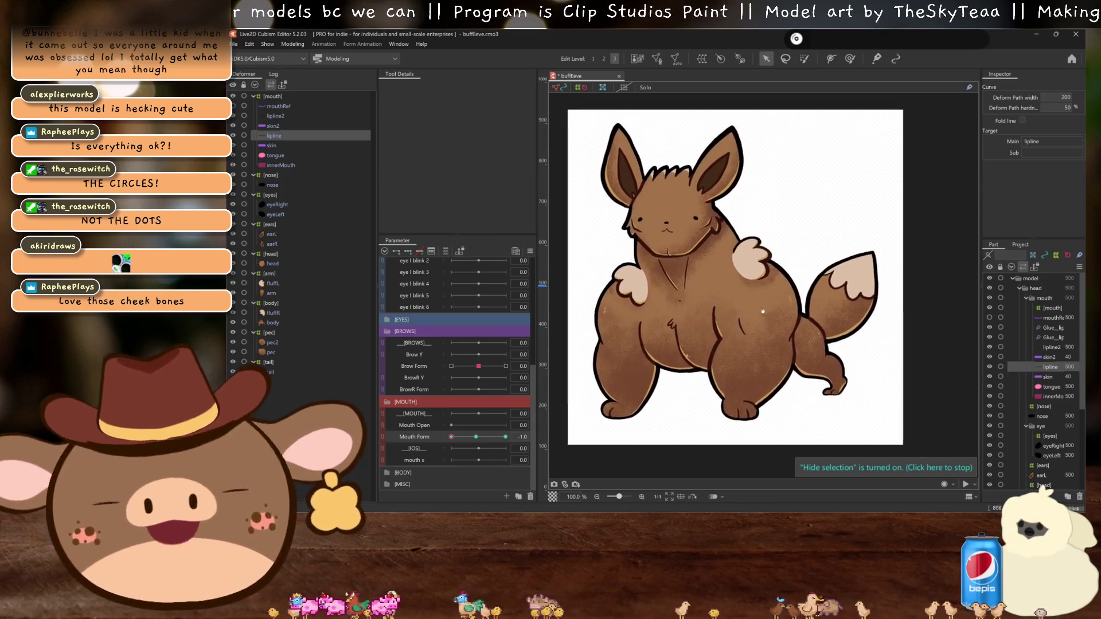
scroll(757, 310, left, 2)
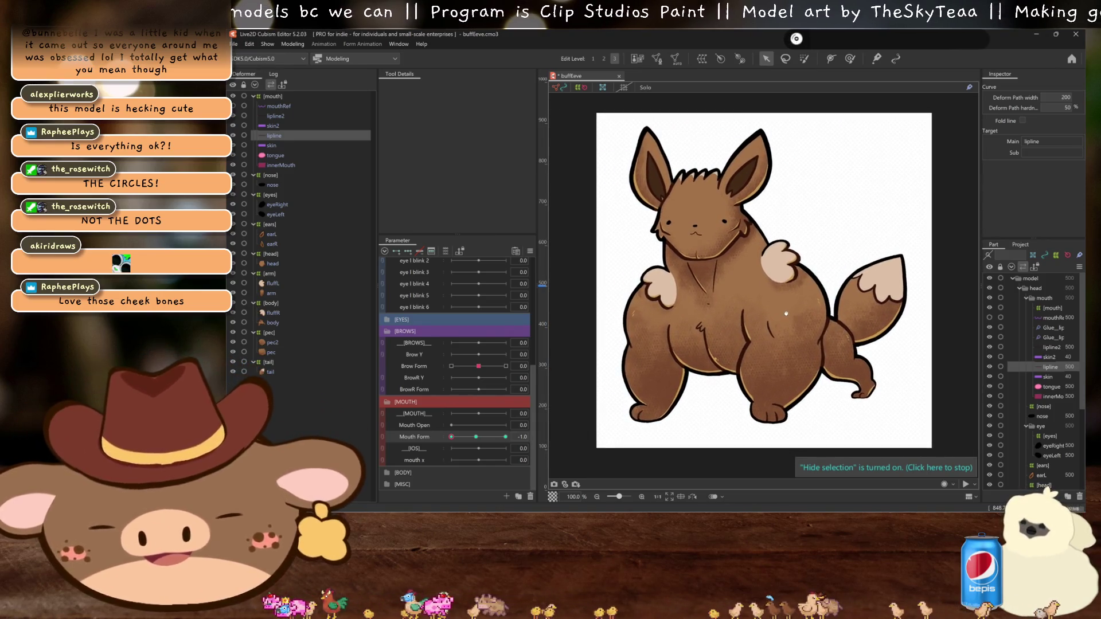
scroll(721, 259, up, 2)
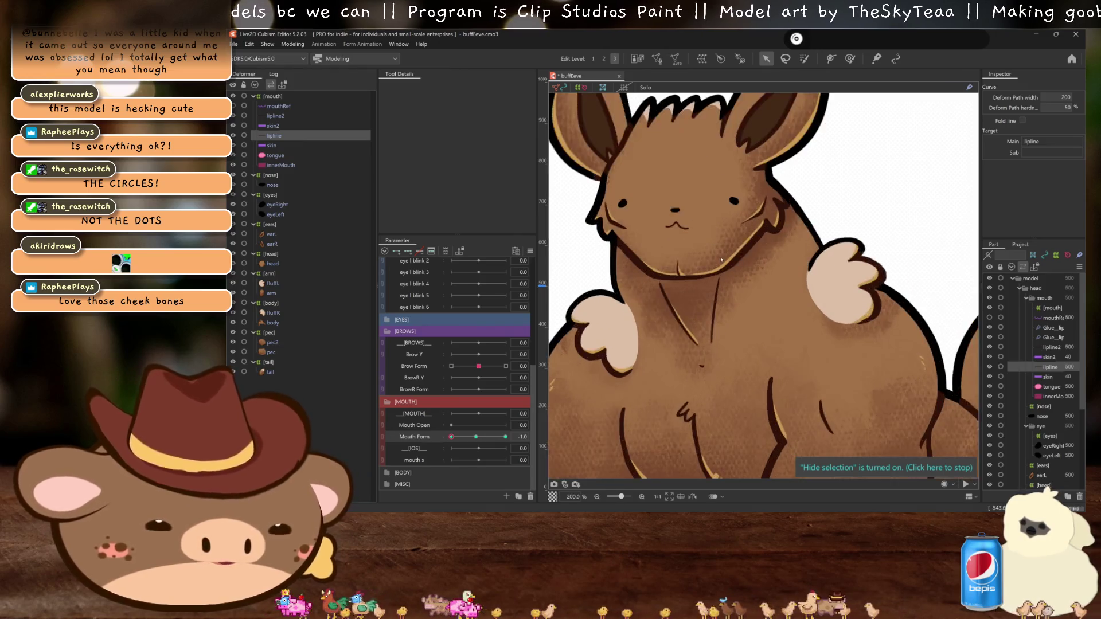
scroll(721, 259, down, 2)
scroll(782, 342, up, 3)
scroll(782, 343, up, 1)
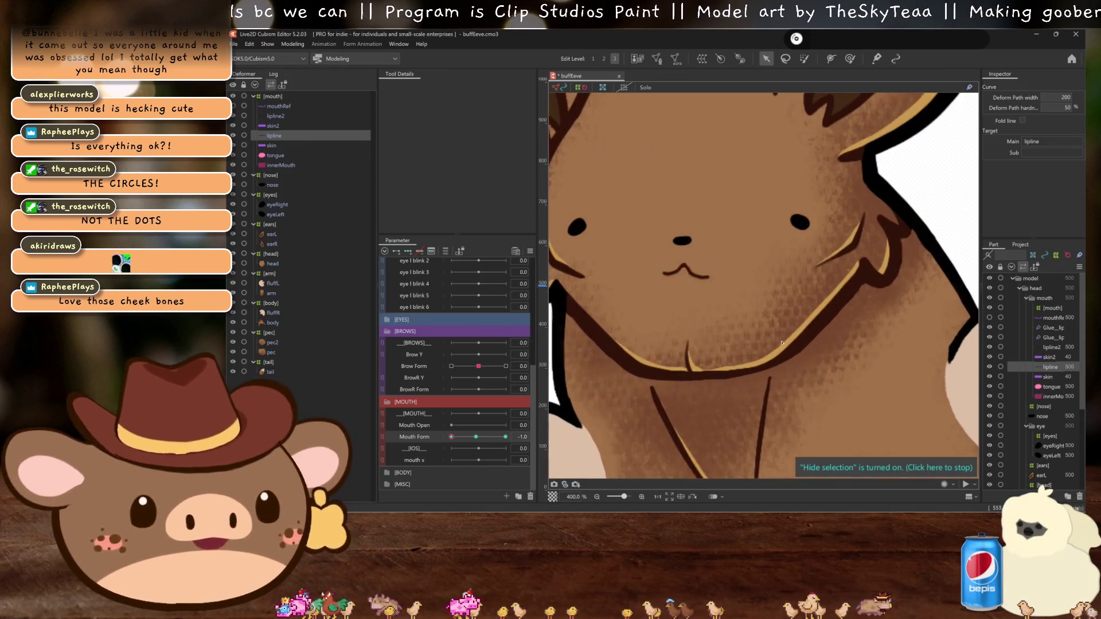
drag(782, 342, 813, 369)
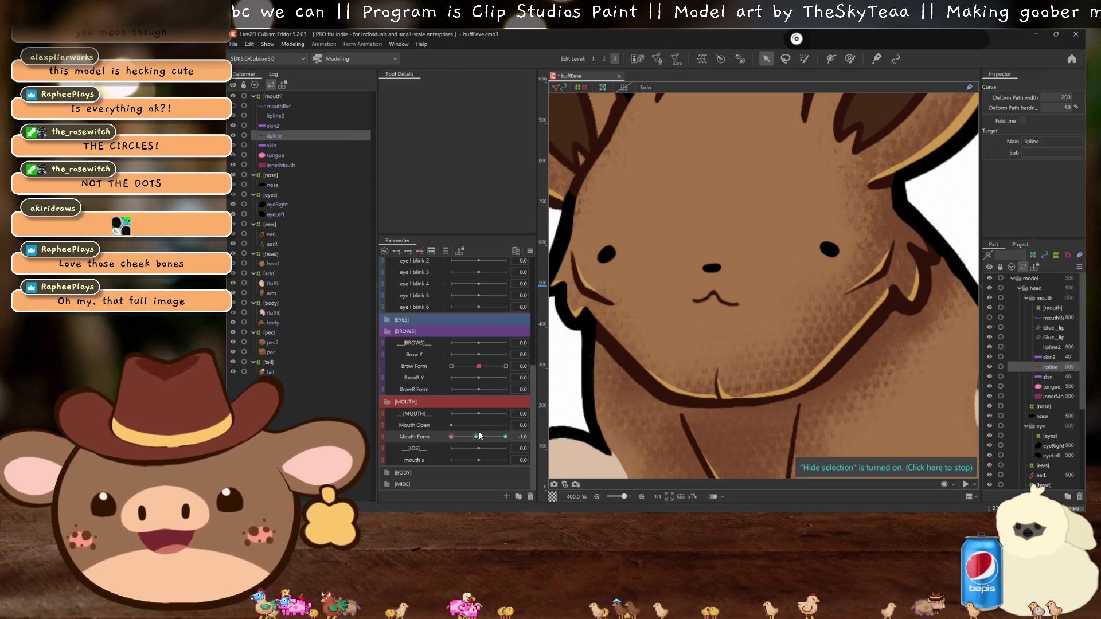
scroll(807, 232, down, 3)
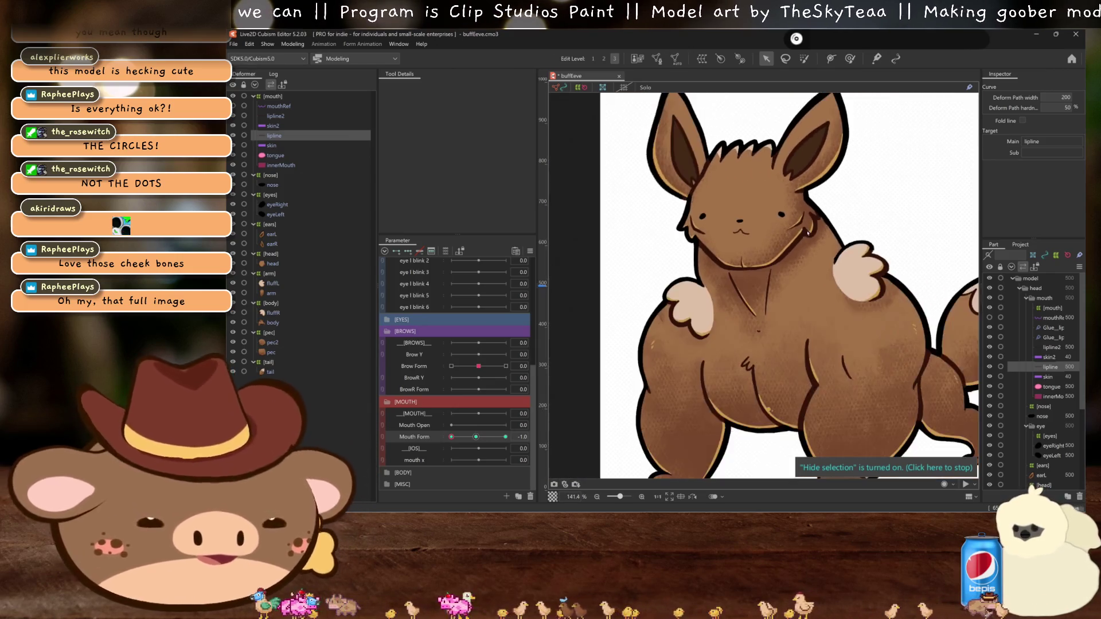
scroll(807, 231, down, 1)
mouse_move(451, 437)
mouse_down()
mouse_move(505, 437)
mouse_move(379, 438)
mouse_up()
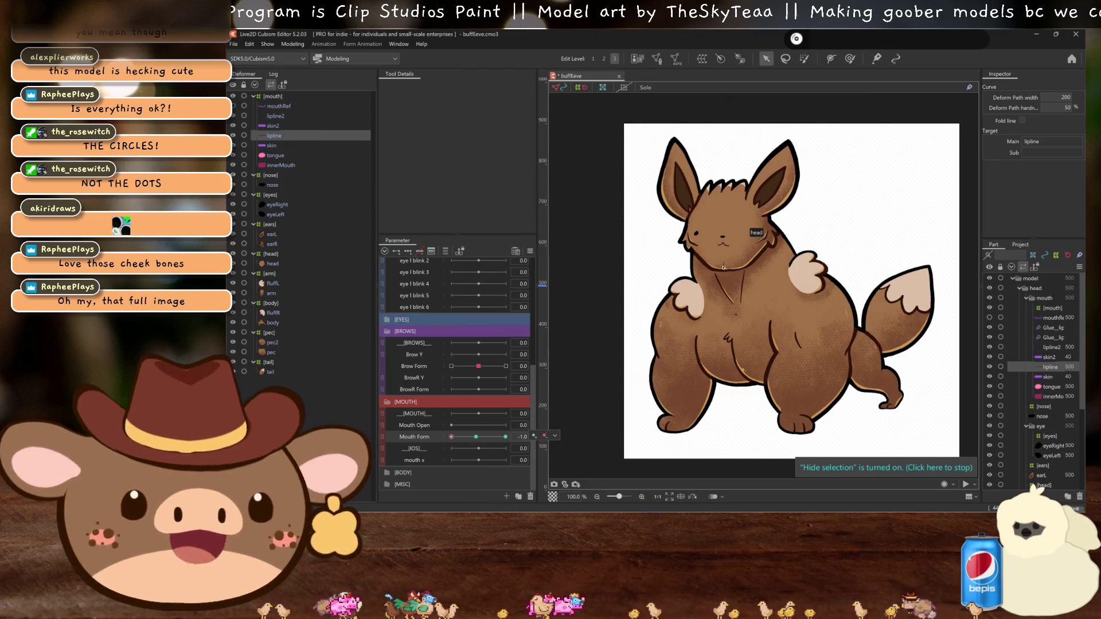
scroll(730, 247, up, 2)
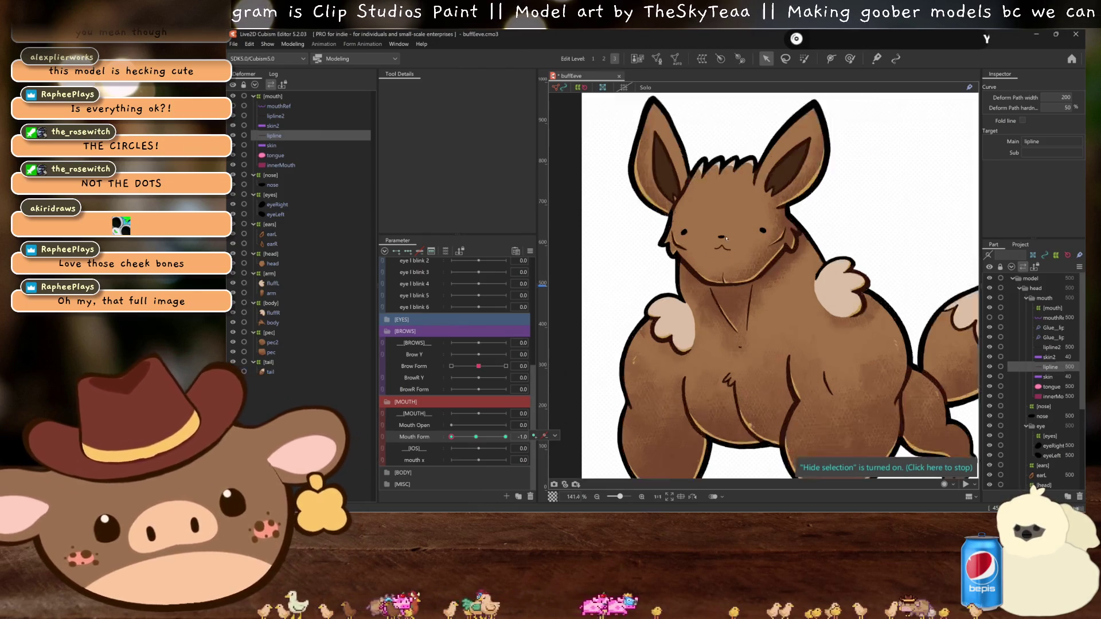
scroll(731, 248, up, 2)
scroll(731, 248, up, 2)
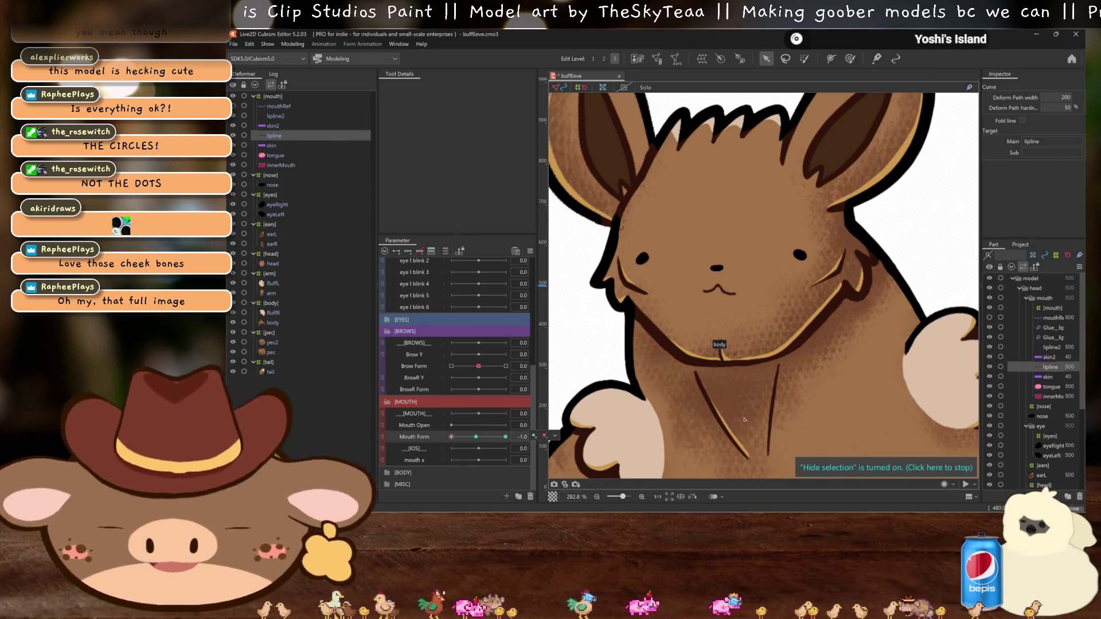
scroll(739, 367, up, 1)
scroll(755, 395, up, 1)
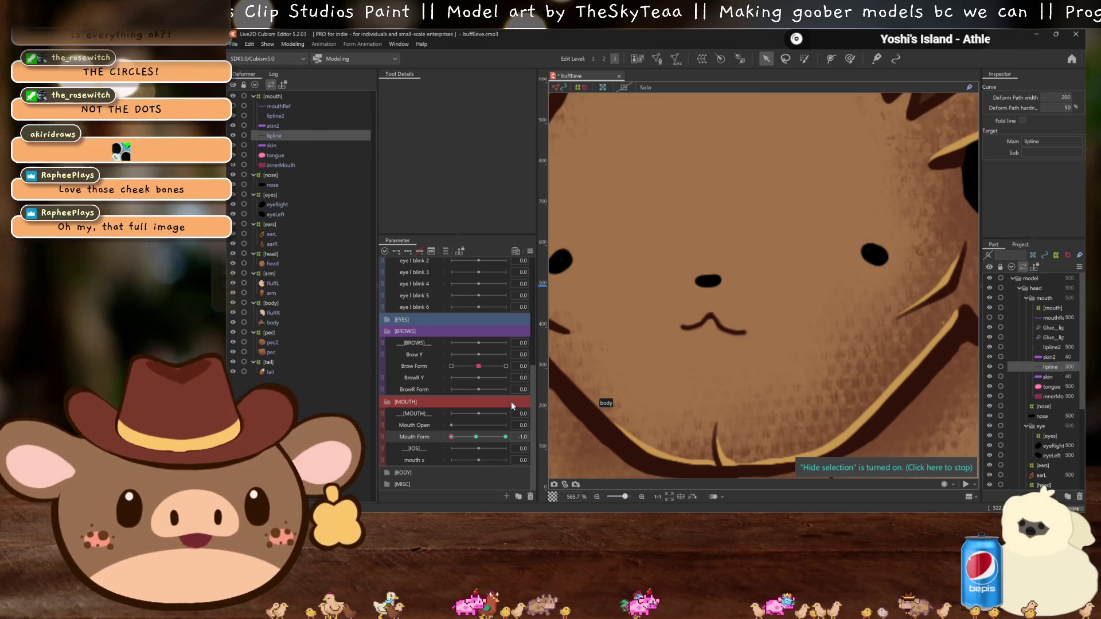
click(280, 116)
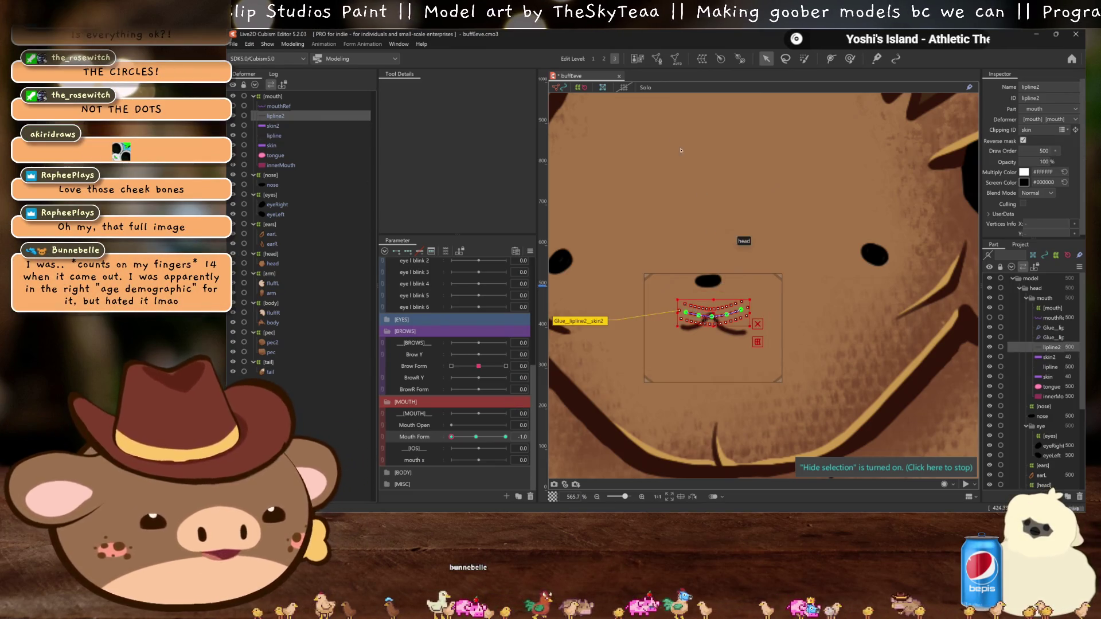
Step: Bend the lipline2 path's ends down into an arch and test across Mouth Form values
scroll(699, 339, up, 2)
drag(670, 281, 665, 308)
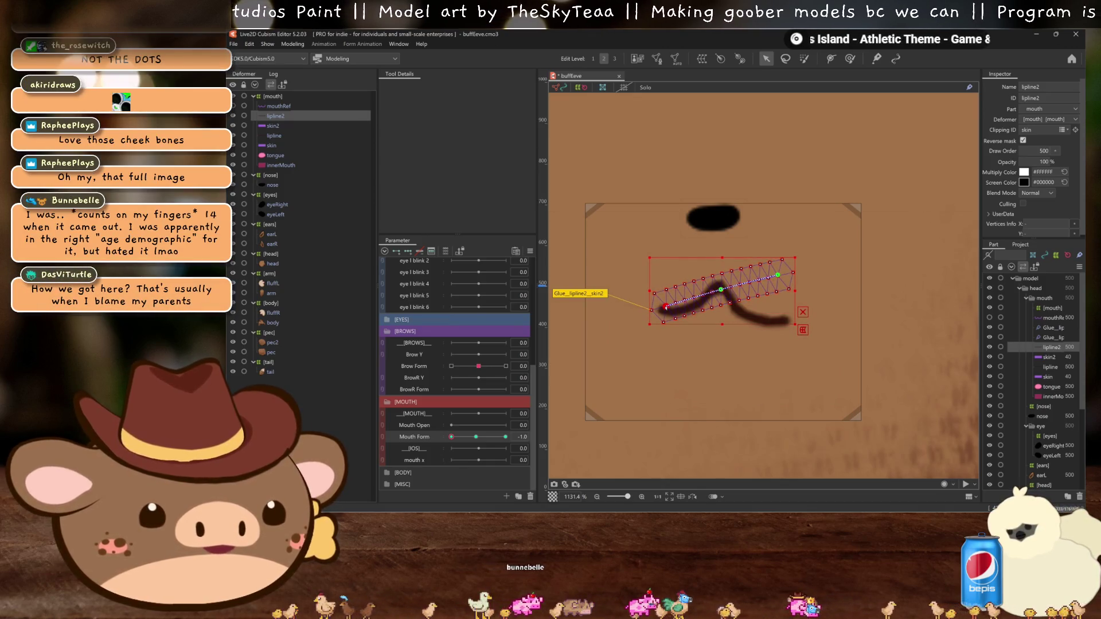
click(779, 274)
drag(778, 276, 783, 317)
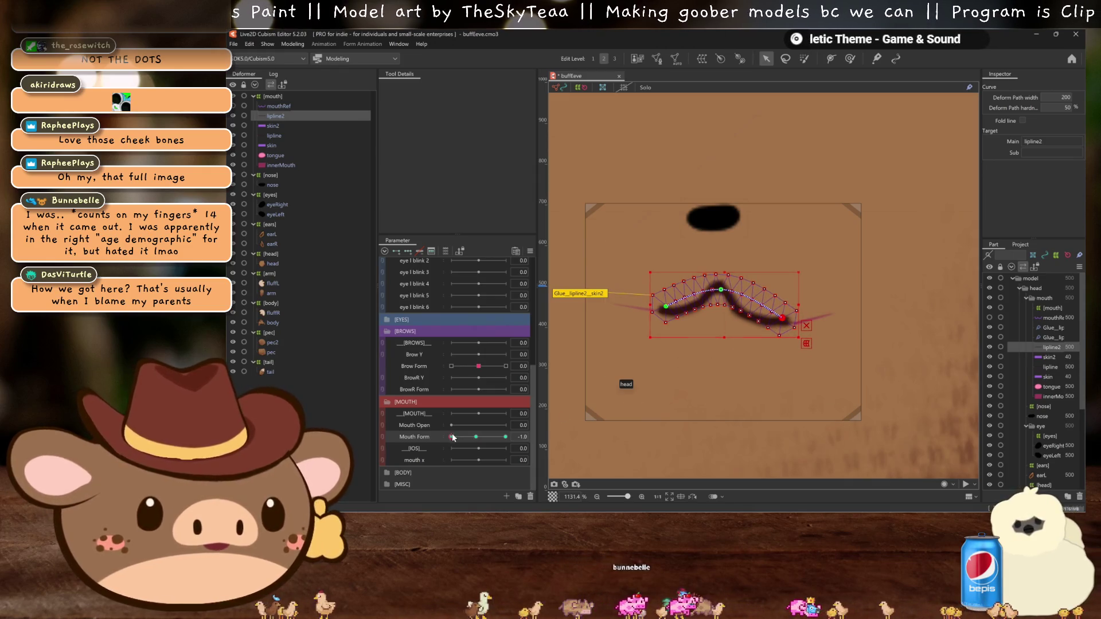
drag(453, 437, 452, 441)
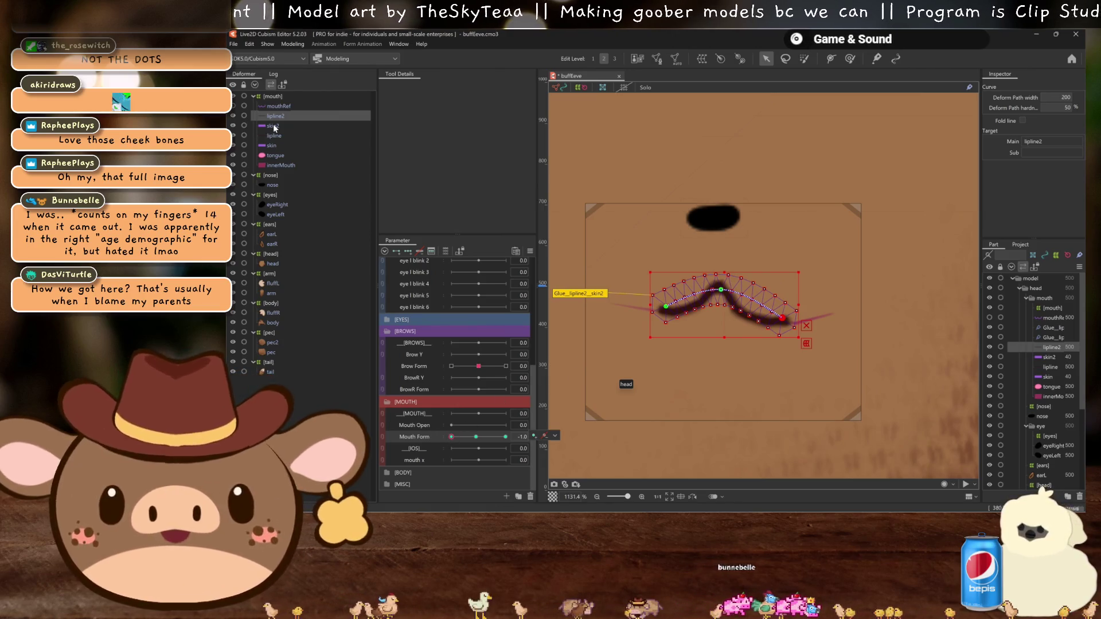
Step: Lower the top edge of skin2's mesh area, then select skin and preview the mouth
click(273, 126)
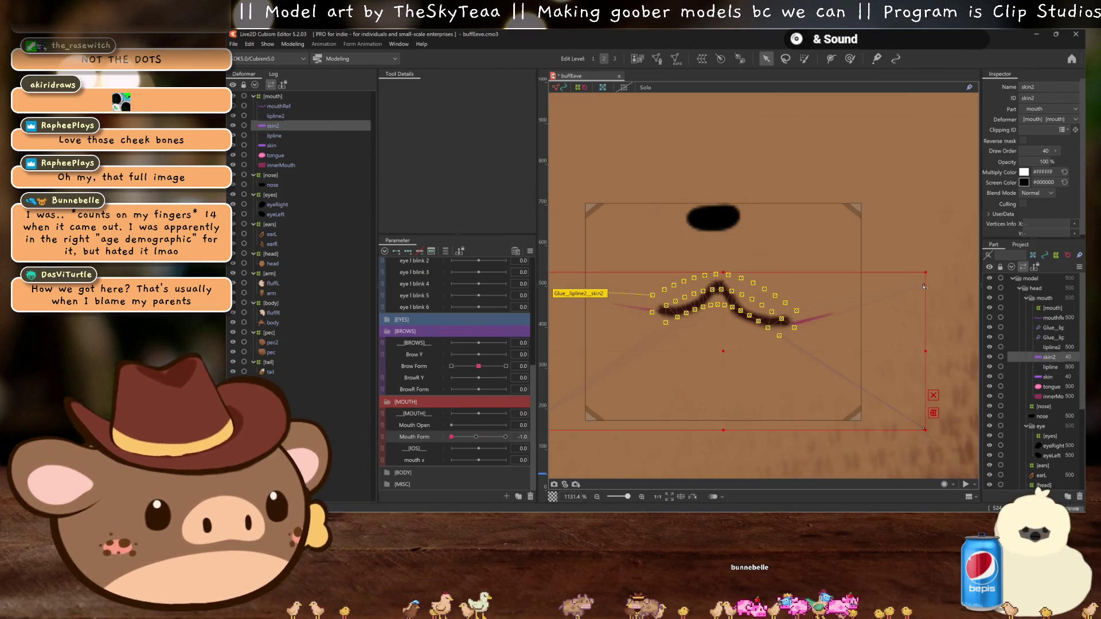
scroll(602, 308, left, 4)
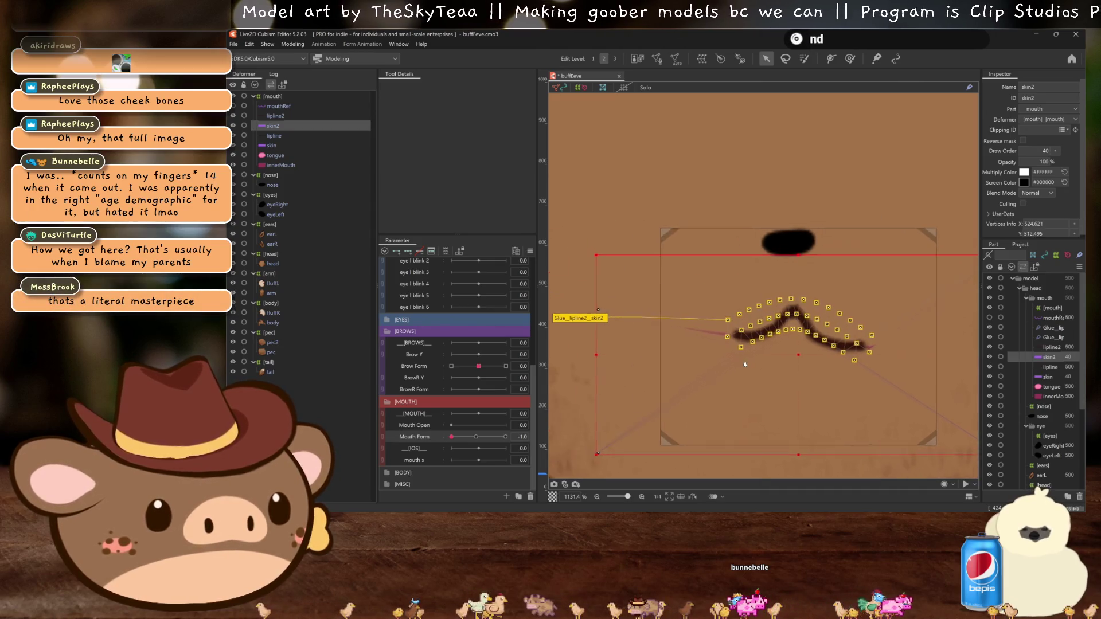
drag(646, 320, 843, 290)
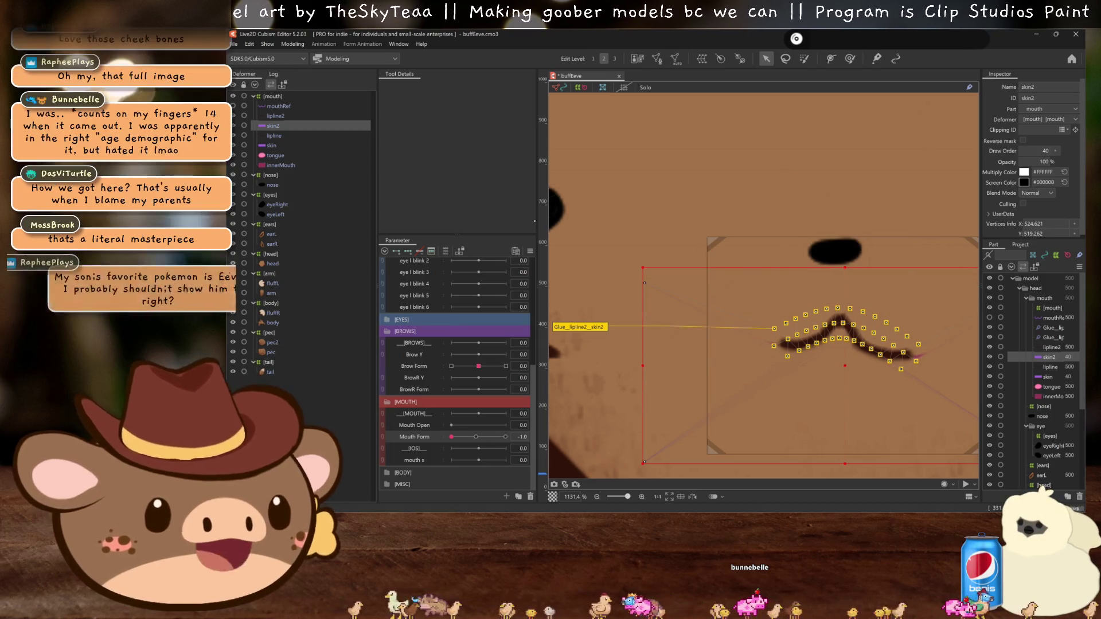
click(271, 146)
drag(844, 370, 744, 287)
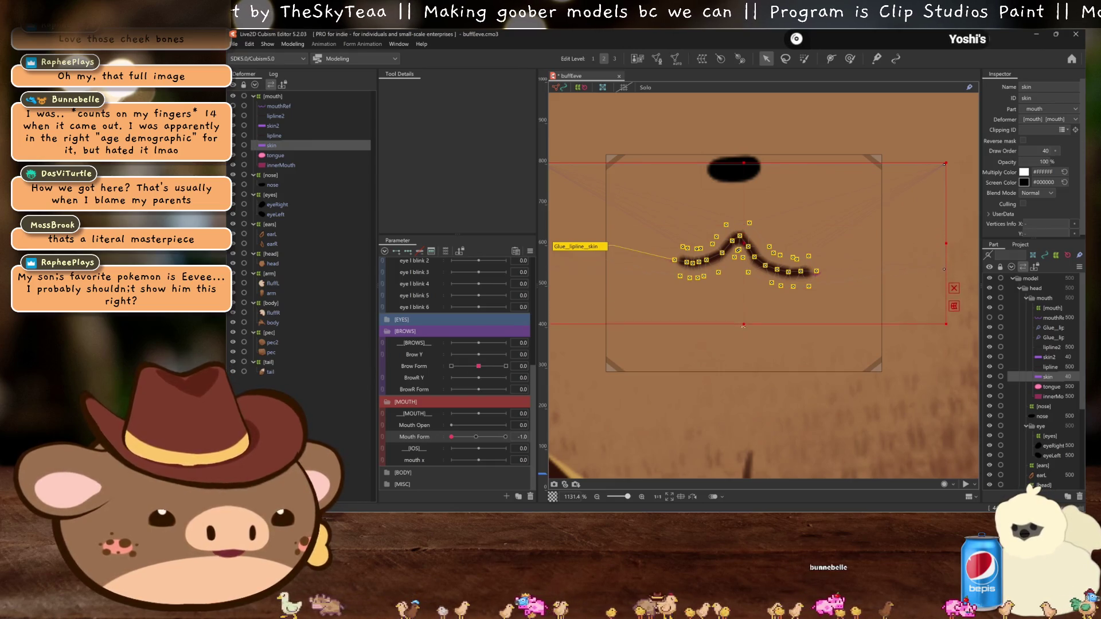
scroll(809, 263, up, 2)
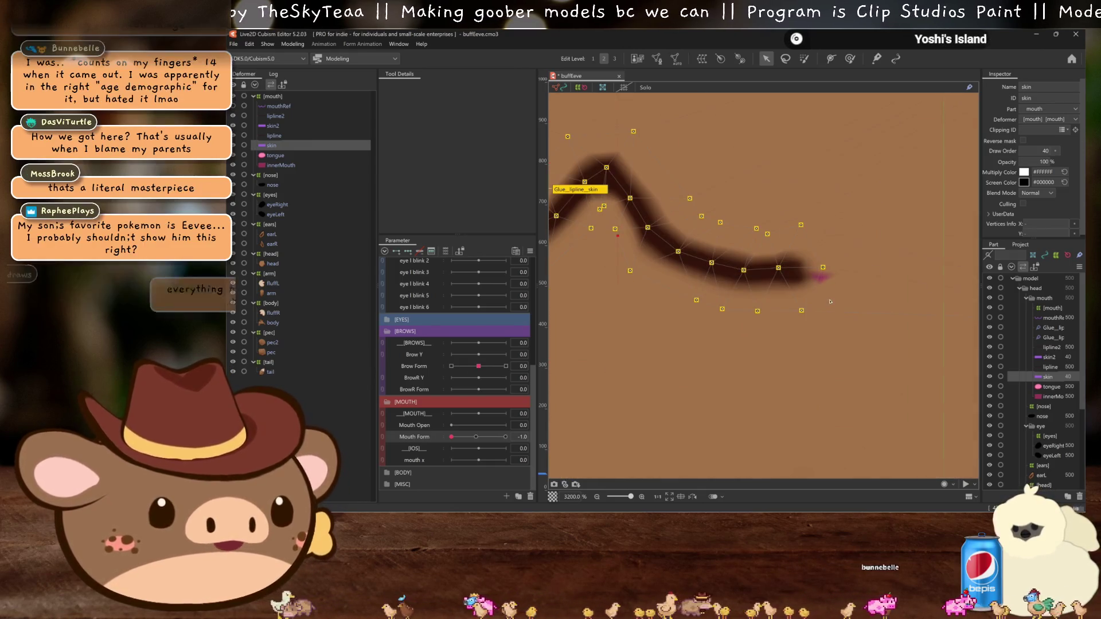
scroll(809, 263, down, 2)
key(ctrl+h)
scroll(830, 331, down, 1)
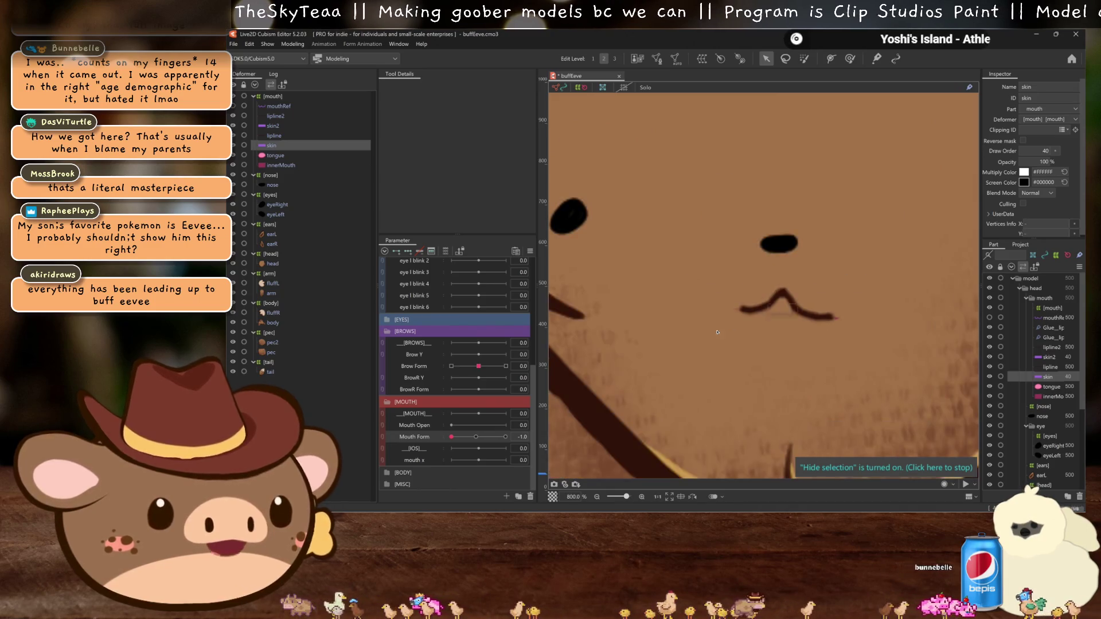
Step: Recheck lipline2's right end point and return Mouth Form to neutral 0.0
click(275, 116)
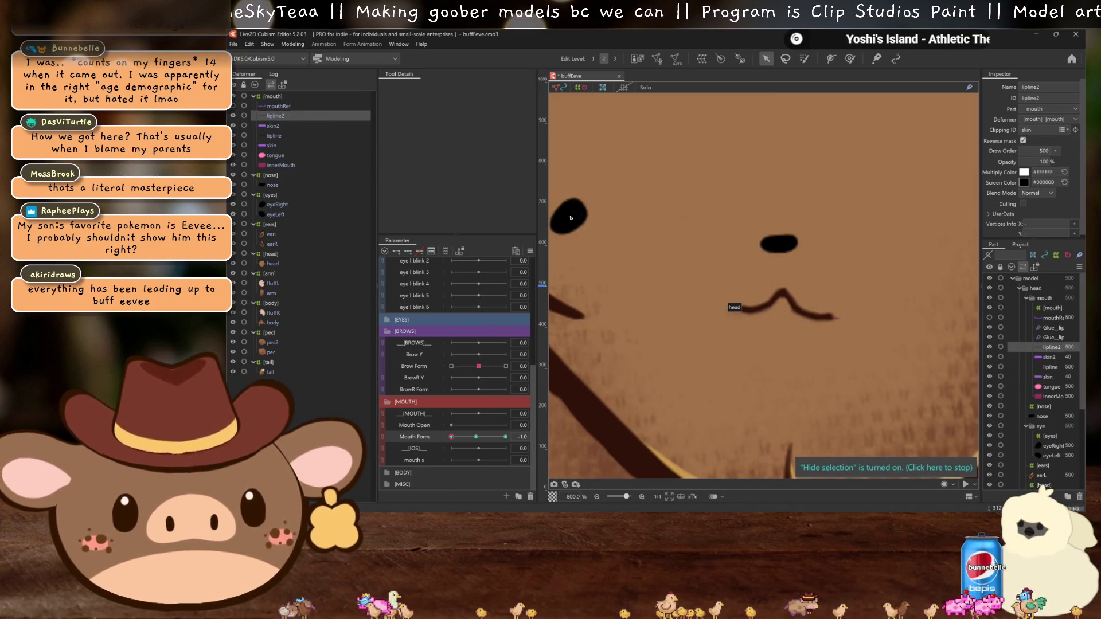
scroll(837, 317, up, 1)
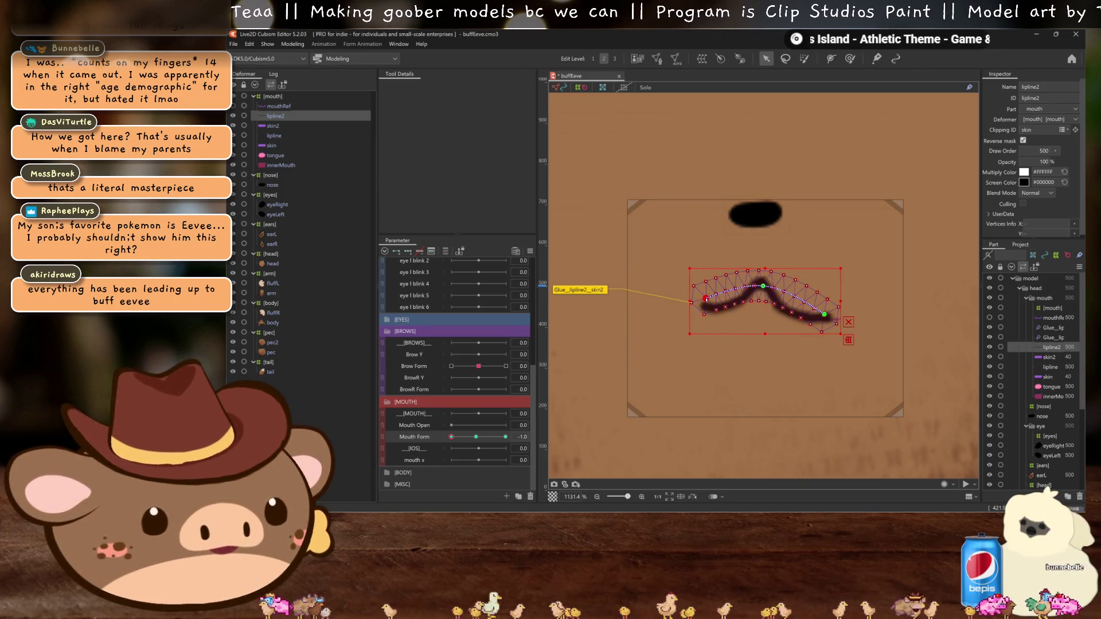
click(824, 315)
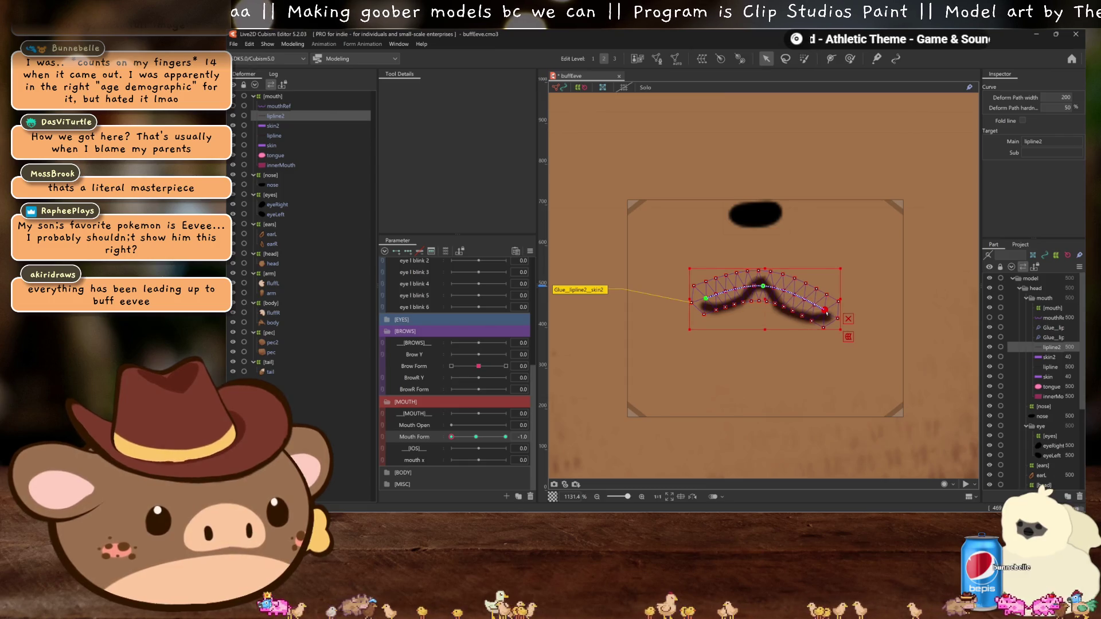
key(ctrl+h)
scroll(771, 332, down, 2)
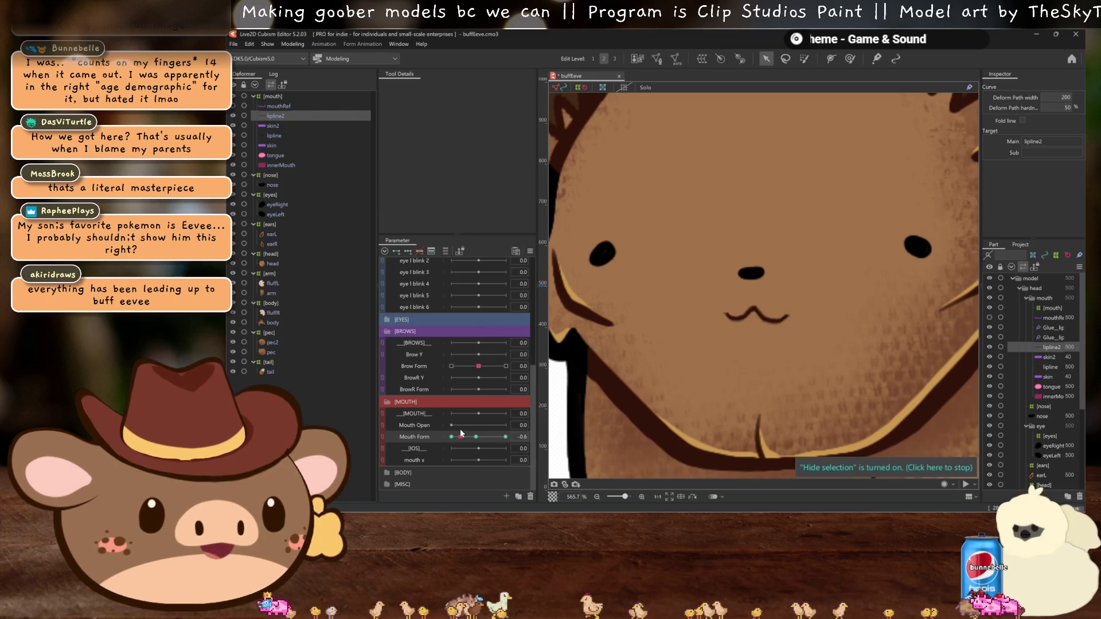
click(461, 436)
Step: Step Mouth Form through its 0, -0.6 and -1.0 keys with the mesh hidden, zoomed out, then back to 0
key(ctrl+h)
click(461, 437)
click(451, 437)
scroll(768, 378, down, 1)
key(ctrl+h)
scroll(745, 367, down, 3)
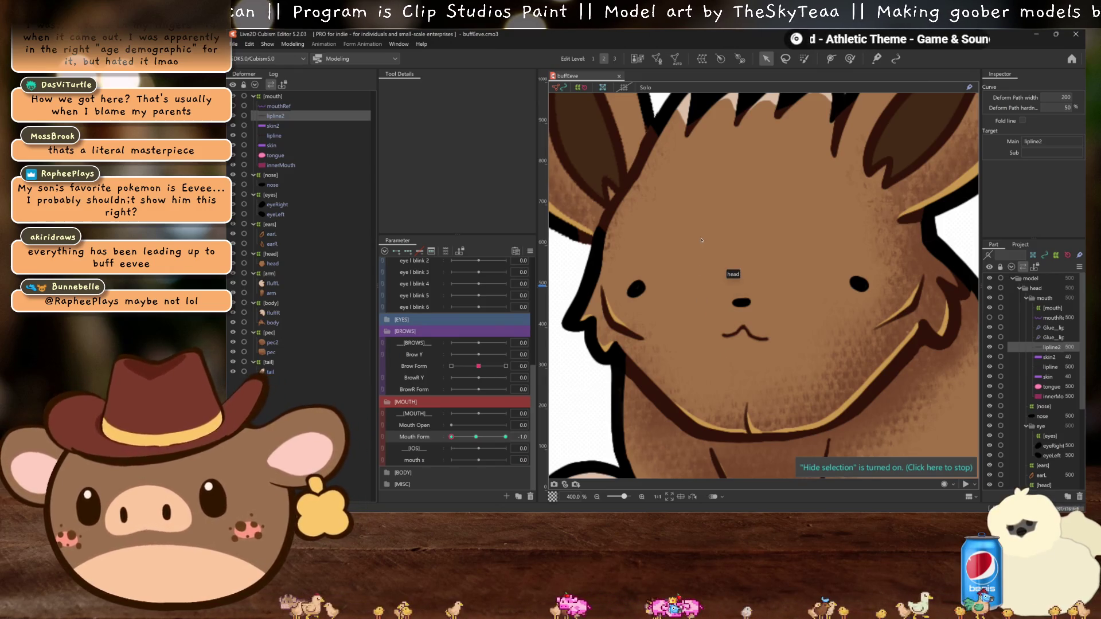
scroll(701, 244, down, 2)
scroll(716, 246, down, 2)
scroll(777, 262, up, 1)
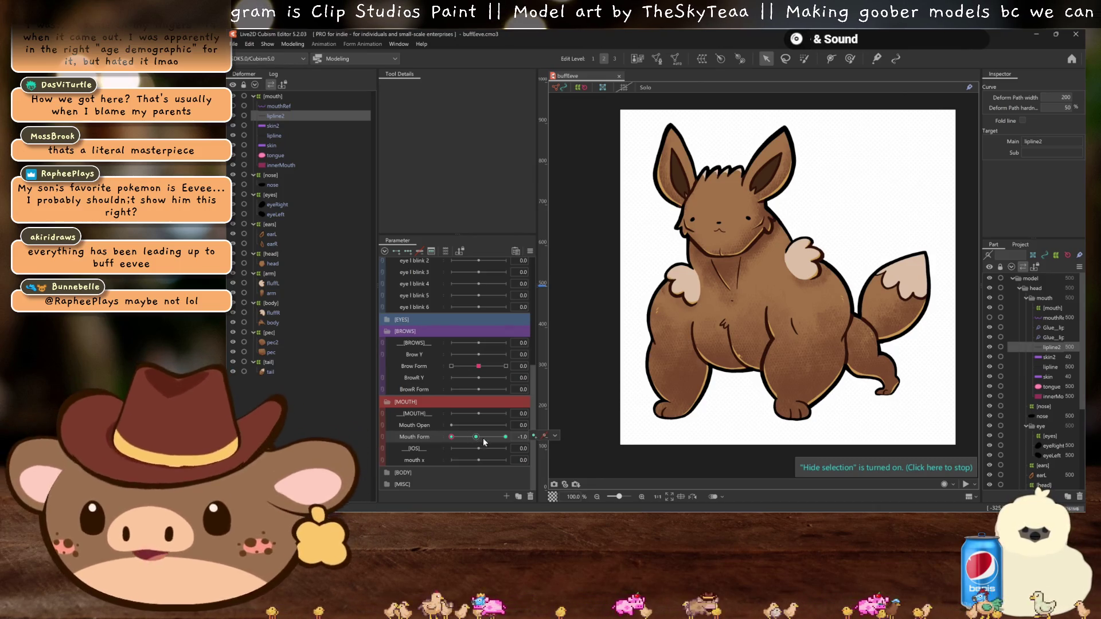
click(447, 435)
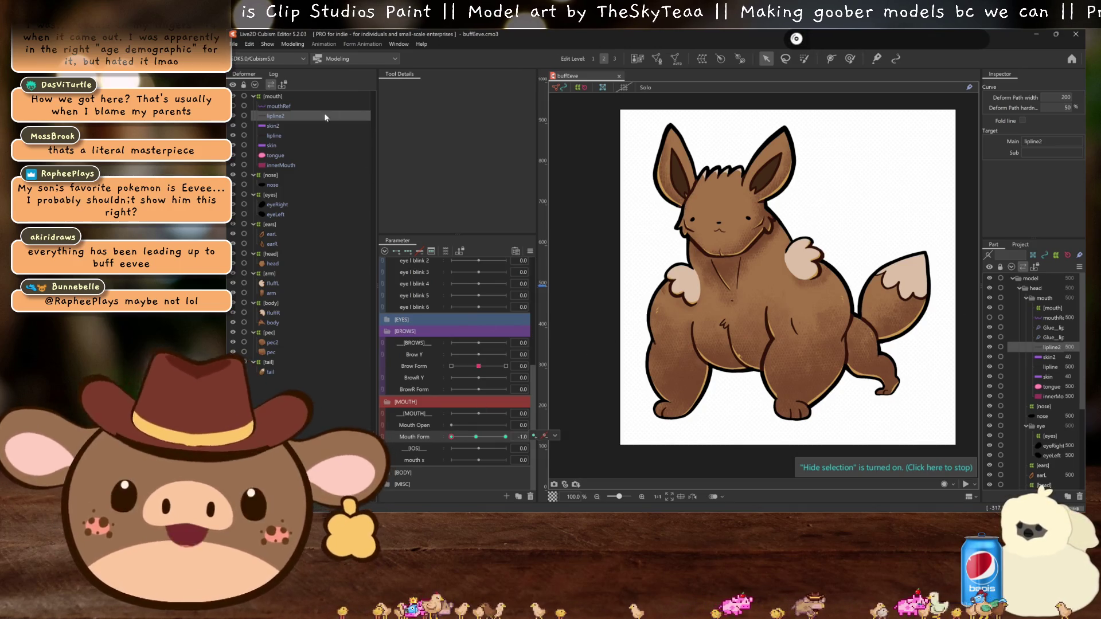
click(476, 437)
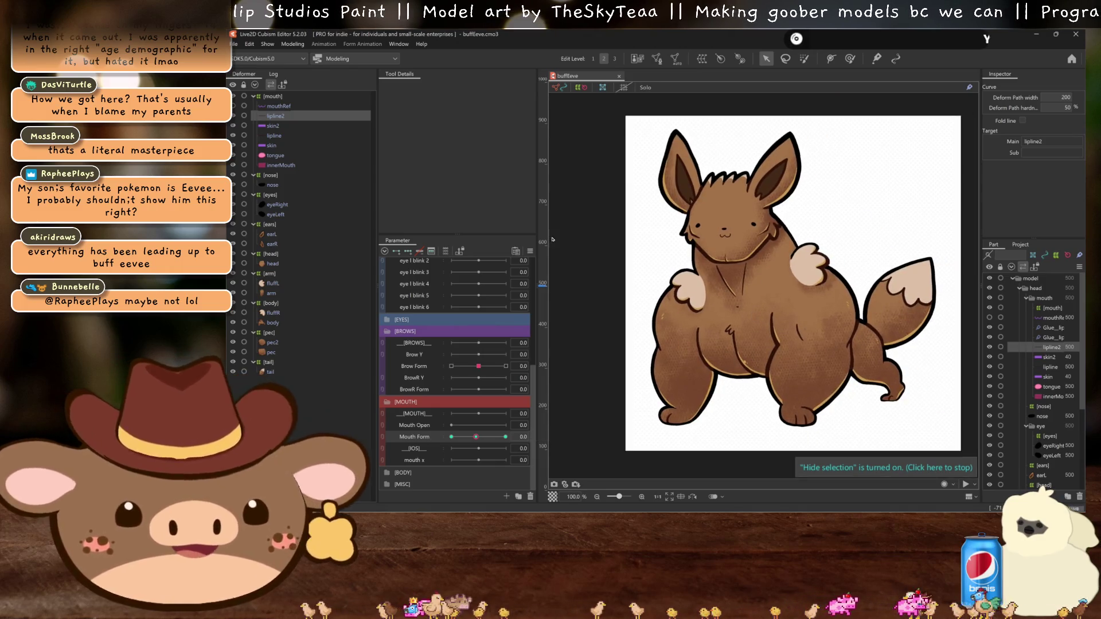
Step: Select lipline, set Mouth Open to 1.2, then select lipline2 and zoom around the face
click(281, 139)
click(420, 425)
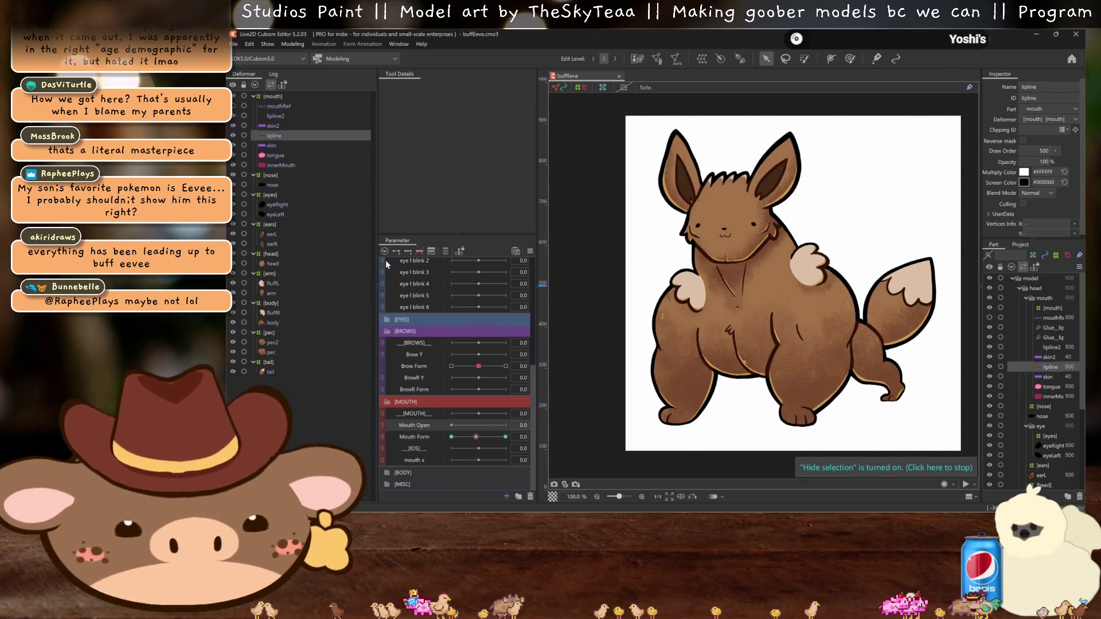
scroll(812, 328, up, 5)
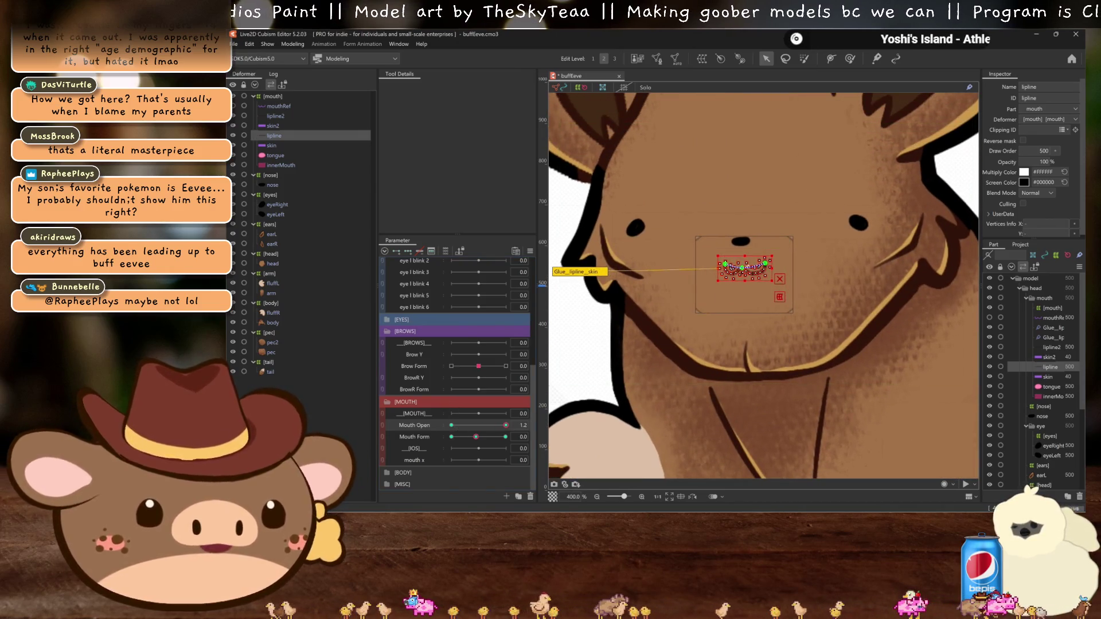
click(277, 116)
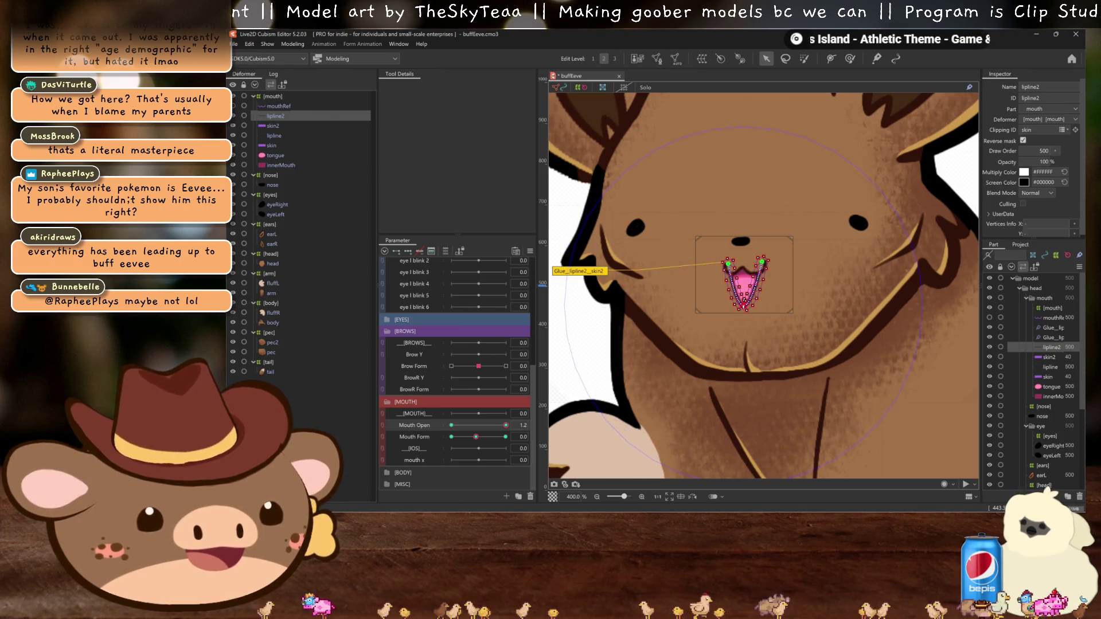
scroll(786, 287, down, 3)
scroll(773, 332, down, 2)
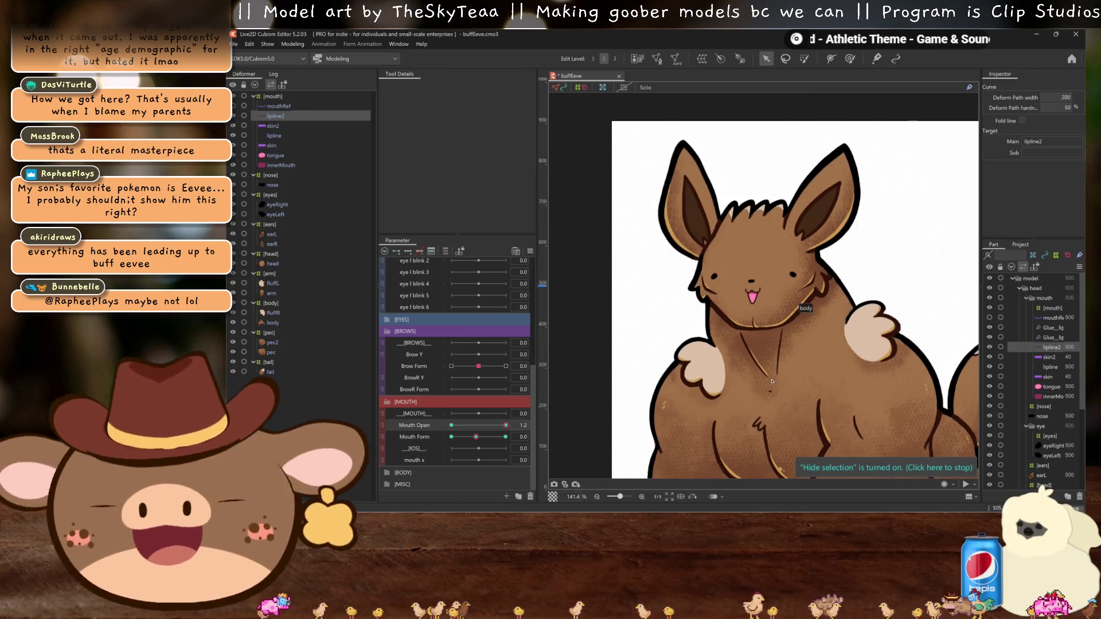
scroll(774, 361, up, 2)
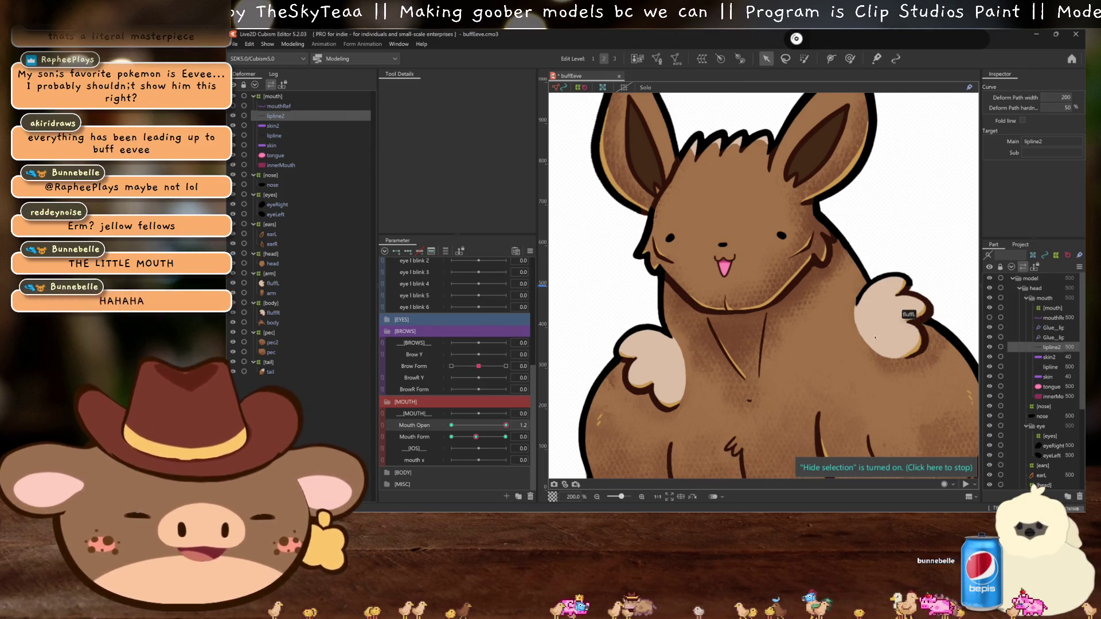
scroll(763, 317, down, 3)
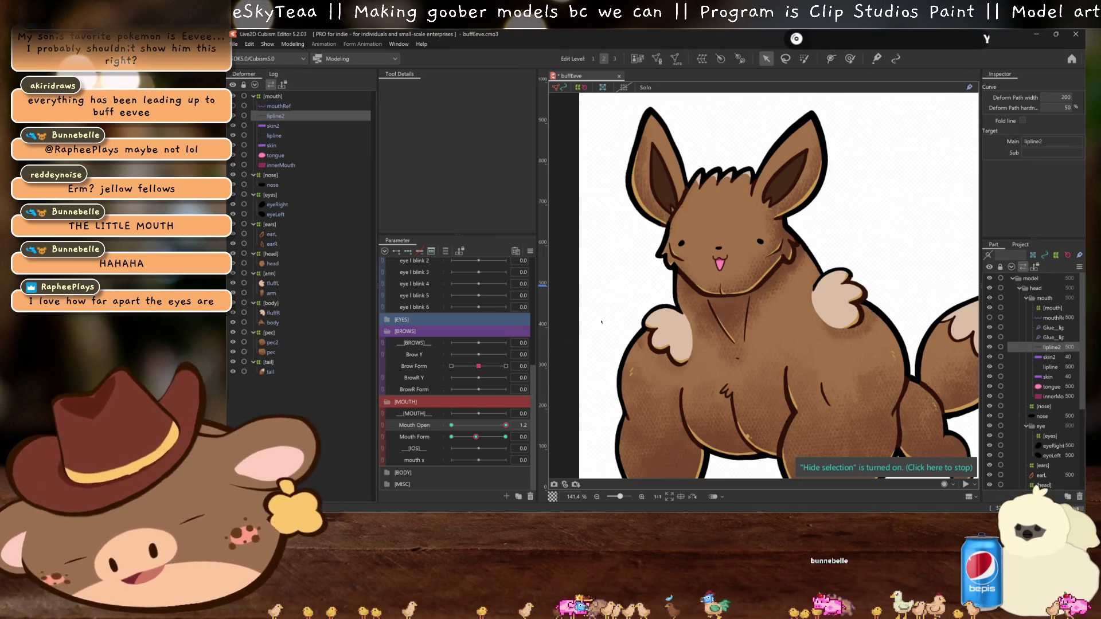
scroll(695, 245, up, 3)
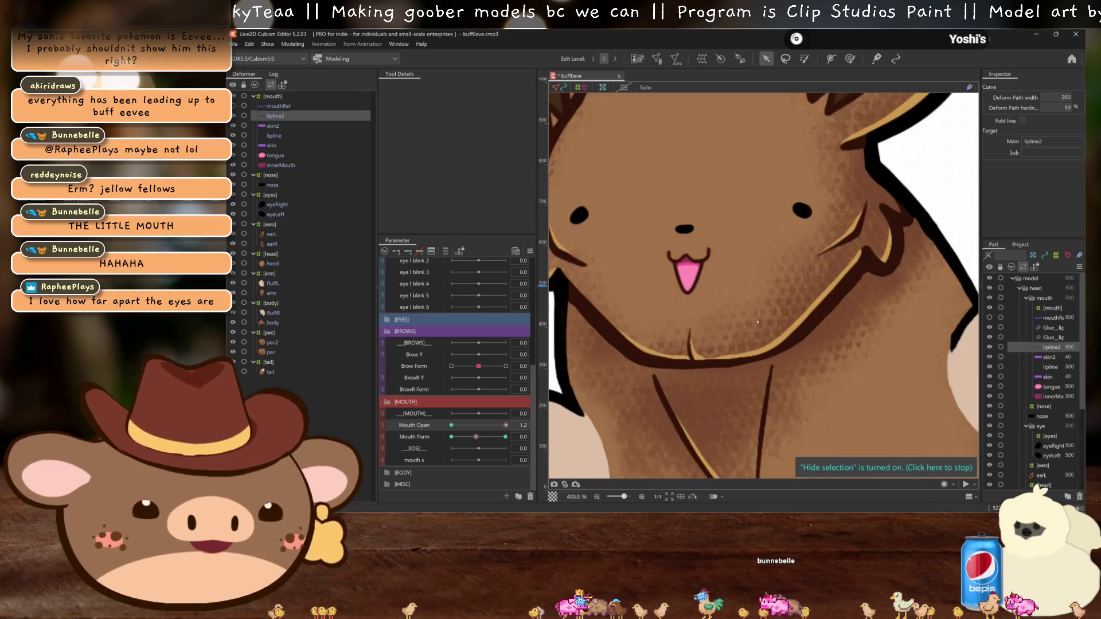
Step: Select lipline at Edit Level 3, then select lipline2 and hide the mesh overlay
click(273, 135)
scroll(704, 271, up, 3)
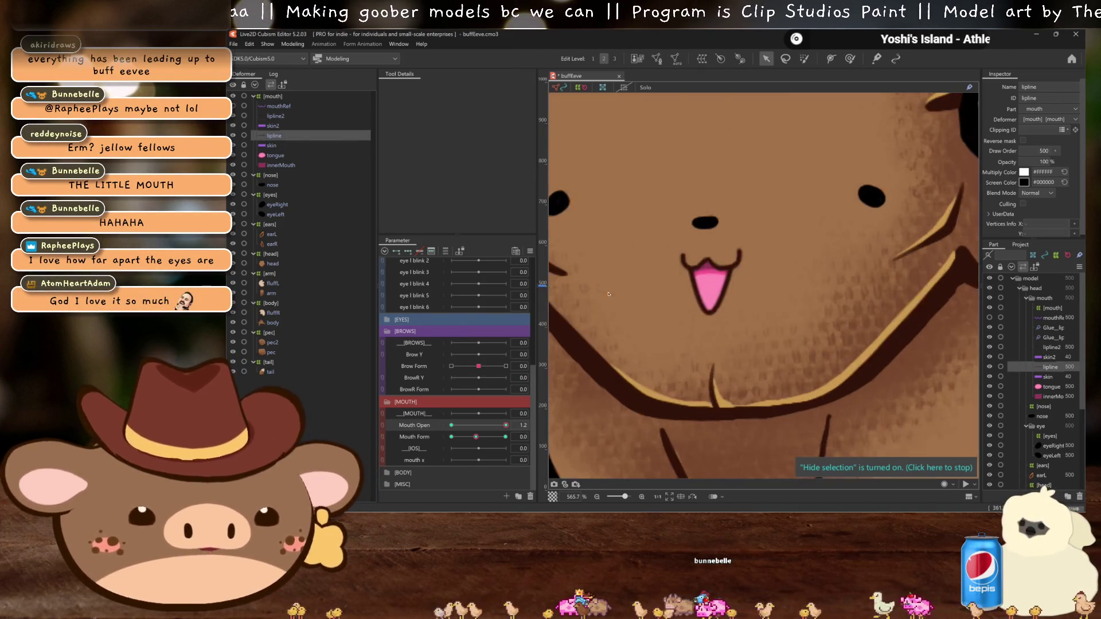
scroll(704, 271, up, 1)
click(616, 59)
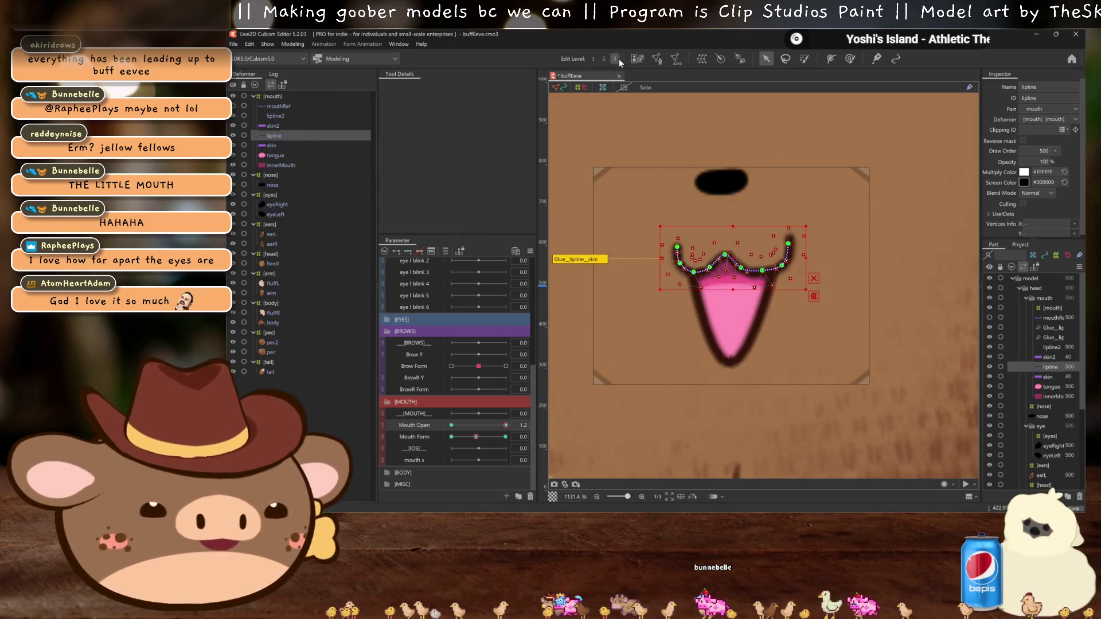
click(830, 59)
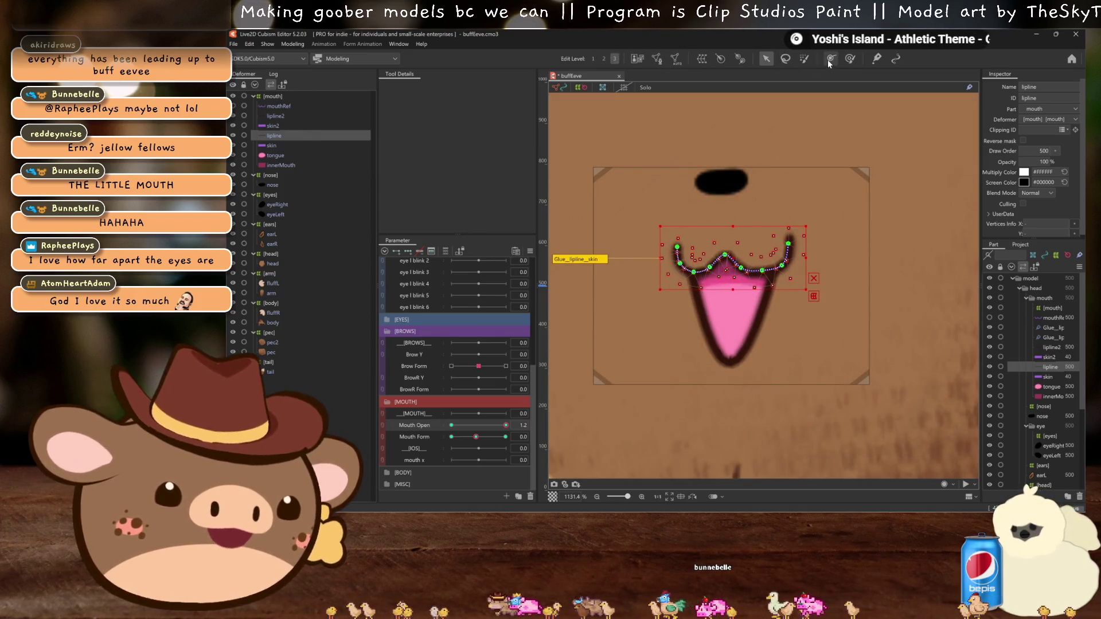
click(401, 86)
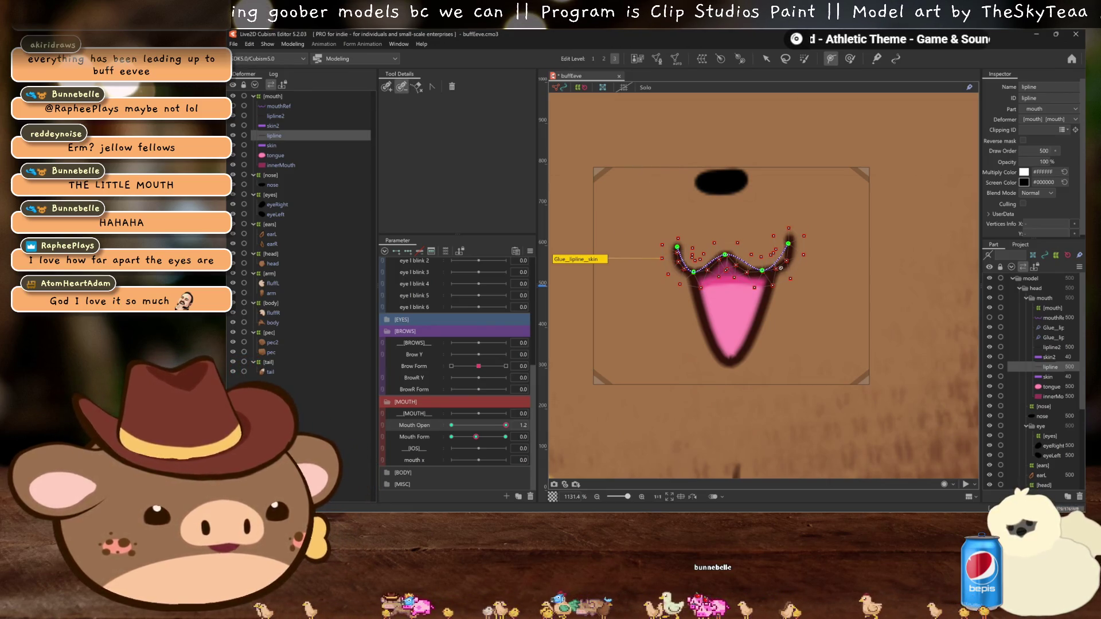
key(v)
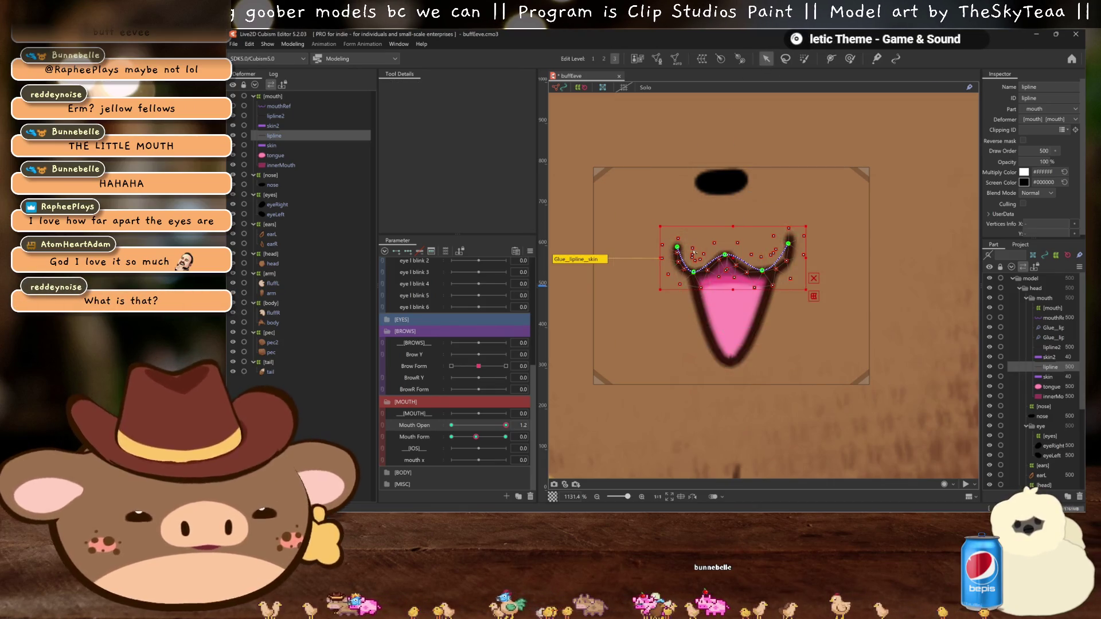
click(770, 270)
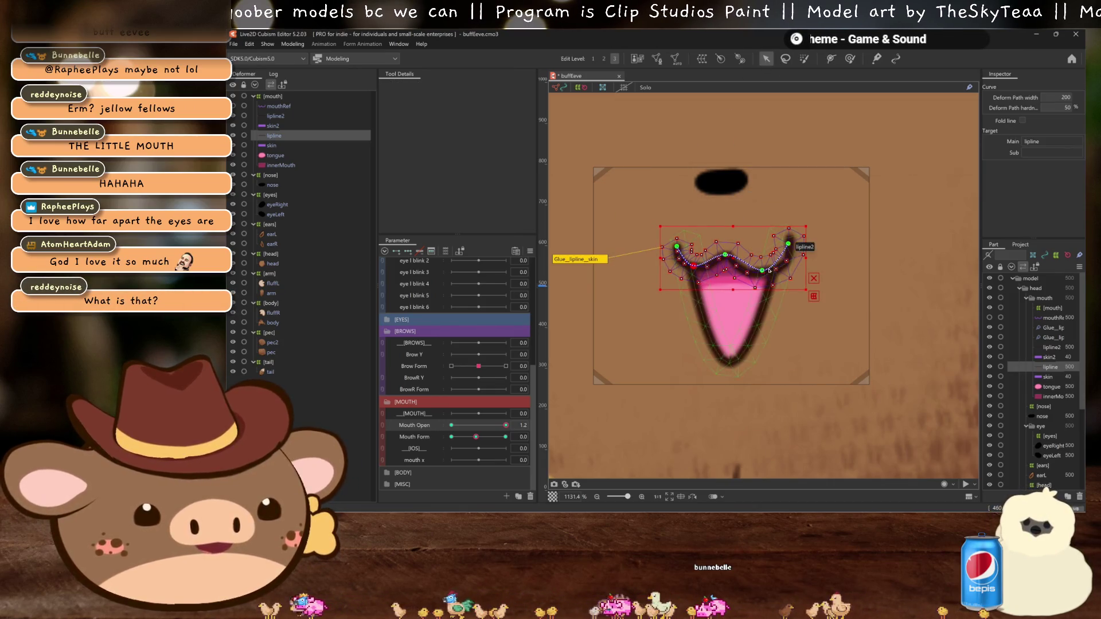
key(ctrl+h)
scroll(748, 276, down, 5)
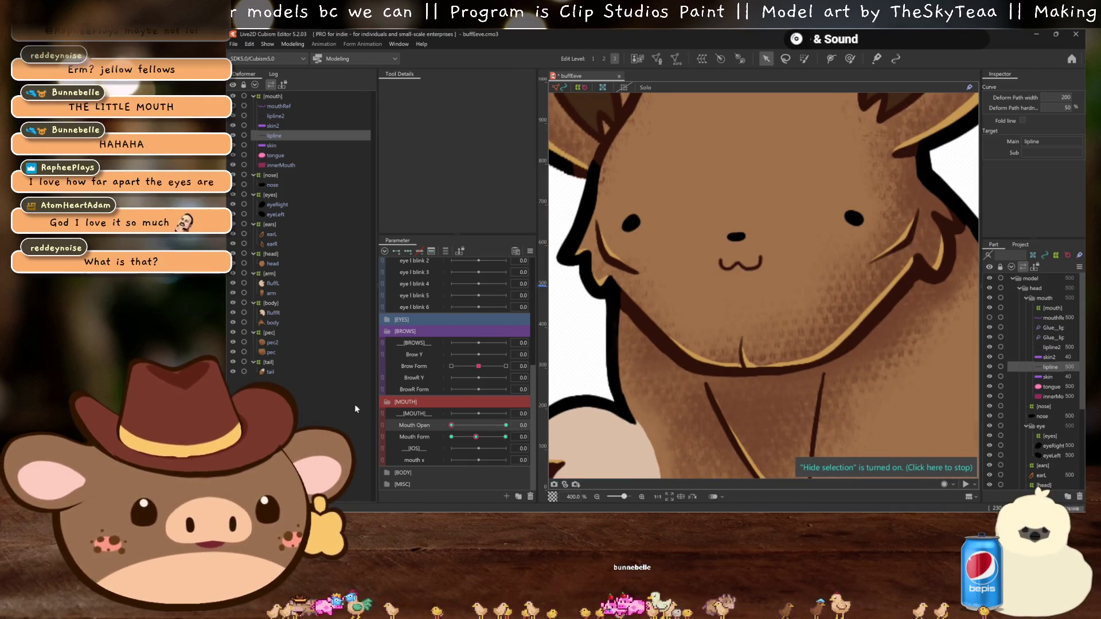
scroll(652, 193, up, 5)
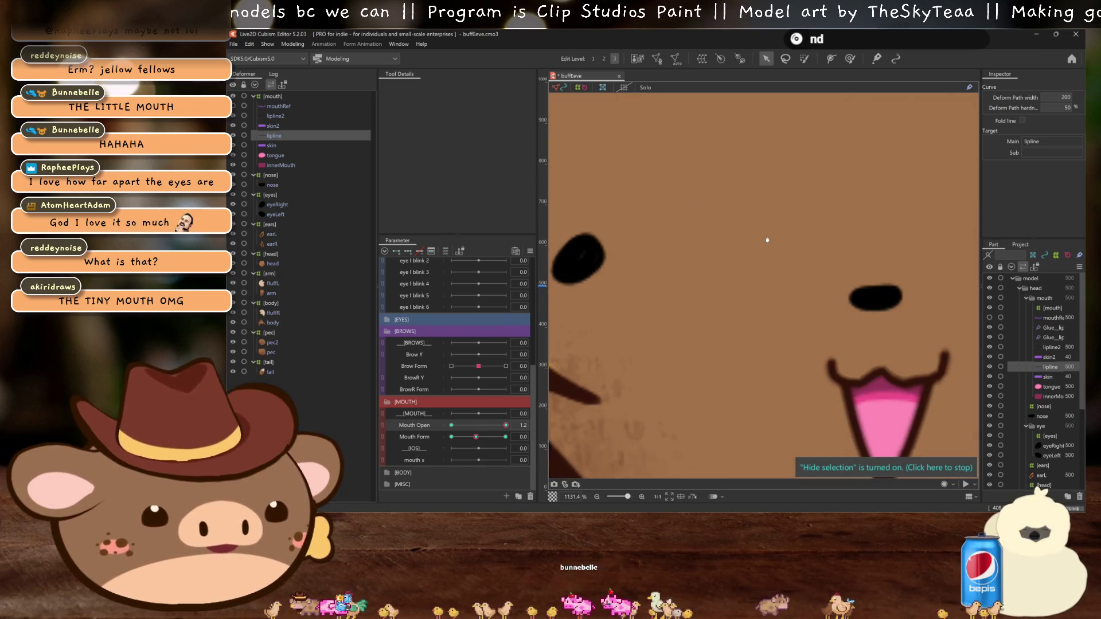
Step: Repaint the lip-line-to-skin glue weights with an 18.4 px brush, then return to the Arrow tool
click(850, 59)
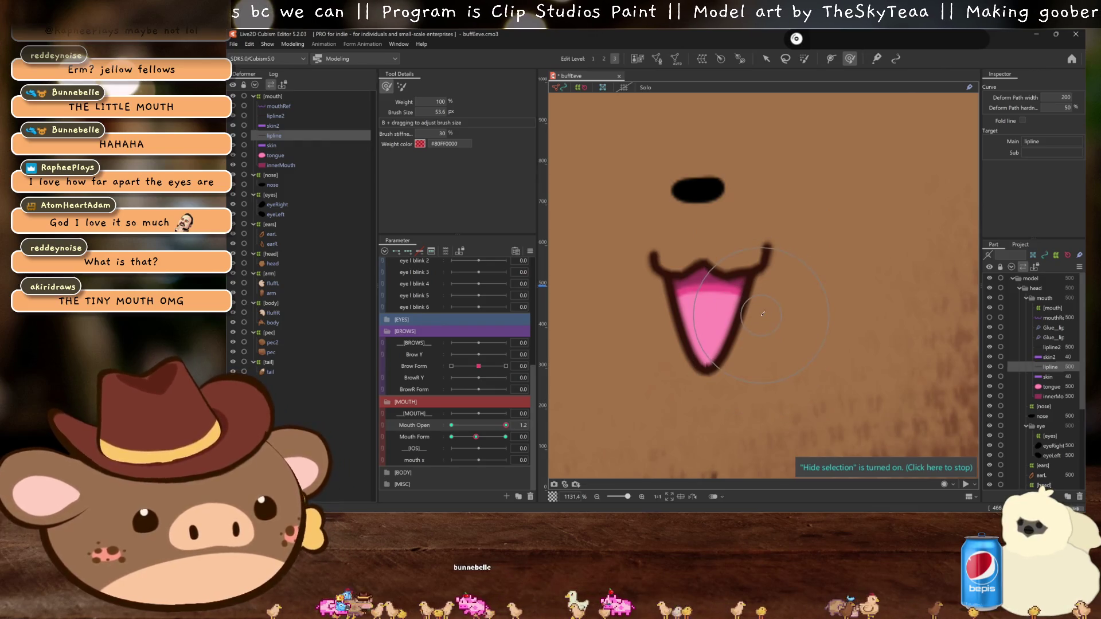
drag(751, 295, 736, 269)
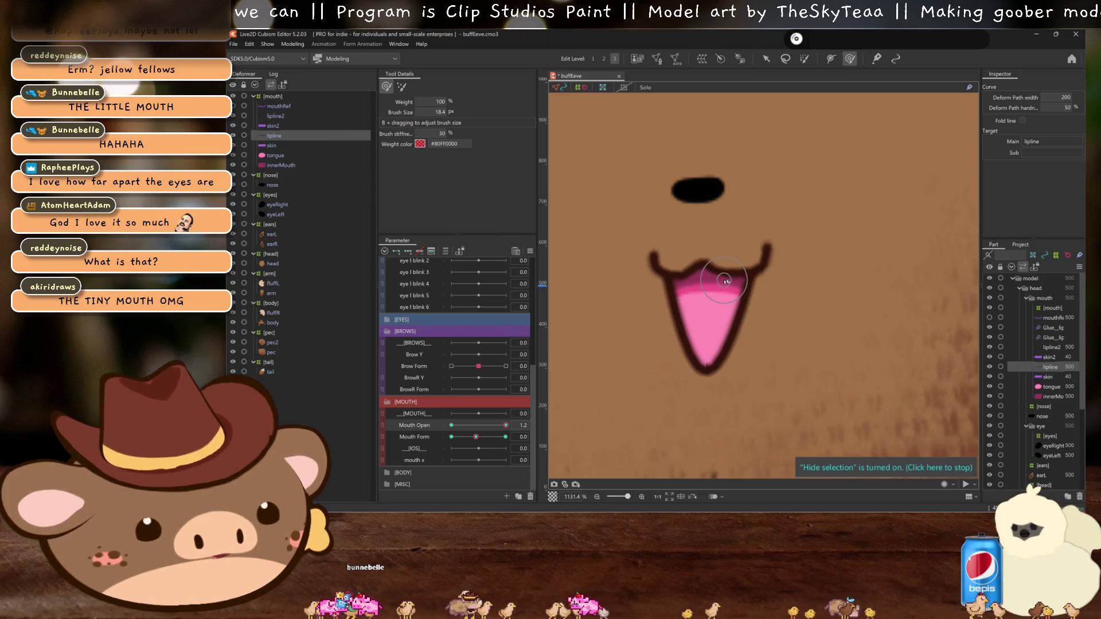
scroll(746, 255, down, 3)
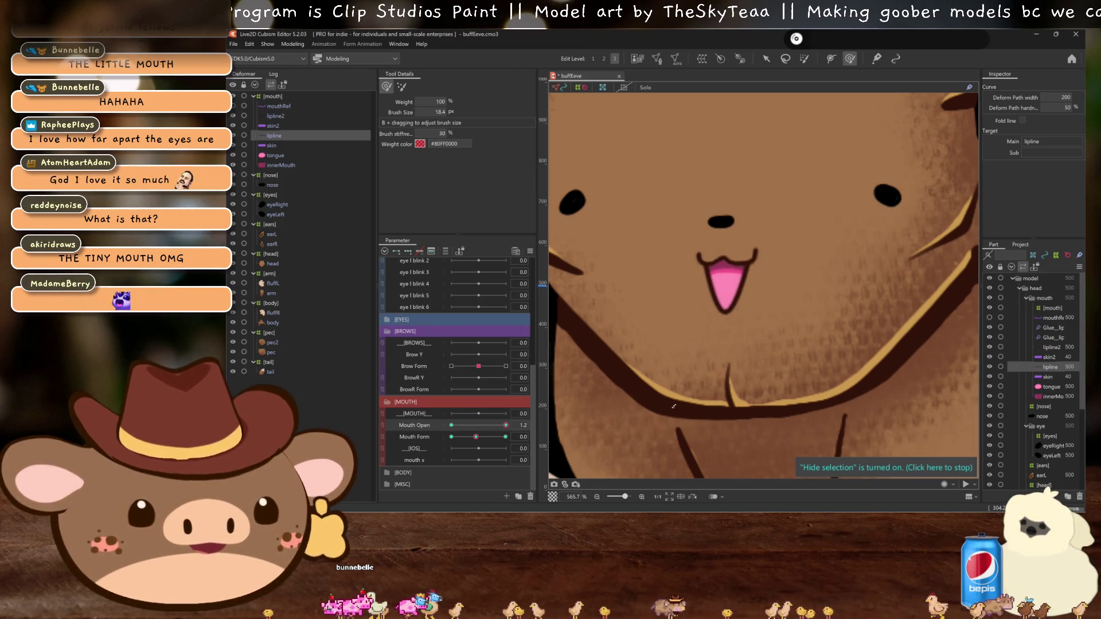
click(724, 258)
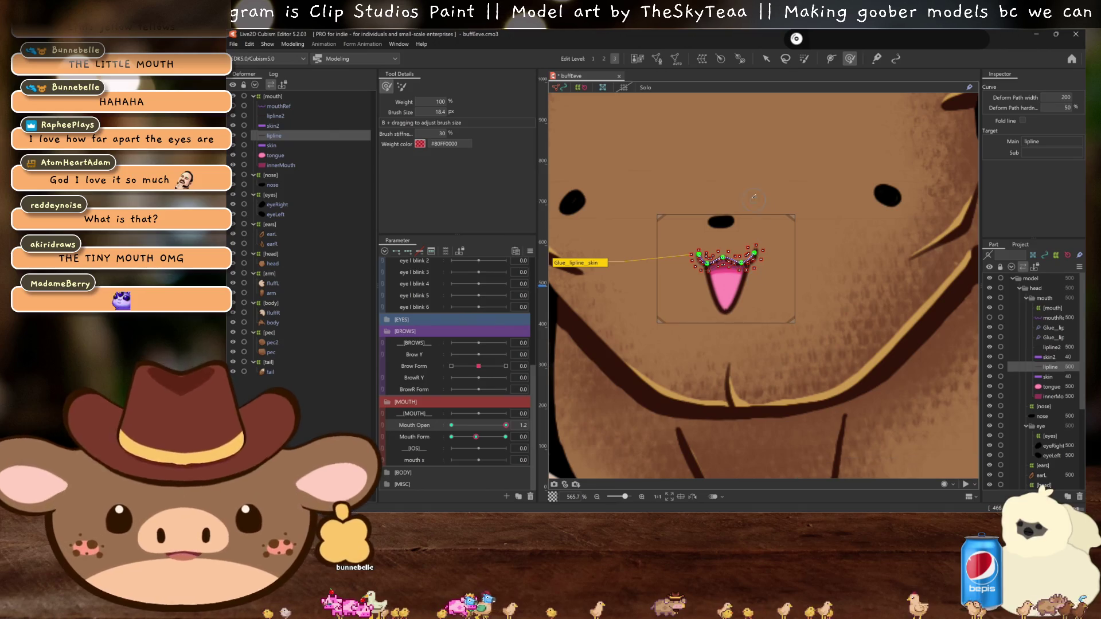
click(766, 58)
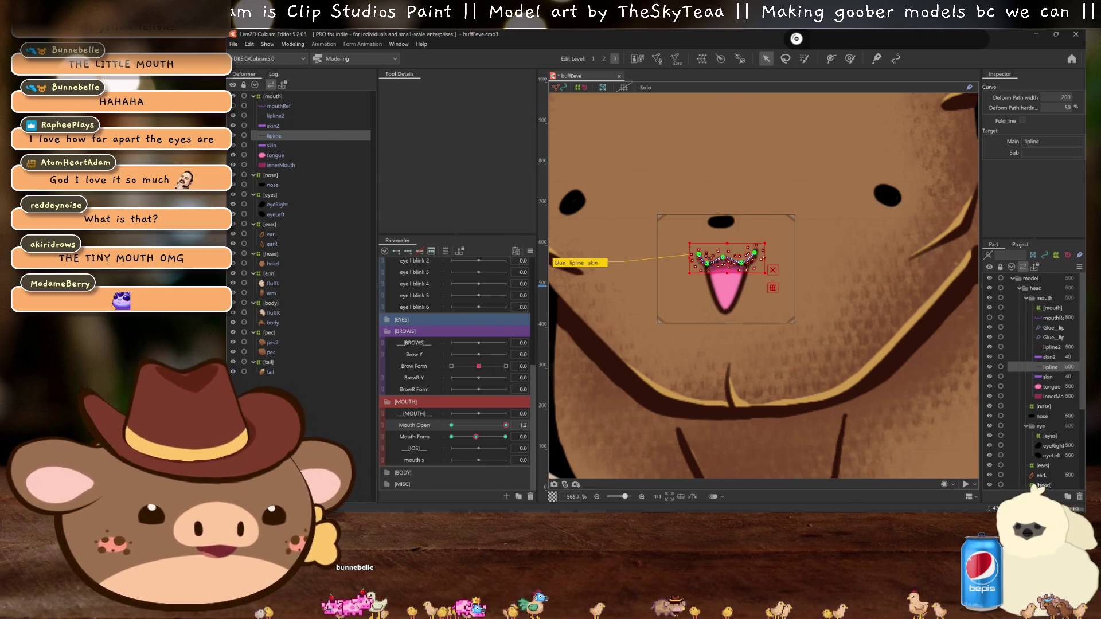
click(771, 269)
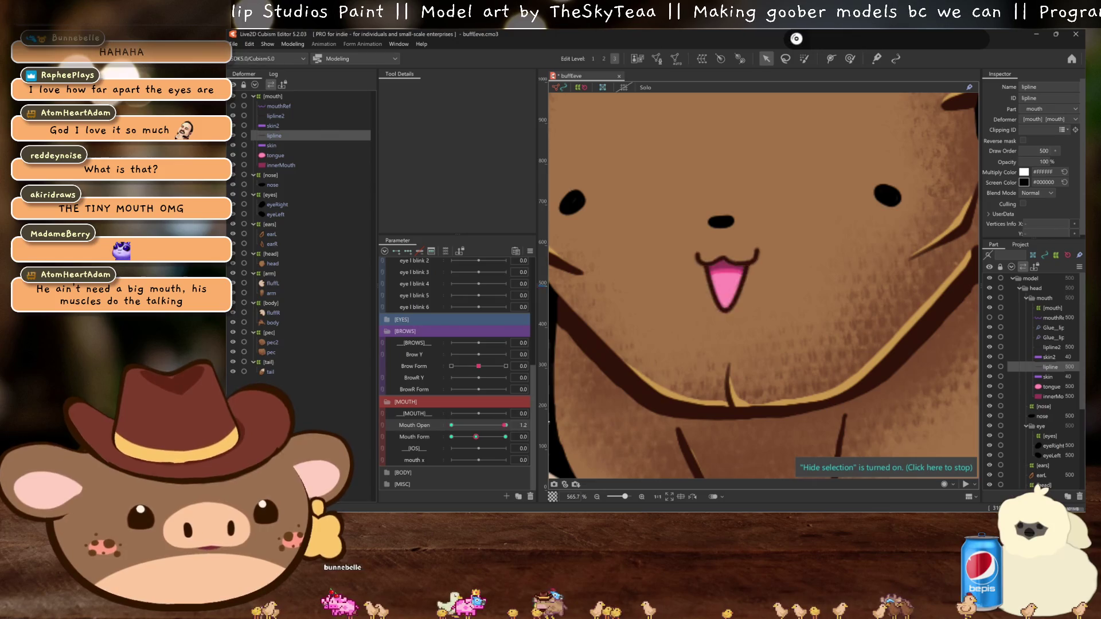
scroll(899, 367, down, 1)
scroll(834, 332, up, 1)
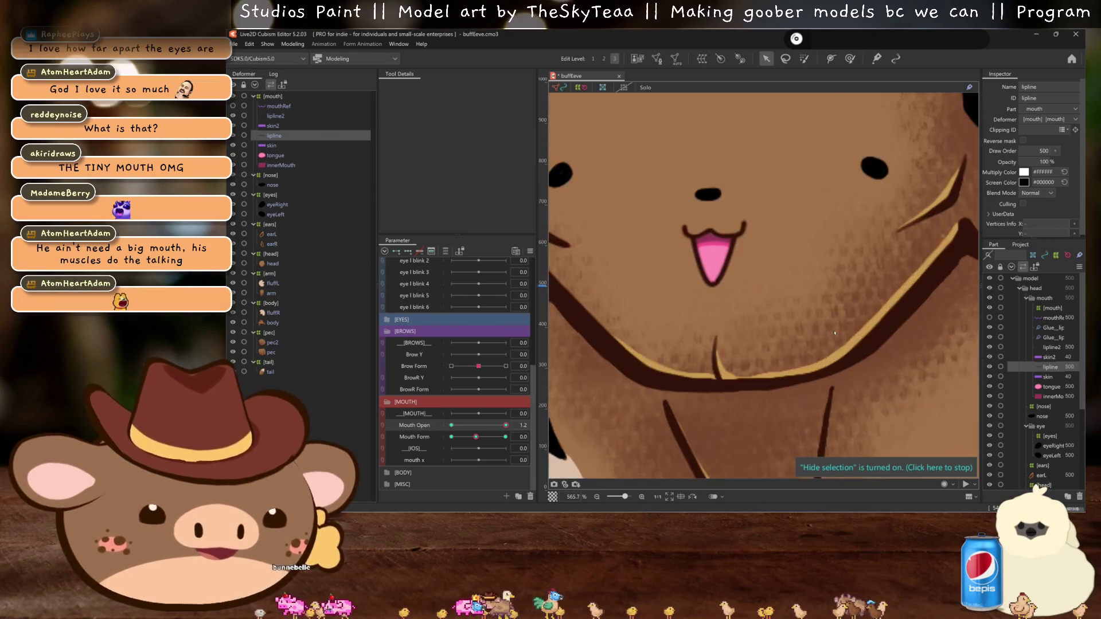
scroll(837, 336, up, 1)
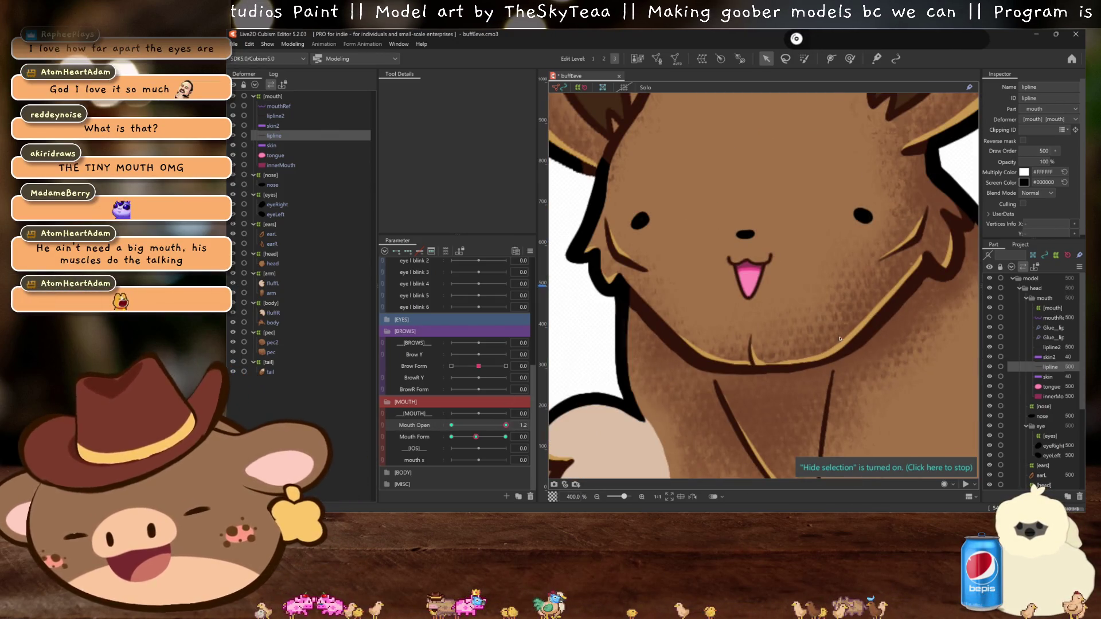
scroll(831, 291, up, 1)
scroll(832, 291, down, 1)
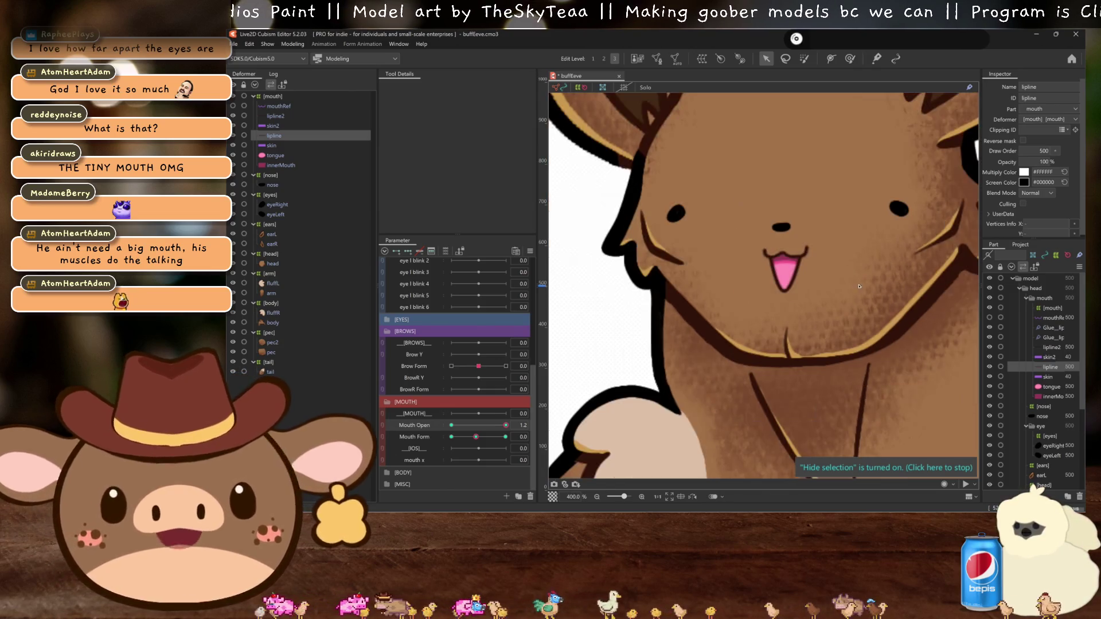
scroll(832, 290, down, 1)
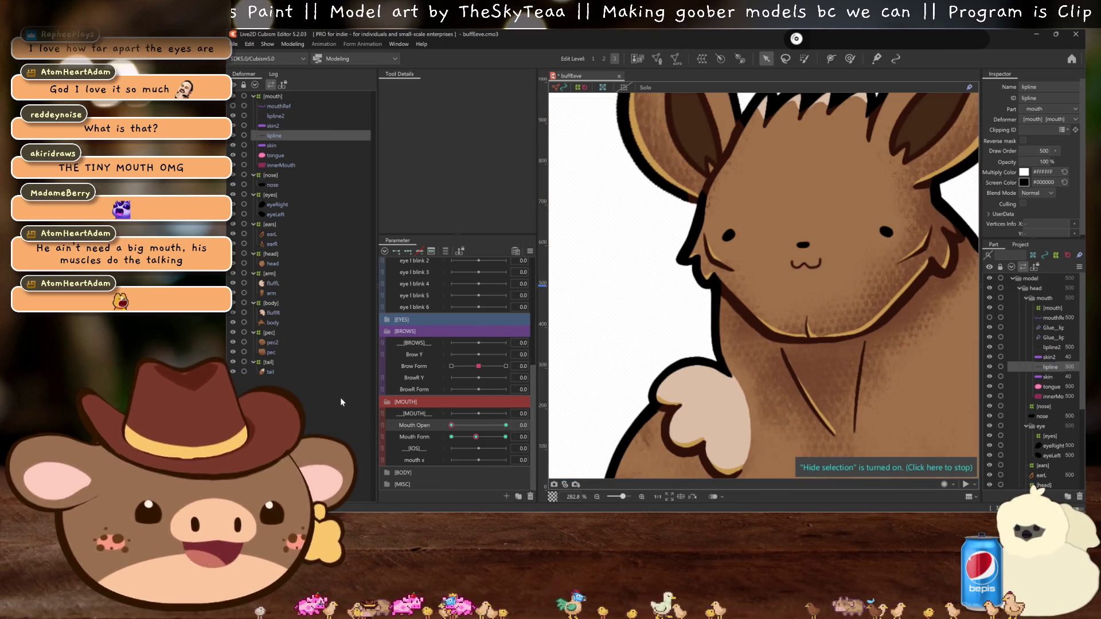
Step: Test Mouth Open, then set it fully open at 1.2 to show the pink tongue
drag(507, 426, 582, 376)
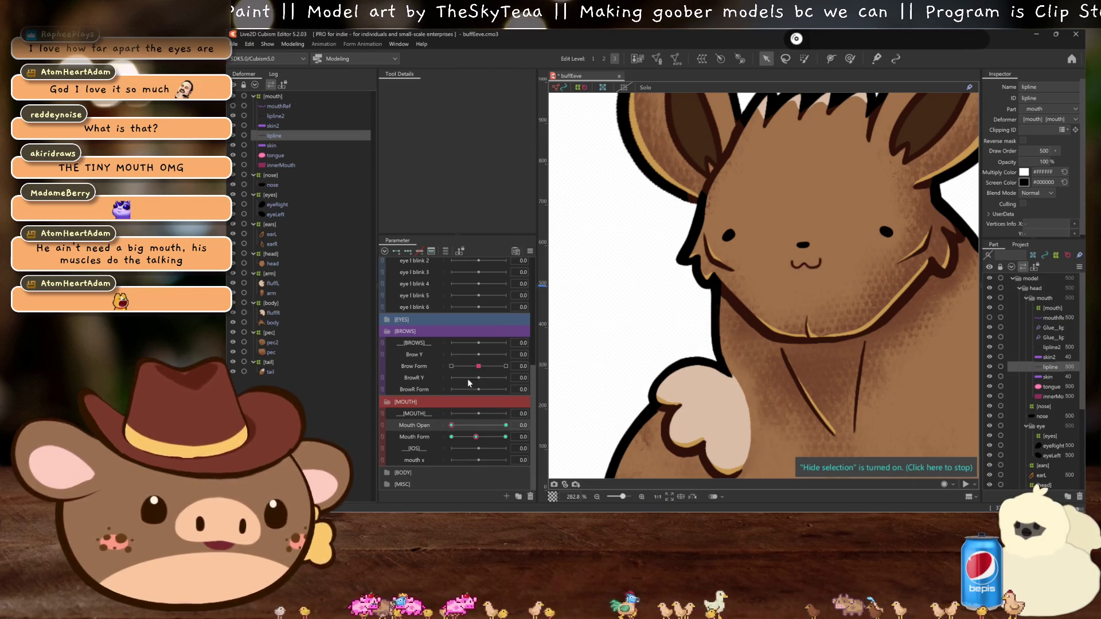
scroll(864, 240, up, 1)
scroll(864, 240, up, 1)
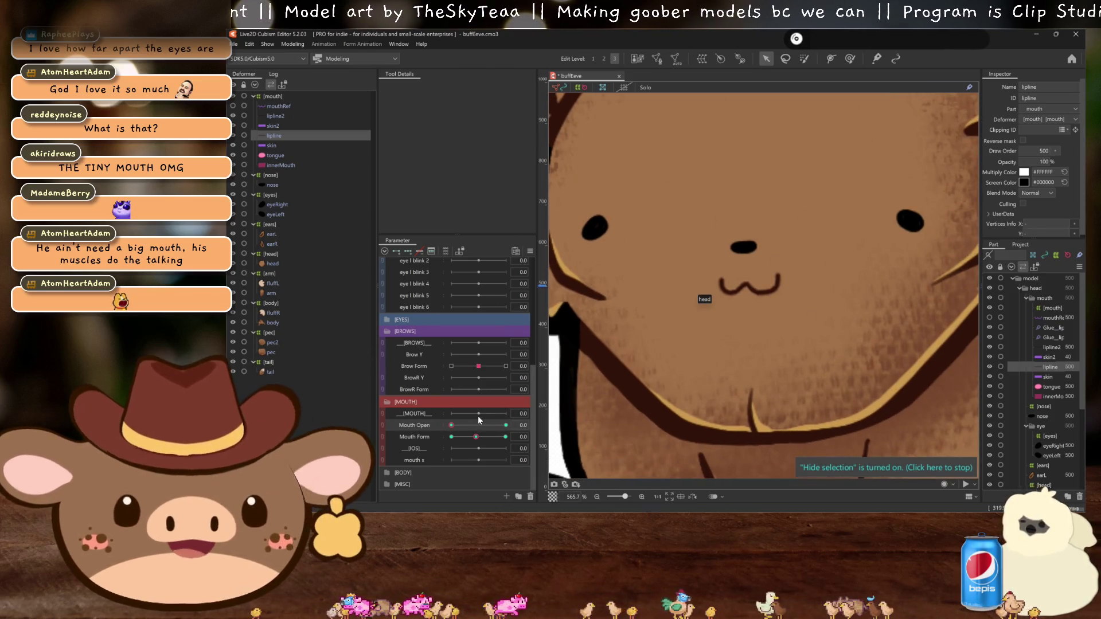
drag(451, 425, 505, 425)
Step: Select lipline2, hide its selection outline, and zoom out to view the whole chubby model
click(275, 115)
scroll(609, 207, up, 1)
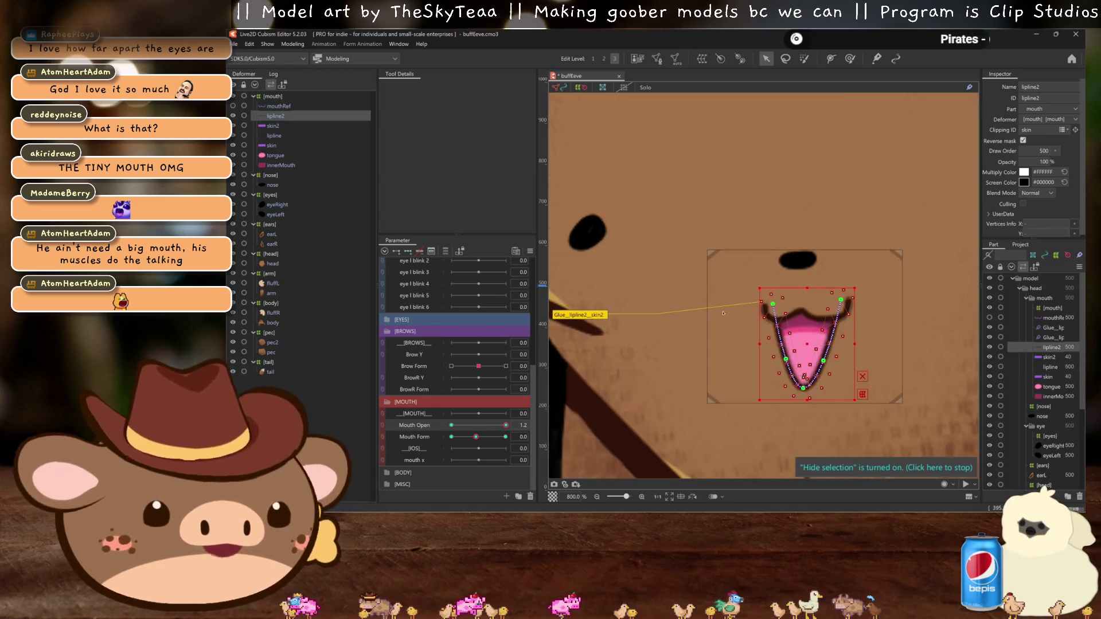
click(830, 361)
key(ctrl+h)
scroll(771, 356, down, 2)
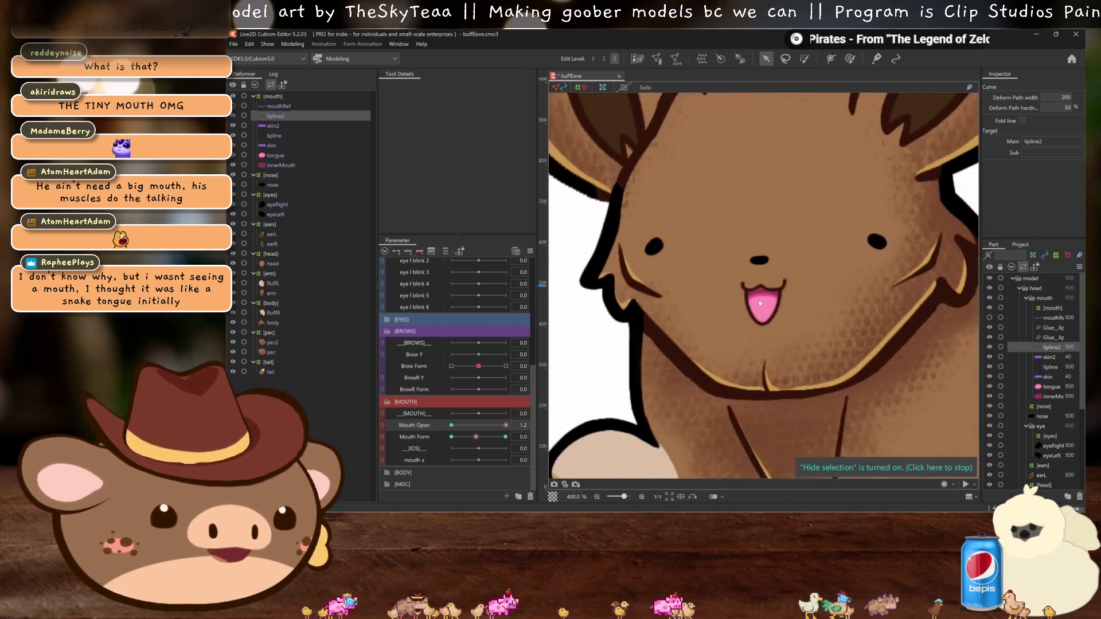
scroll(745, 384, down, 1)
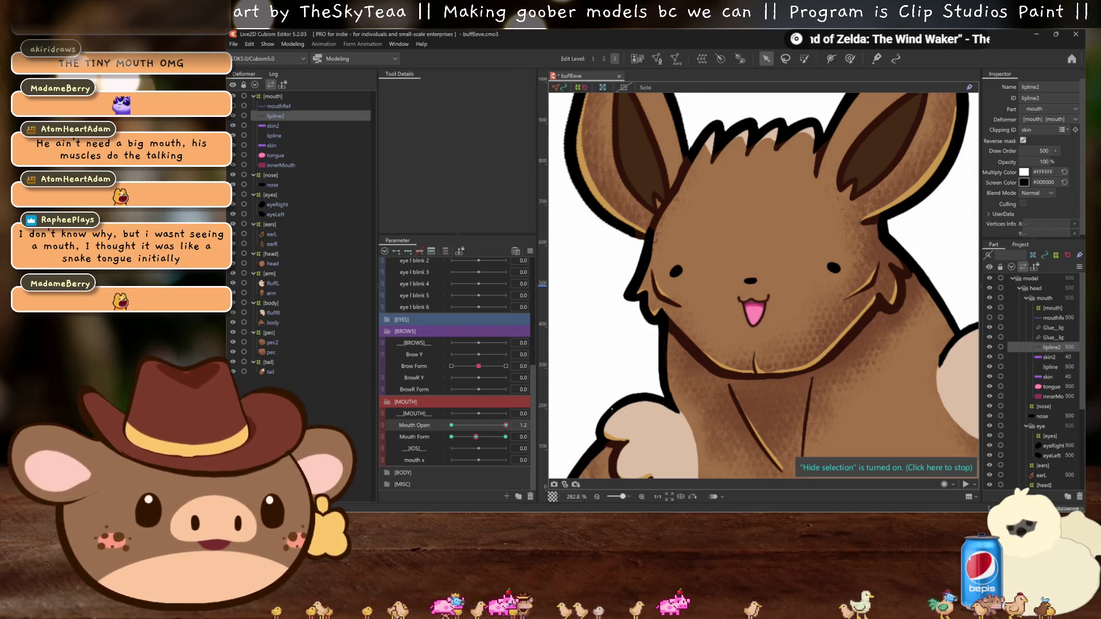
scroll(753, 310, down, 1)
scroll(766, 281, down, 1)
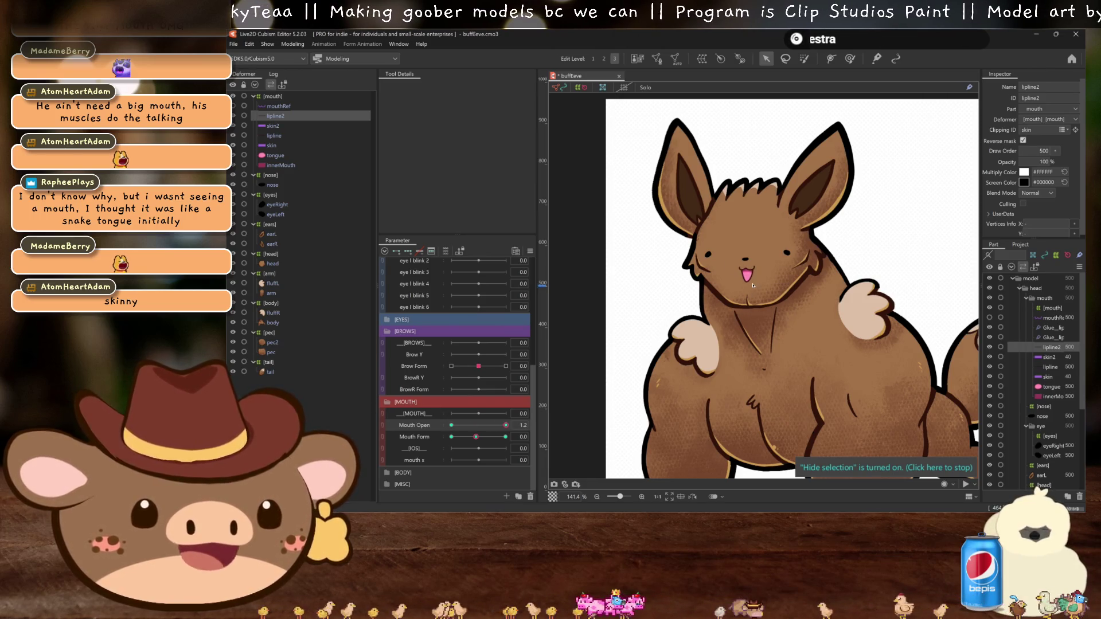
scroll(753, 285, up, 2)
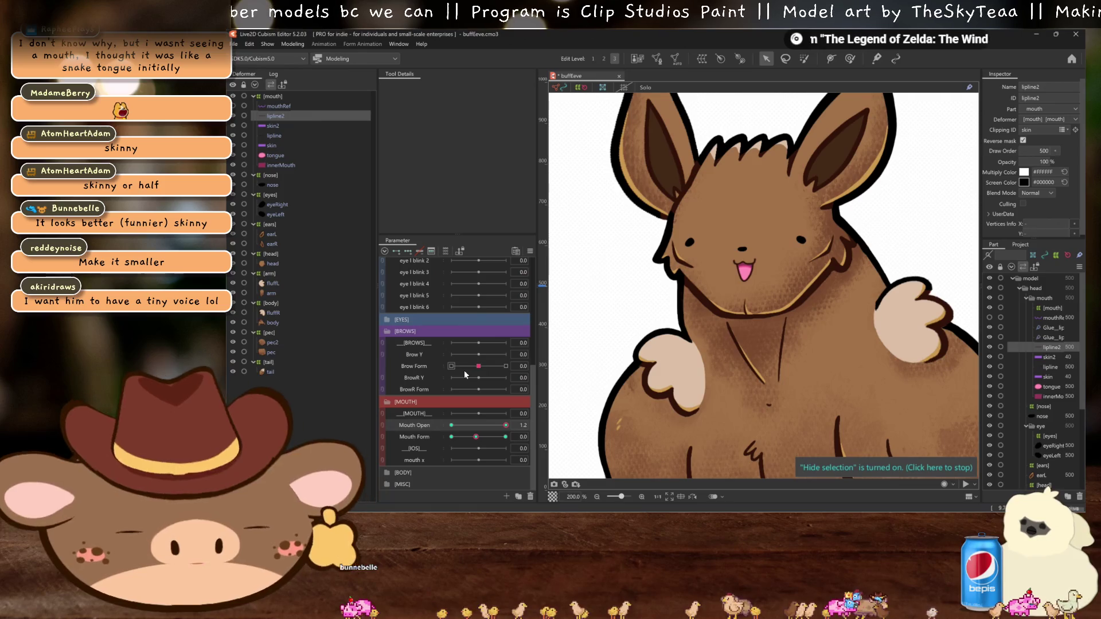
scroll(788, 311, up, 2)
click(745, 276)
scroll(745, 276, up, 2)
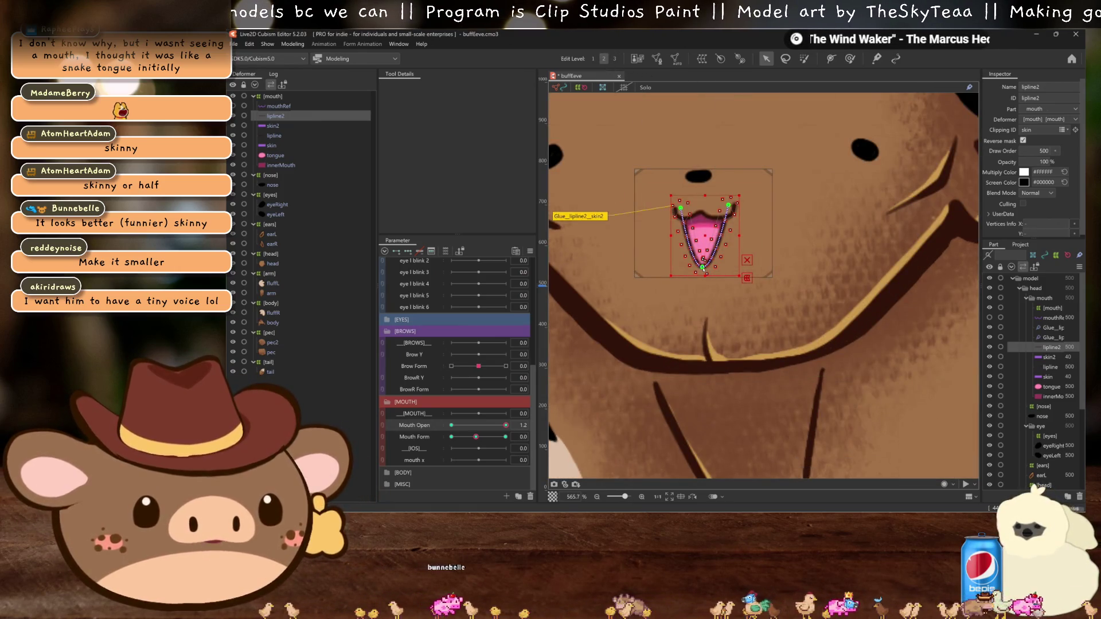
Step: Set Mouth Open and Mouth Form to 1.2 and pull lipline2's upper-right vertex slightly outward
scroll(707, 266, down, 3)
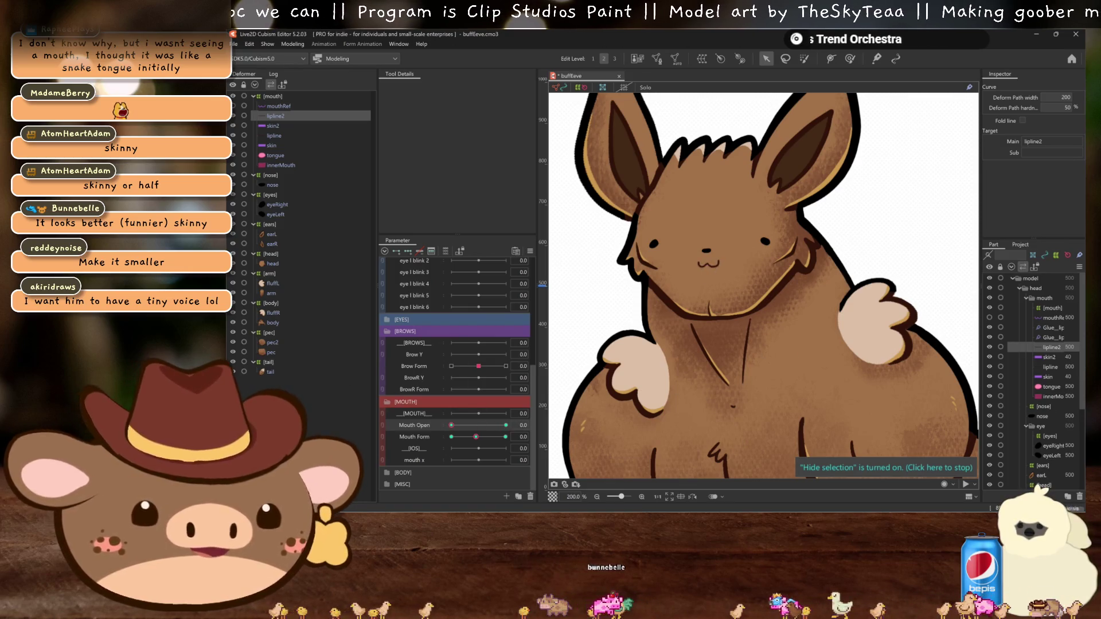
click(504, 427)
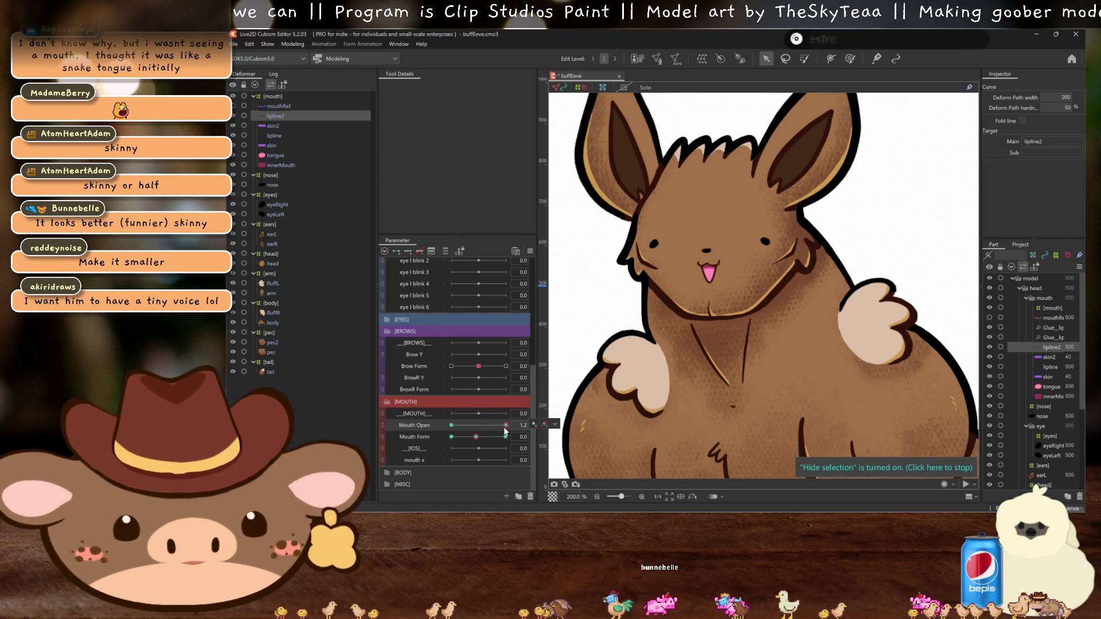
click(506, 437)
click(706, 262)
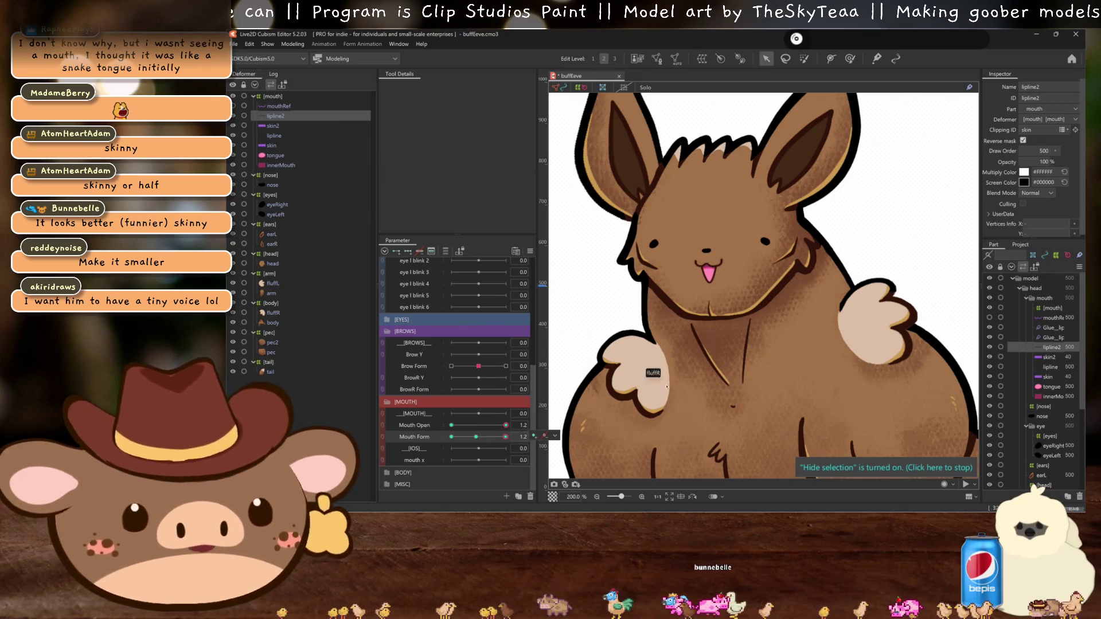
scroll(704, 253, up, 4)
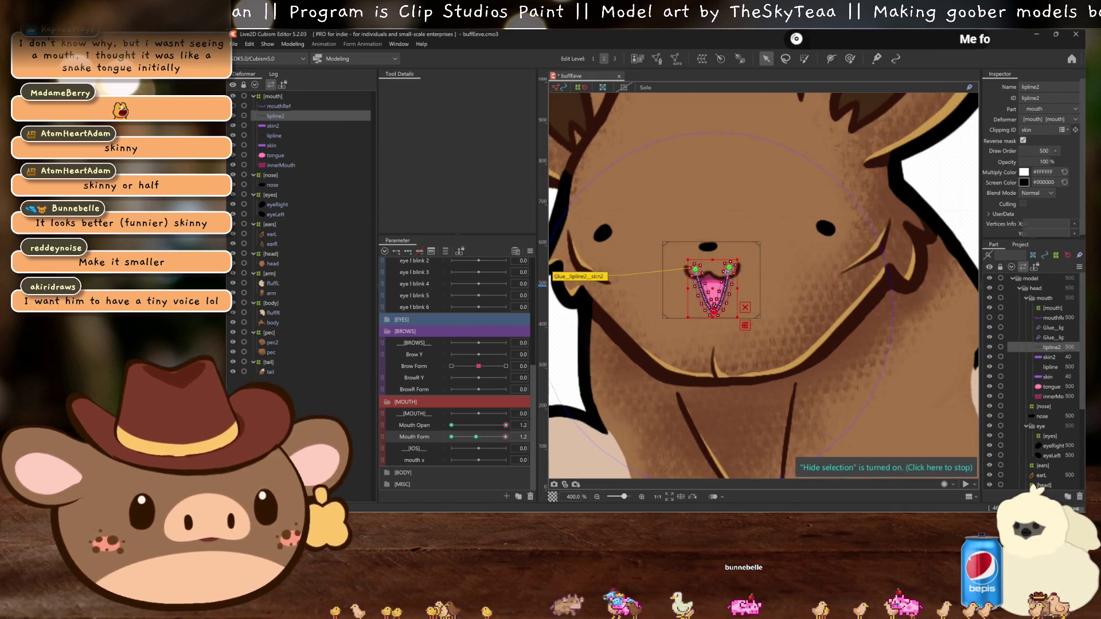
drag(730, 267, 732, 268)
click(695, 270)
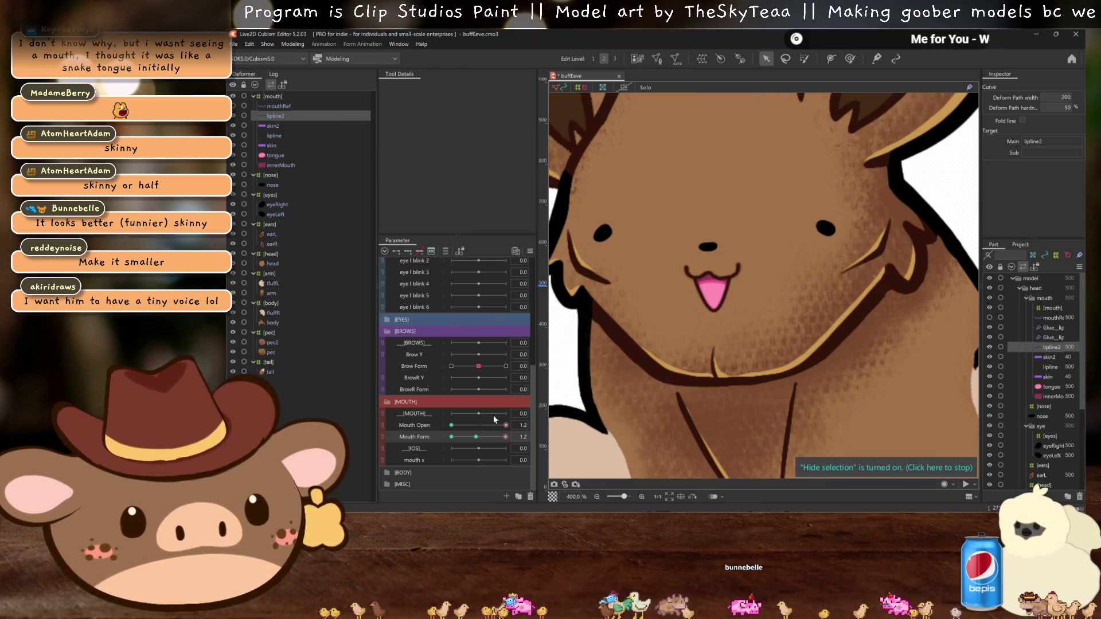
Step: Test the mouth closing and Mouth Form easing toward neutral, then select lipline
drag(505, 425, 414, 420)
drag(502, 438, 489, 435)
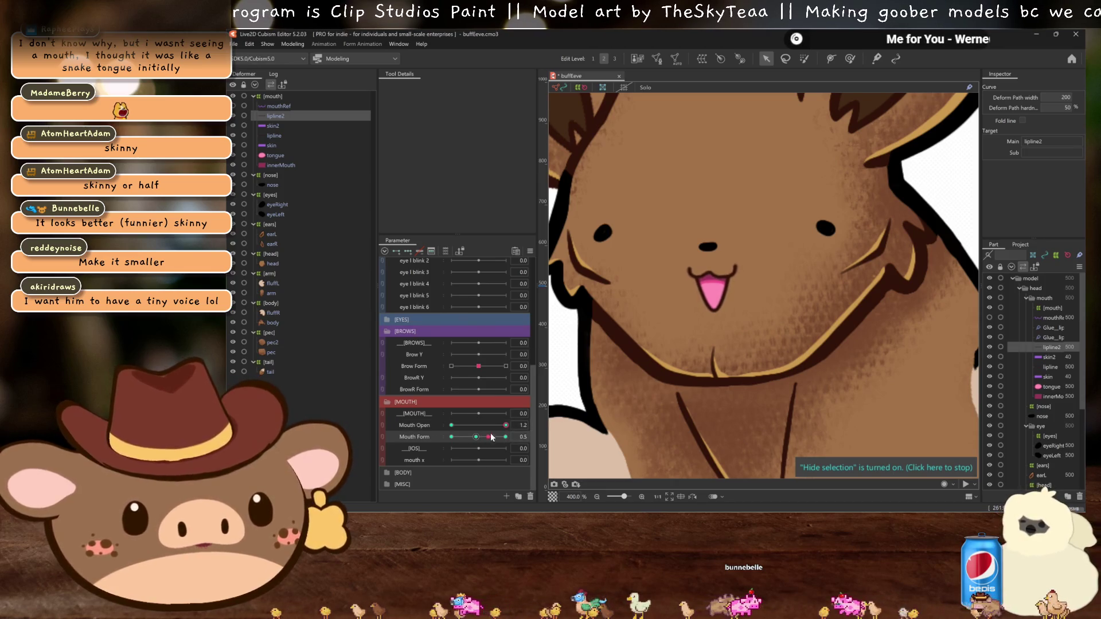
click(280, 136)
scroll(704, 282, up, 1)
key(w)
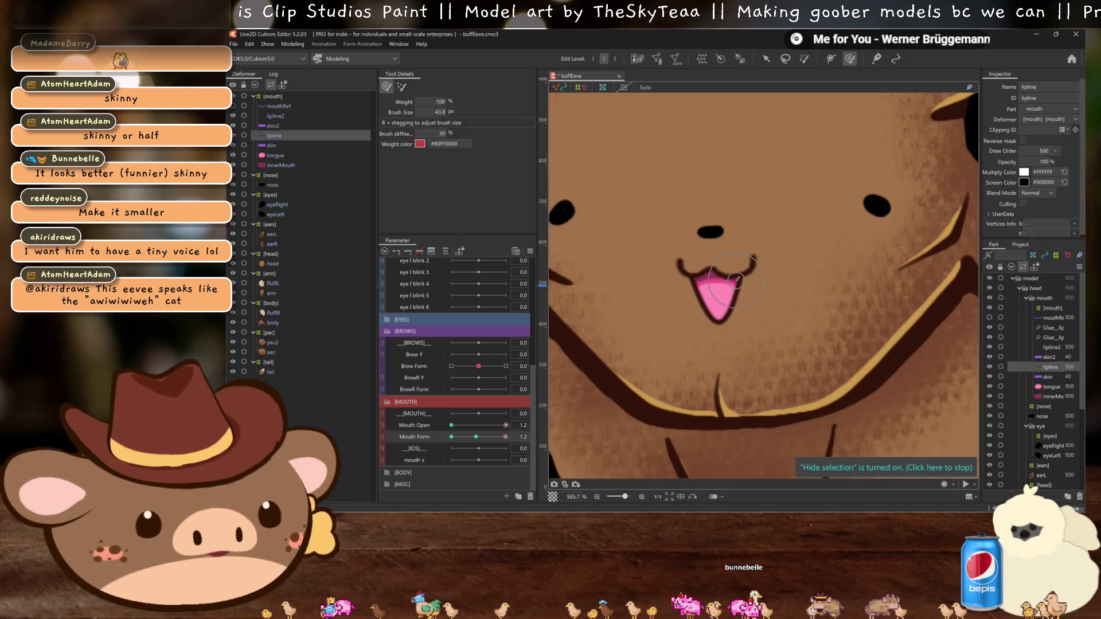
Step: Paint glue weight onto the lip line and hide the selection outline
click(738, 279)
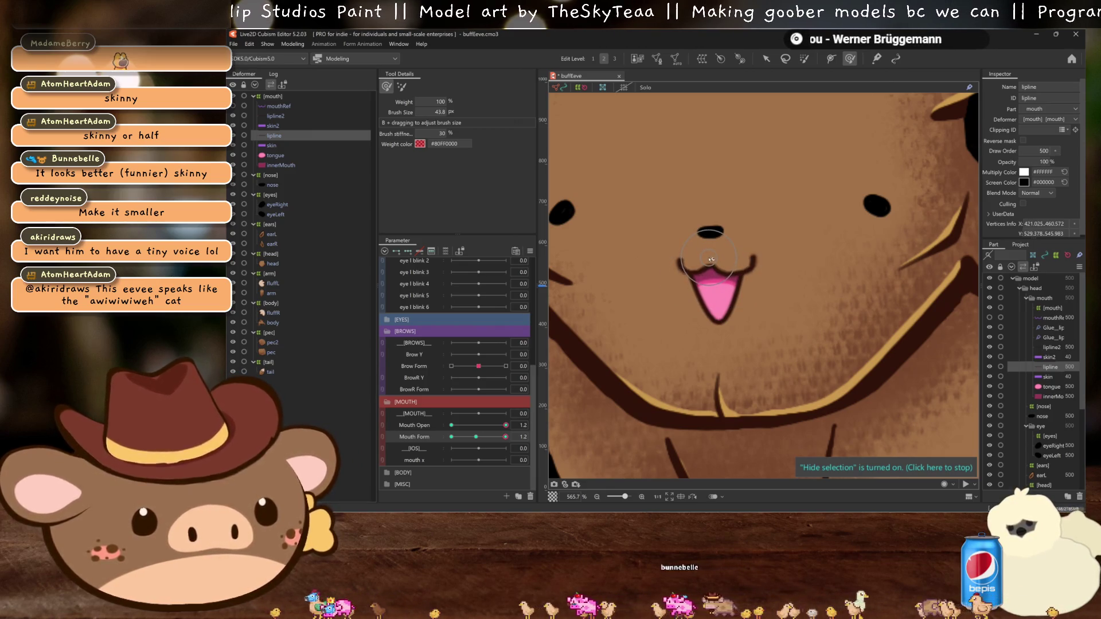
click(766, 58)
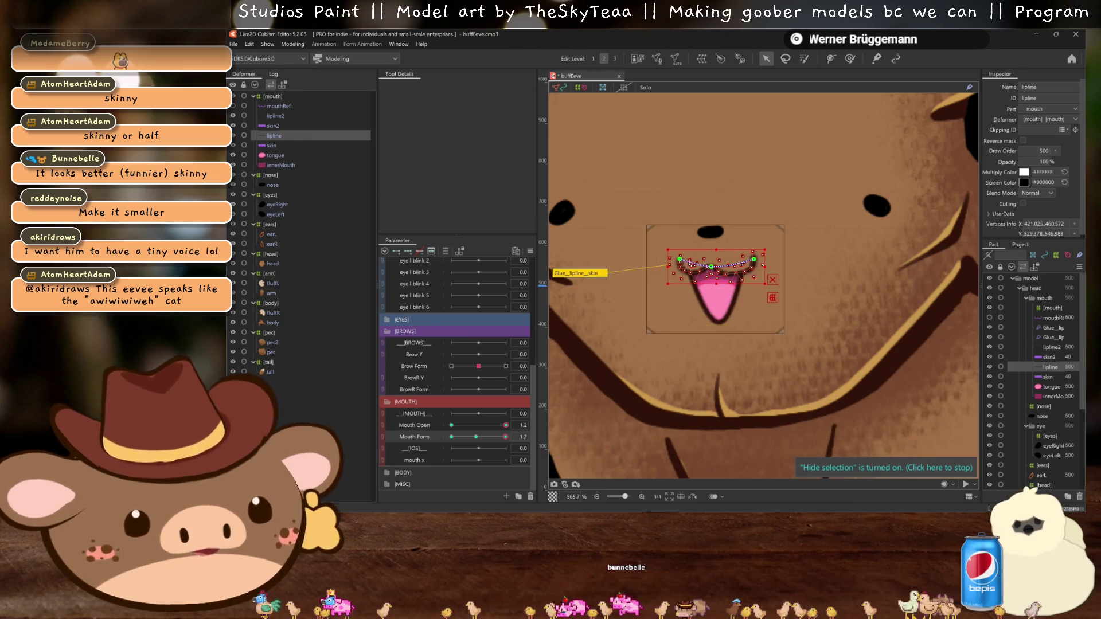
key(ctrl+h)
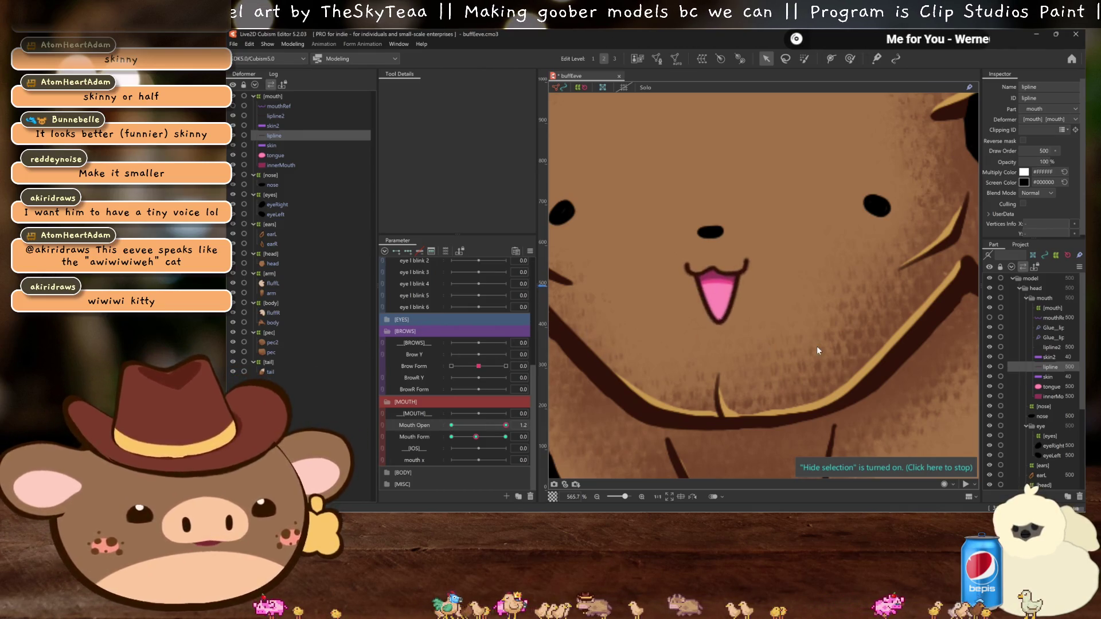
scroll(818, 350, down, 1)
scroll(802, 367, down, 1)
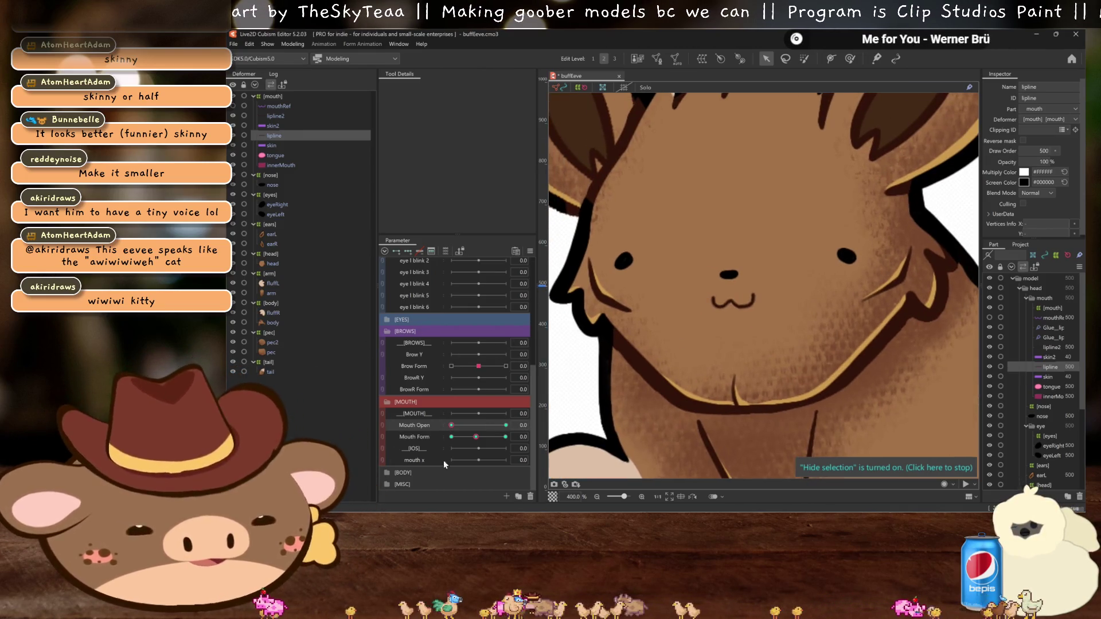
Step: With Mouth Form at its frown extreme, repaint lipline's glue along the open mouth
click(455, 438)
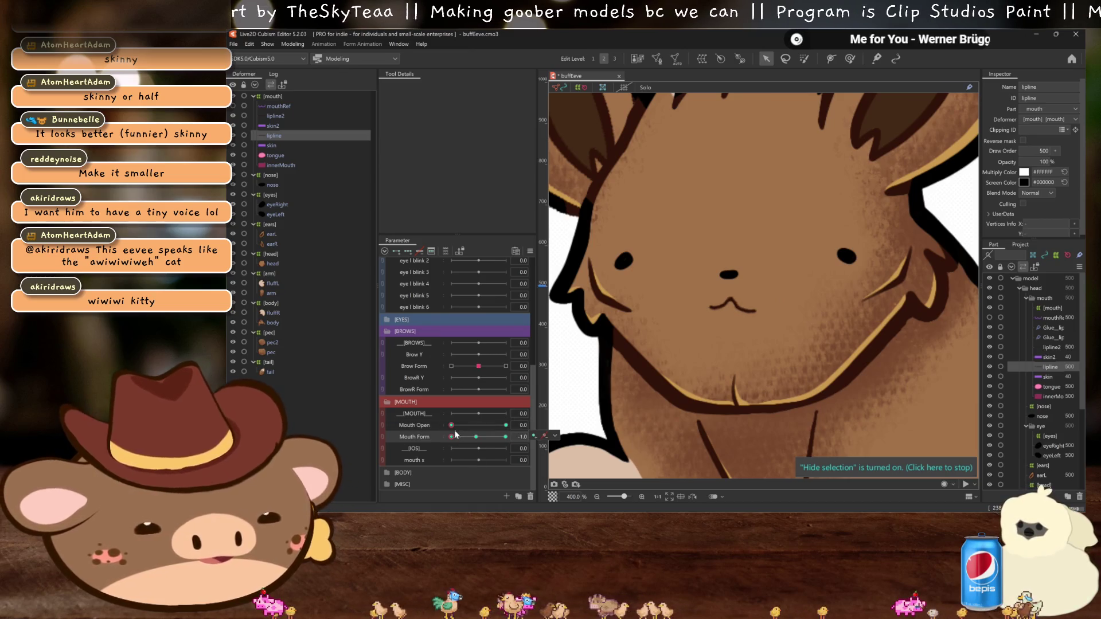
click(287, 121)
click(287, 116)
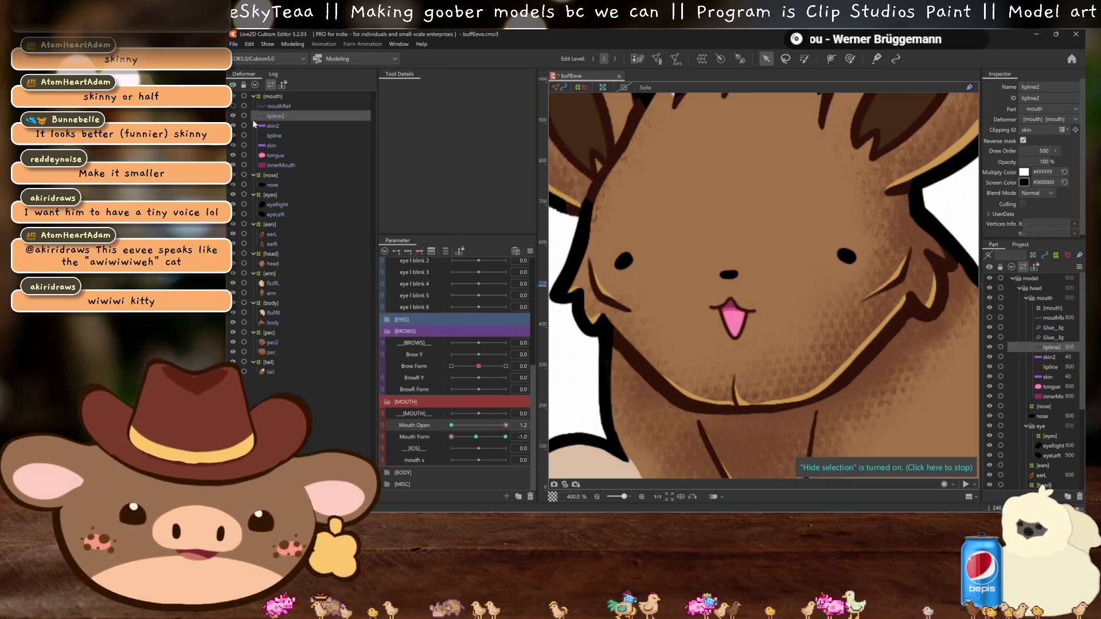
click(274, 135)
scroll(786, 309, up, 1)
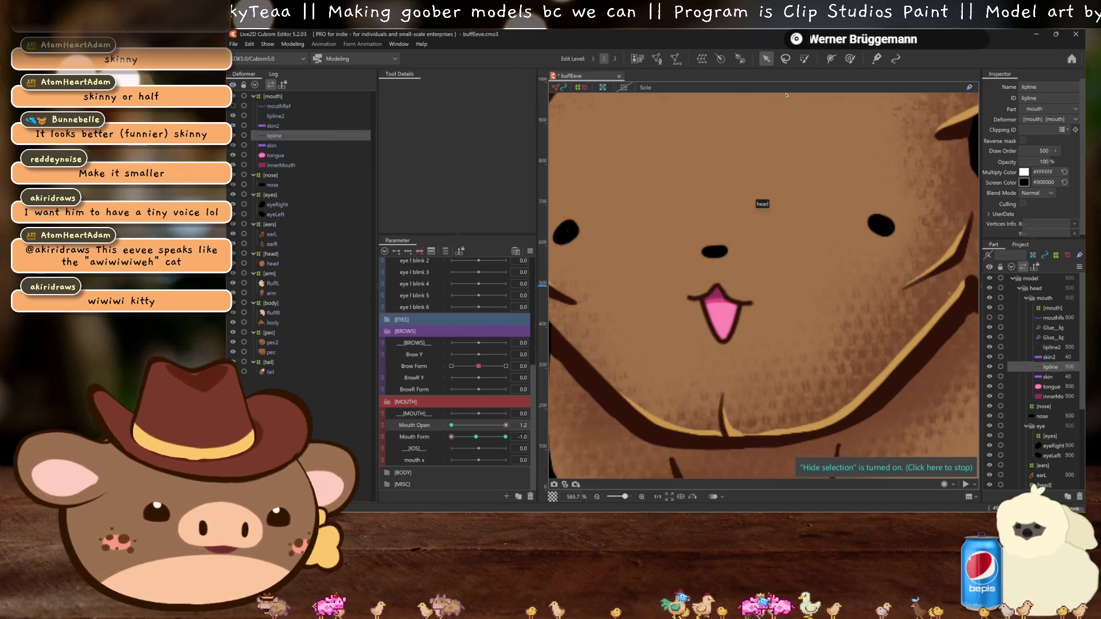
click(847, 59)
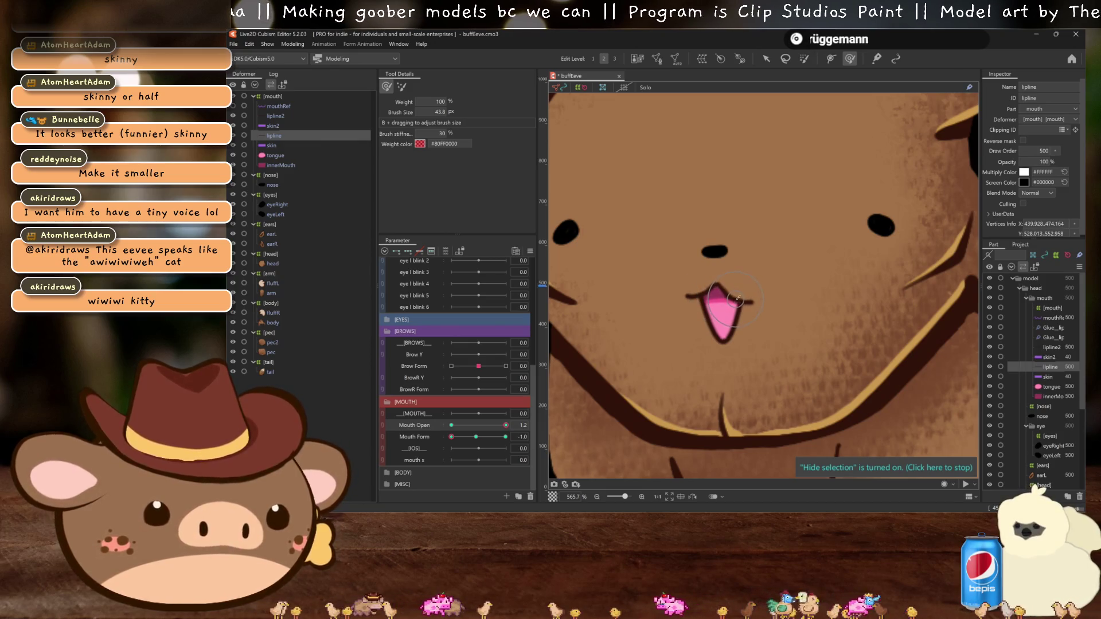
drag(753, 305, 721, 285)
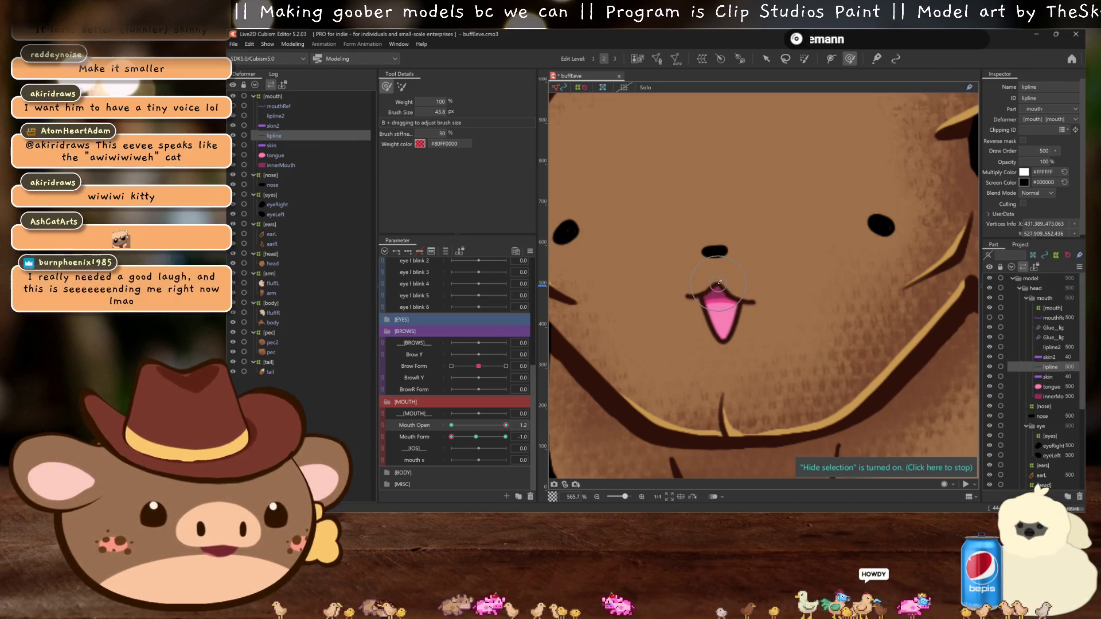
Step: Test the mouth, enter -0.5 for Mouth Form, and select lipline2 along with lipline
drag(504, 425, 451, 426)
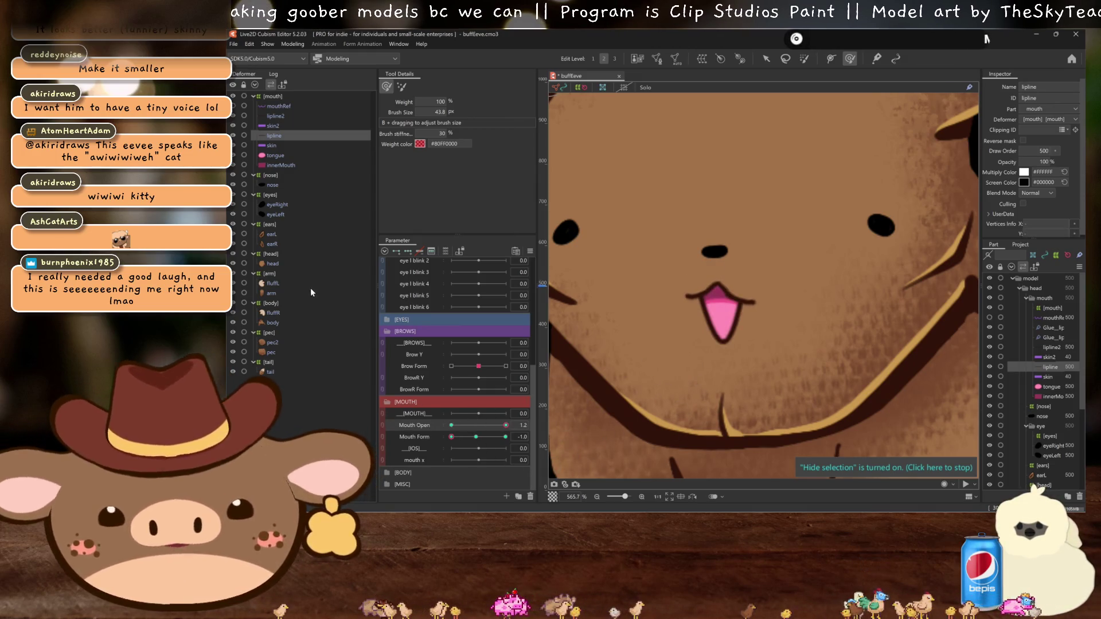
click(520, 437)
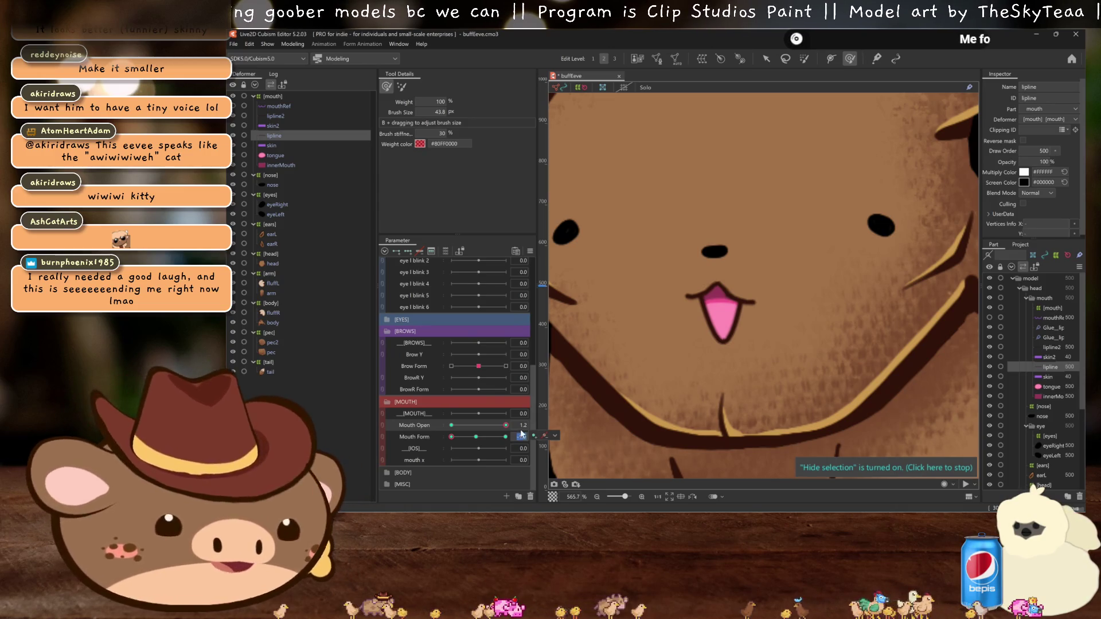
text(-0.5)
key(Return)
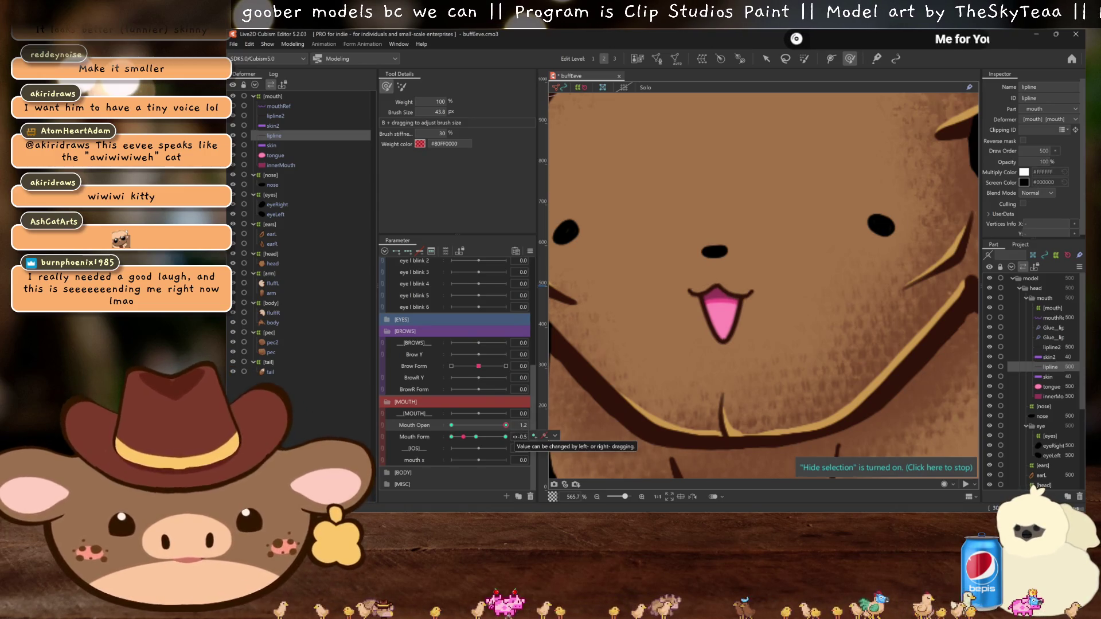
ctrl+click(275, 116)
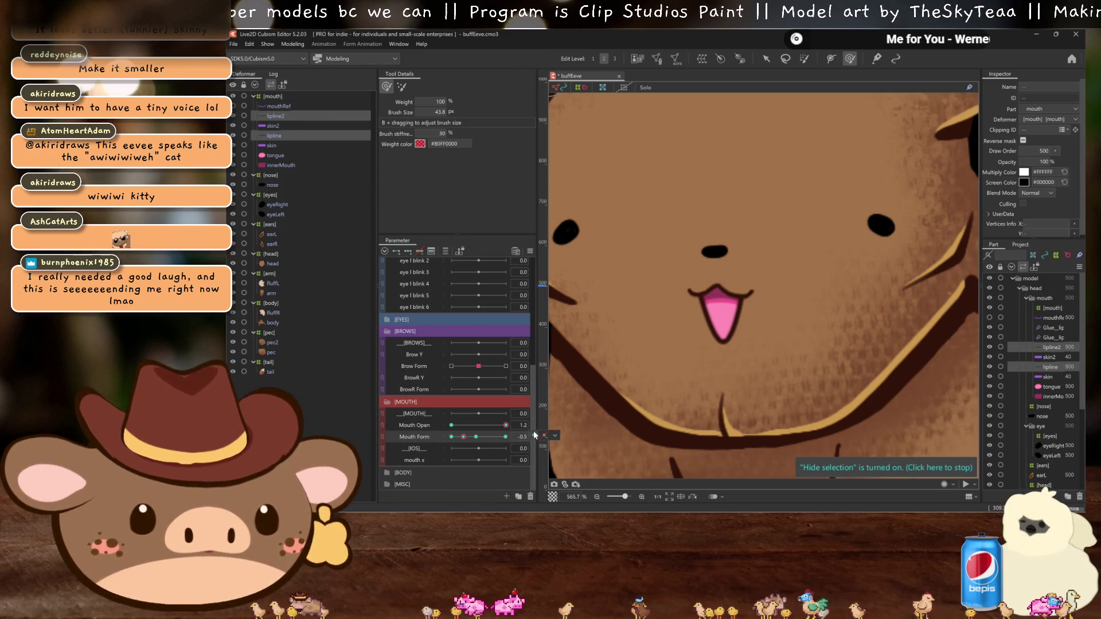
Step: Close the mouth to check the half-frown shape with selection outlines hidden
click(766, 60)
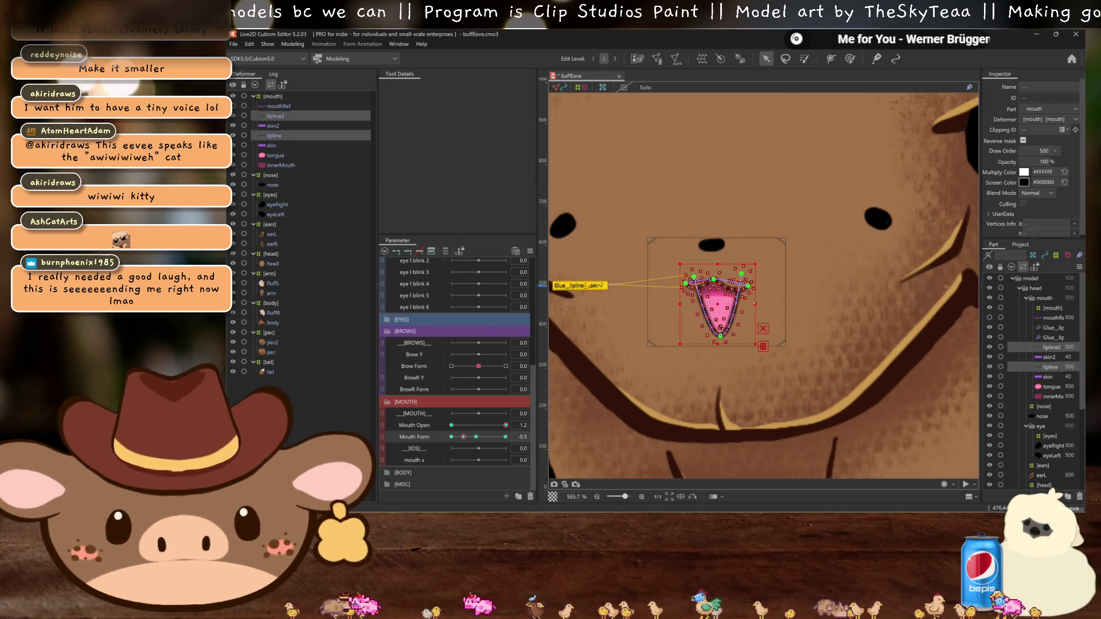
key(ctrl+h)
scroll(802, 304, down, 1)
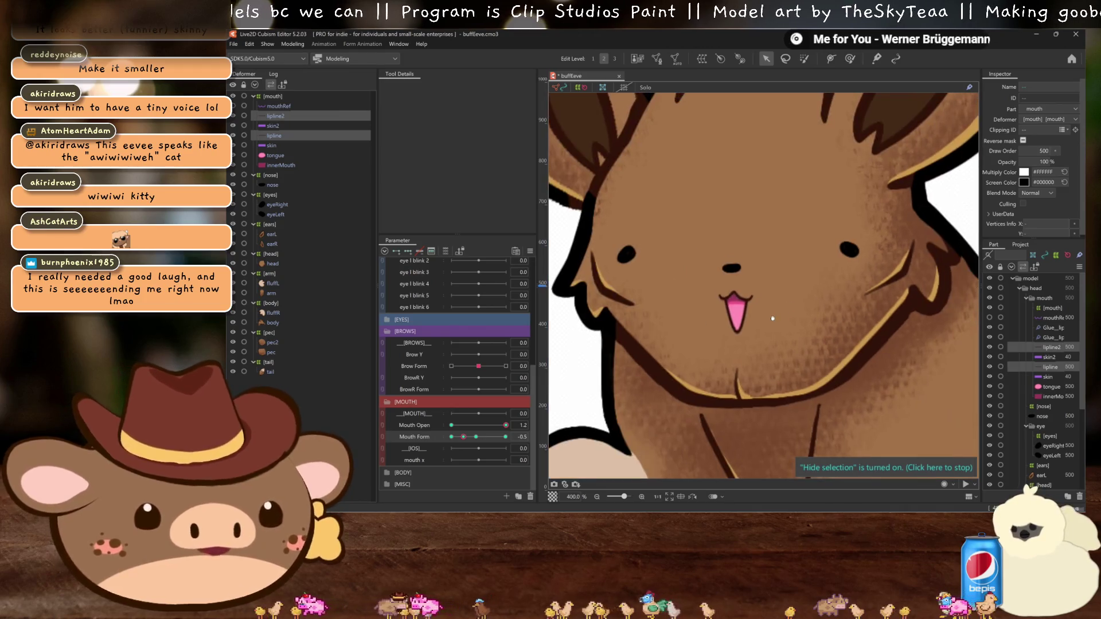
click(464, 437)
click(451, 426)
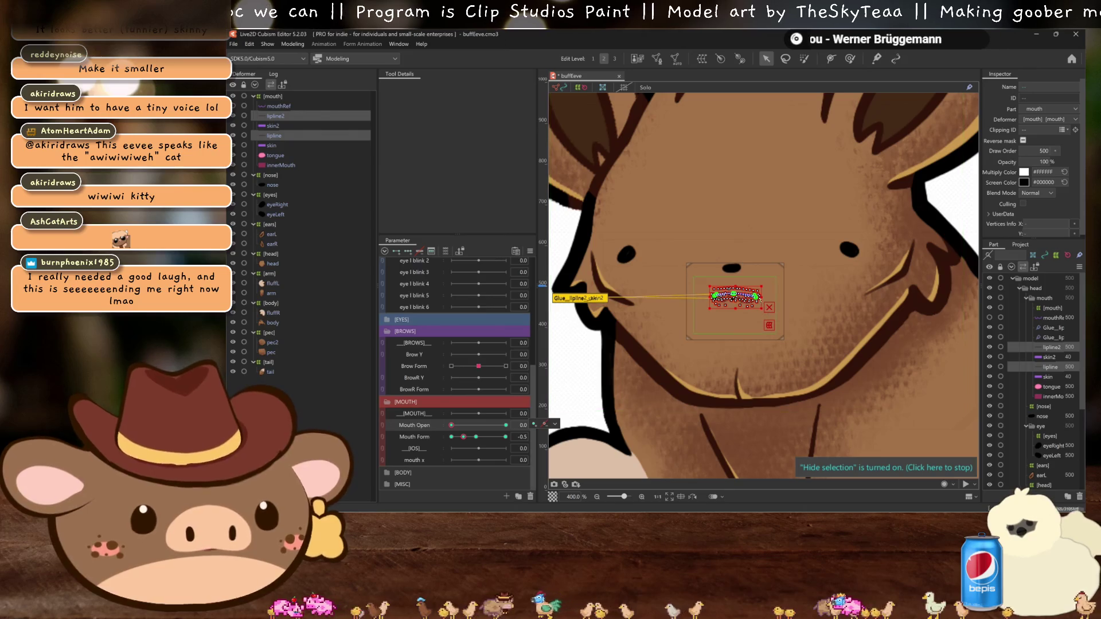
key(ctrl+h)
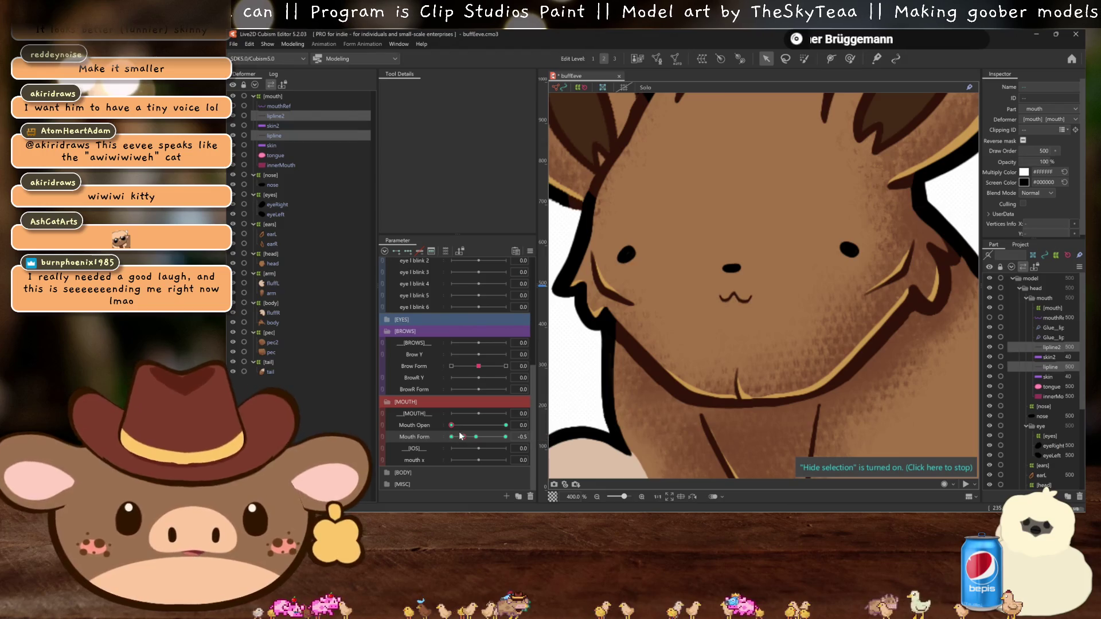
Step: Nudge Mouth Open, return it to 0, and save the buffEeve model with Ctrl+S
click(456, 426)
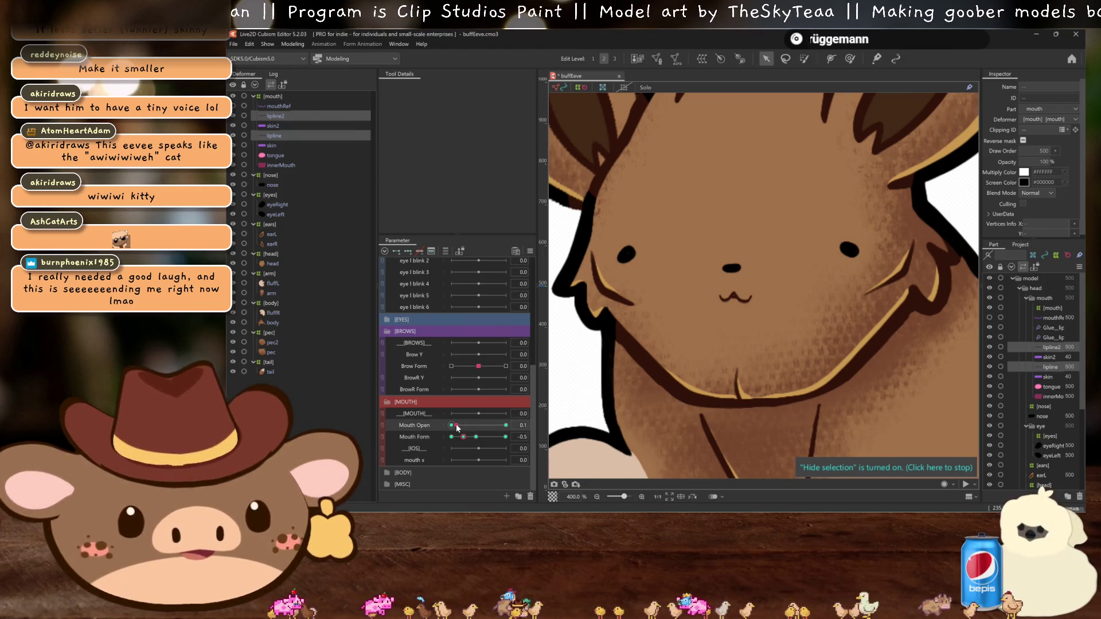
drag(455, 424, 435, 421)
key(ctrl+s)
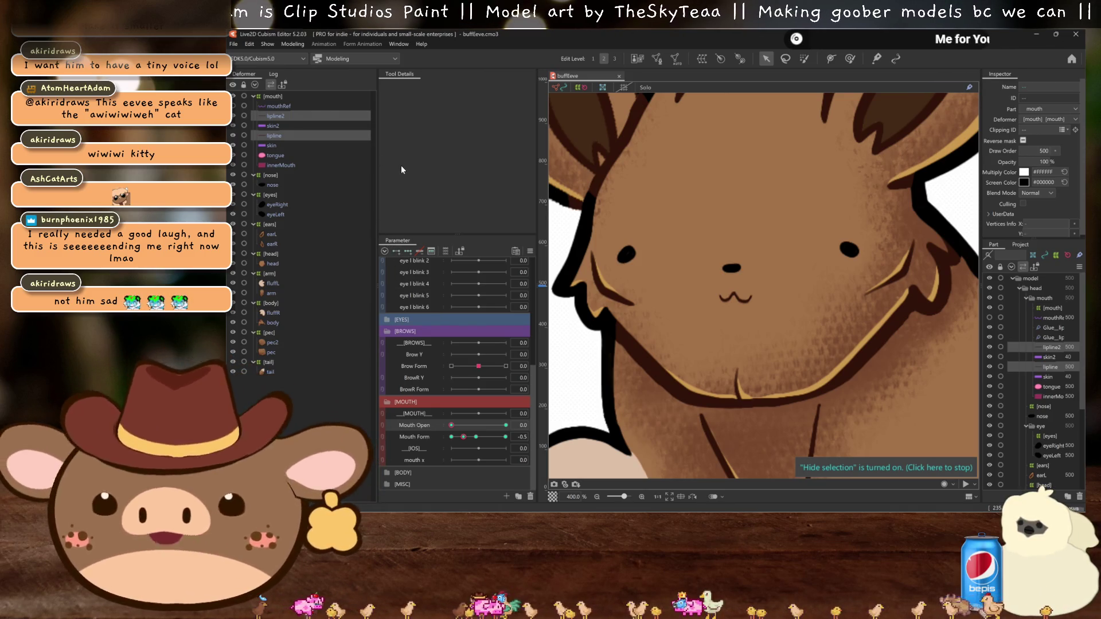
click(292, 44)
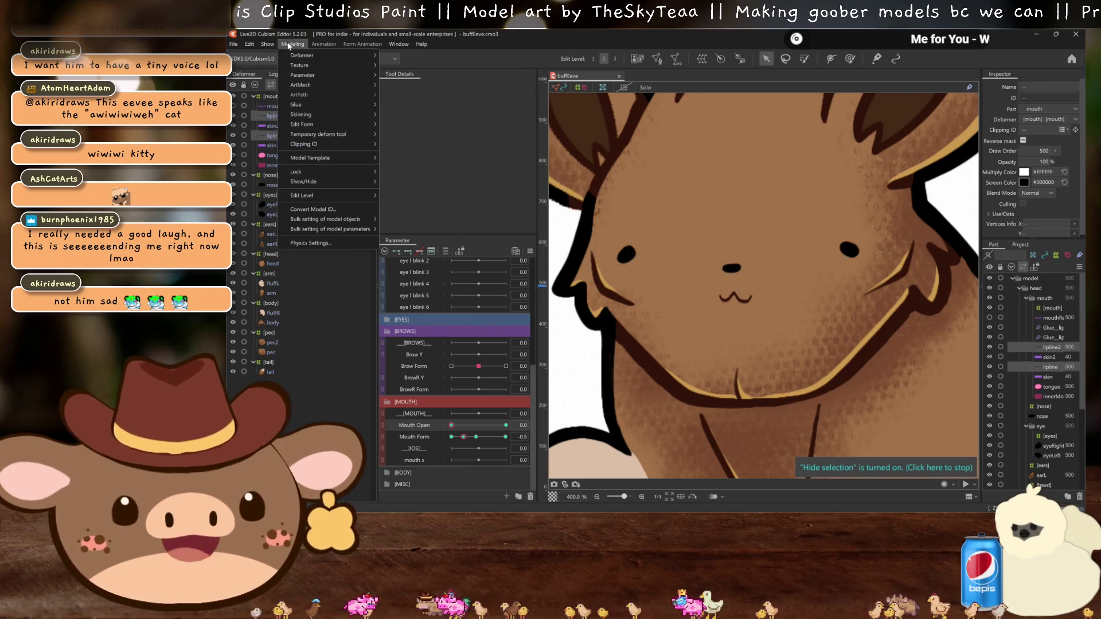
click(313, 243)
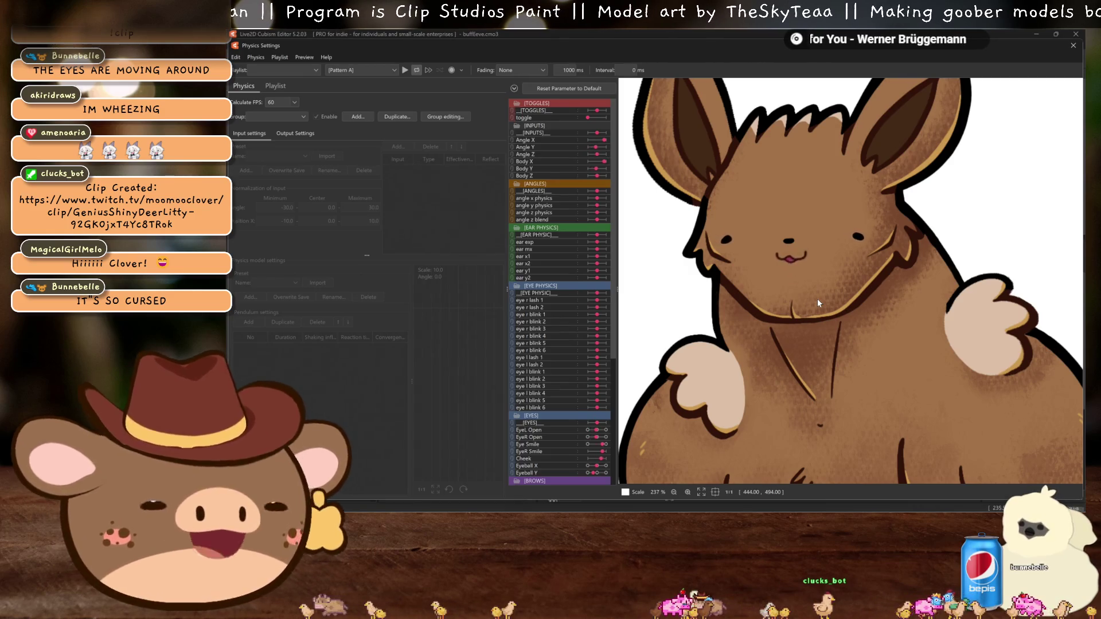
click(1072, 45)
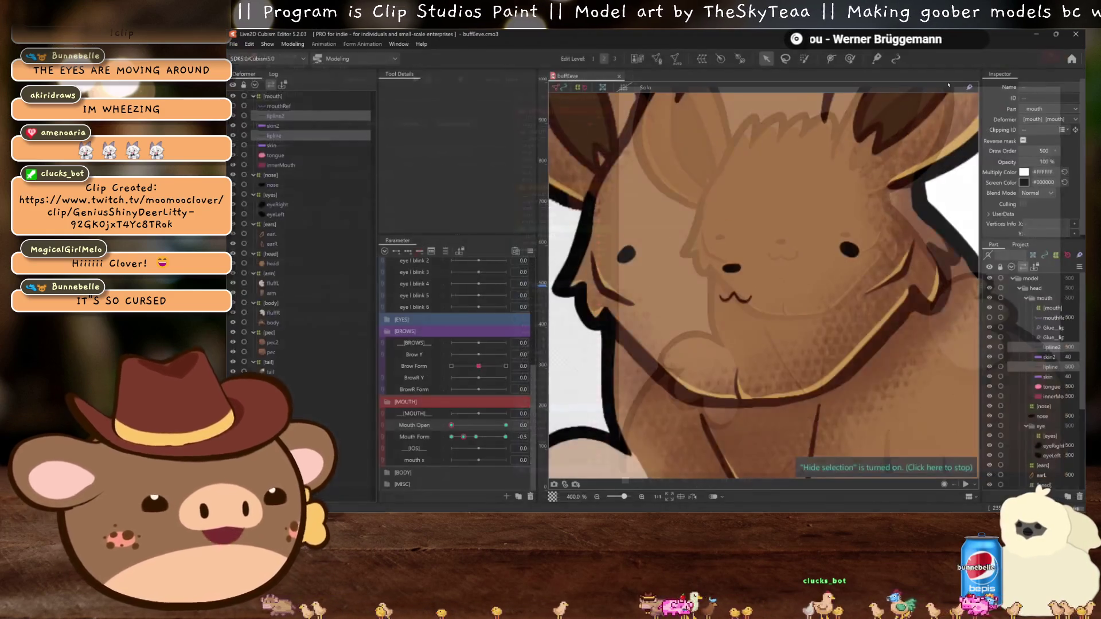
Step: Reset the canvas view to 100% from the right-click menu and pan slightly across the model
scroll(692, 236, down, 1)
scroll(691, 253, down, 1)
scroll(689, 267, up, 1)
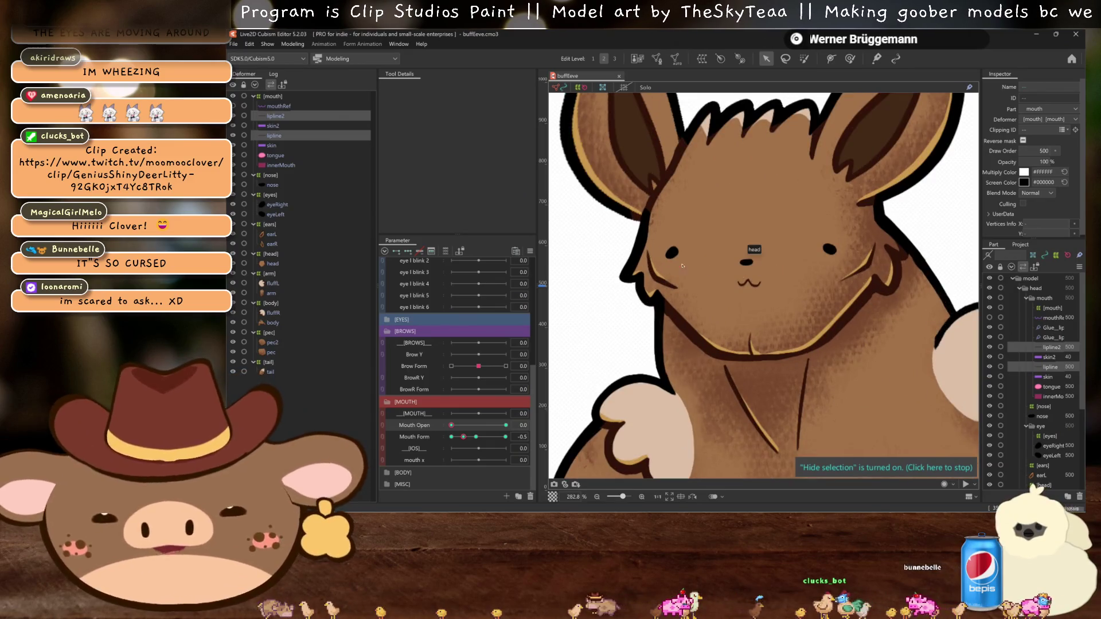
right_click(550, 251)
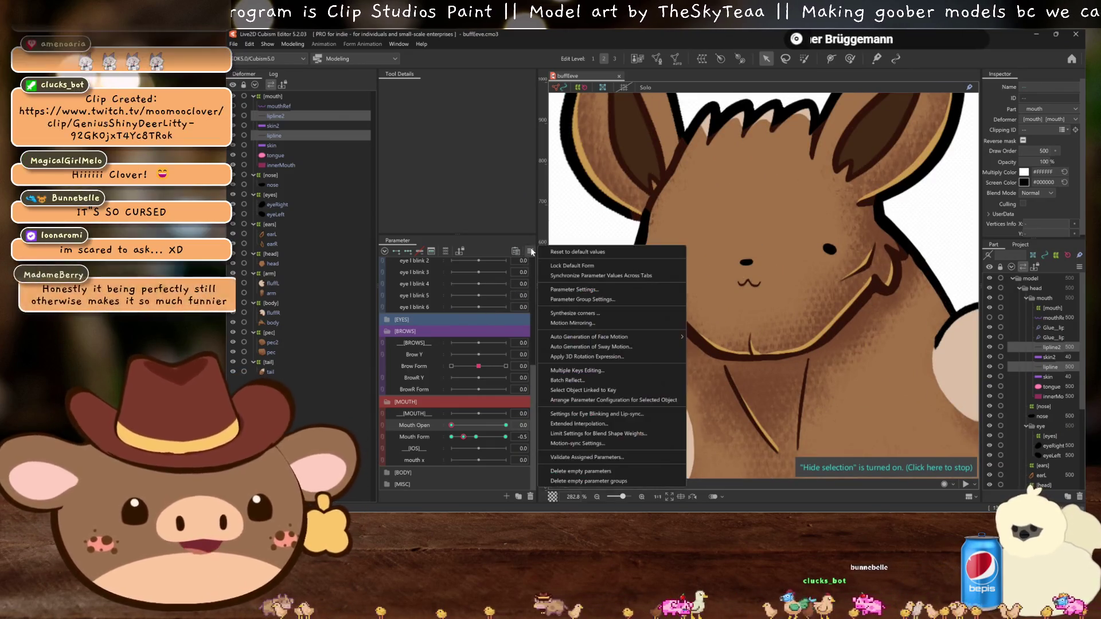
click(573, 260)
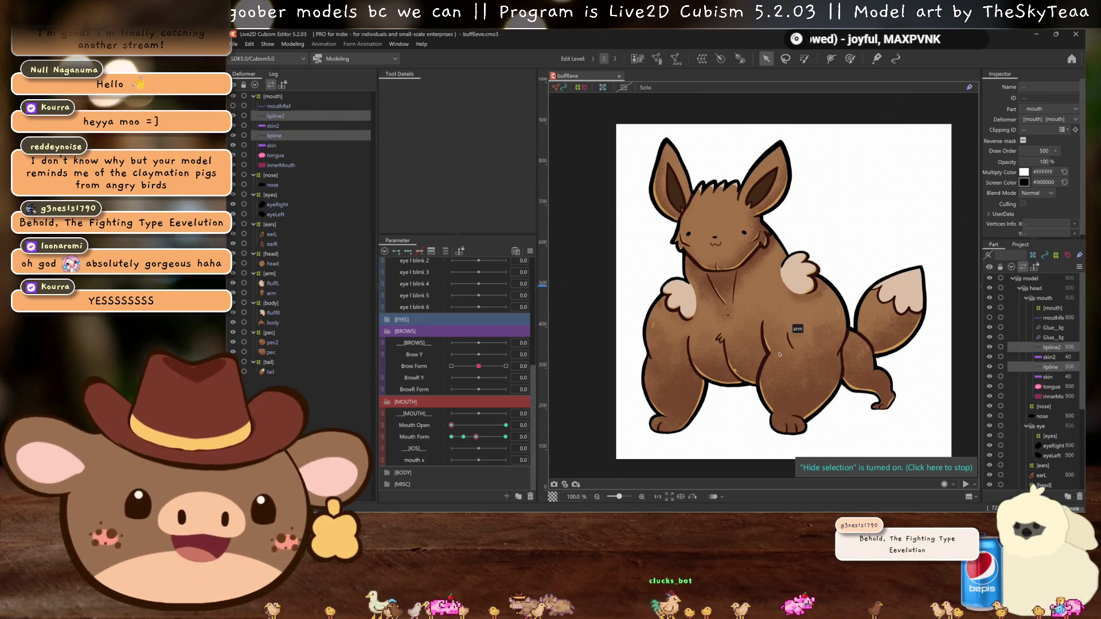
drag(824, 363, 811, 360)
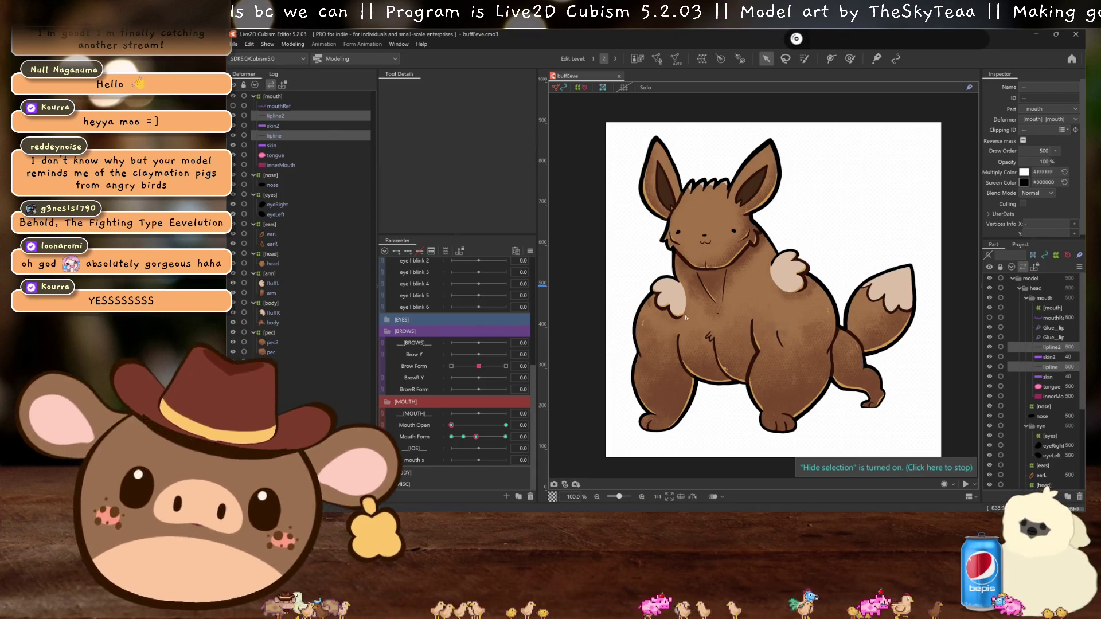
Step: Delete mouthRef from the Deformer panel, collapse the [mouth] group, and select the nose
scroll(832, 309, right, 3)
scroll(832, 308, left, 3)
scroll(814, 304, right, 4)
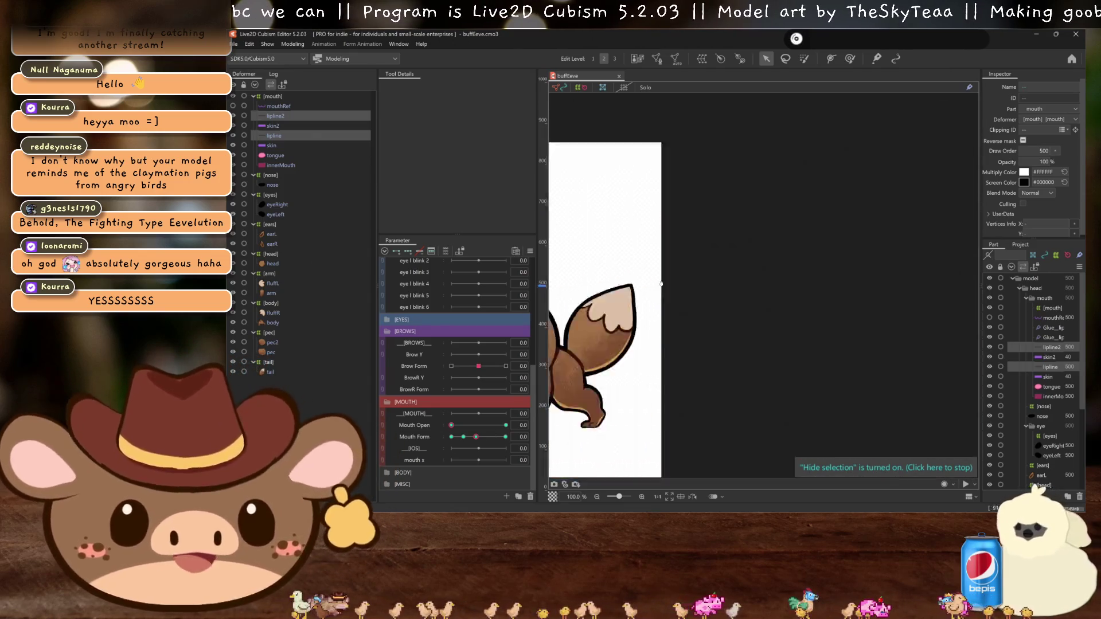
scroll(787, 295, left, 4)
scroll(786, 296, left, 1)
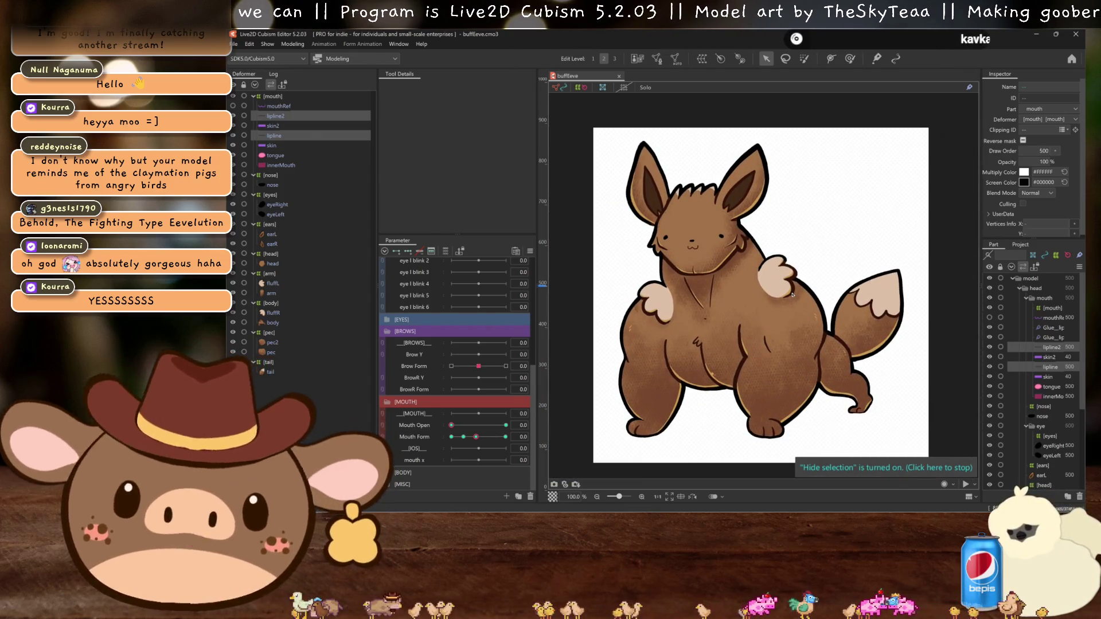
scroll(783, 294, up, 2)
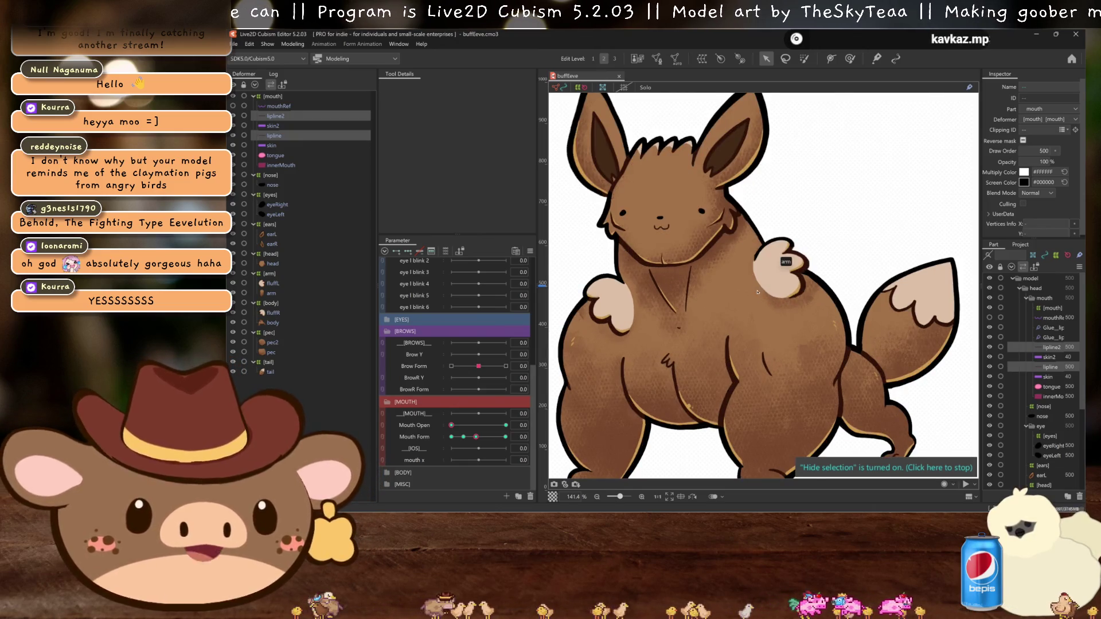
drag(757, 292, 776, 291)
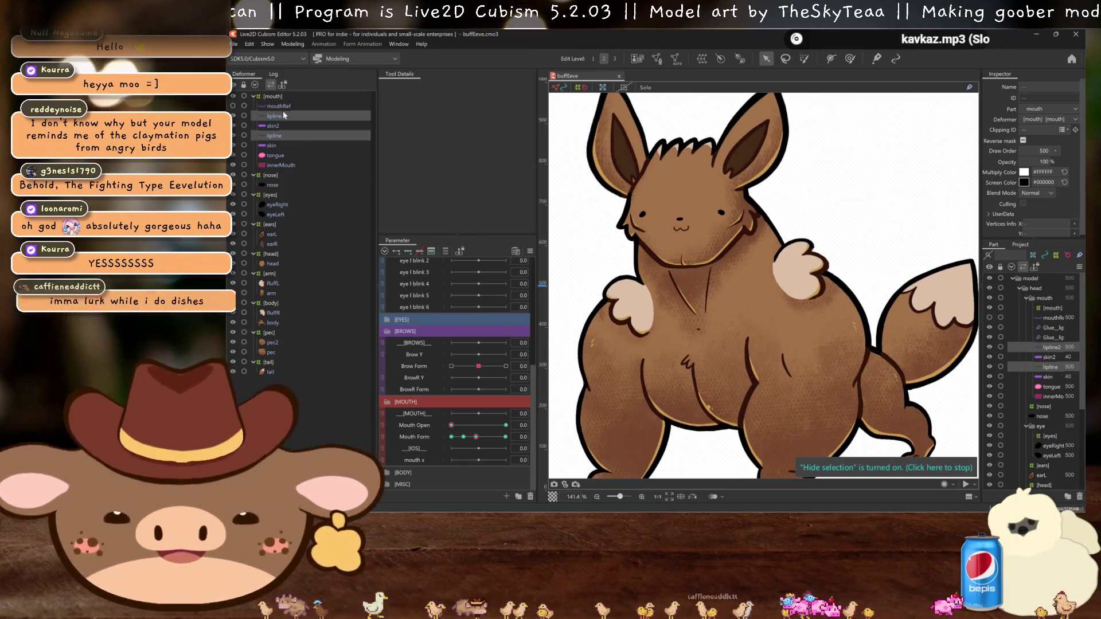
click(284, 106)
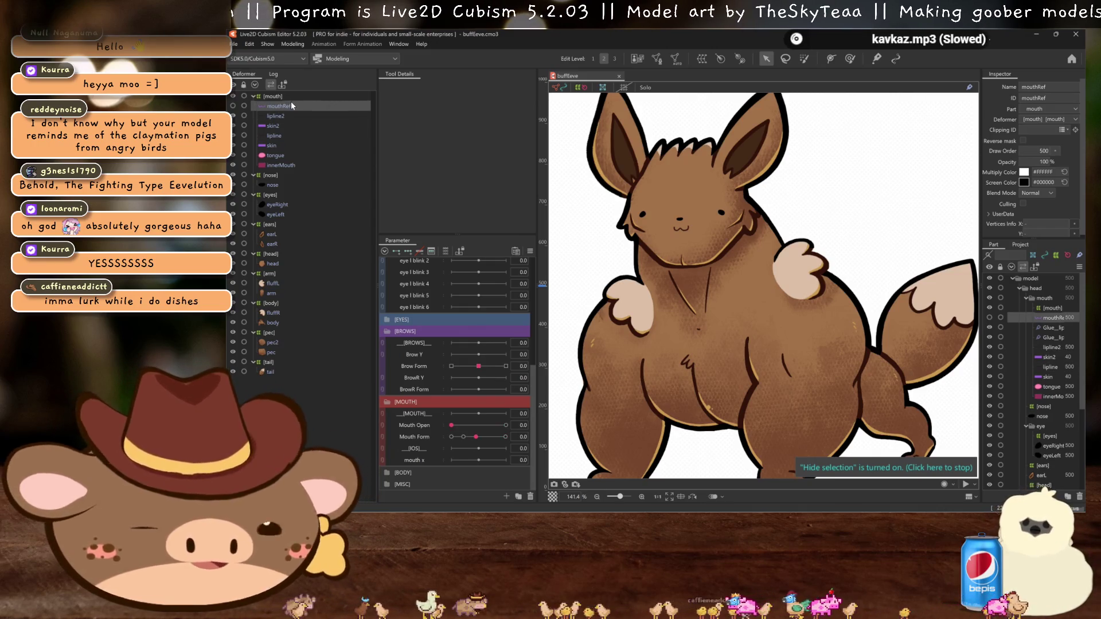
key(Delete)
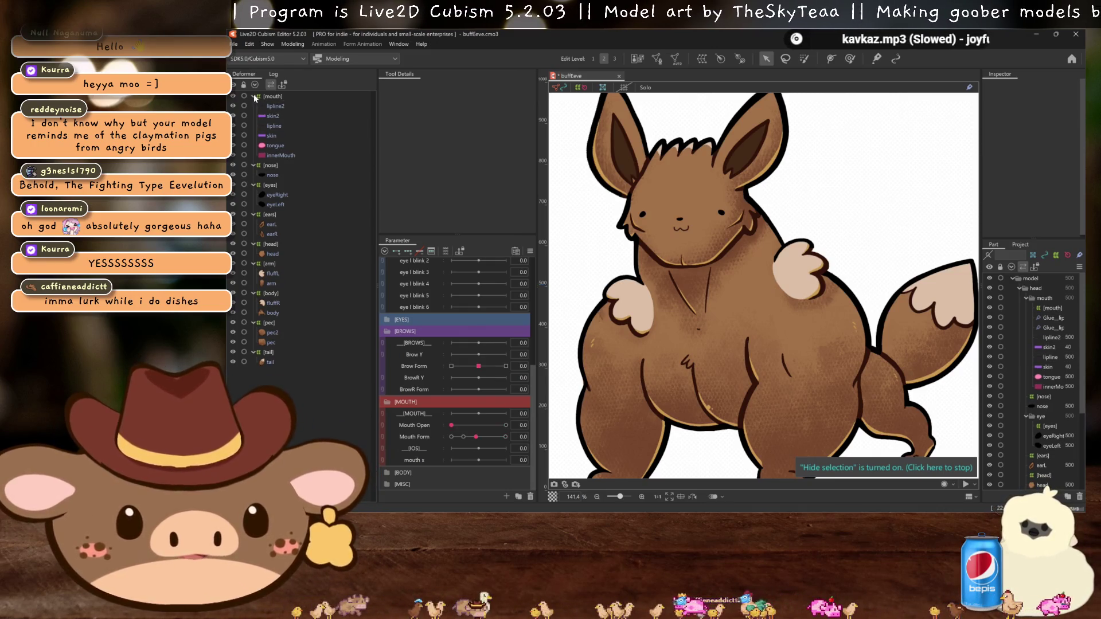
click(254, 96)
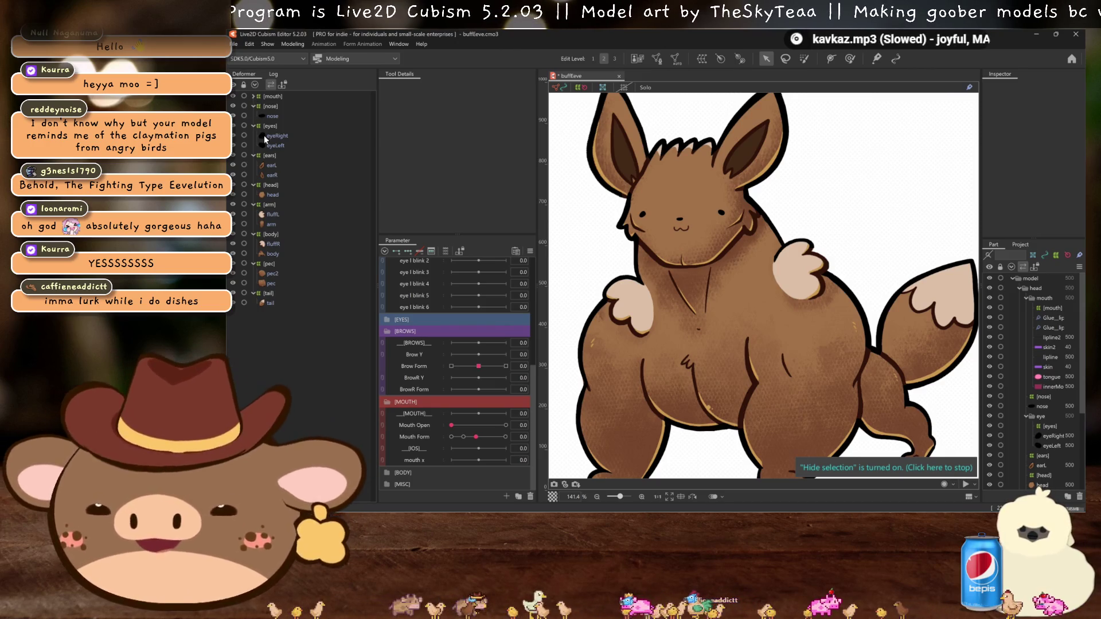
click(271, 115)
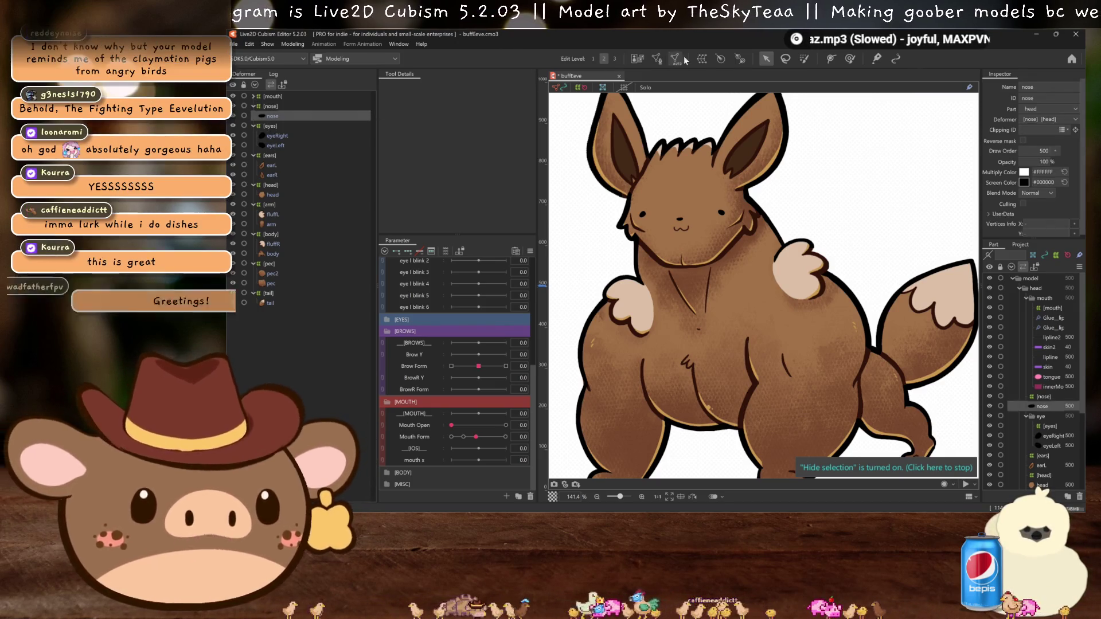
Step: Create a warp deformer named mx around the nose with Ctrl+W
key(ctrl+w)
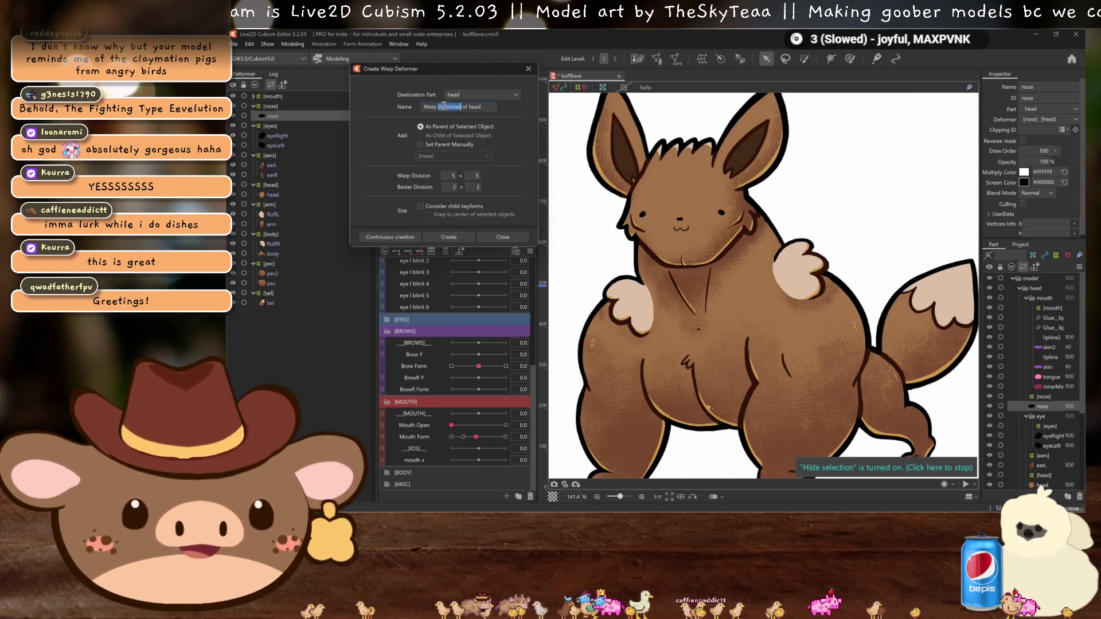
text(mx)
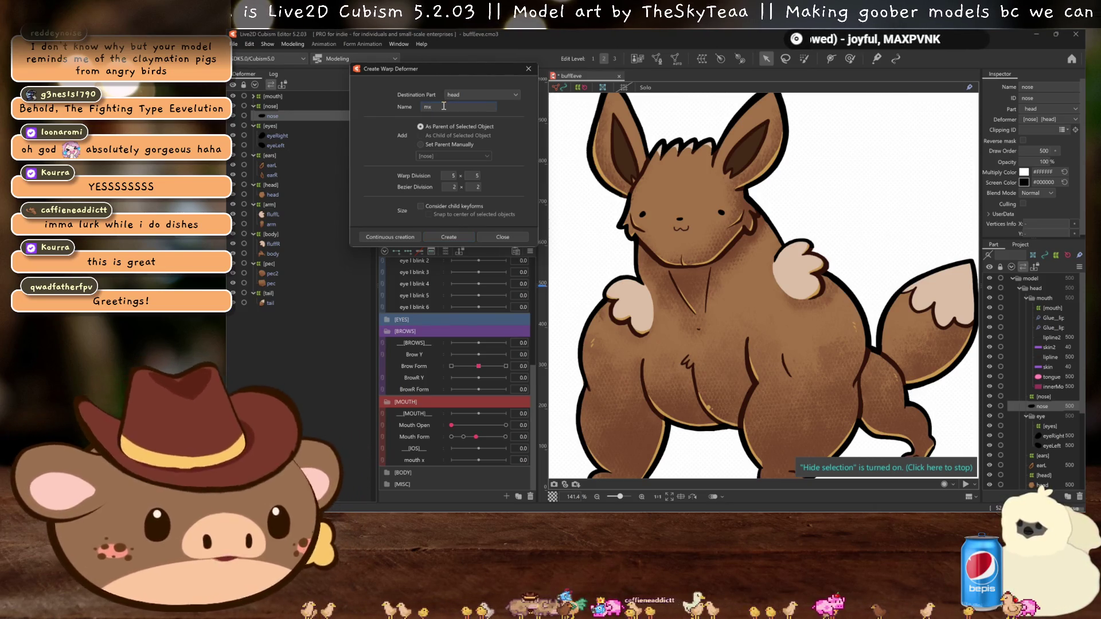
click(460, 237)
scroll(677, 206, up, 5)
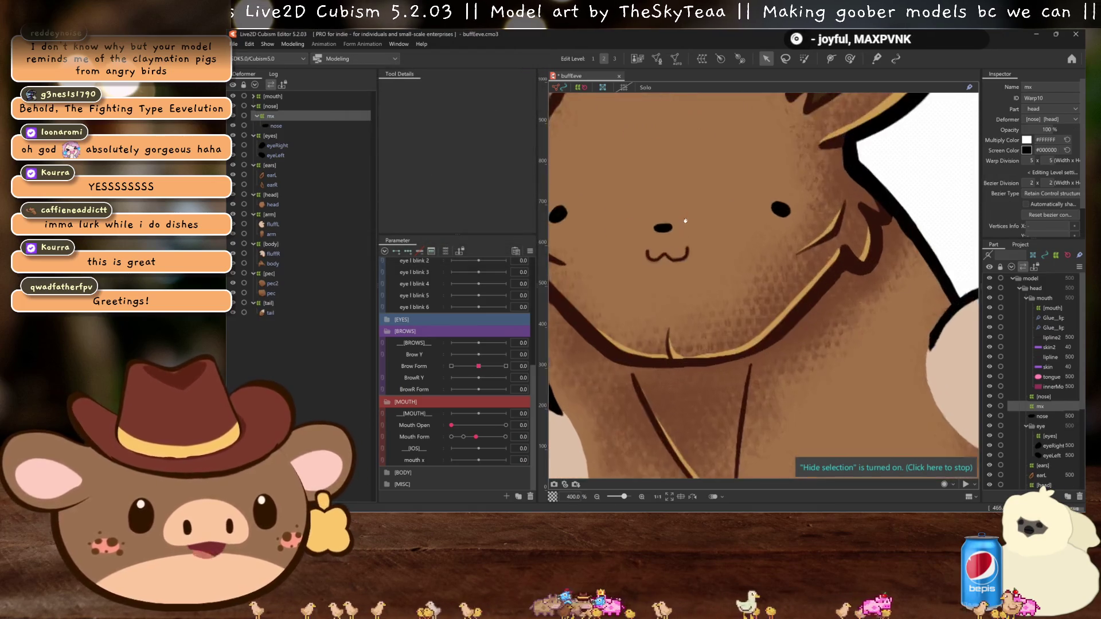
scroll(717, 266, up, 2)
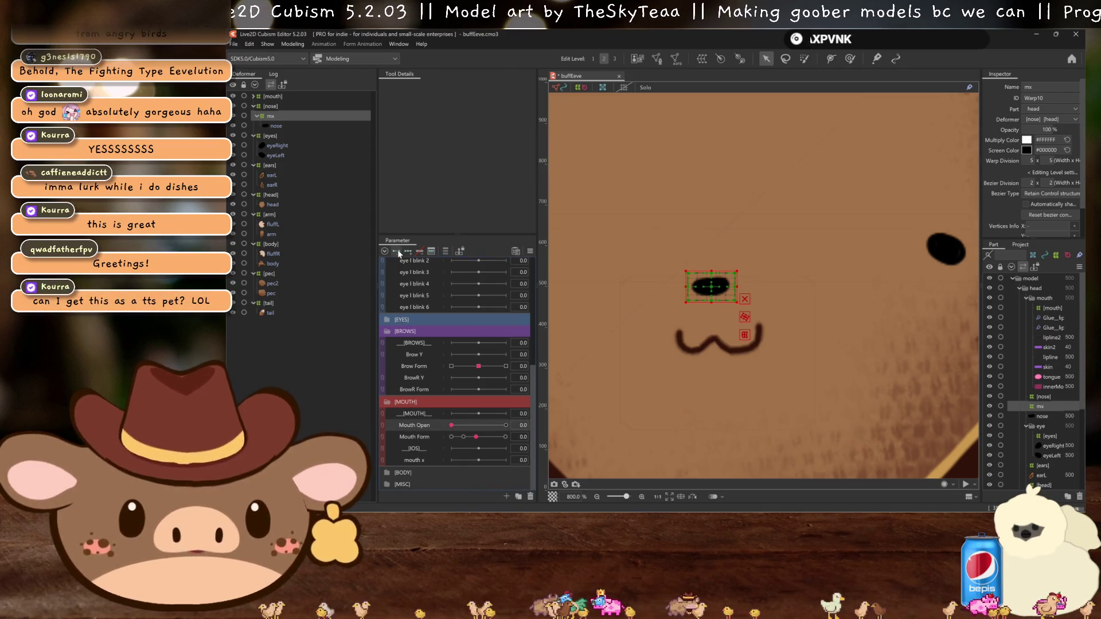
Step: Open the mouth fully to check the nose, cancel automatic mesh generation, and close the mouth again
drag(450, 425, 763, 387)
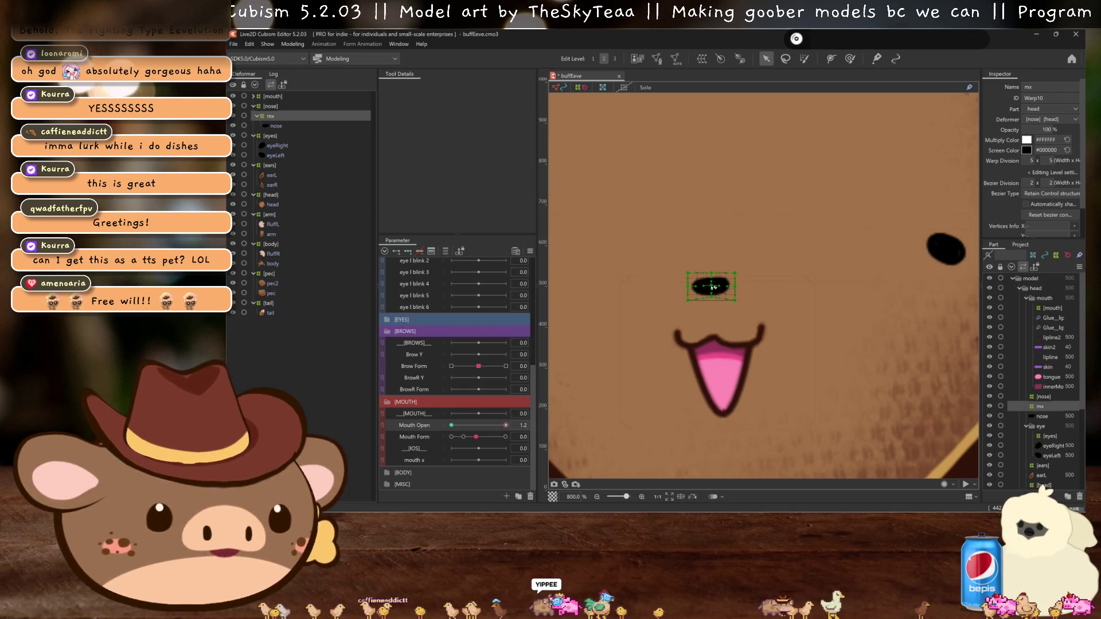
click(276, 126)
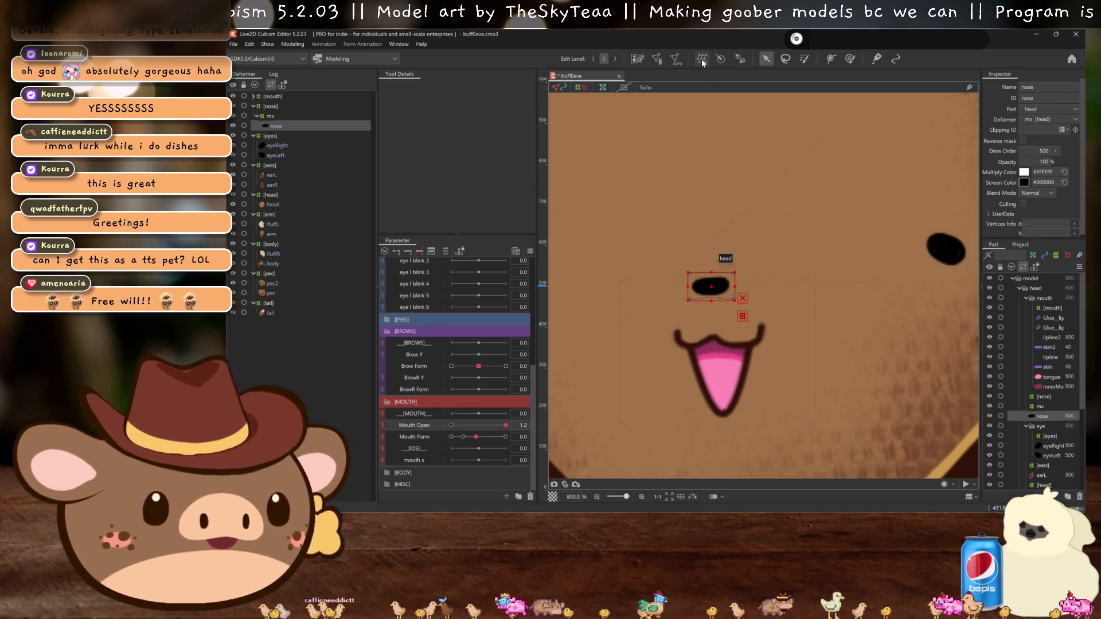
click(677, 59)
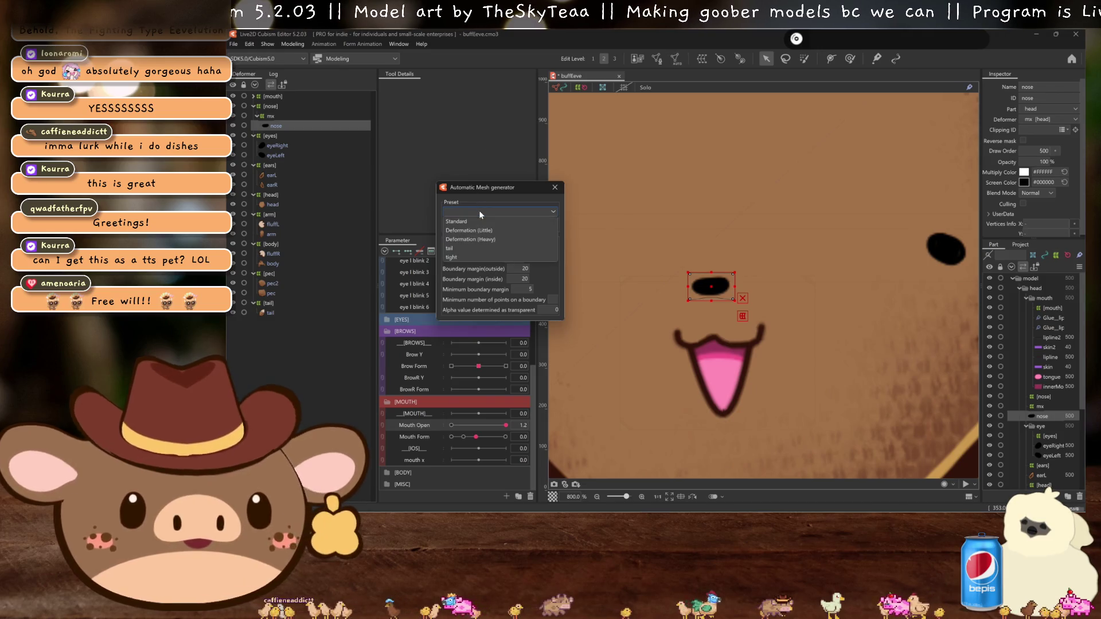
click(554, 188)
drag(494, 428, 247, 313)
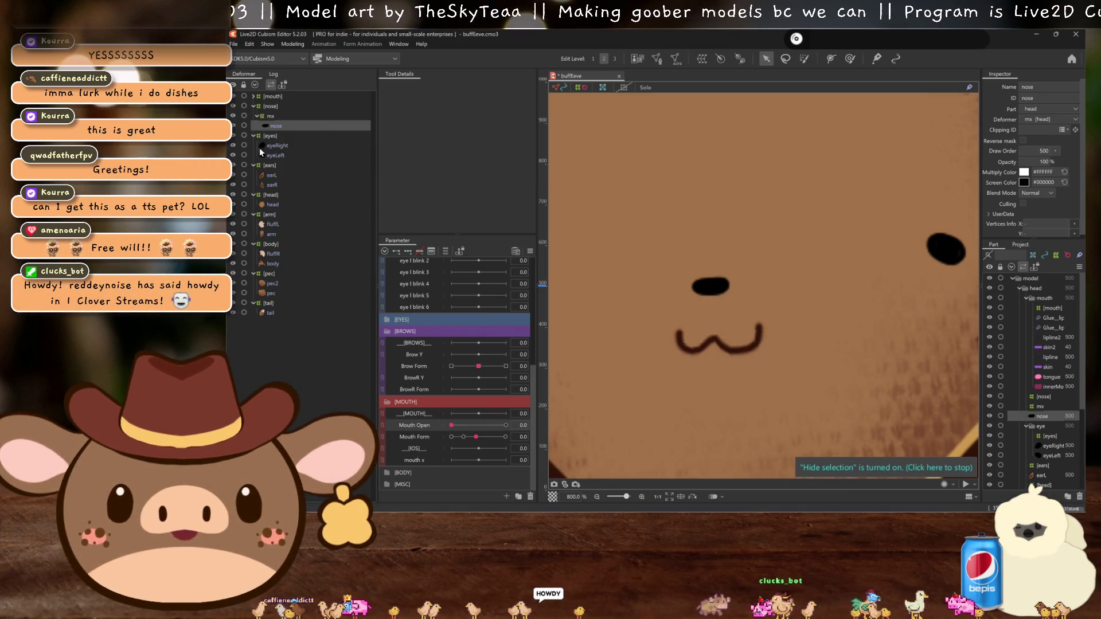
click(253, 96)
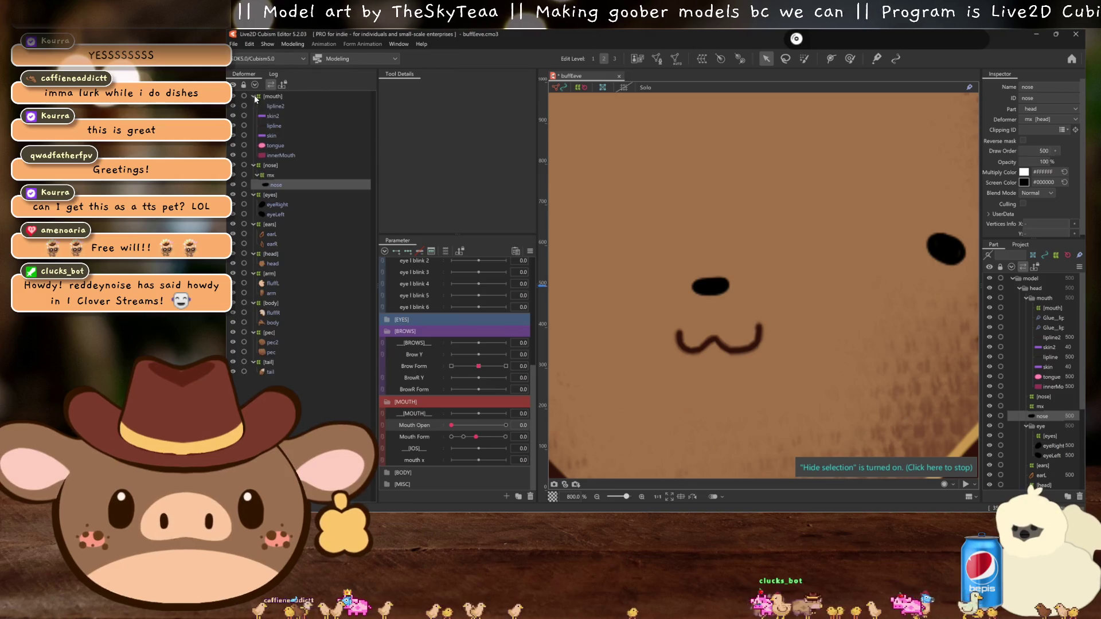
Step: Select all the mouth parts and wrap them in a new warp deformer
click(275, 107)
shift+click(281, 155)
click(700, 59)
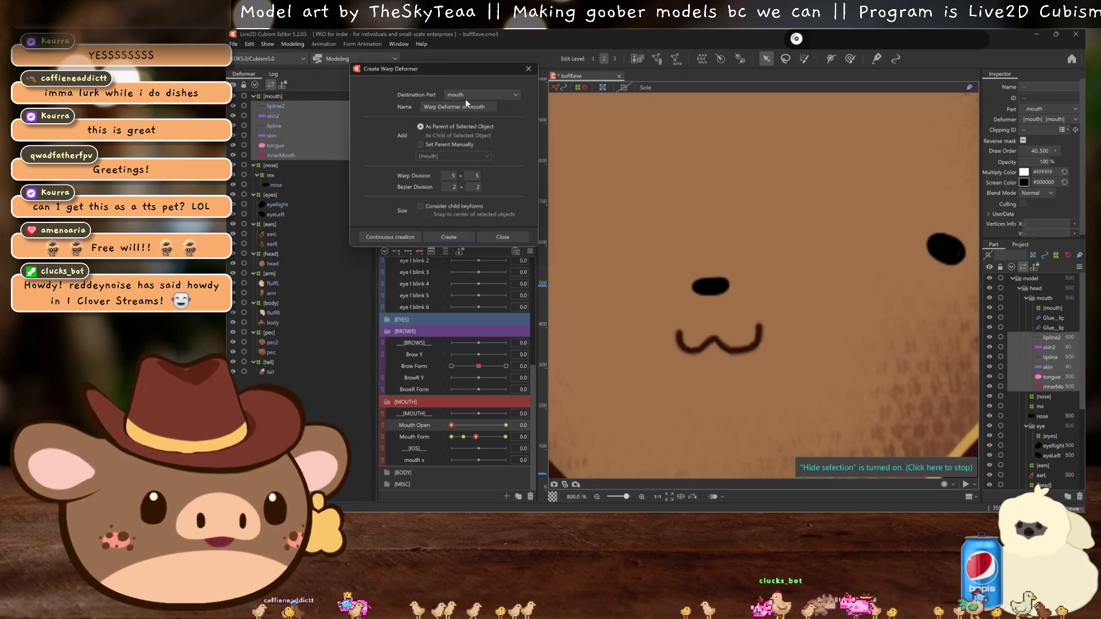
text(mx)
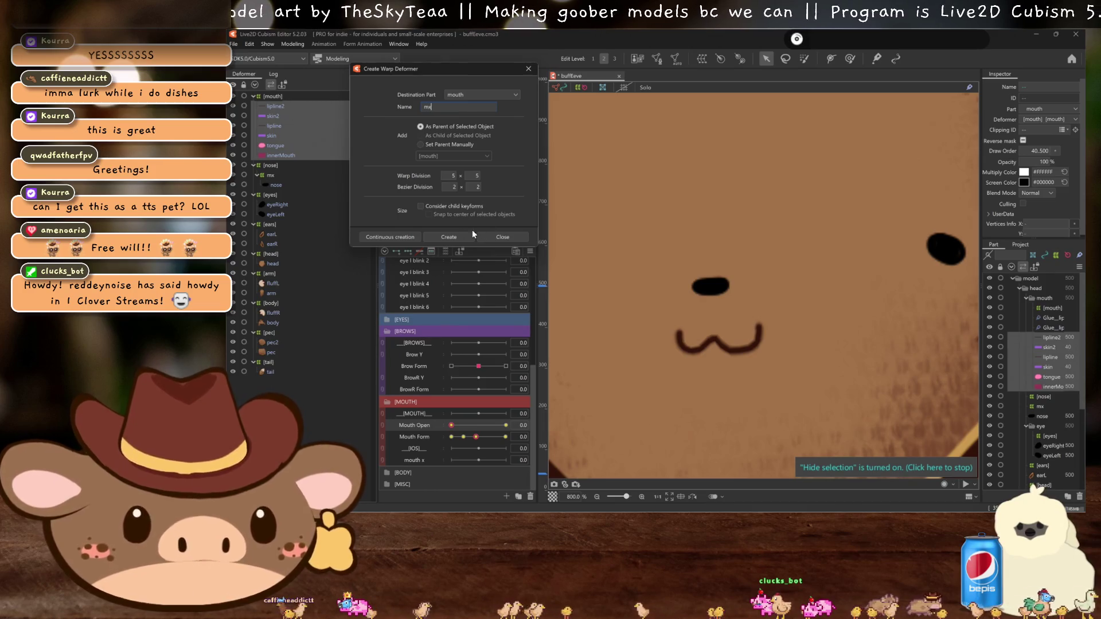
click(450, 239)
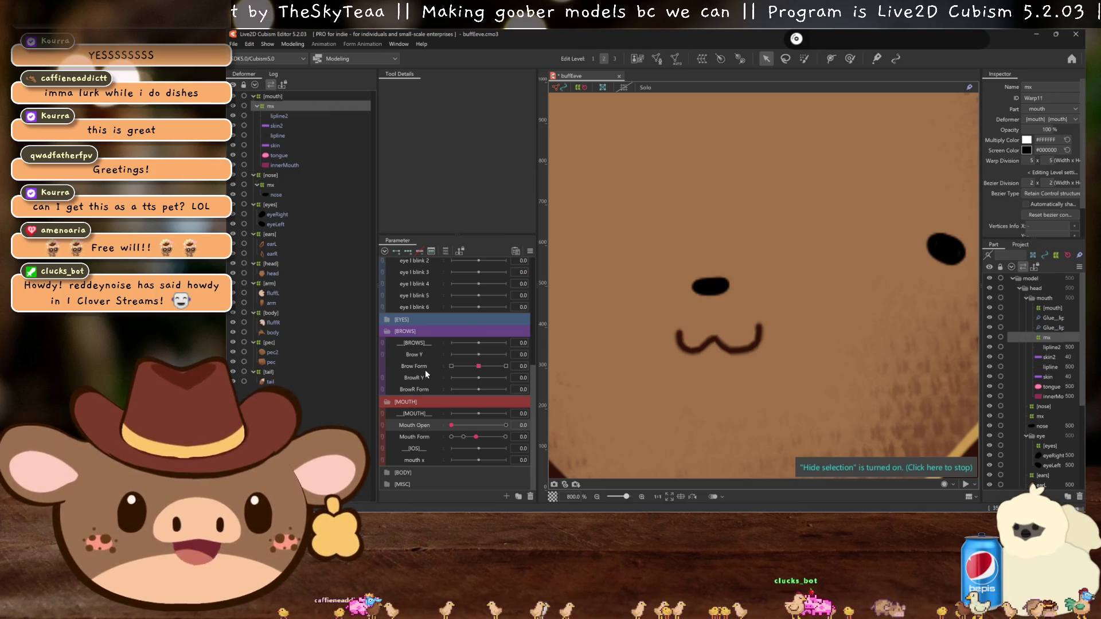
Step: Drag the tongue layer above mx in the mouth group and select mx
drag(280, 156, 277, 106)
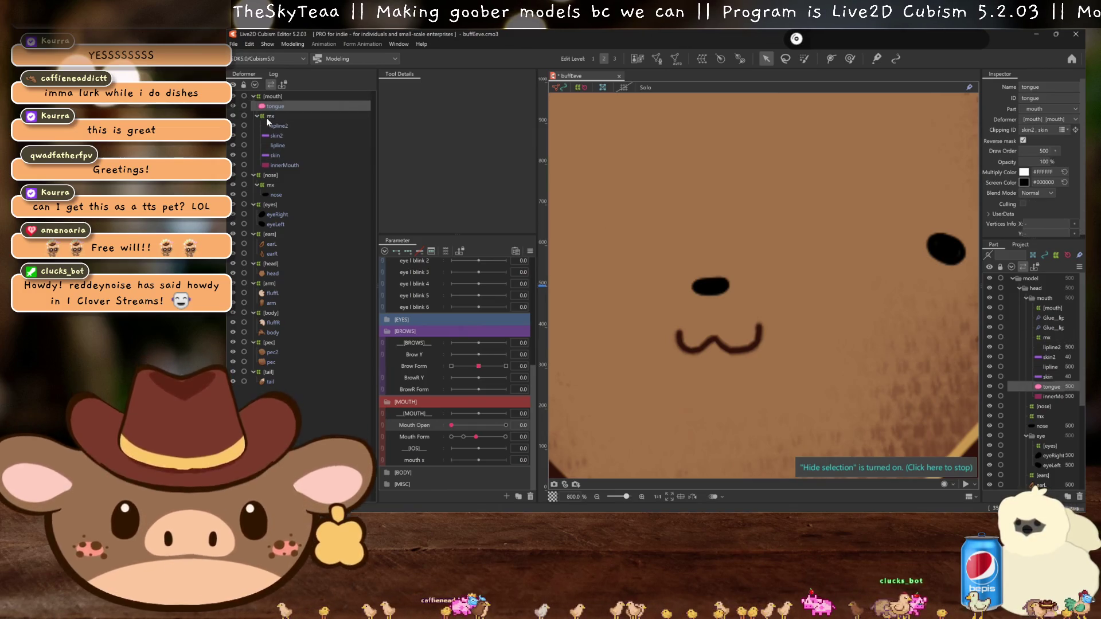
click(271, 116)
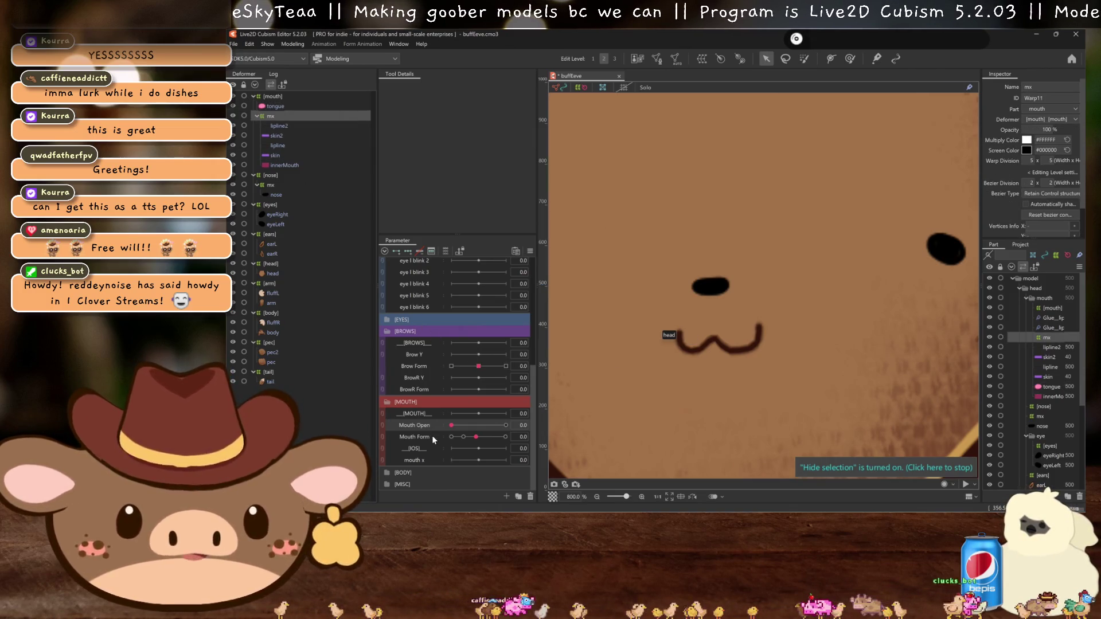
right_click(425, 459)
Step: Enable Blend Shape for the mouth x parameter in Edit Parameter and confirm
click(445, 475)
click(621, 284)
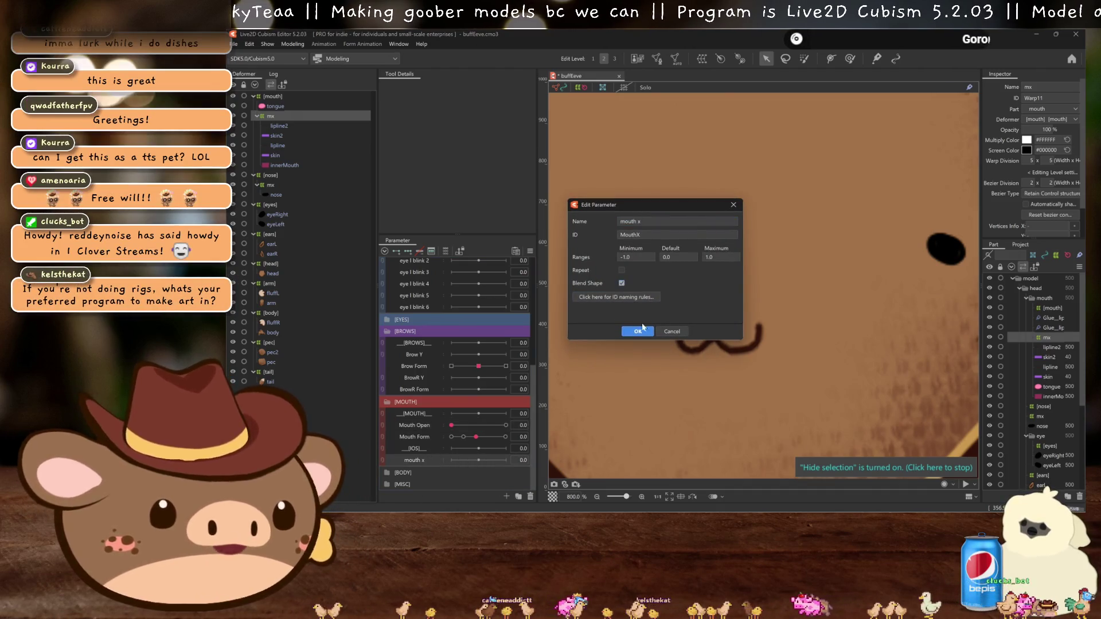
click(638, 332)
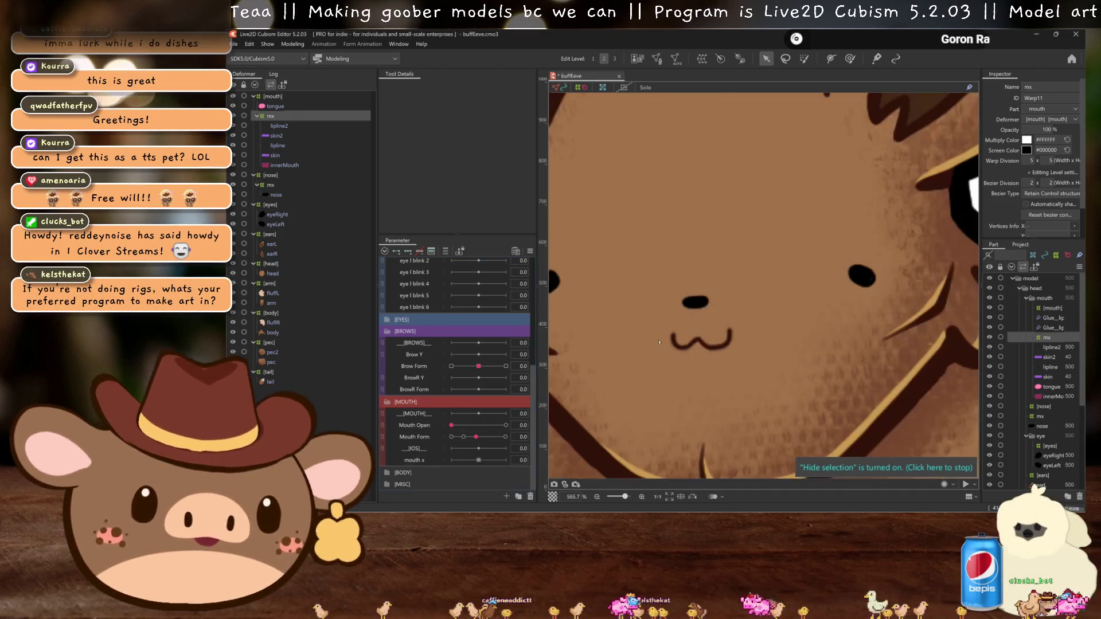
scroll(703, 337, down, 3)
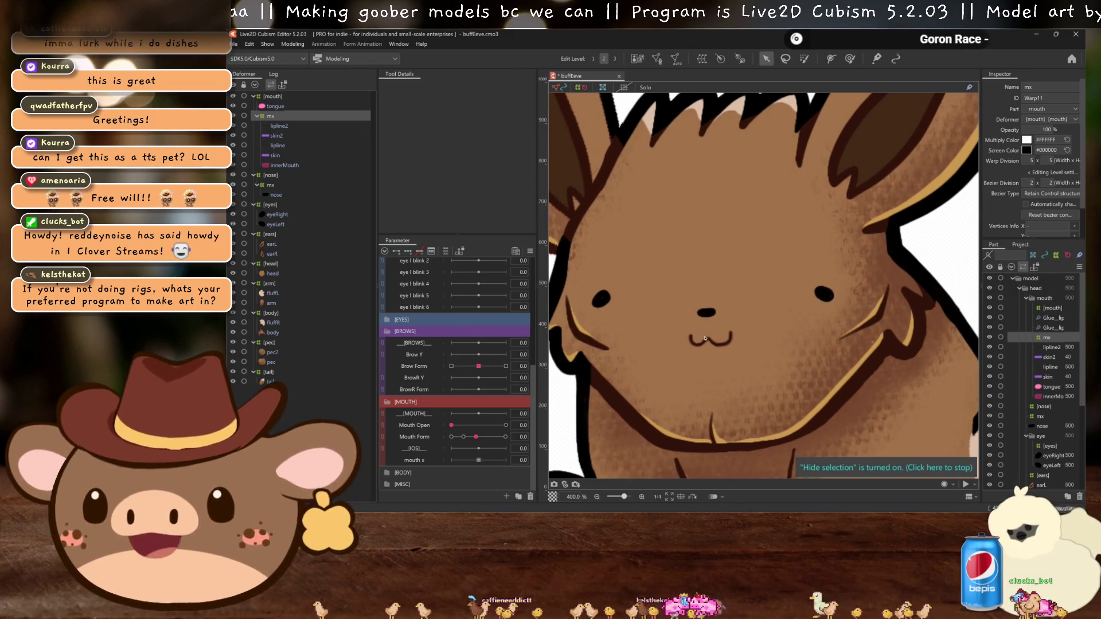
Step: Pull the right side of the mx grid down and add mouth x keys at -1, 0 and 1
click(703, 351)
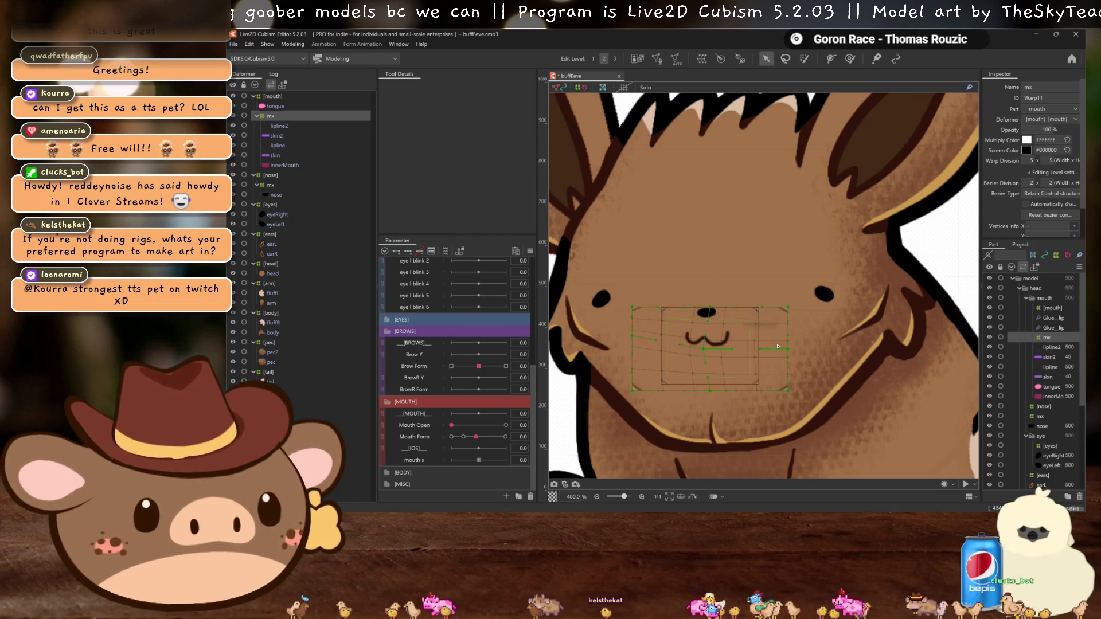
drag(789, 350, 789, 359)
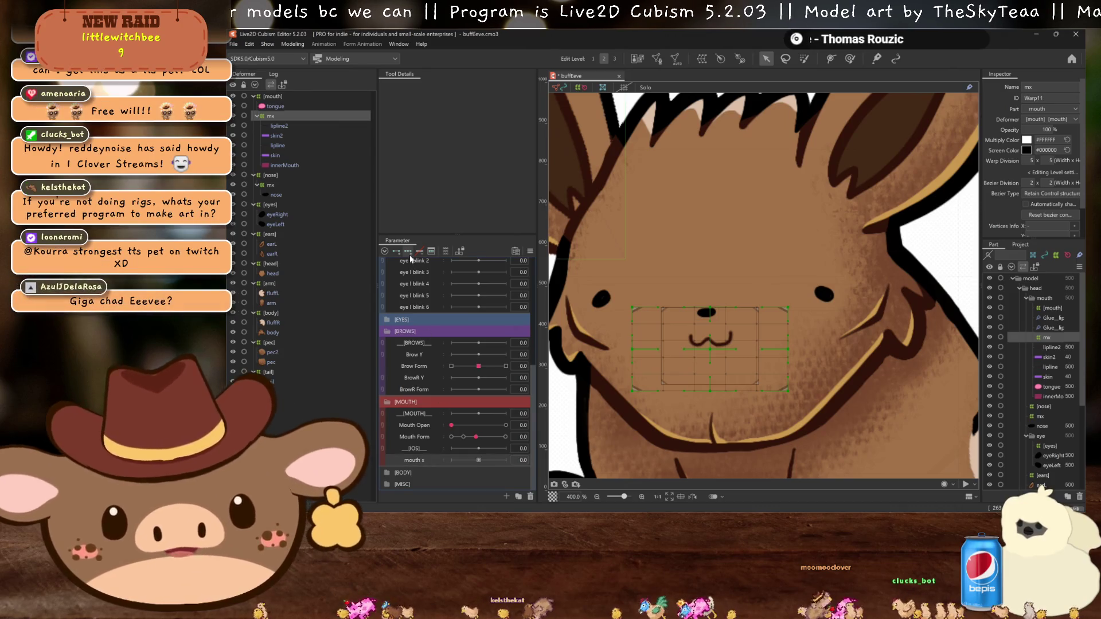
click(414, 459)
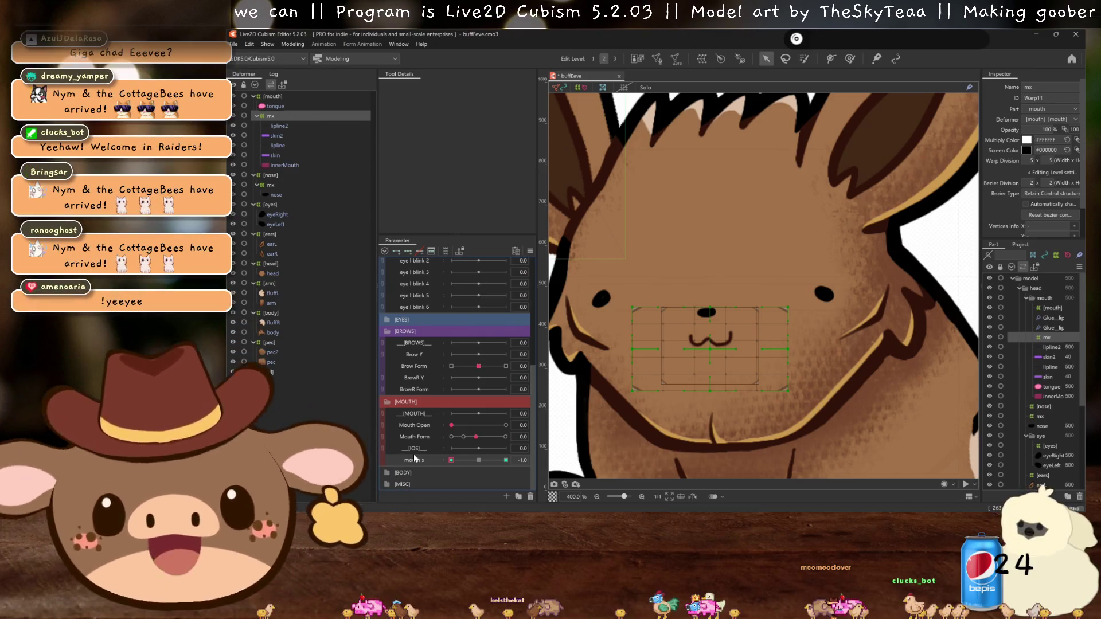
click(415, 458)
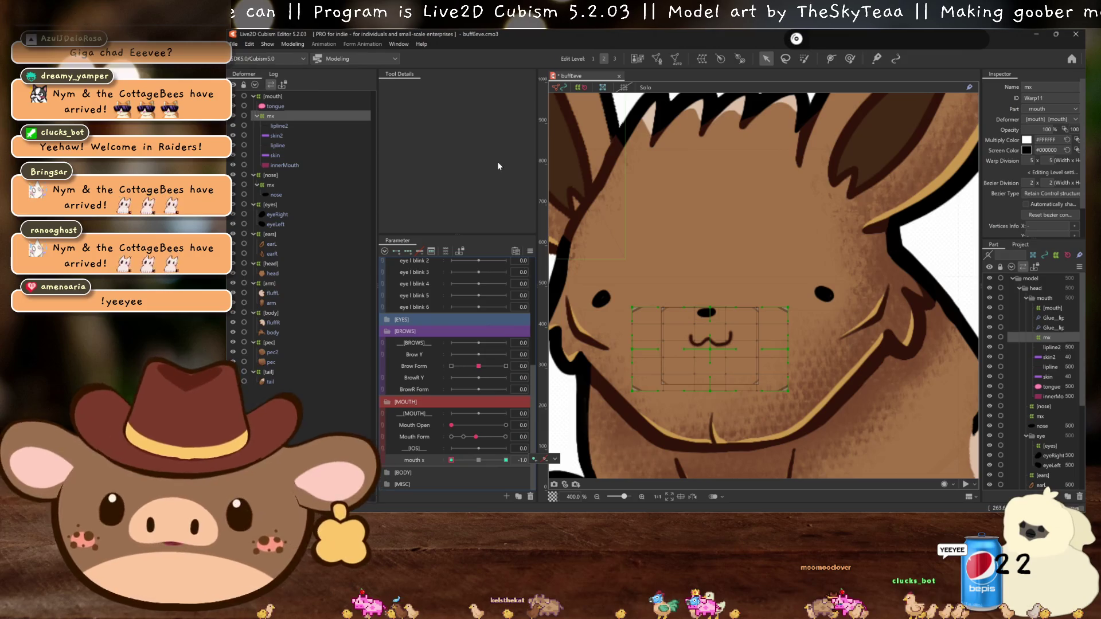
scroll(765, 261, down, 2)
scroll(765, 260, down, 2)
scroll(765, 261, down, 2)
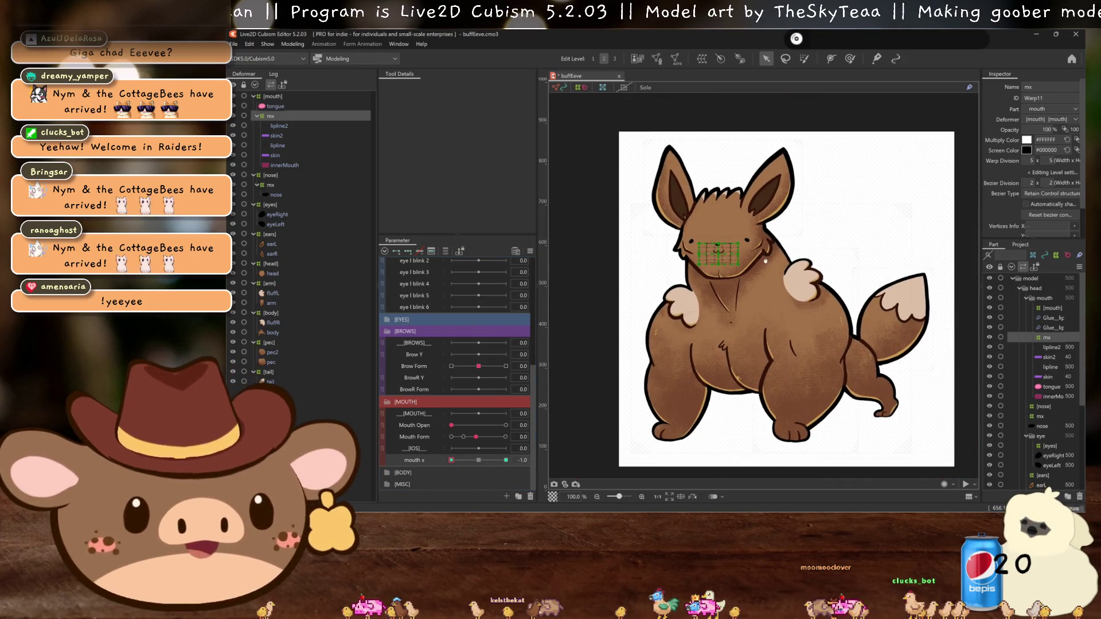
key(ctrl+h)
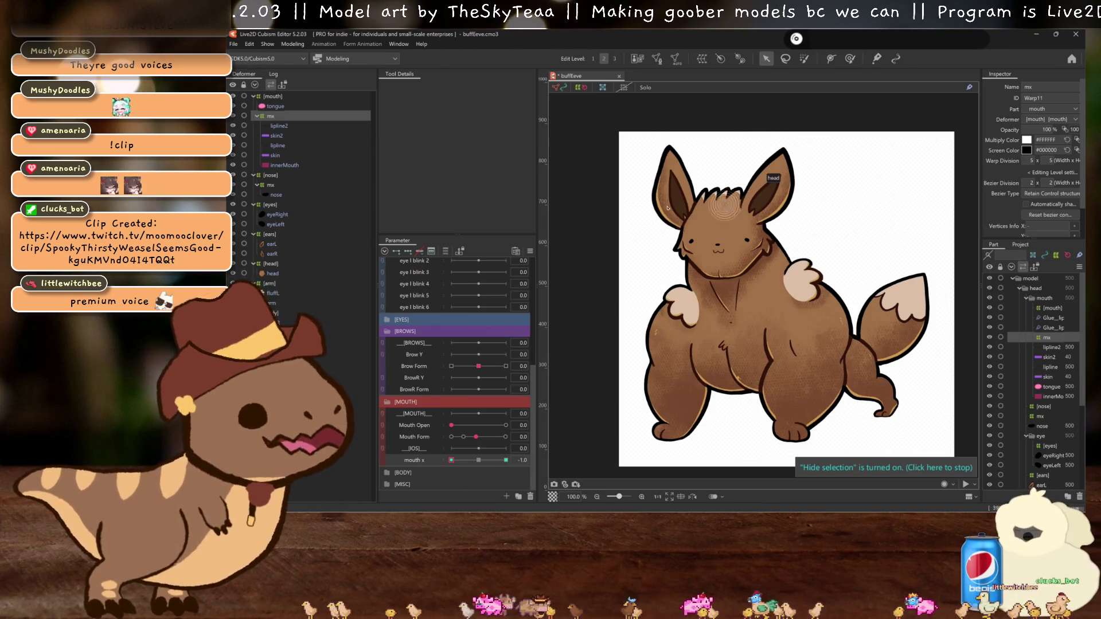
Step: Zoom in on the Eevee's face and drag Mouth Open to 1.2 so the pink tongue shows
scroll(717, 311, up, 4)
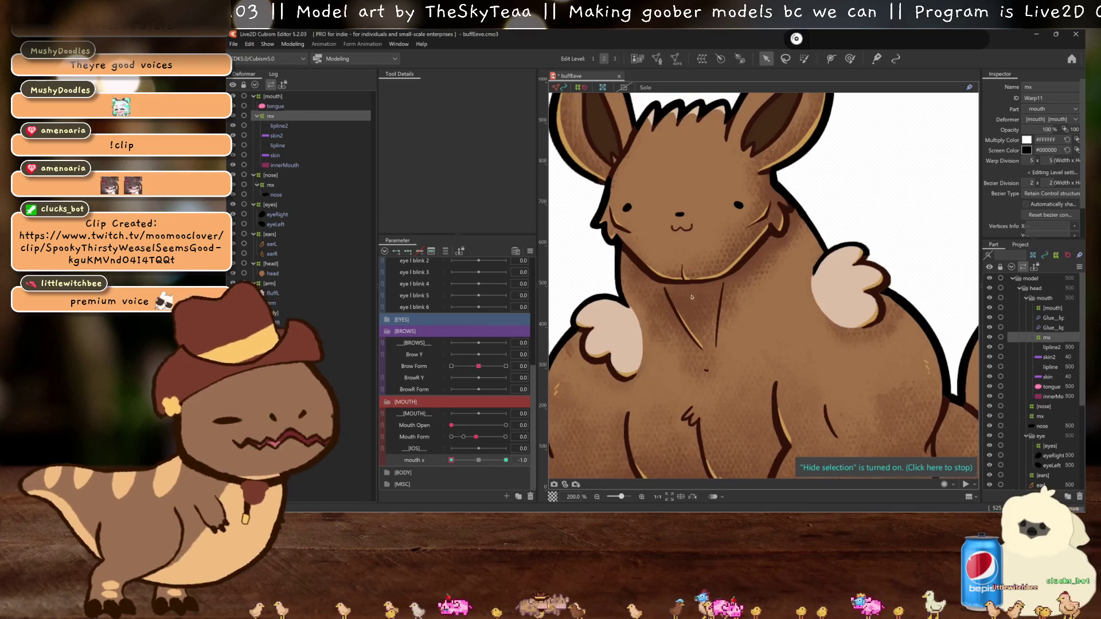
scroll(669, 213, up, 3)
scroll(672, 251, up, 2)
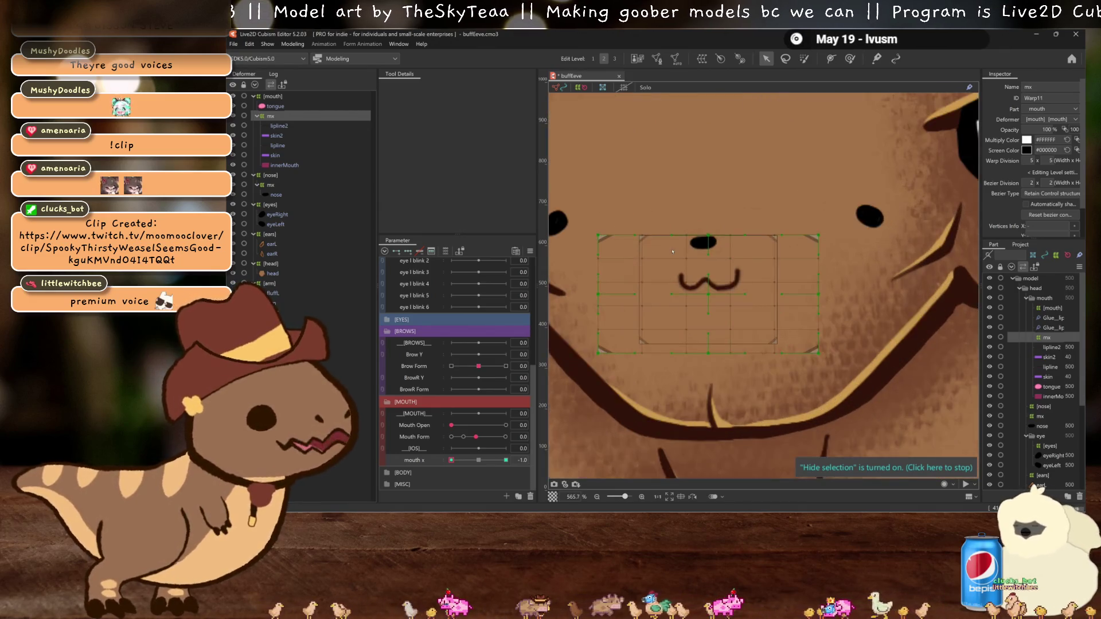
drag(453, 425, 506, 425)
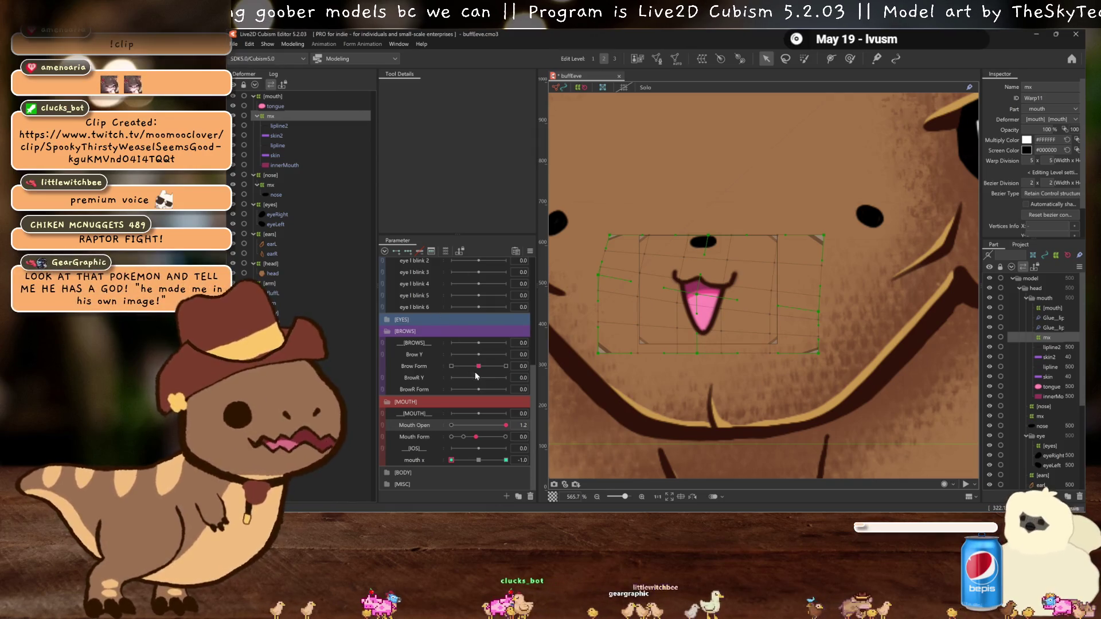
Step: Select the mouth x parameter, hide the warp grid, and frame the face
click(476, 462)
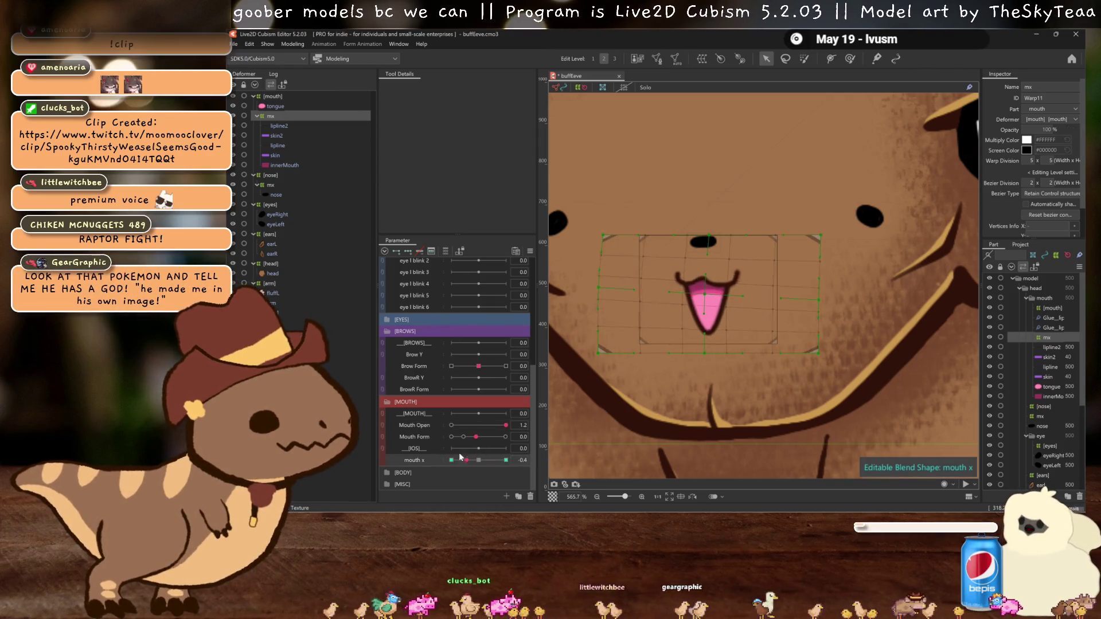
key(ctrl+h)
scroll(721, 367, down, 1)
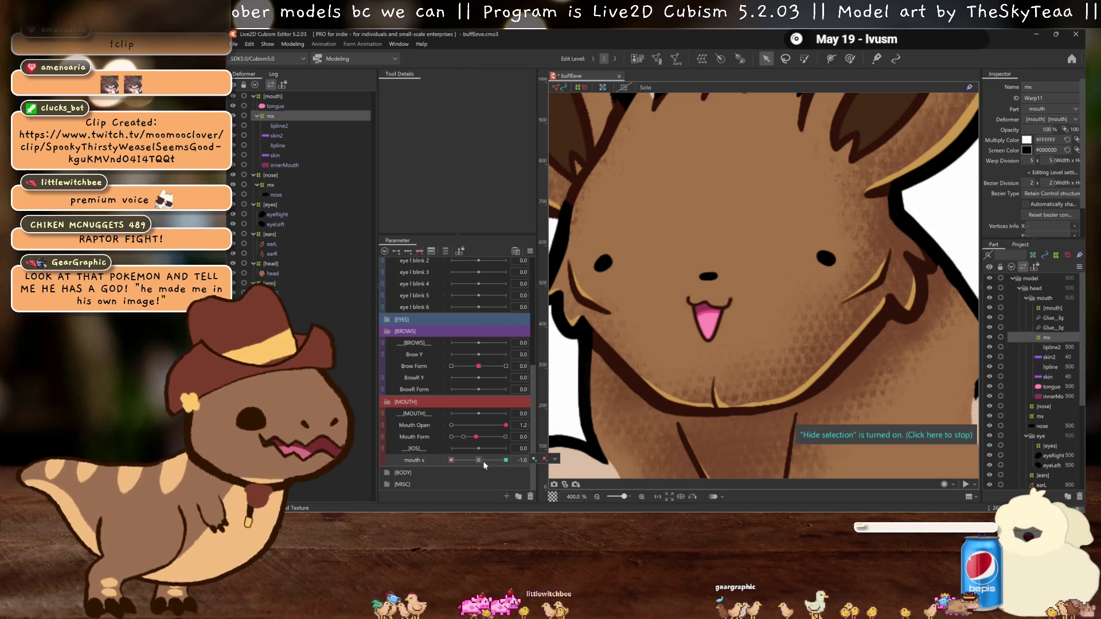
scroll(666, 368, down, 2)
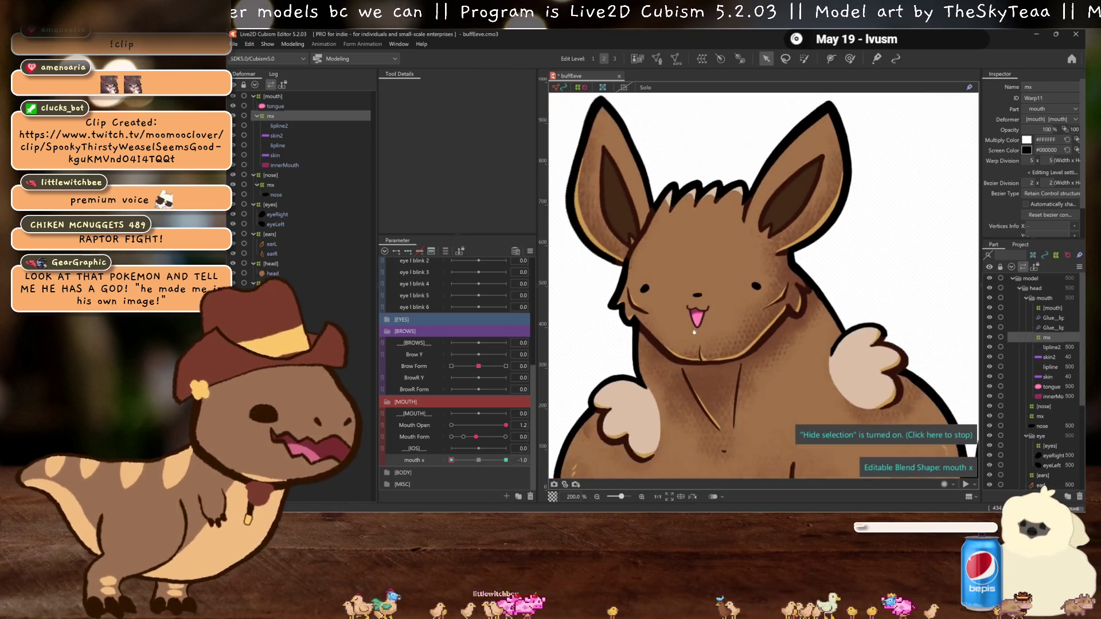
scroll(751, 302, down, 2)
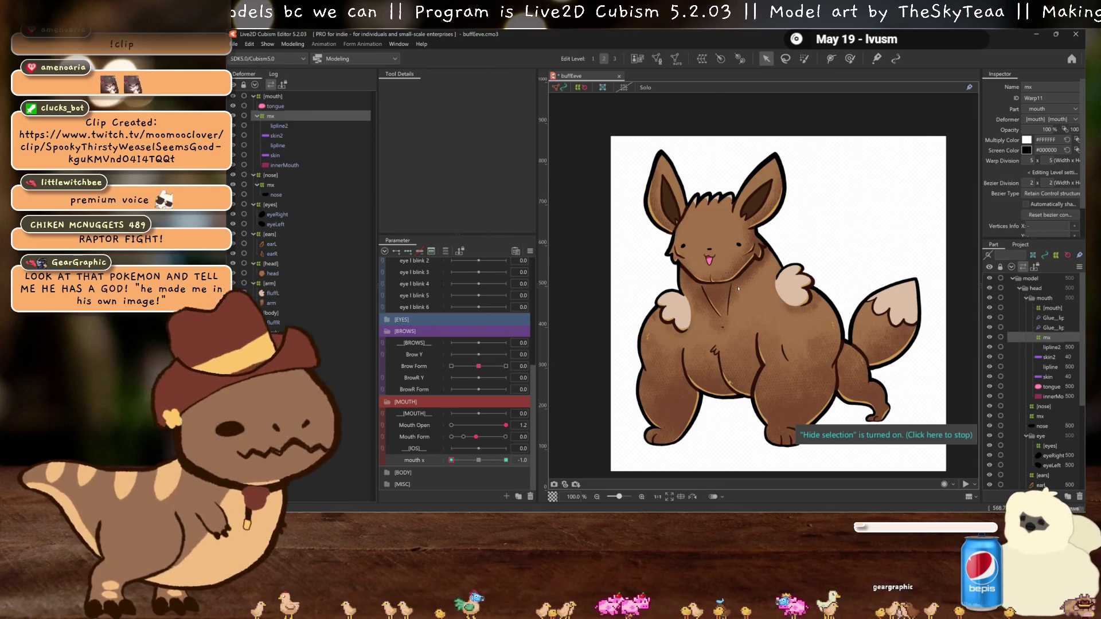
drag(733, 289, 721, 282)
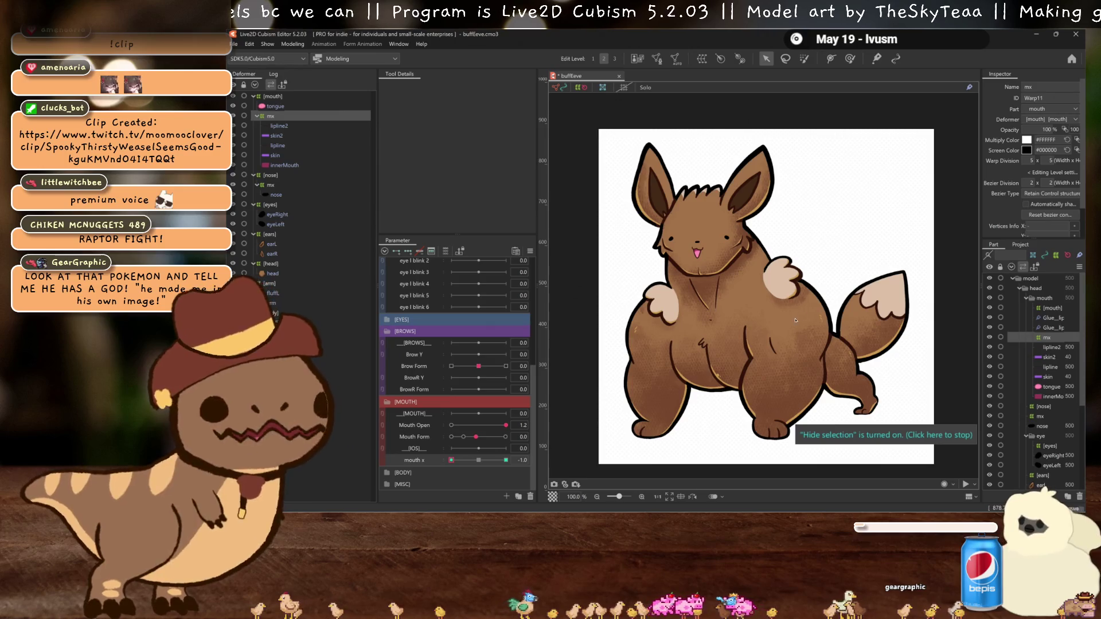
drag(795, 320, 784, 319)
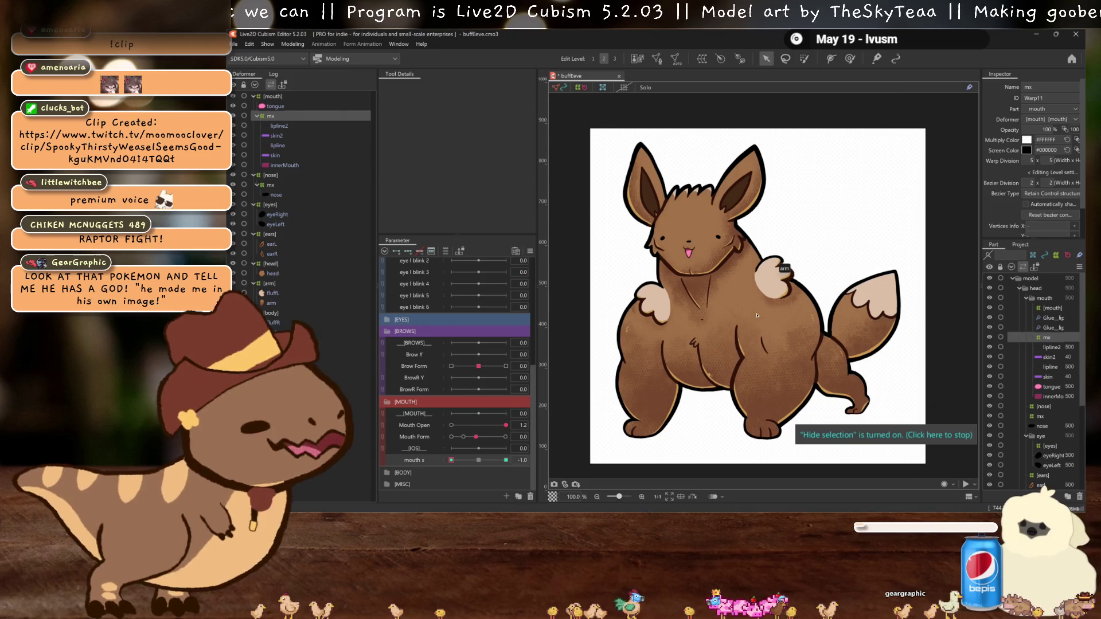
scroll(728, 294, up, 2)
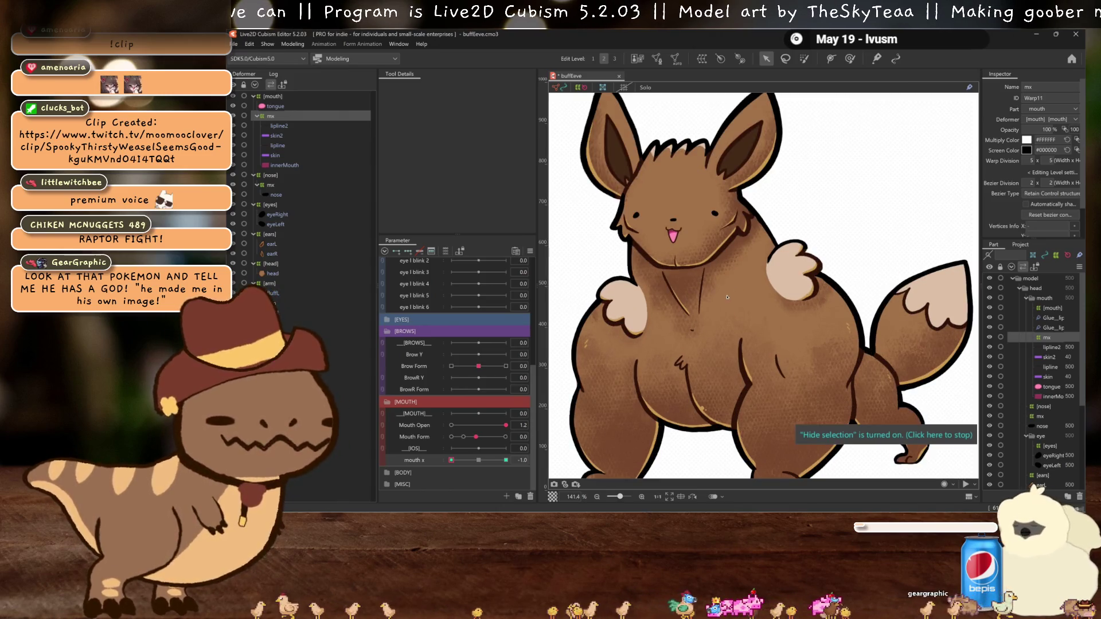
scroll(728, 313, up, 1)
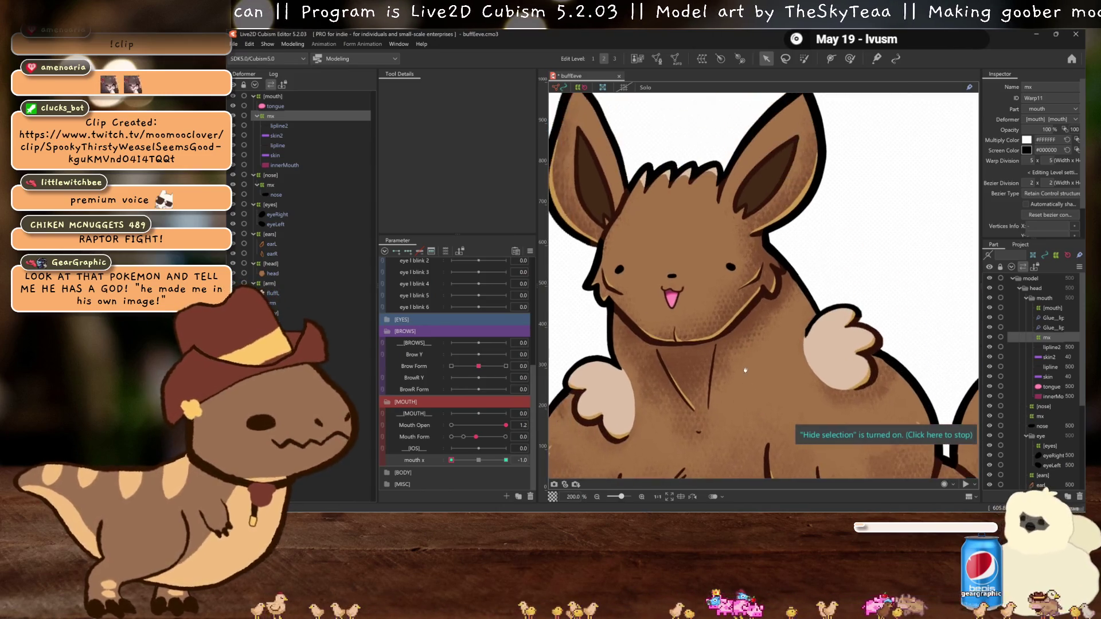
Step: Set mouth x to -1 and slide all mx warp points to the left
drag(475, 462, 462, 458)
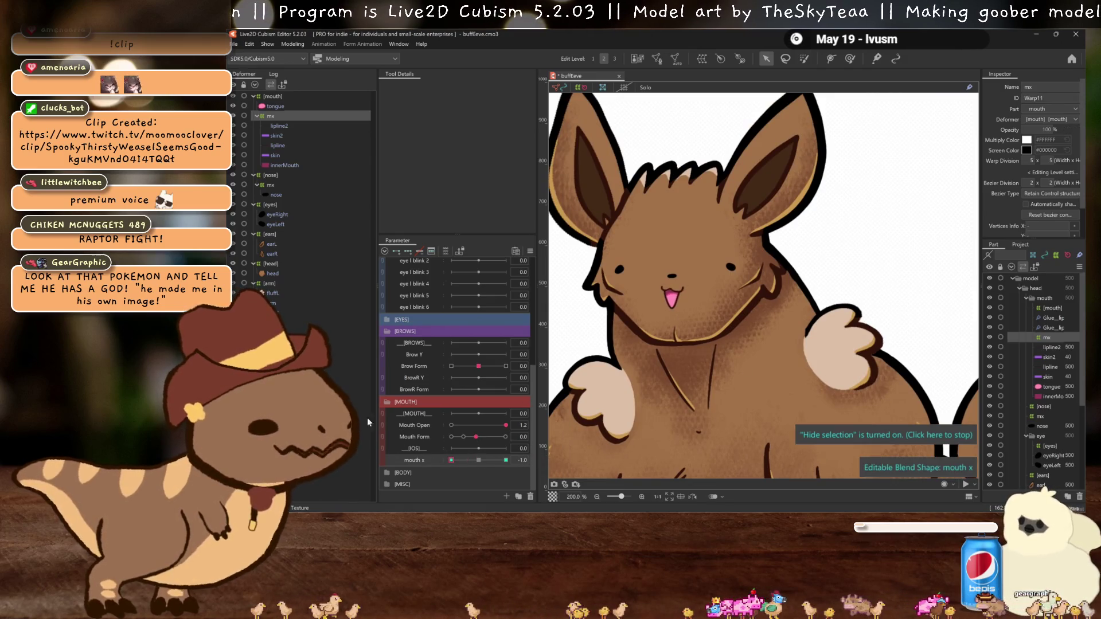
scroll(705, 298, up, 1)
scroll(729, 311, up, 1)
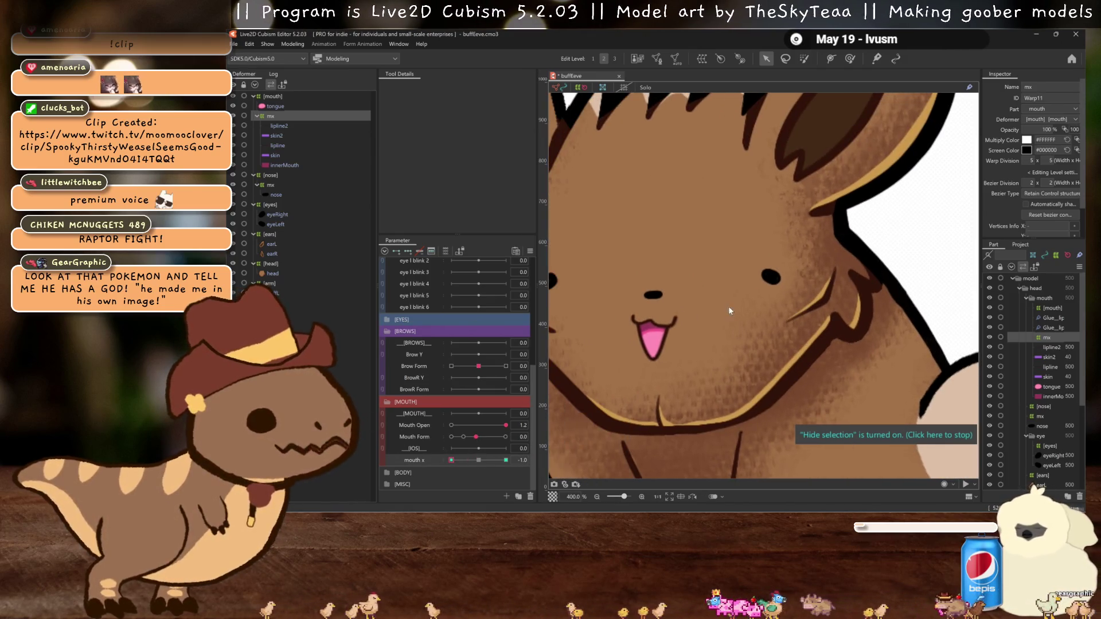
click(659, 329)
drag(659, 329, 646, 329)
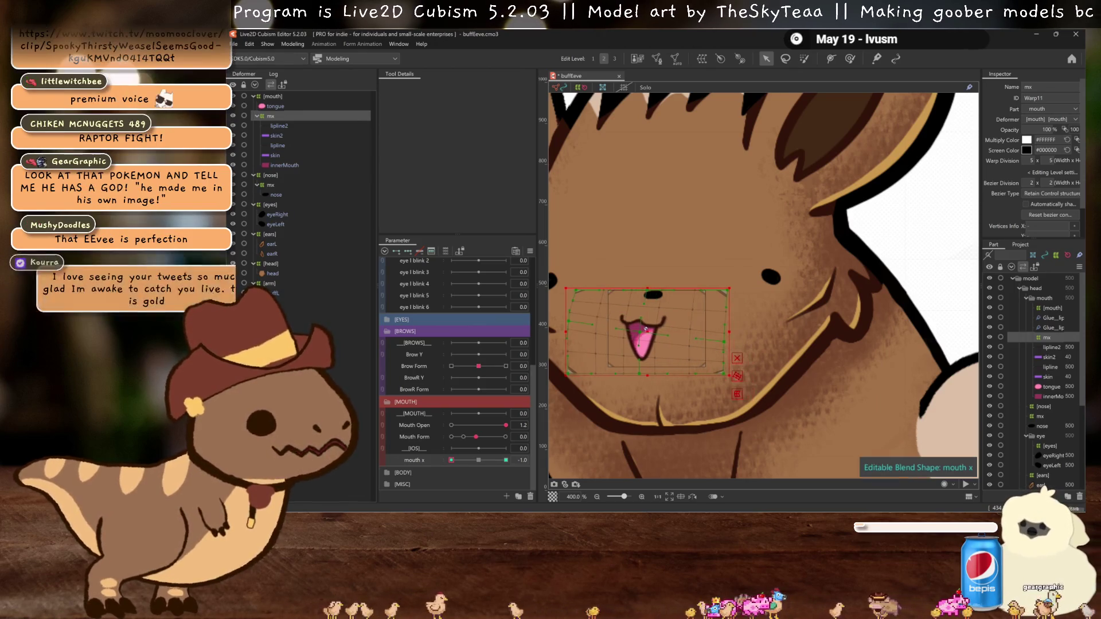
Step: Toggle mouth x between 0 and -1 to compare the shifted mouth against neutral
scroll(646, 329, down, 1)
click(479, 461)
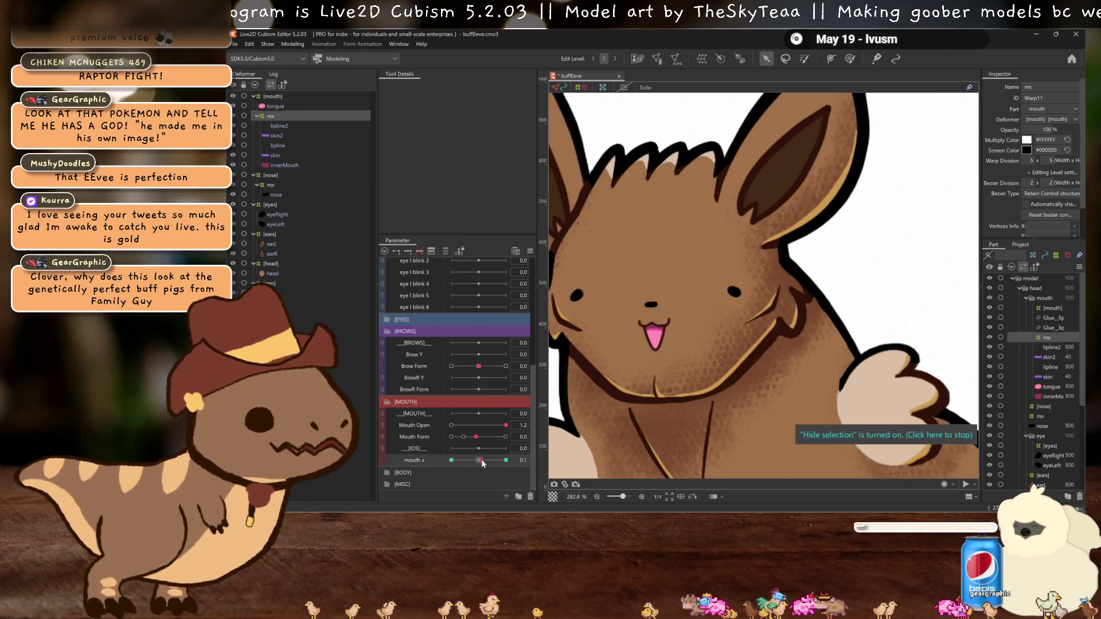
click(451, 461)
scroll(622, 306, up, 1)
scroll(635, 328, down, 1)
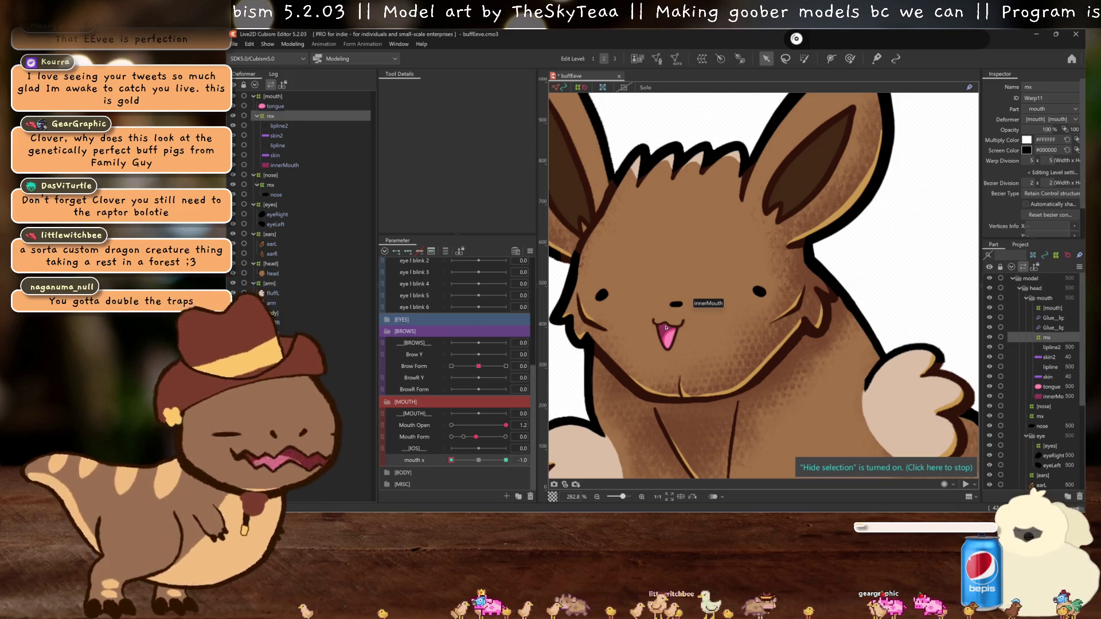
Step: Rotate the mx mouth warp slightly clockwise at the -1 pose, then hide the overlay
scroll(665, 328, up, 2)
key(ctrl+h)
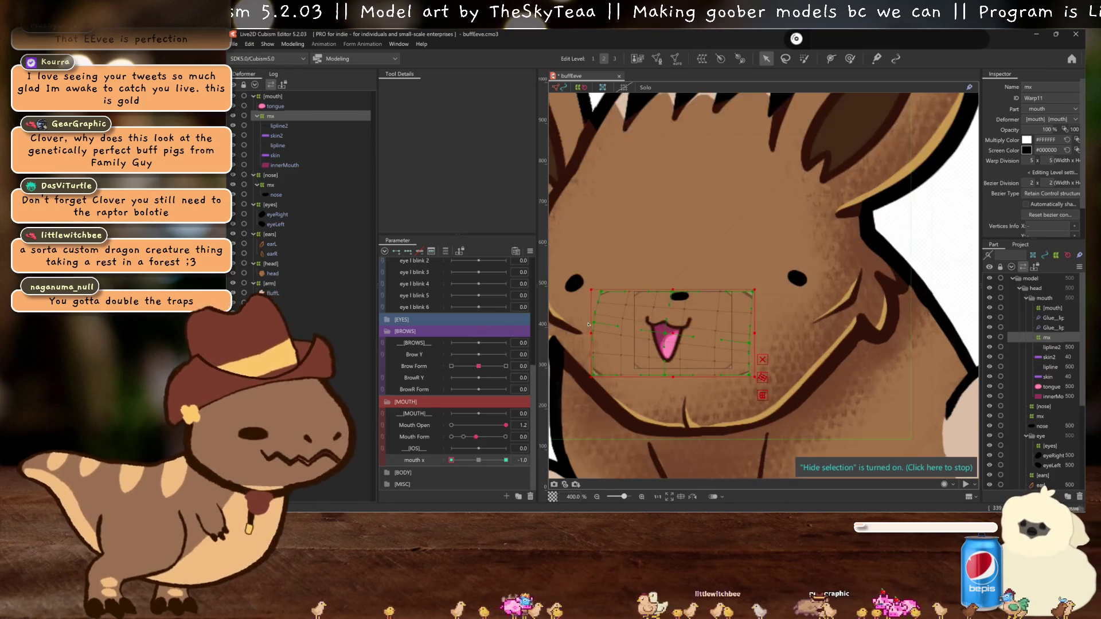
drag(586, 336, 587, 327)
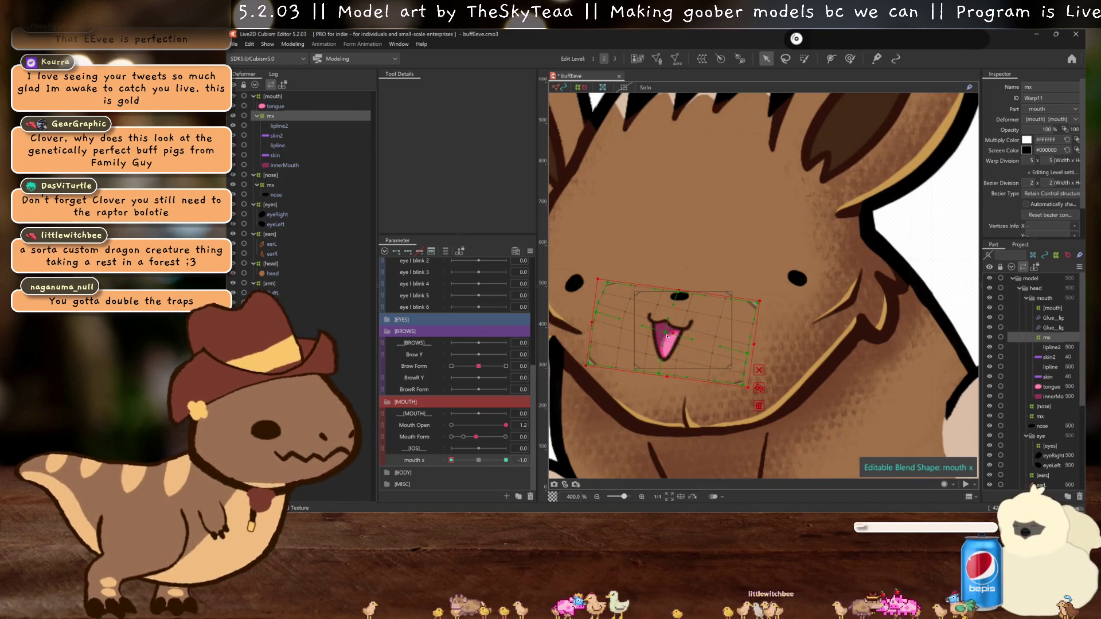
key(ctrl+h)
scroll(669, 329, down, 1)
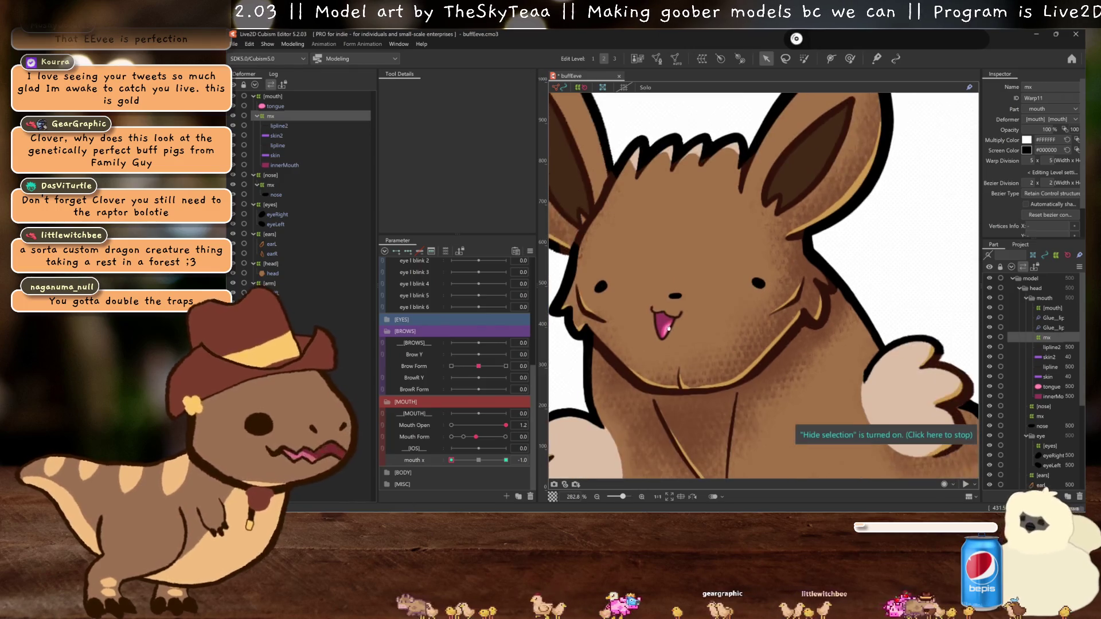
Step: Check the mouth x poses at 0, -0.5 and -1.0
click(434, 458)
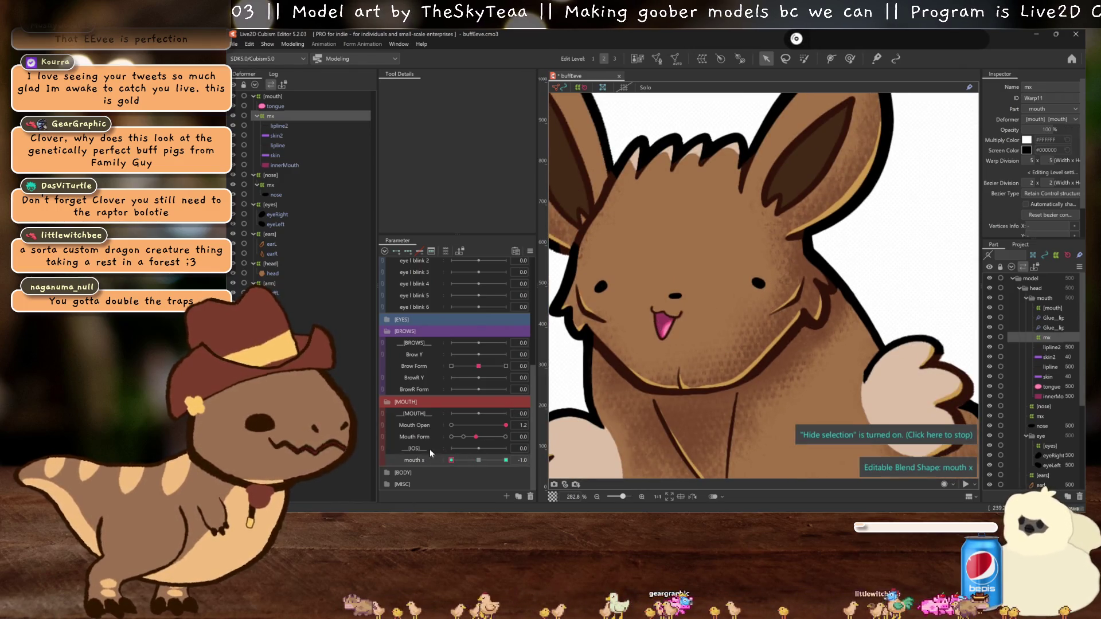
click(479, 460)
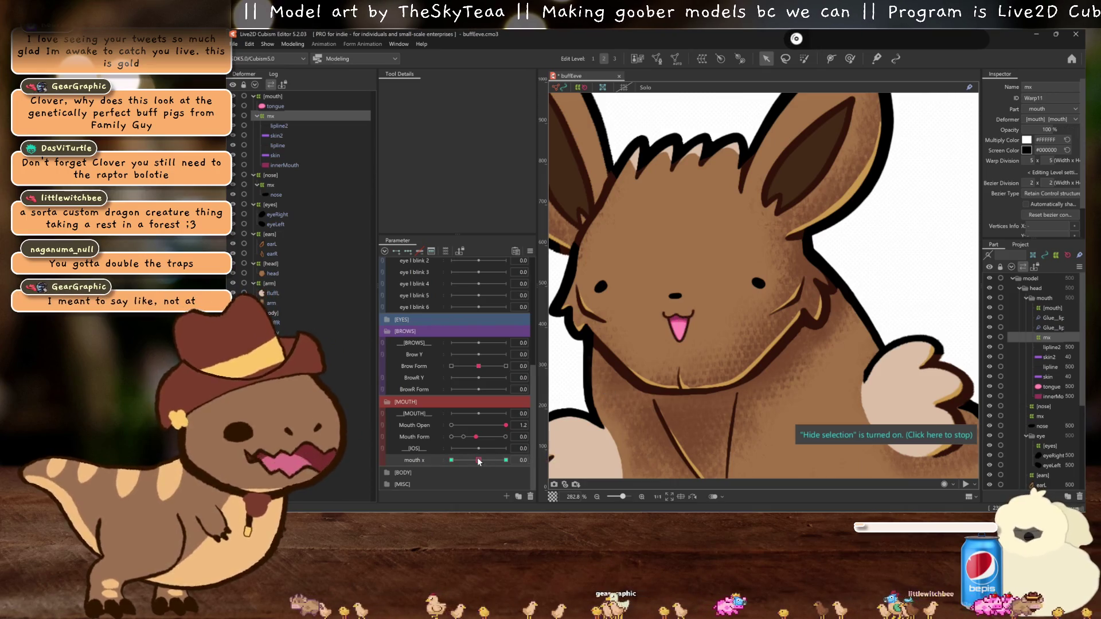
drag(478, 460, 465, 460)
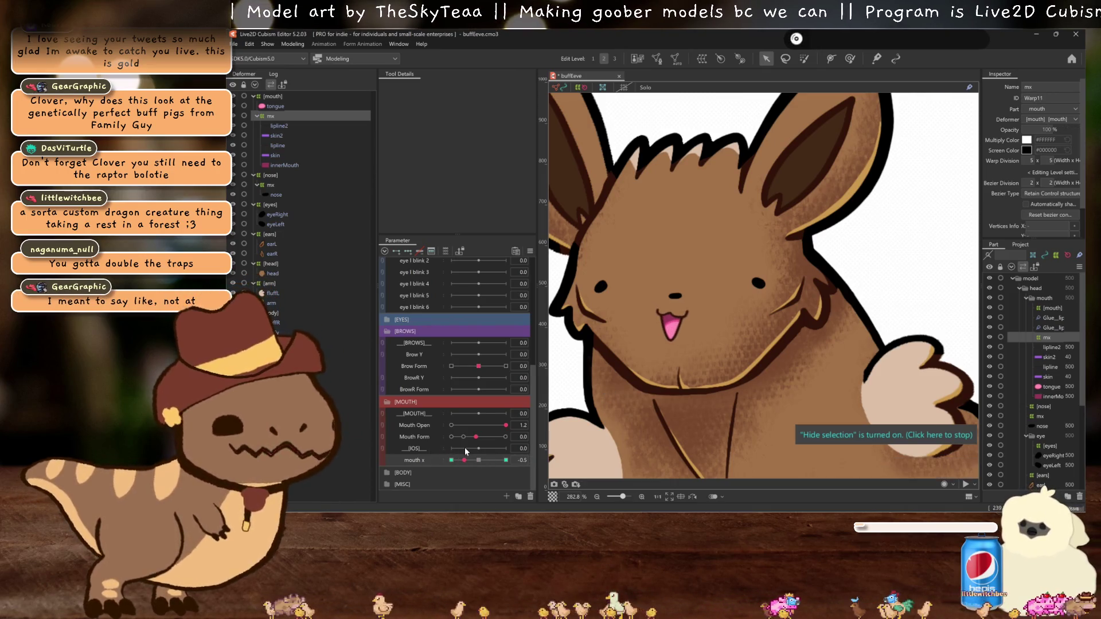
click(451, 459)
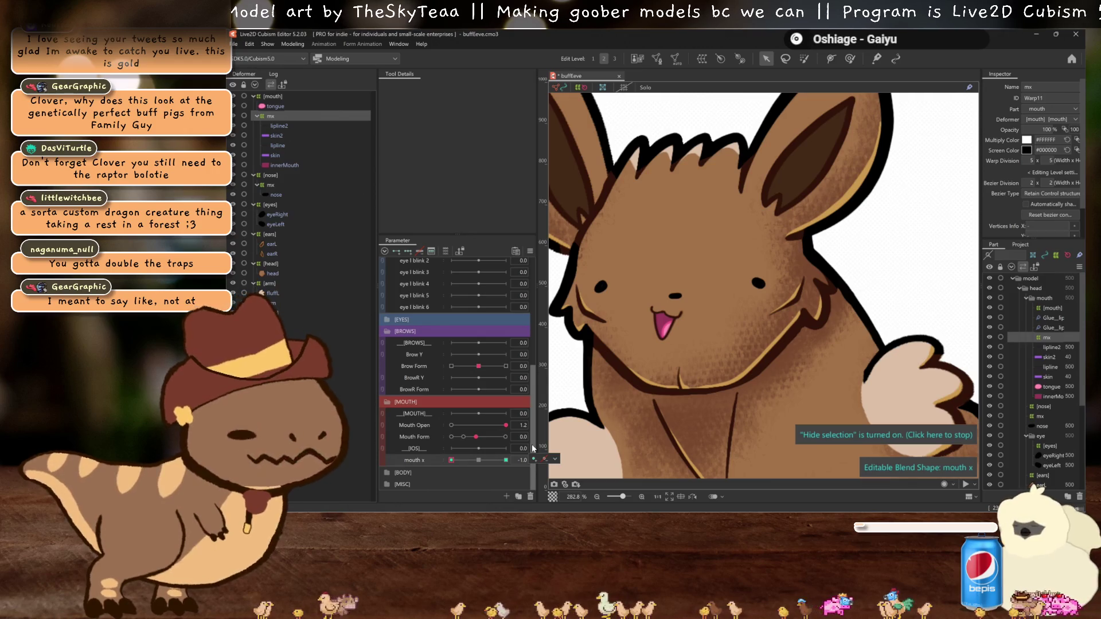
Step: Mirror the mouth x motion so +1 slides the mouth right, previewing at 0.4
click(534, 459)
click(607, 279)
click(638, 362)
mouse_move(506, 460)
mouse_down()
mouse_move(358, 474)
mouse_move(565, 474)
mouse_move(478, 460)
mouse_up()
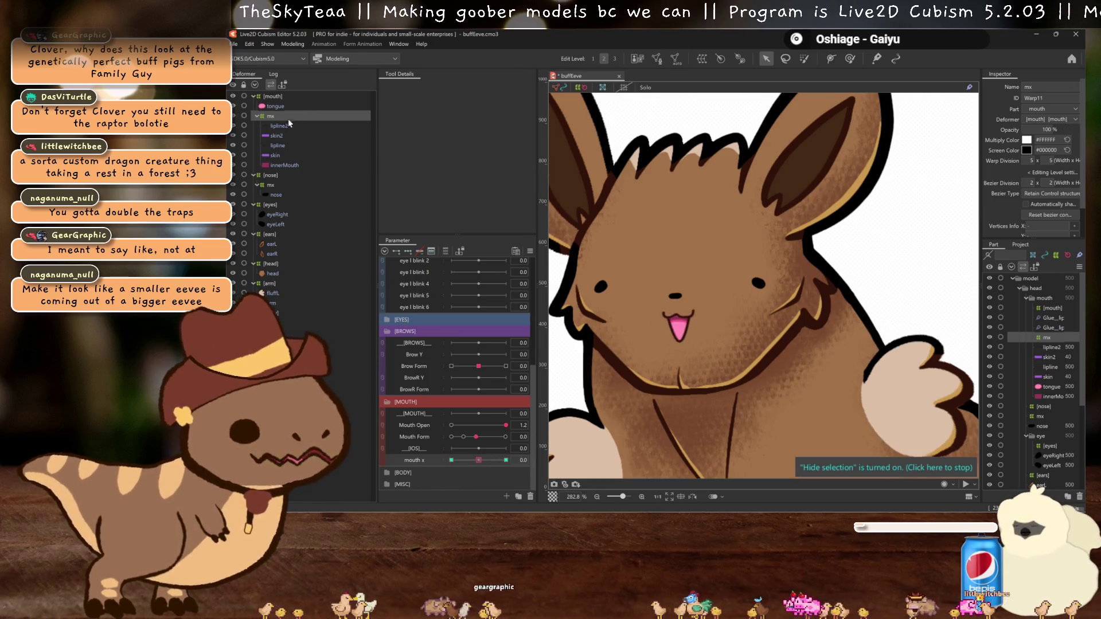
click(273, 184)
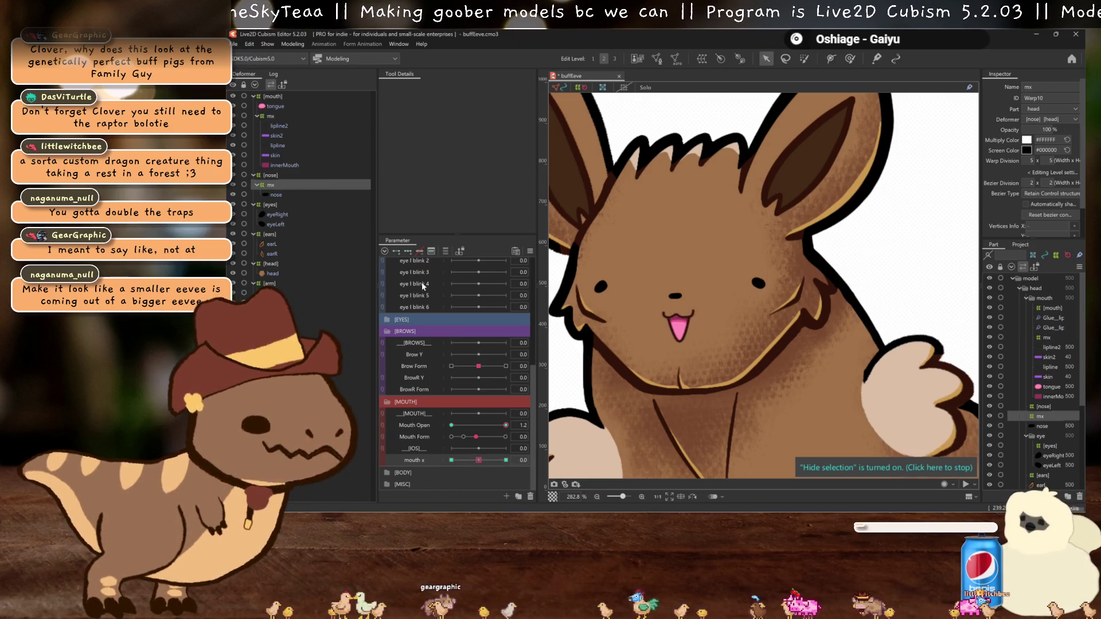
Step: At mouth x -1.0, tilt the nose warp to follow the slanted mouth
click(451, 460)
scroll(713, 298, up, 3)
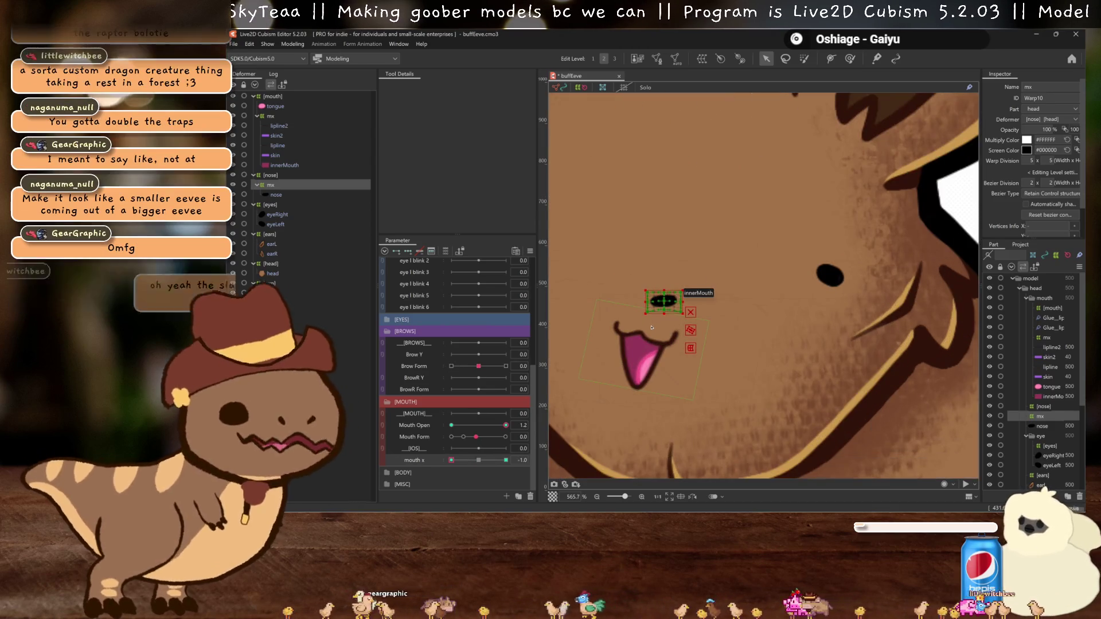
drag(651, 327, 660, 314)
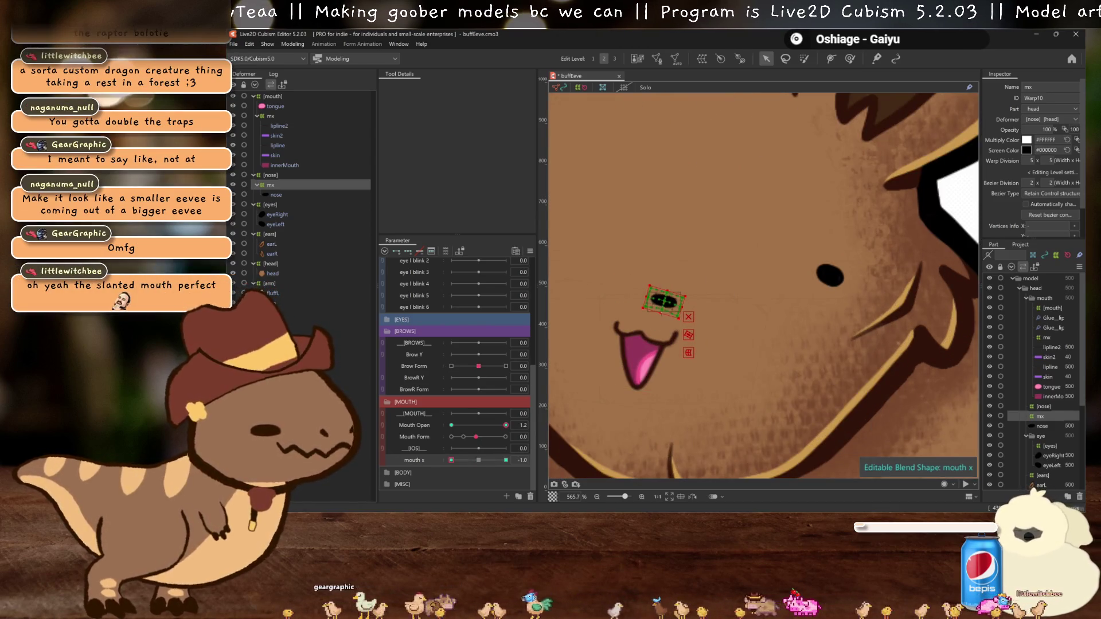
scroll(669, 300, down, 3)
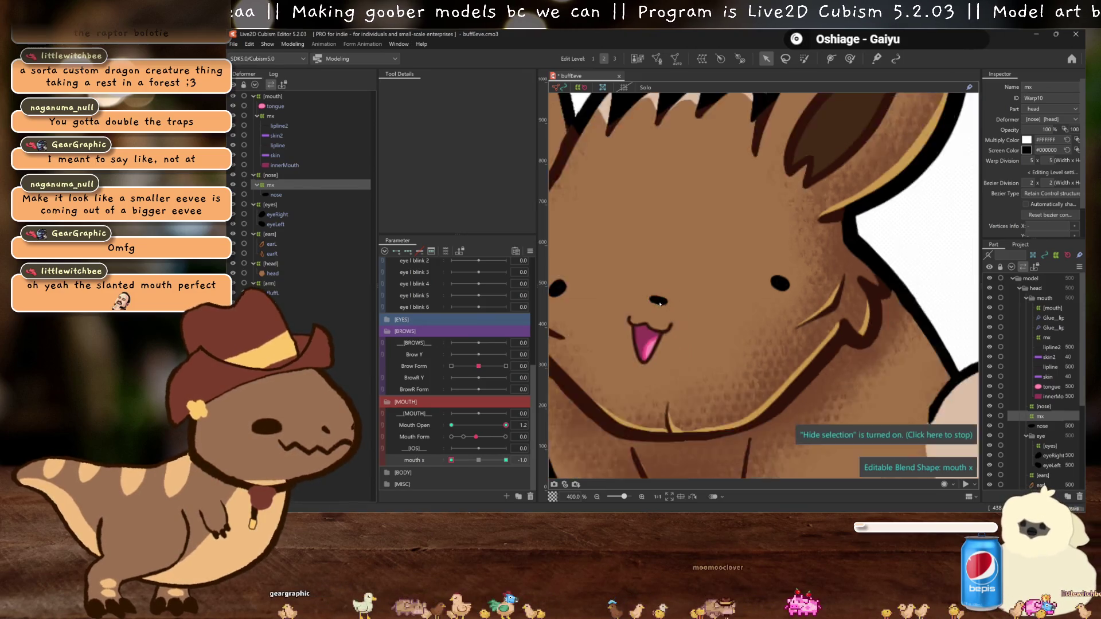
Step: With mouth x selected, close the mouth by setting Mouth Open to 0
click(430, 453)
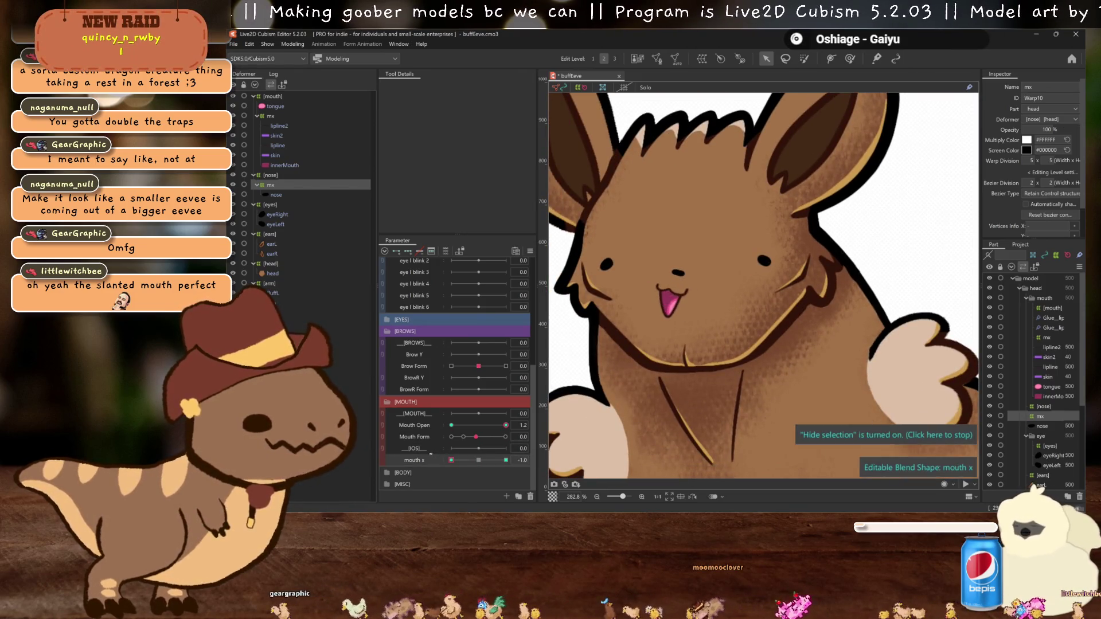
scroll(709, 293, up, 1)
scroll(709, 292, up, 1)
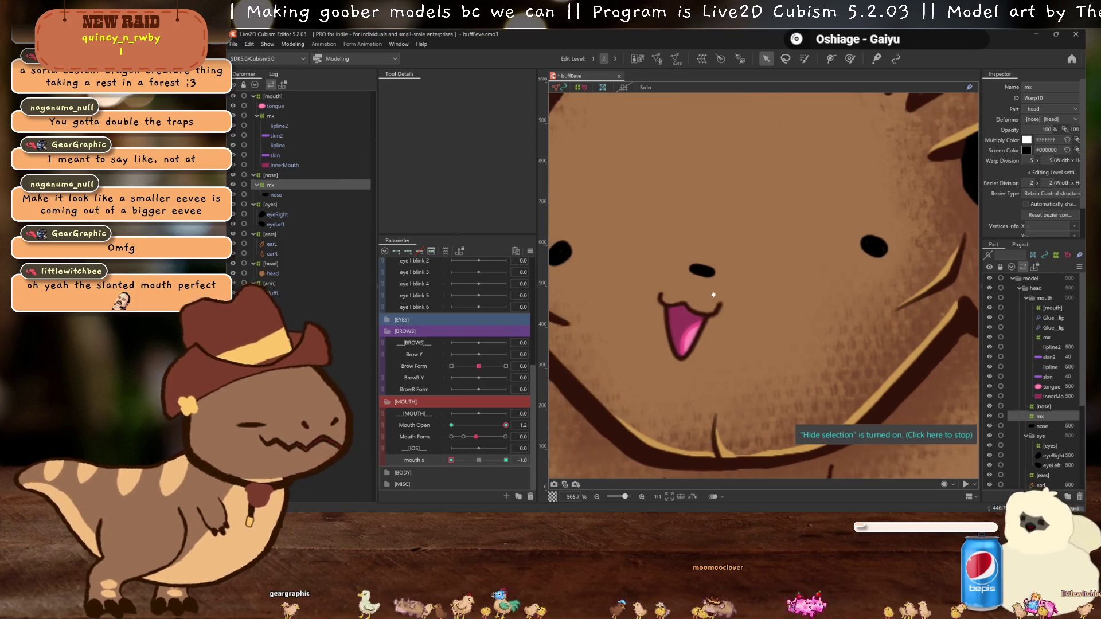
scroll(709, 293, up, 1)
scroll(709, 293, up, 1)
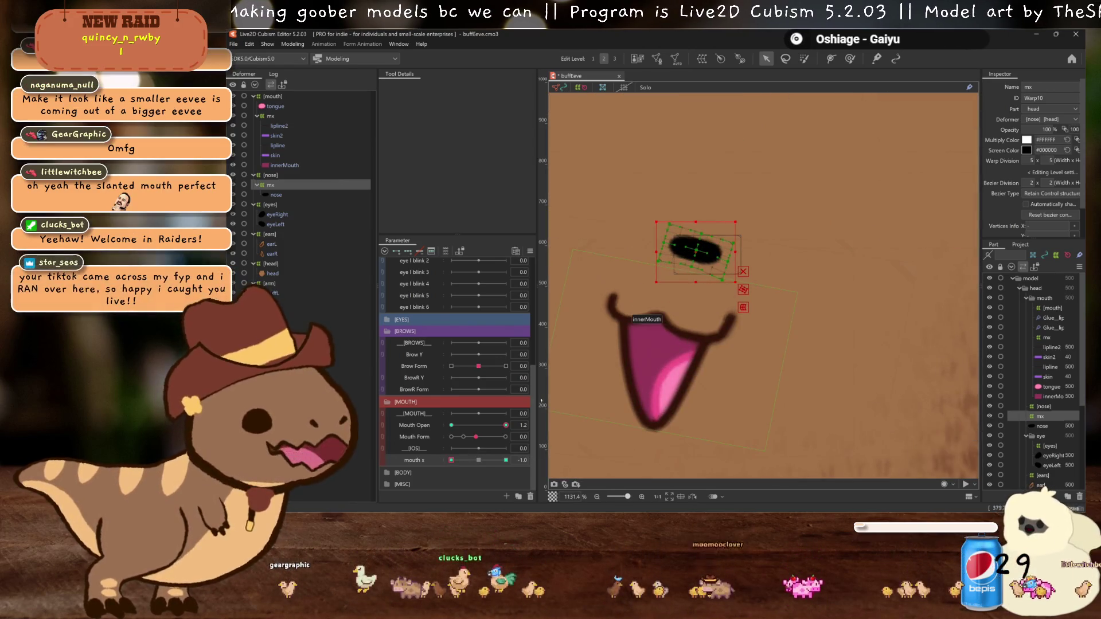
click(452, 425)
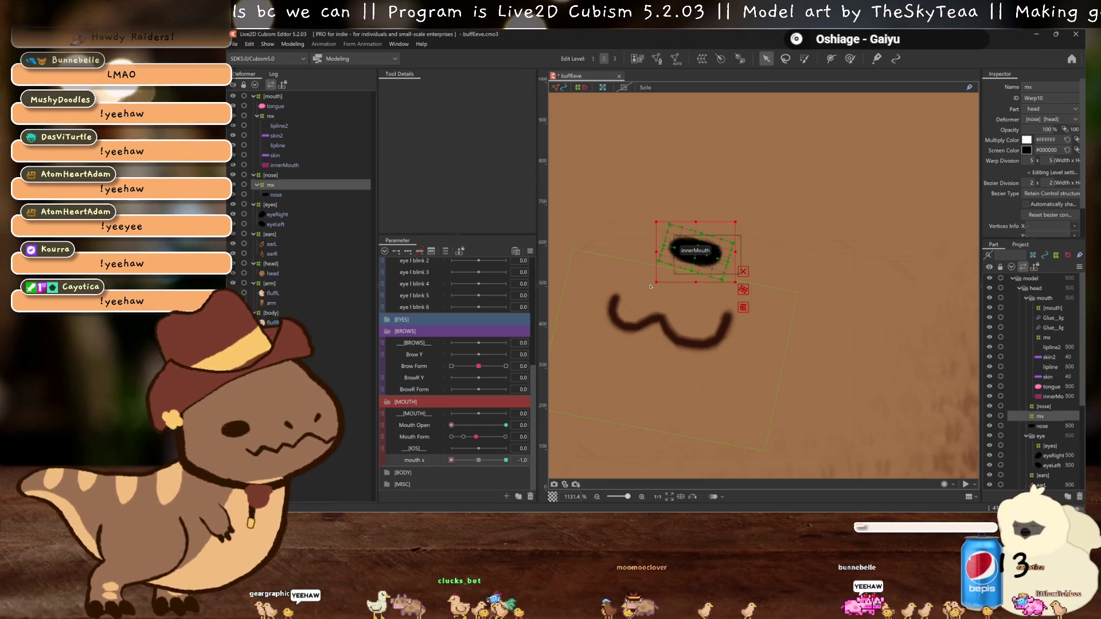
Step: Compare mouth x 0 and -1.0, and shift the nose warp slightly left above the mouth
click(577, 350)
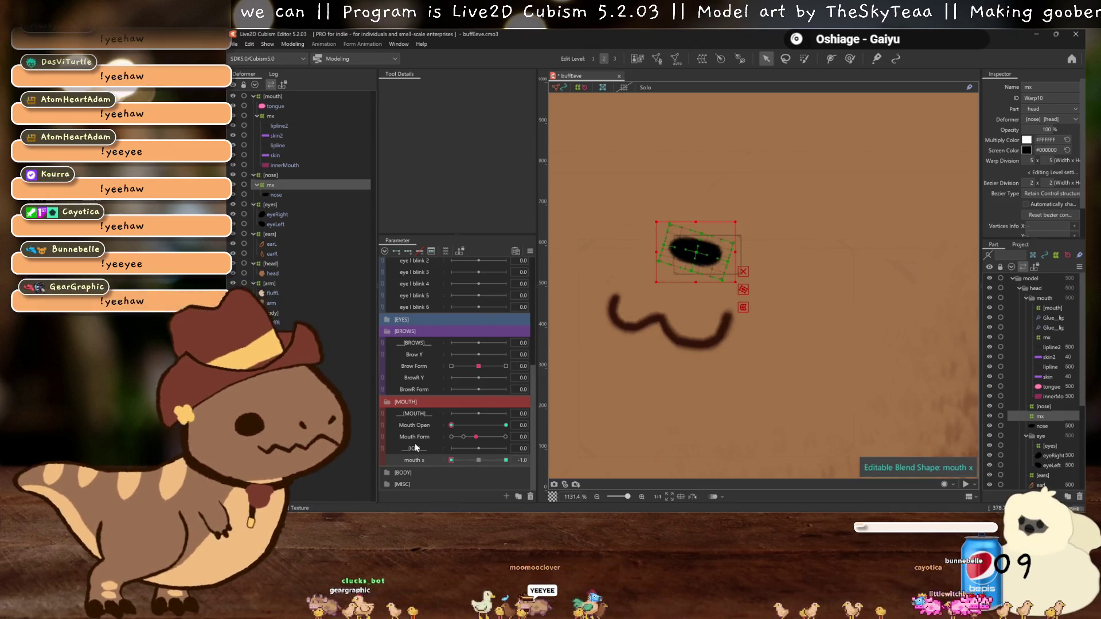
click(489, 460)
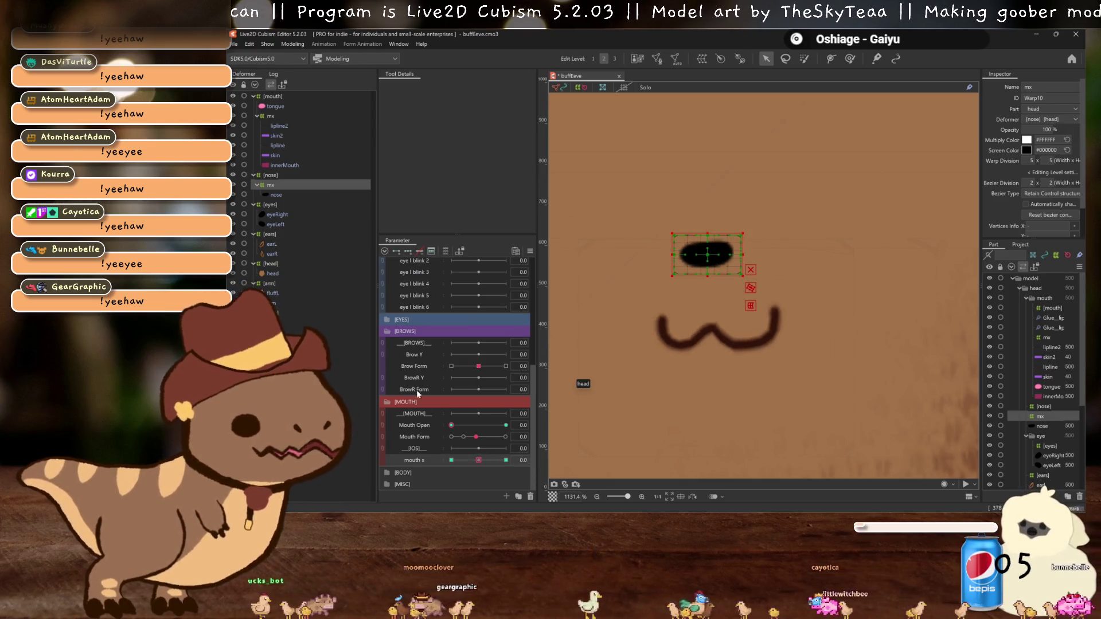
click(451, 460)
drag(705, 255, 692, 254)
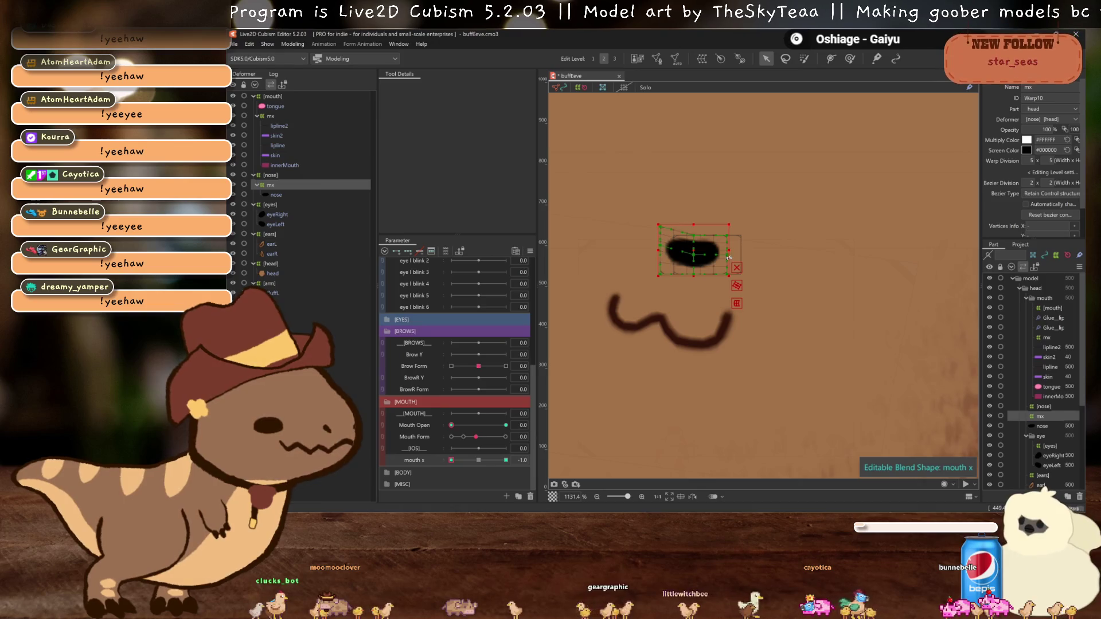
key(ctrl+h)
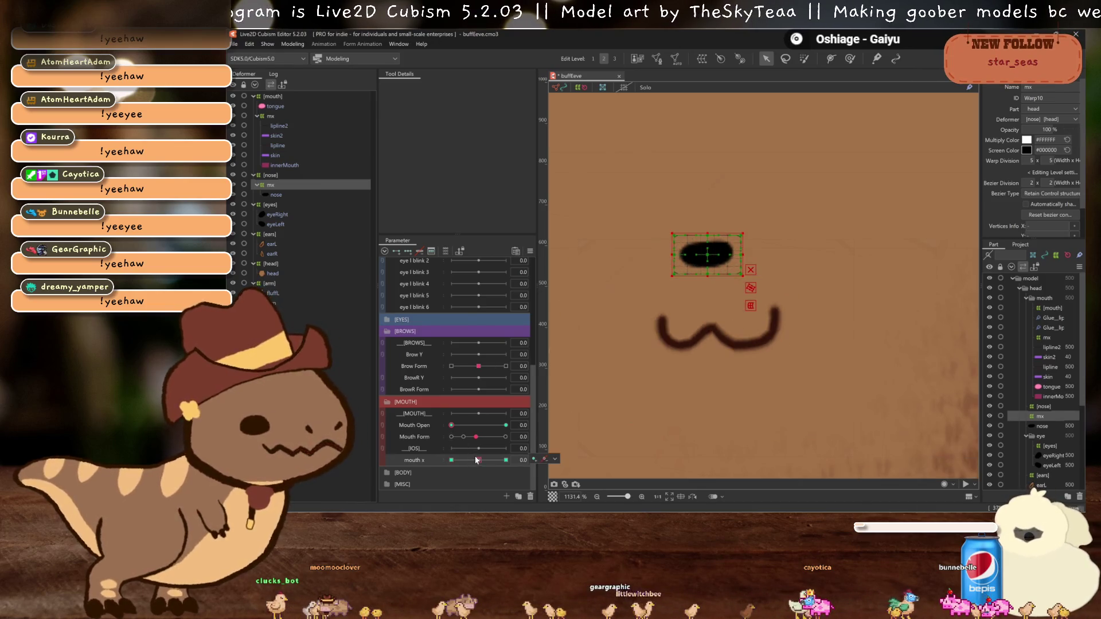
Step: Mirror the nose's mouth x shift to +1, reset mouth x to 0, and open Physics Settings
key(ctrl+shift+m)
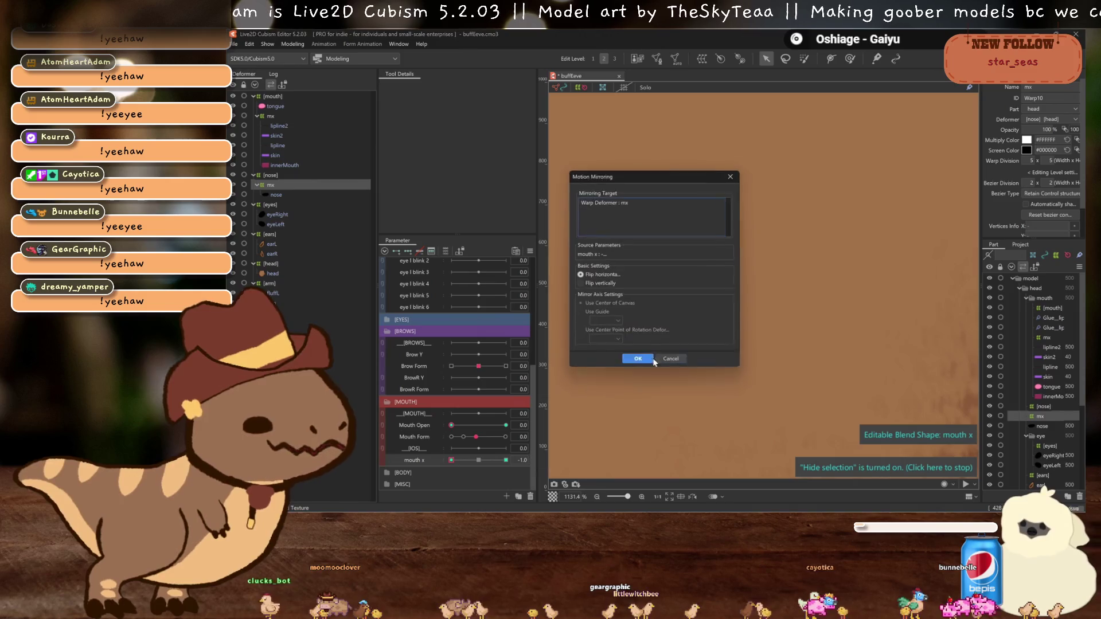
click(630, 364)
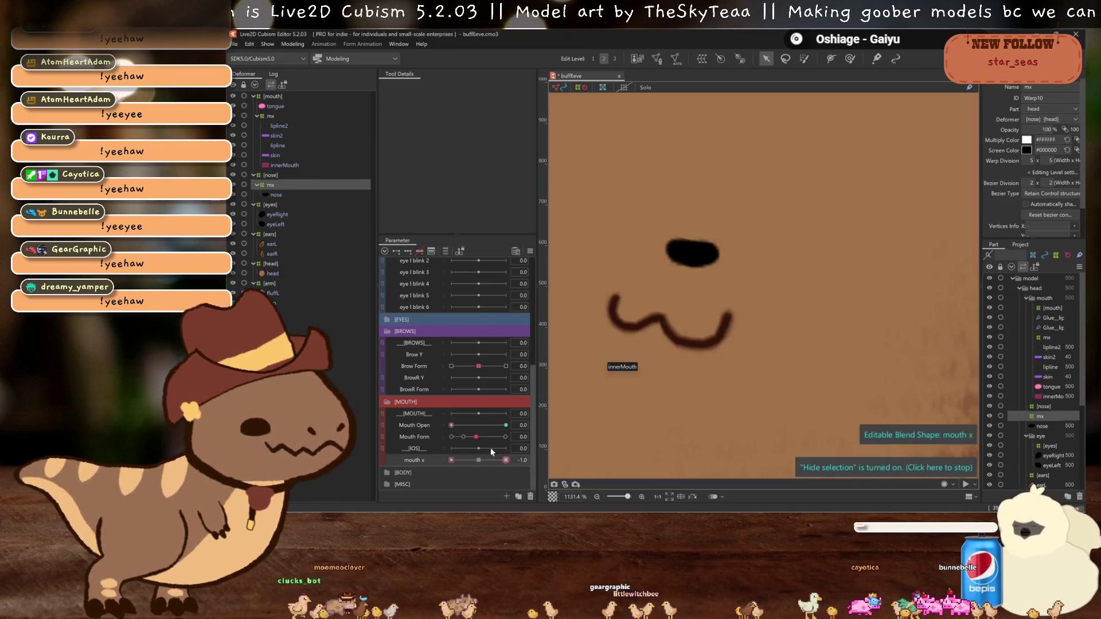
drag(452, 459, 478, 459)
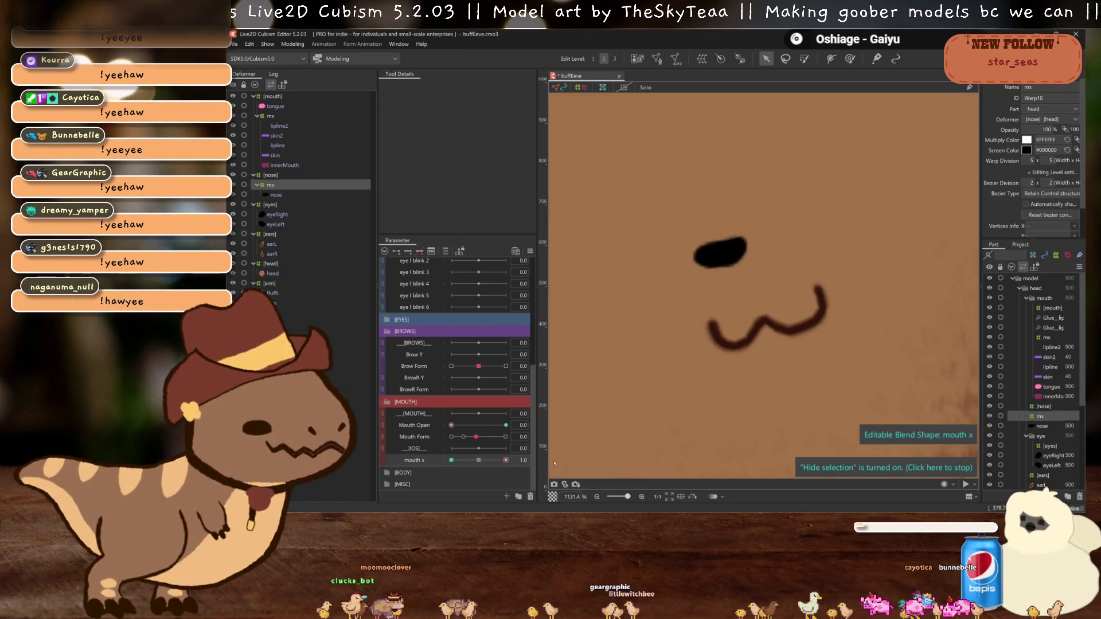
click(293, 44)
click(345, 243)
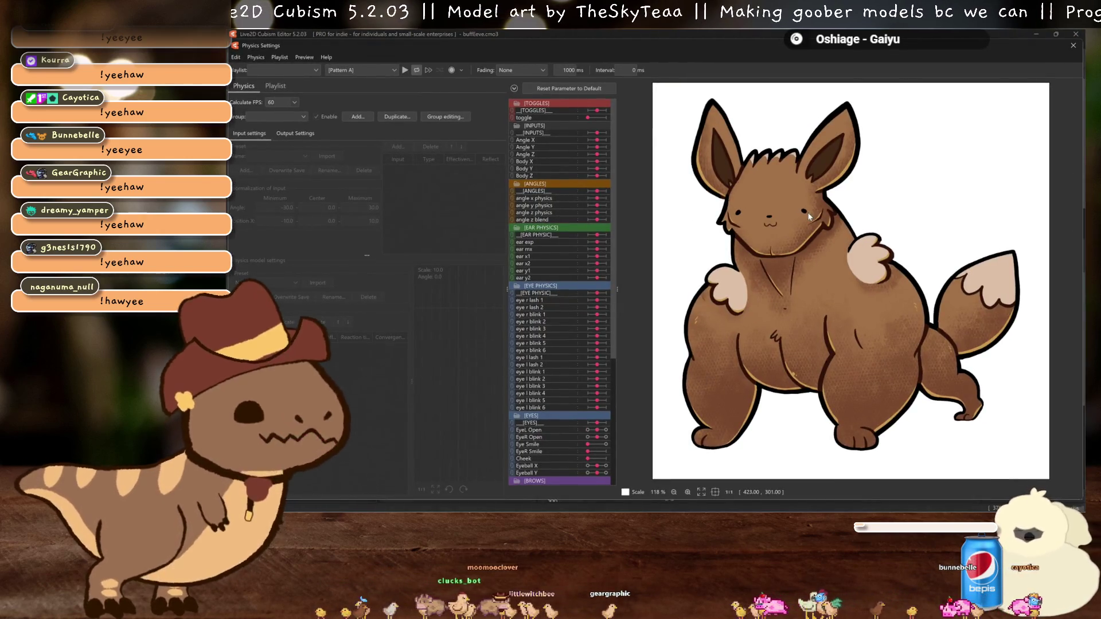
scroll(823, 222, up, 5)
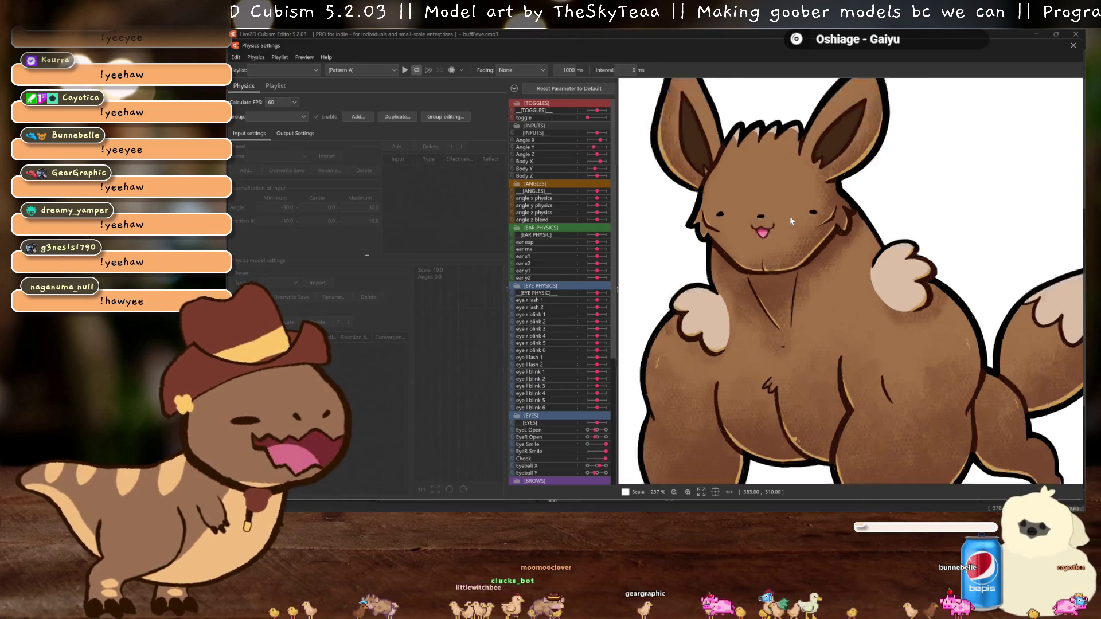
scroll(855, 268, up, 3)
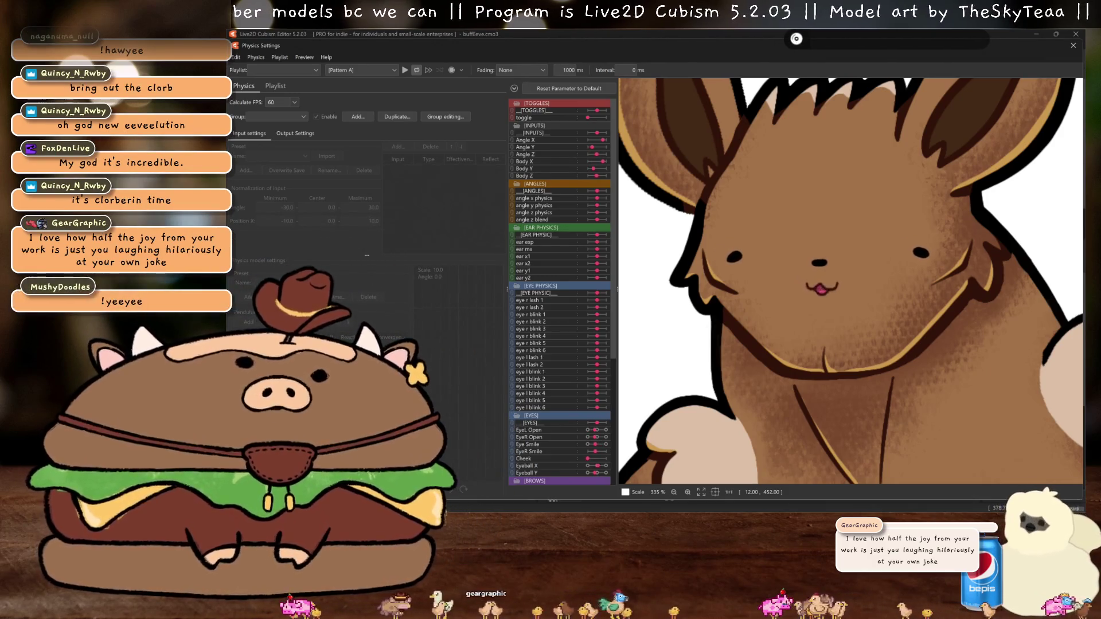
drag(919, 300, 921, 332)
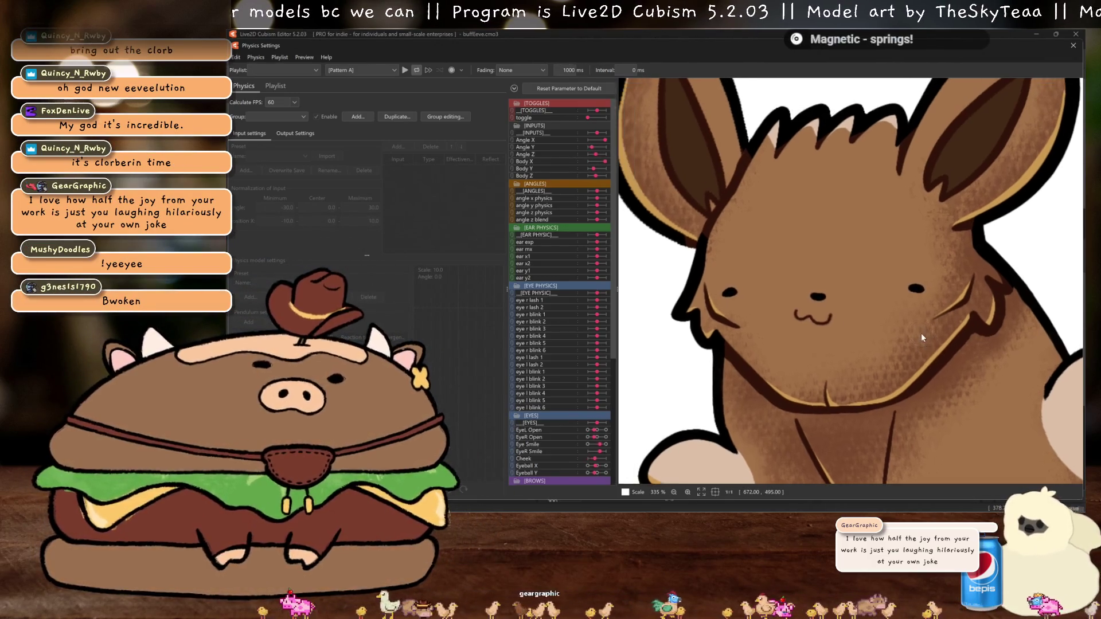